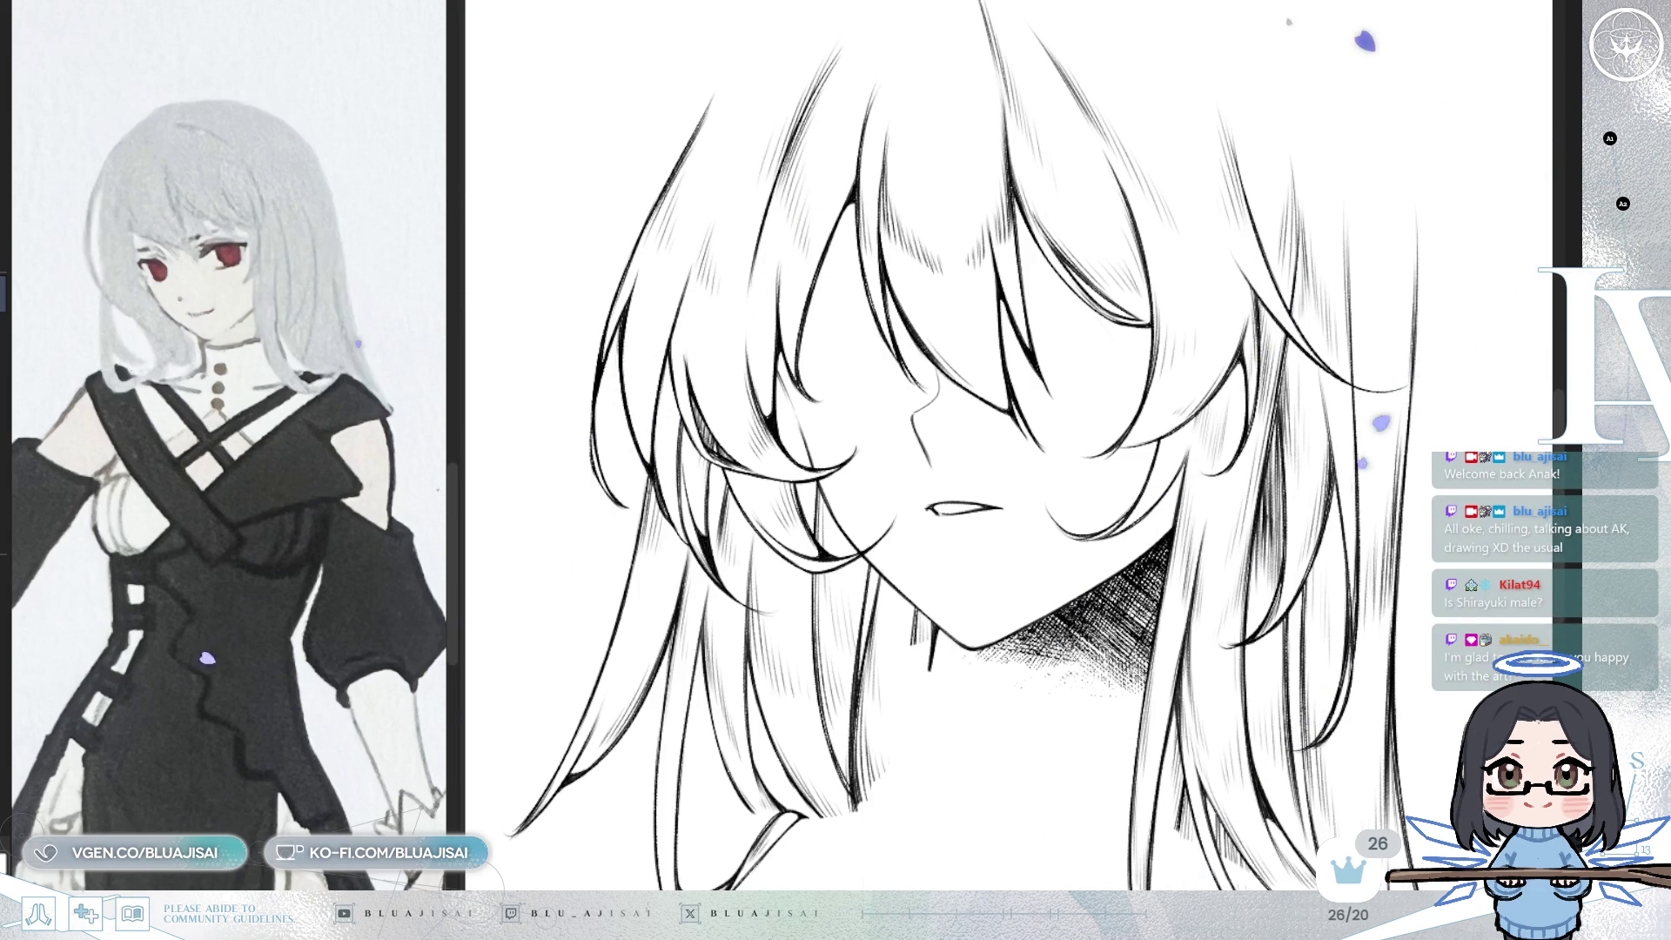
# - Straighten the canvas view and turn the eyes and collar-clothing layers back on
pyautogui.scroll(-2, 1329, 357)
pyautogui.press('^')
pyautogui.press('Delete')
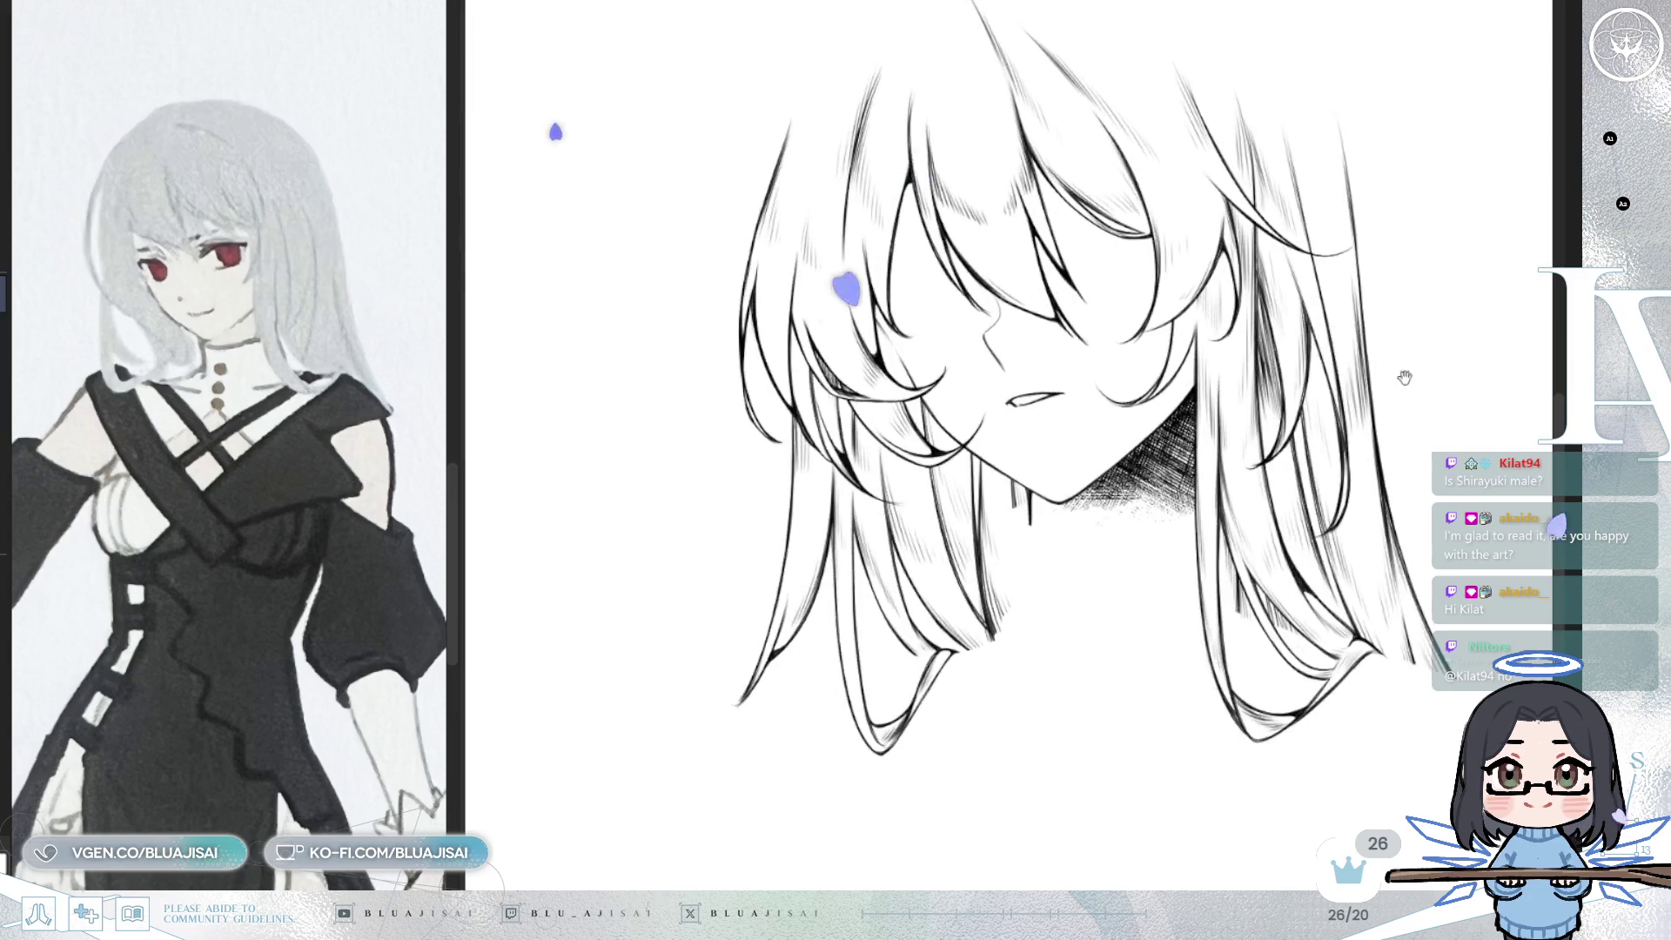
pyautogui.moveTo(1338, 354); pyautogui.dragTo(1264, 393)
pyautogui.hotkey('ctrl', 'z')
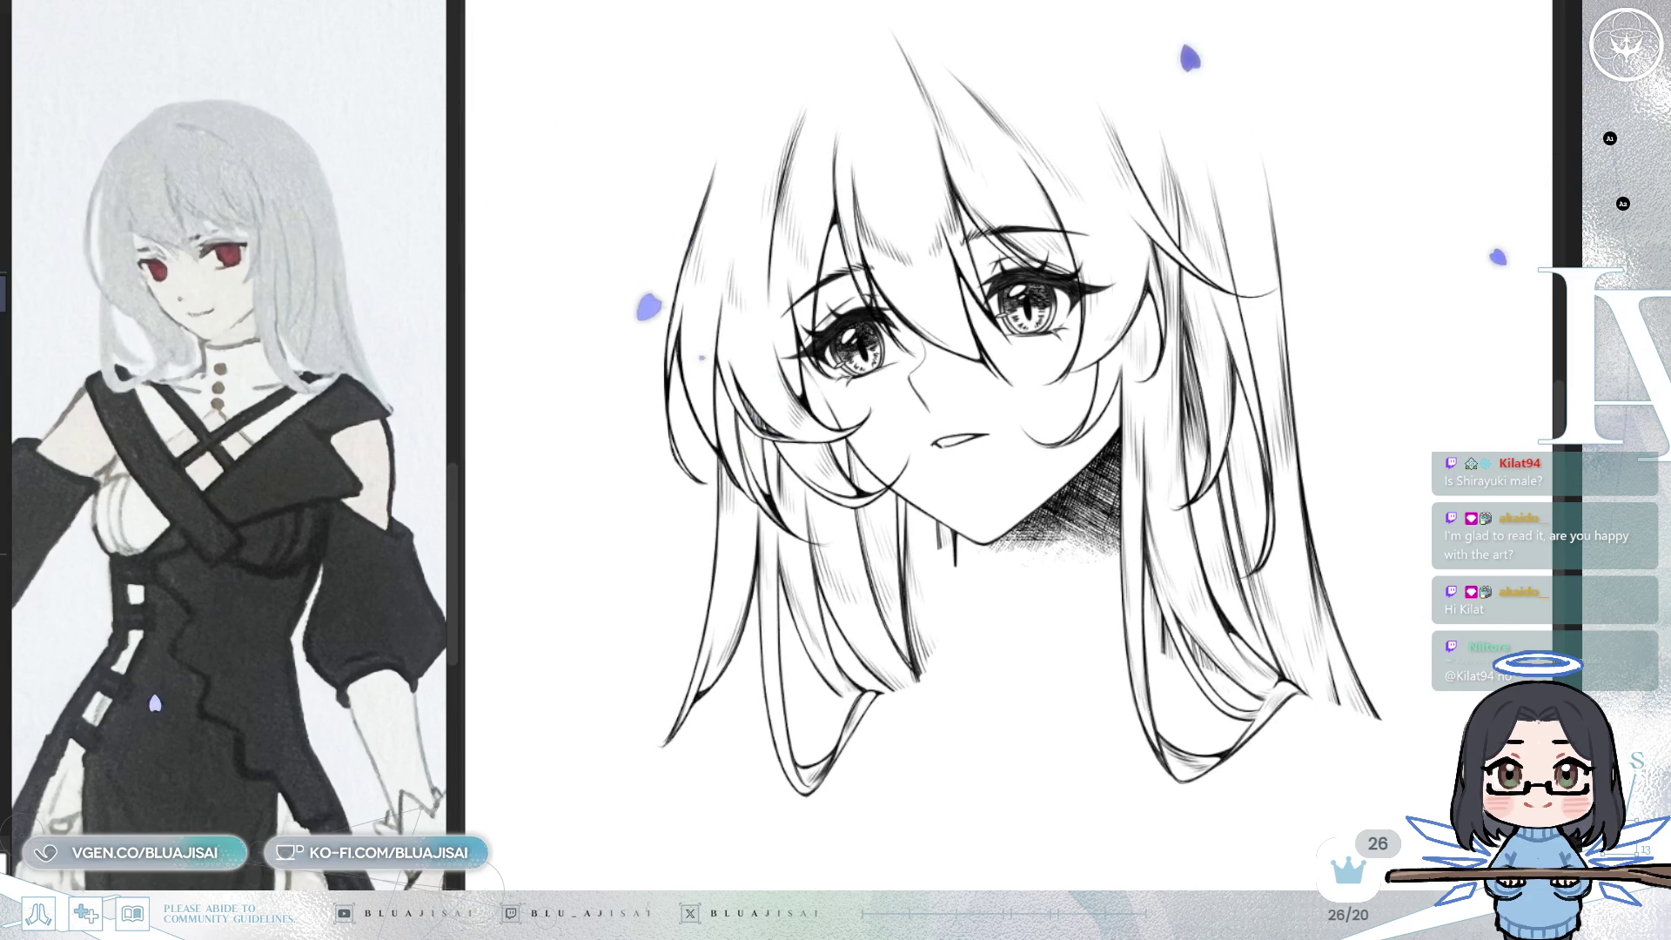
pyautogui.hotkey('ctrl', 'z')
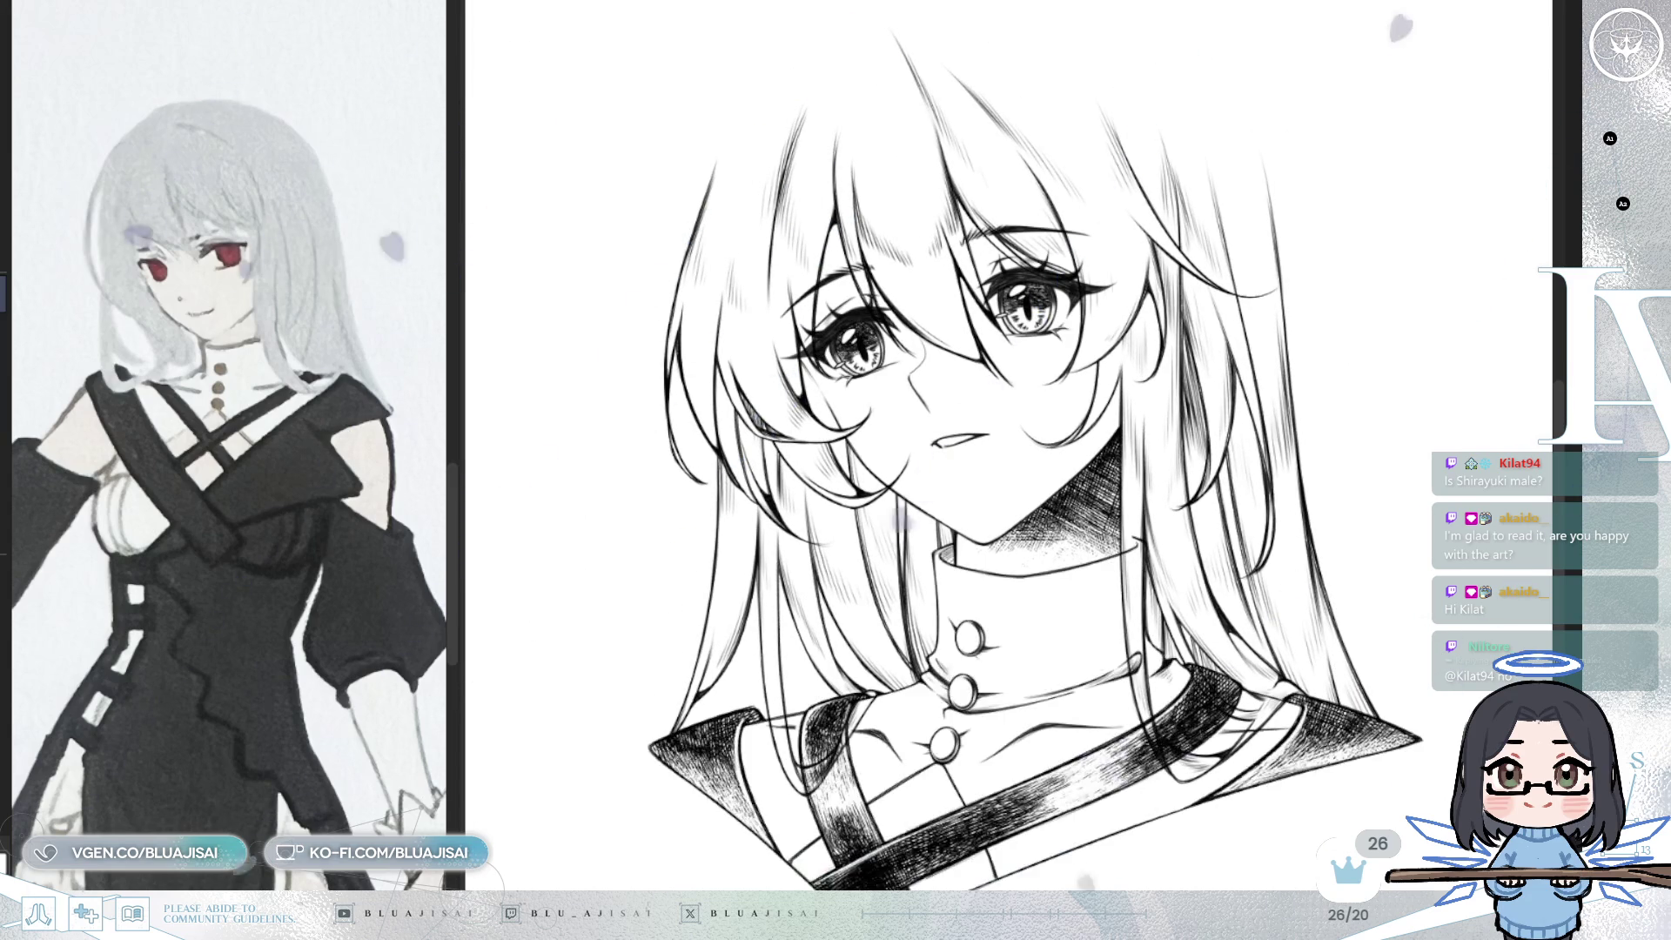
# - Mirror the view, zoom onto the chin and collar, and erase stray lines crossing the hair strand
pyautogui.scroll(2, 939, 447)
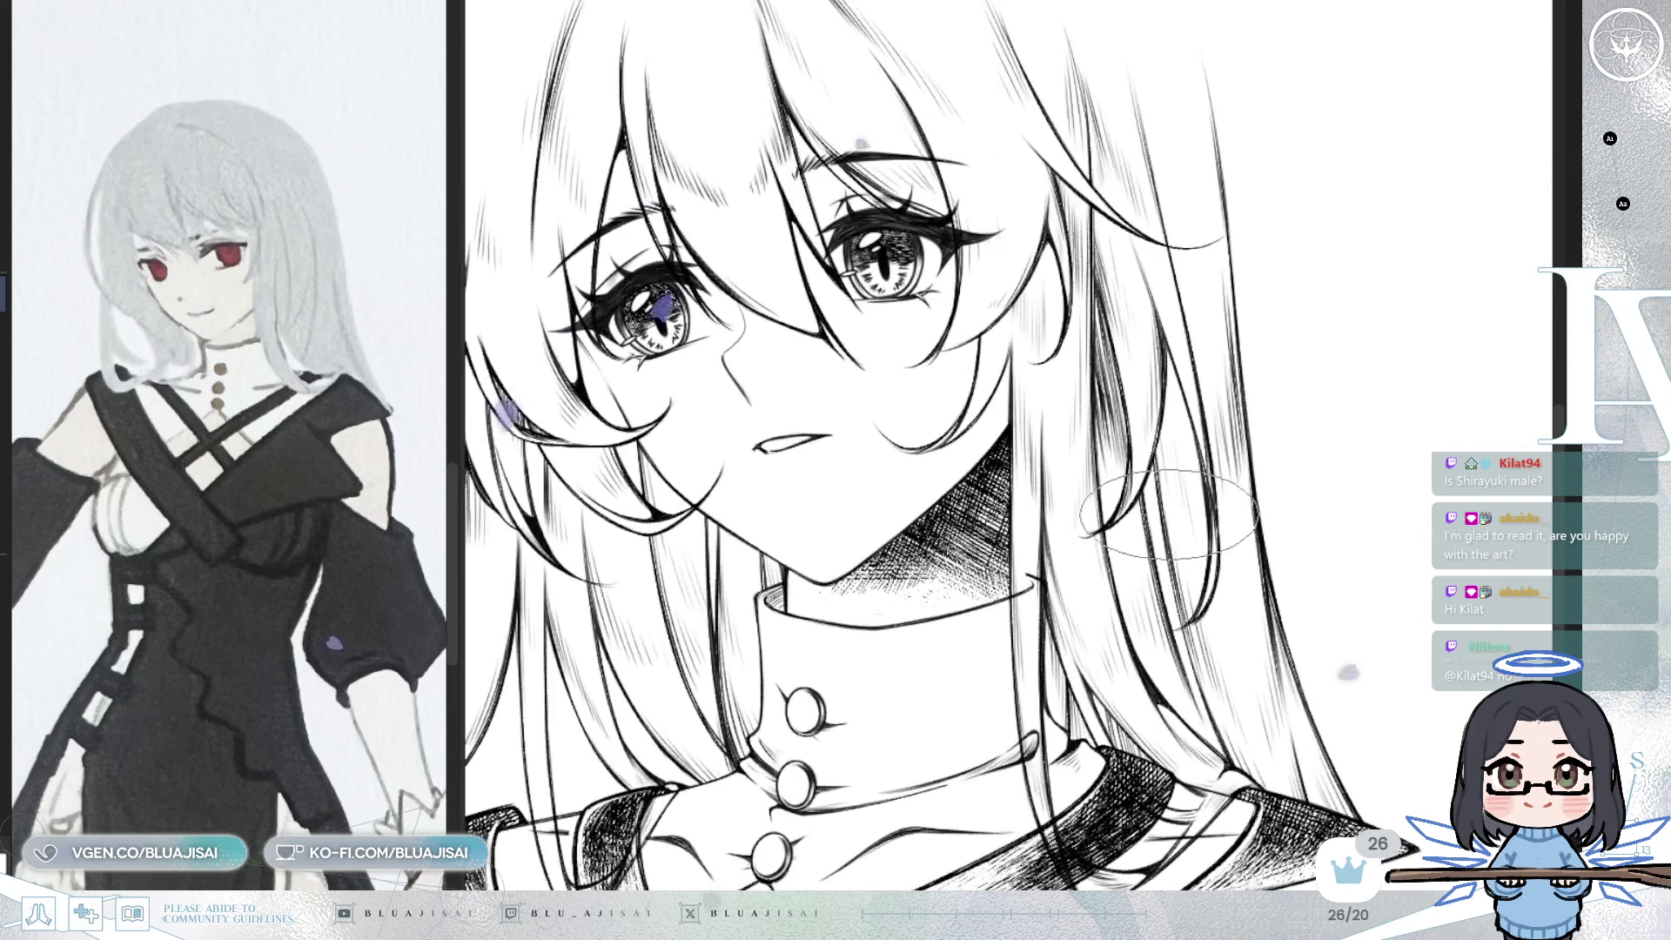
pyautogui.scroll(2, 1027, 589)
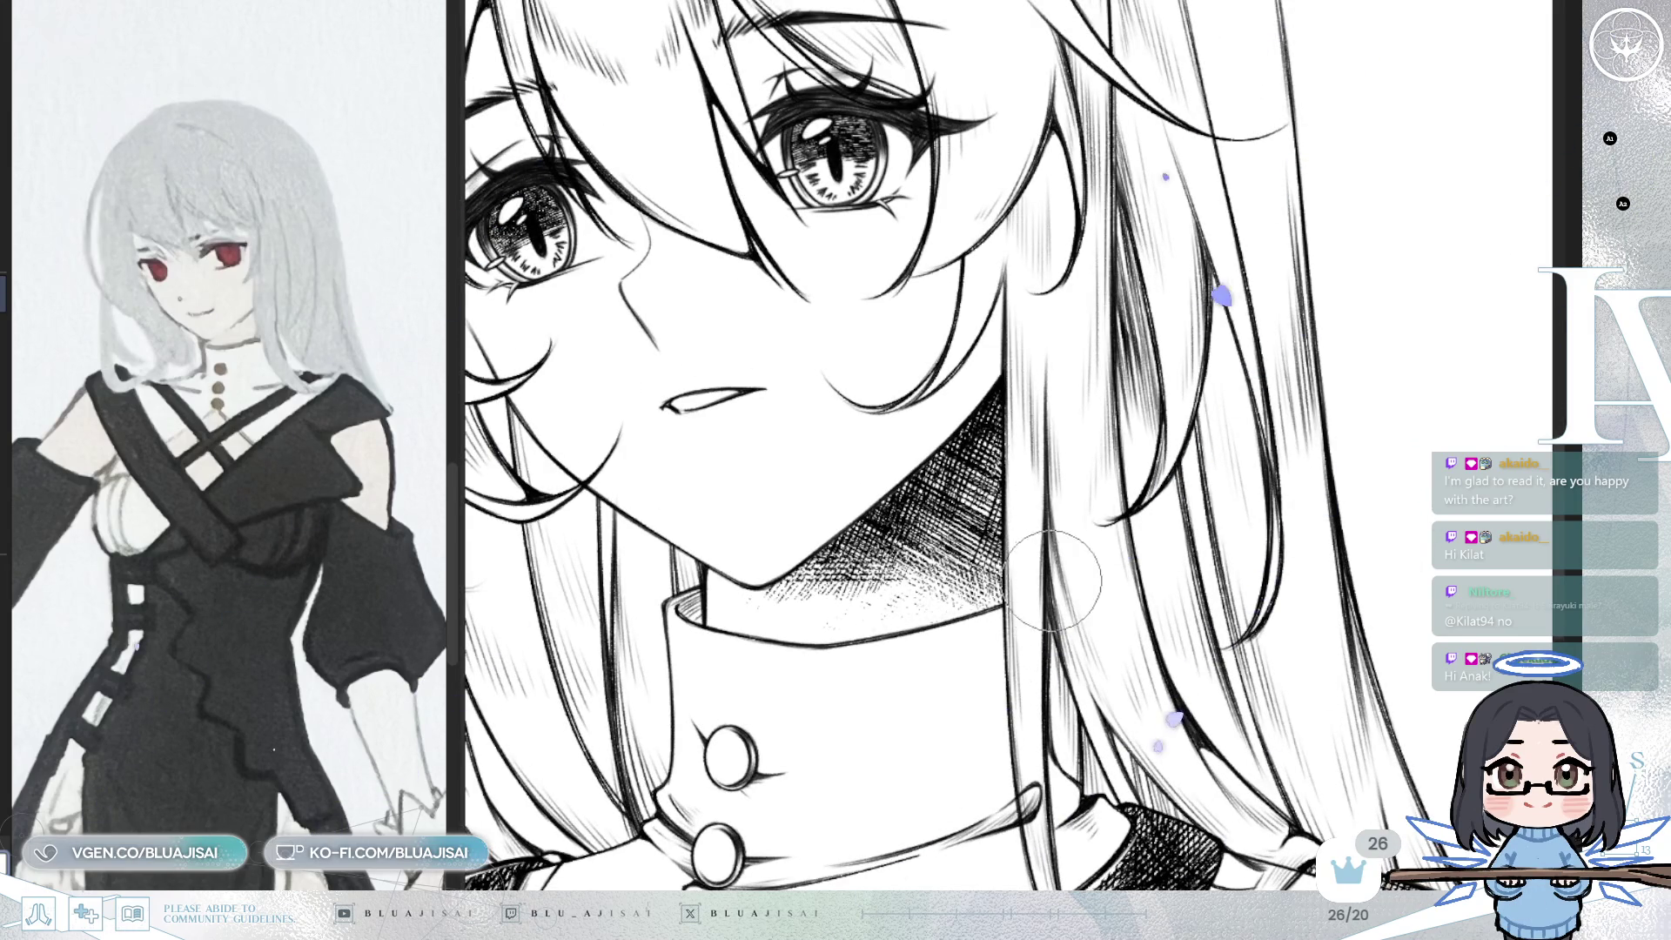
pyautogui.moveTo(1096, 678); pyautogui.dragTo(1085, 536)
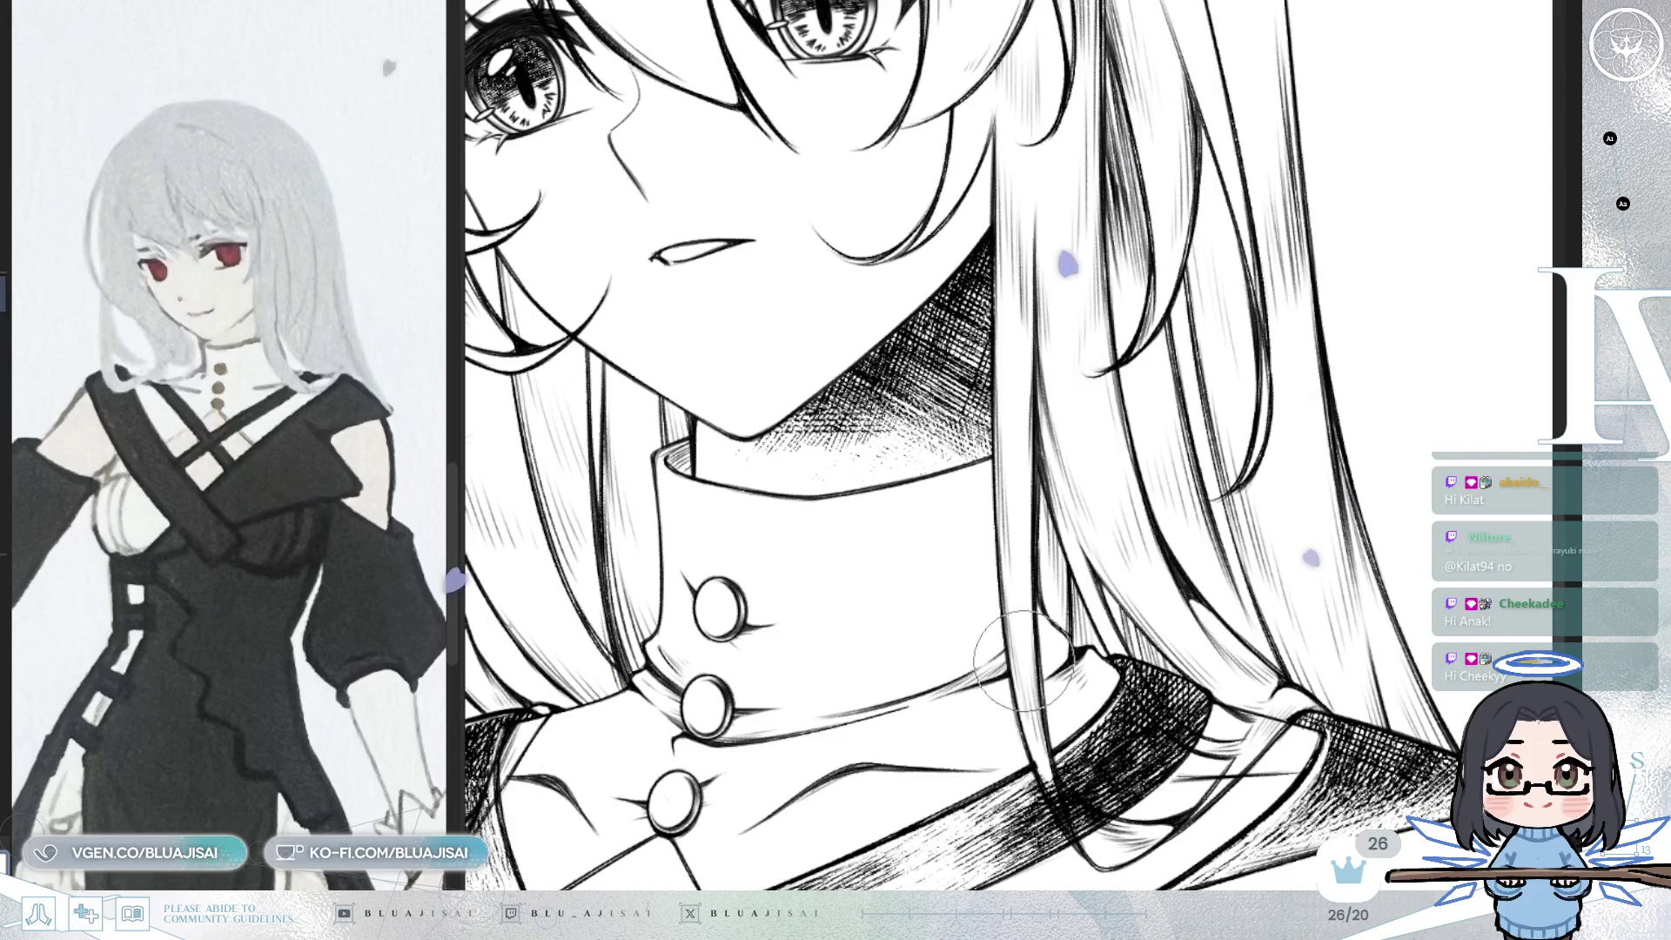
pyautogui.moveTo(1059, 664); pyautogui.dragTo(958, 664)
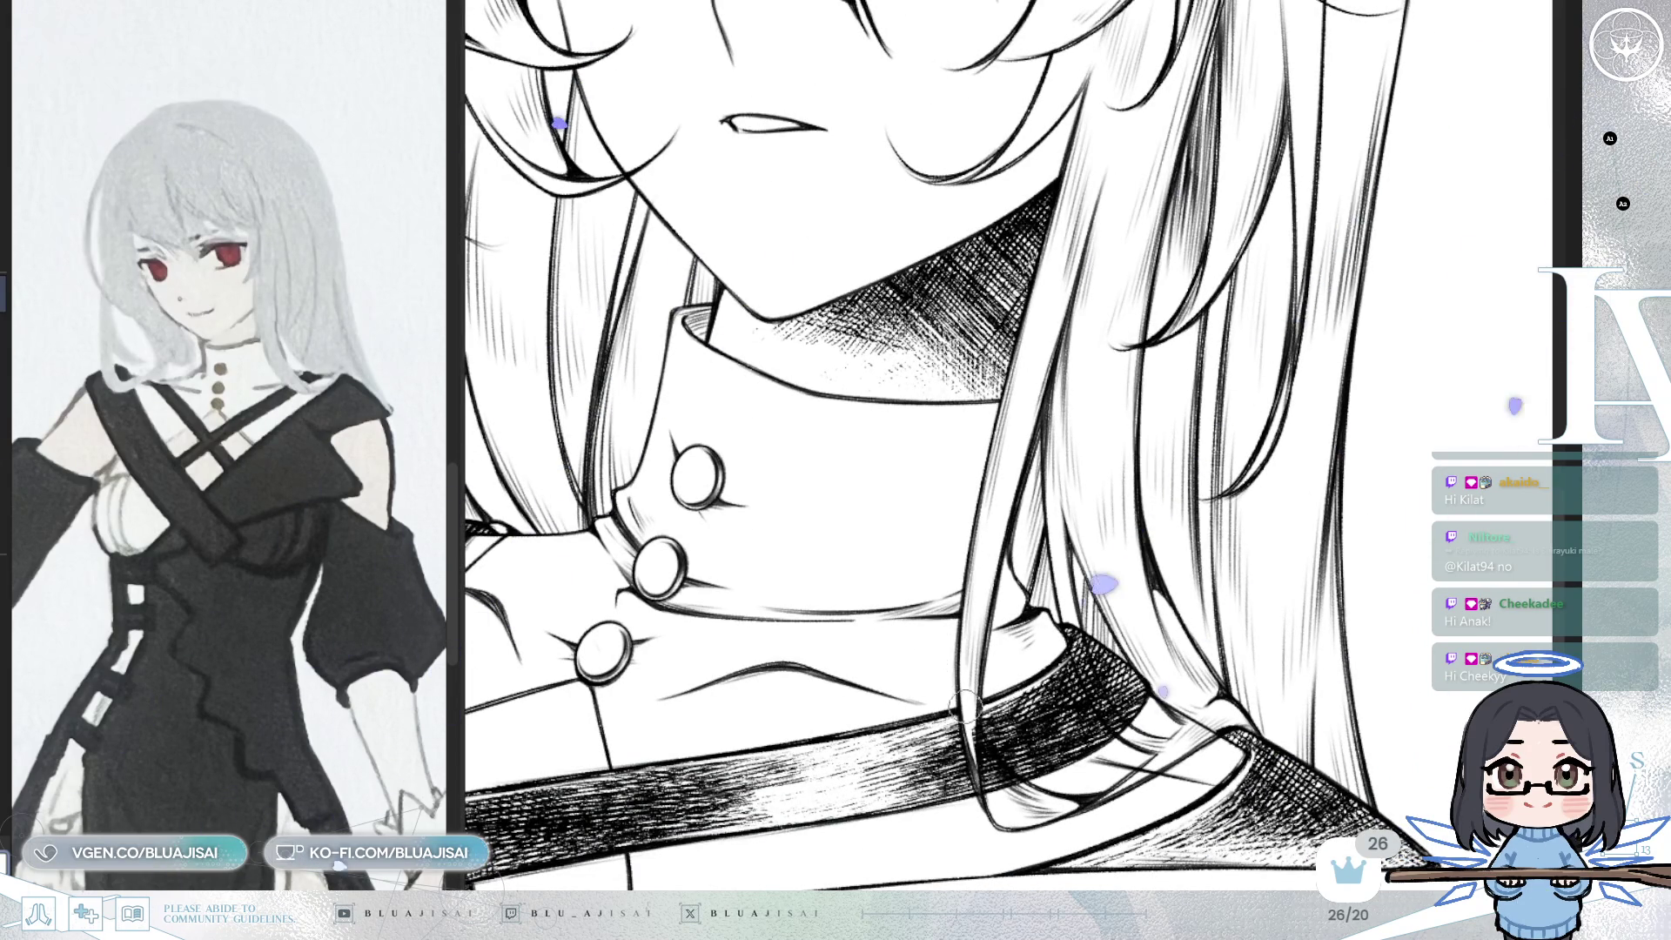
pyautogui.moveTo(984, 748)
pyautogui.mouseDown()
pyautogui.moveTo(1128, 667)
pyautogui.moveTo(1101, 699)
pyautogui.mouseUp()
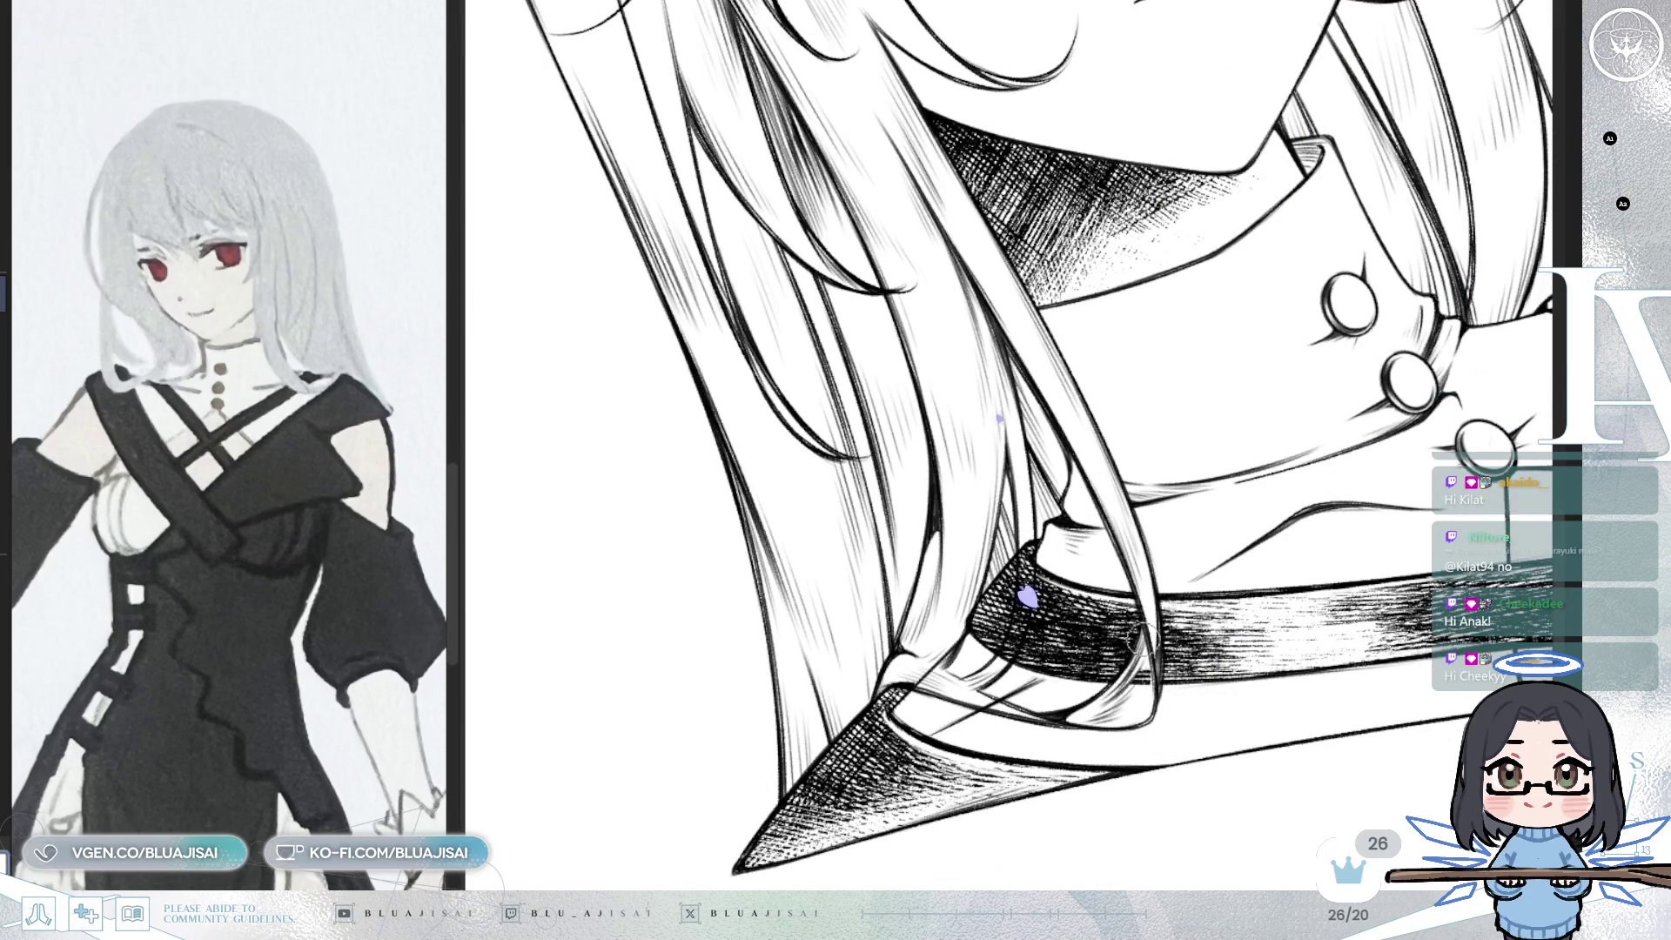
pyautogui.moveTo(1140, 647); pyautogui.dragTo(1083, 697)
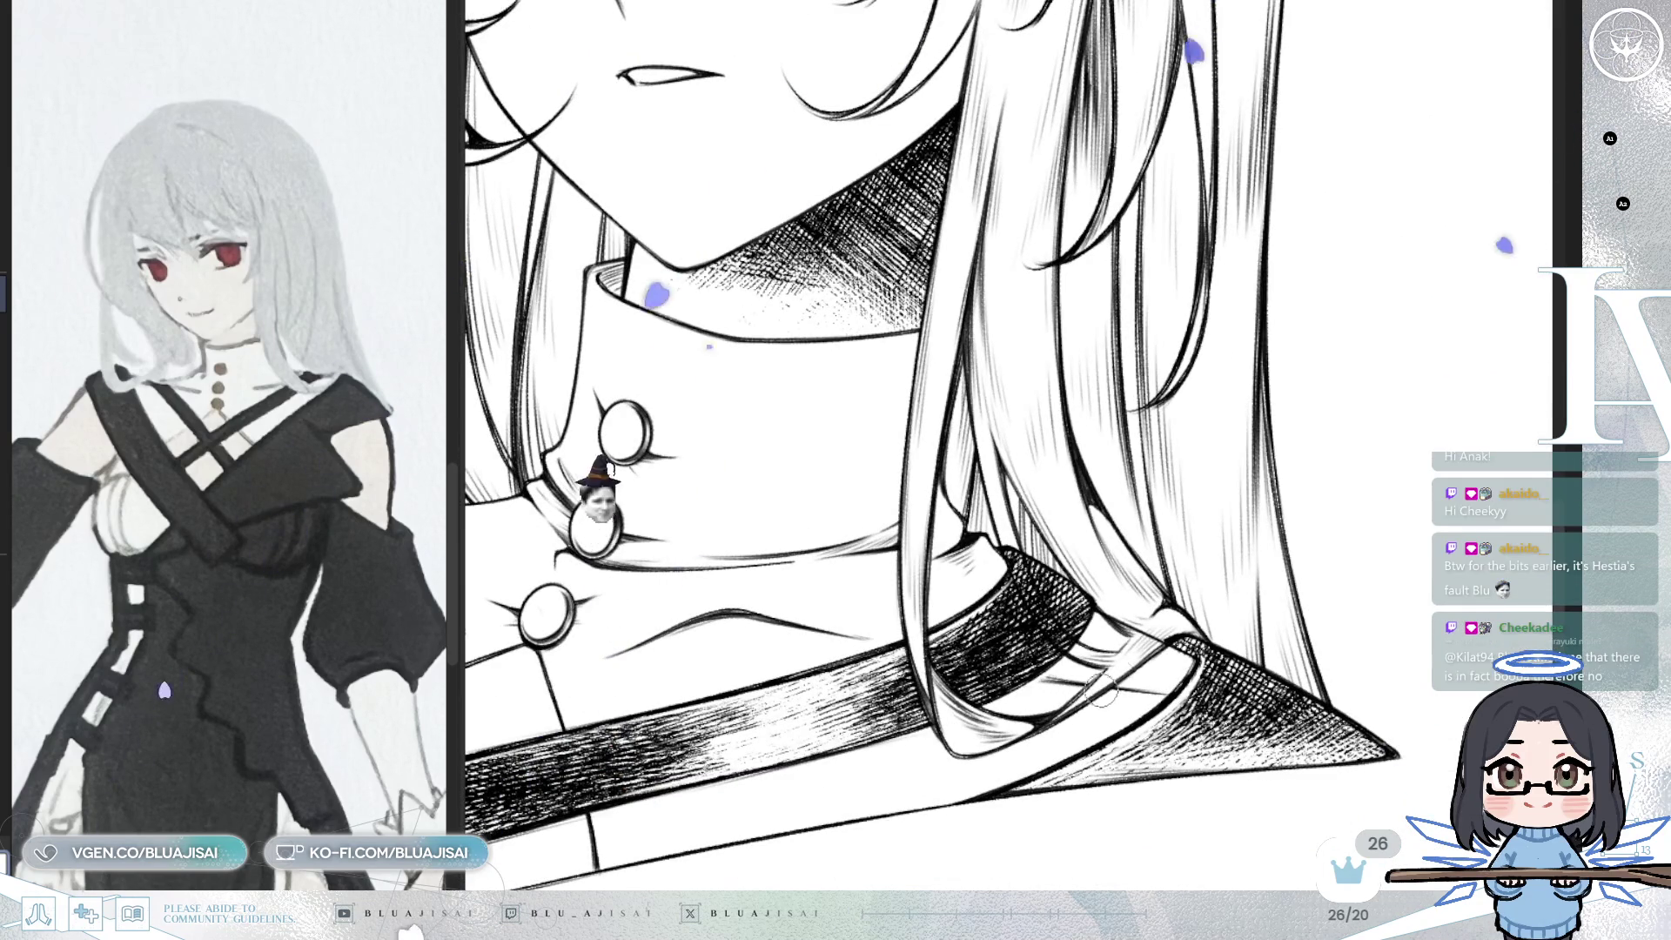
pyautogui.press('h')
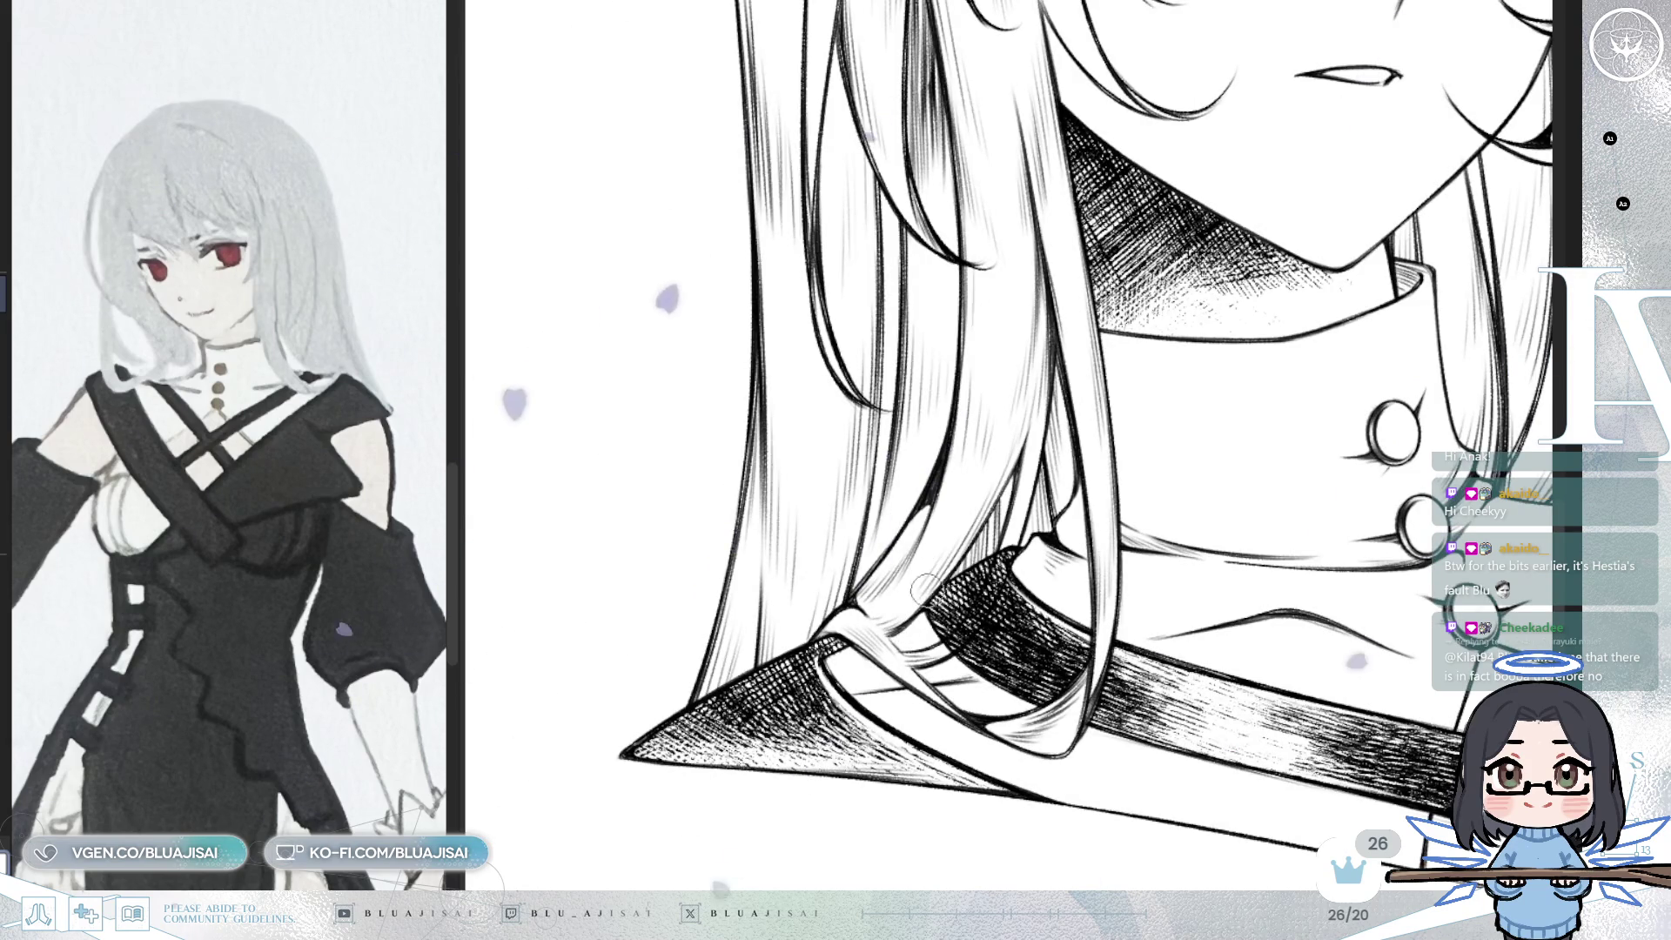
pyautogui.scroll(2, 1219, 443)
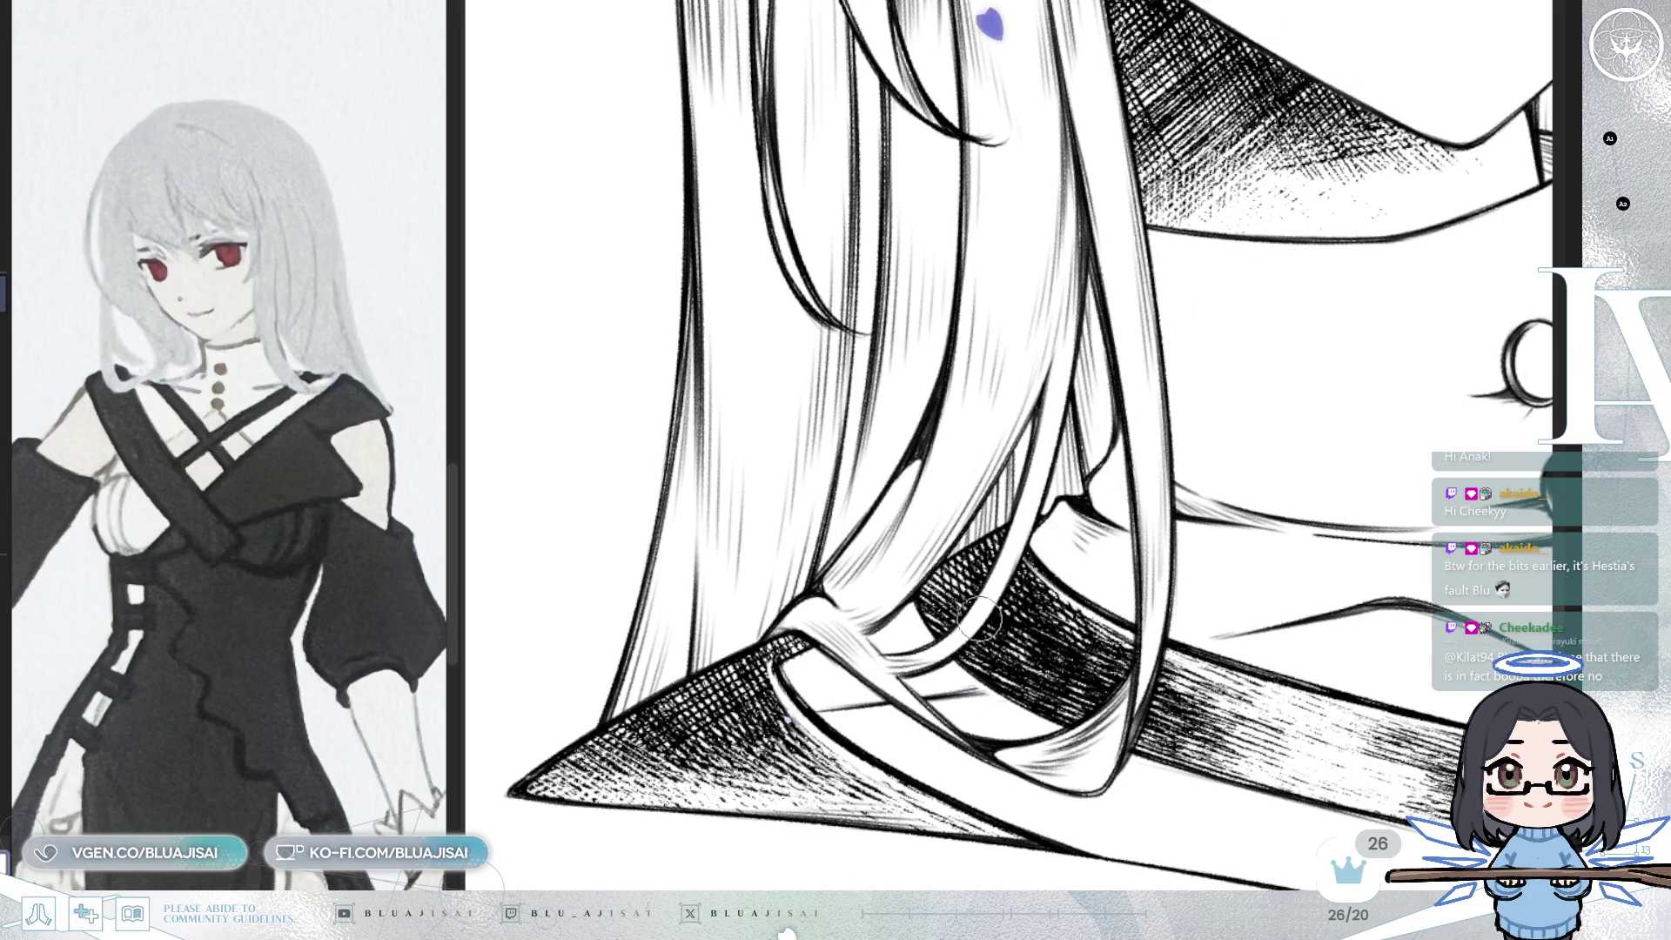
pyautogui.moveTo(1029, 505)
pyautogui.mouseDown()
pyautogui.moveTo(1088, 566)
pyautogui.moveTo(958, 609)
pyautogui.moveTo(1132, 662)
pyautogui.moveTo(1175, 705)
pyautogui.mouseUp()
pyautogui.scroll(1, 1175, 705)
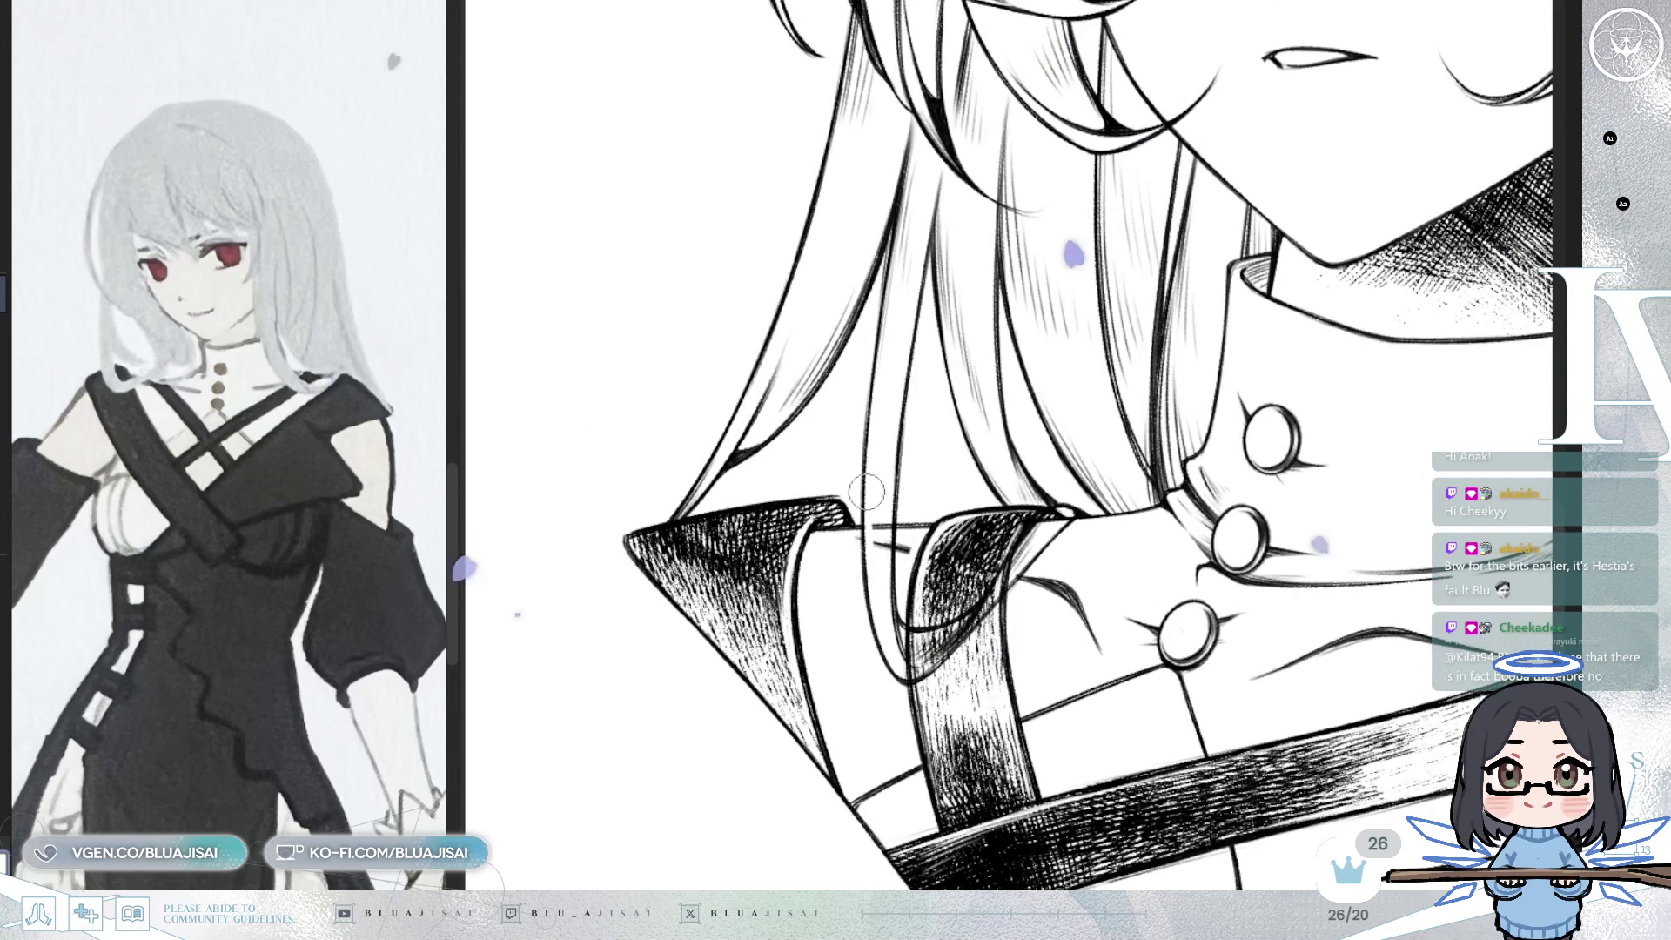
pyautogui.moveTo(876, 495)
pyautogui.mouseDown()
pyautogui.moveTo(888, 605)
pyautogui.moveTo(913, 641)
pyautogui.mouseUp()
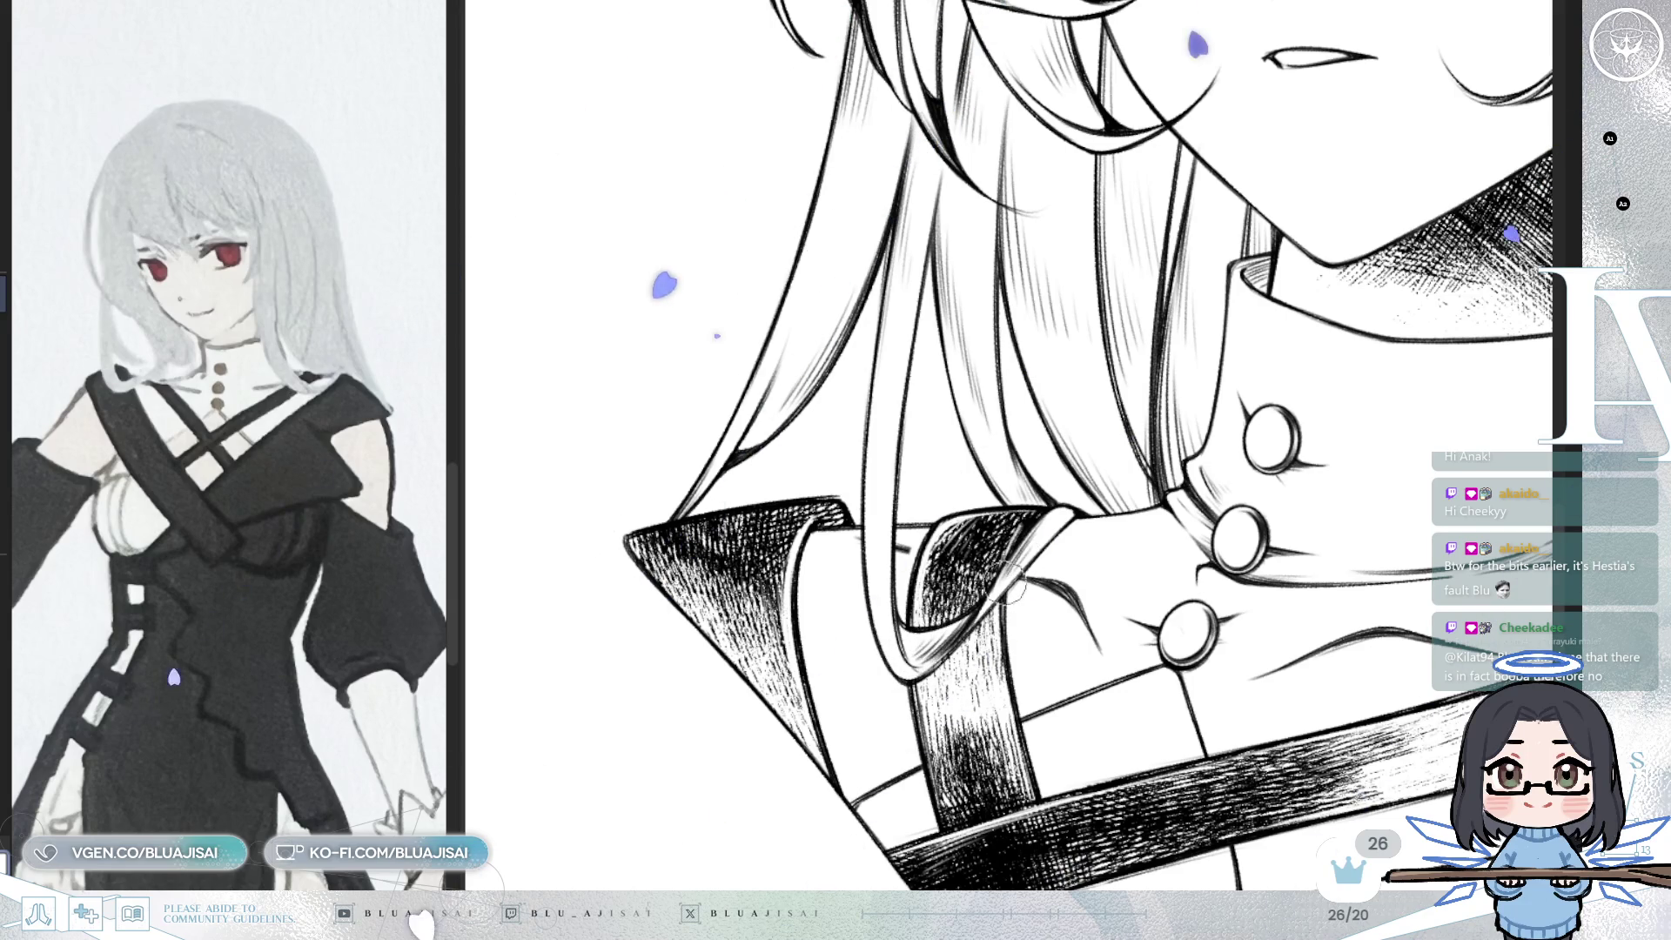
# - Zoom out to see the whole bust with the rough witch-hat sketch around it
pyautogui.scroll(-2, 1196, 466)
pyautogui.scroll(-3, 1195, 466)
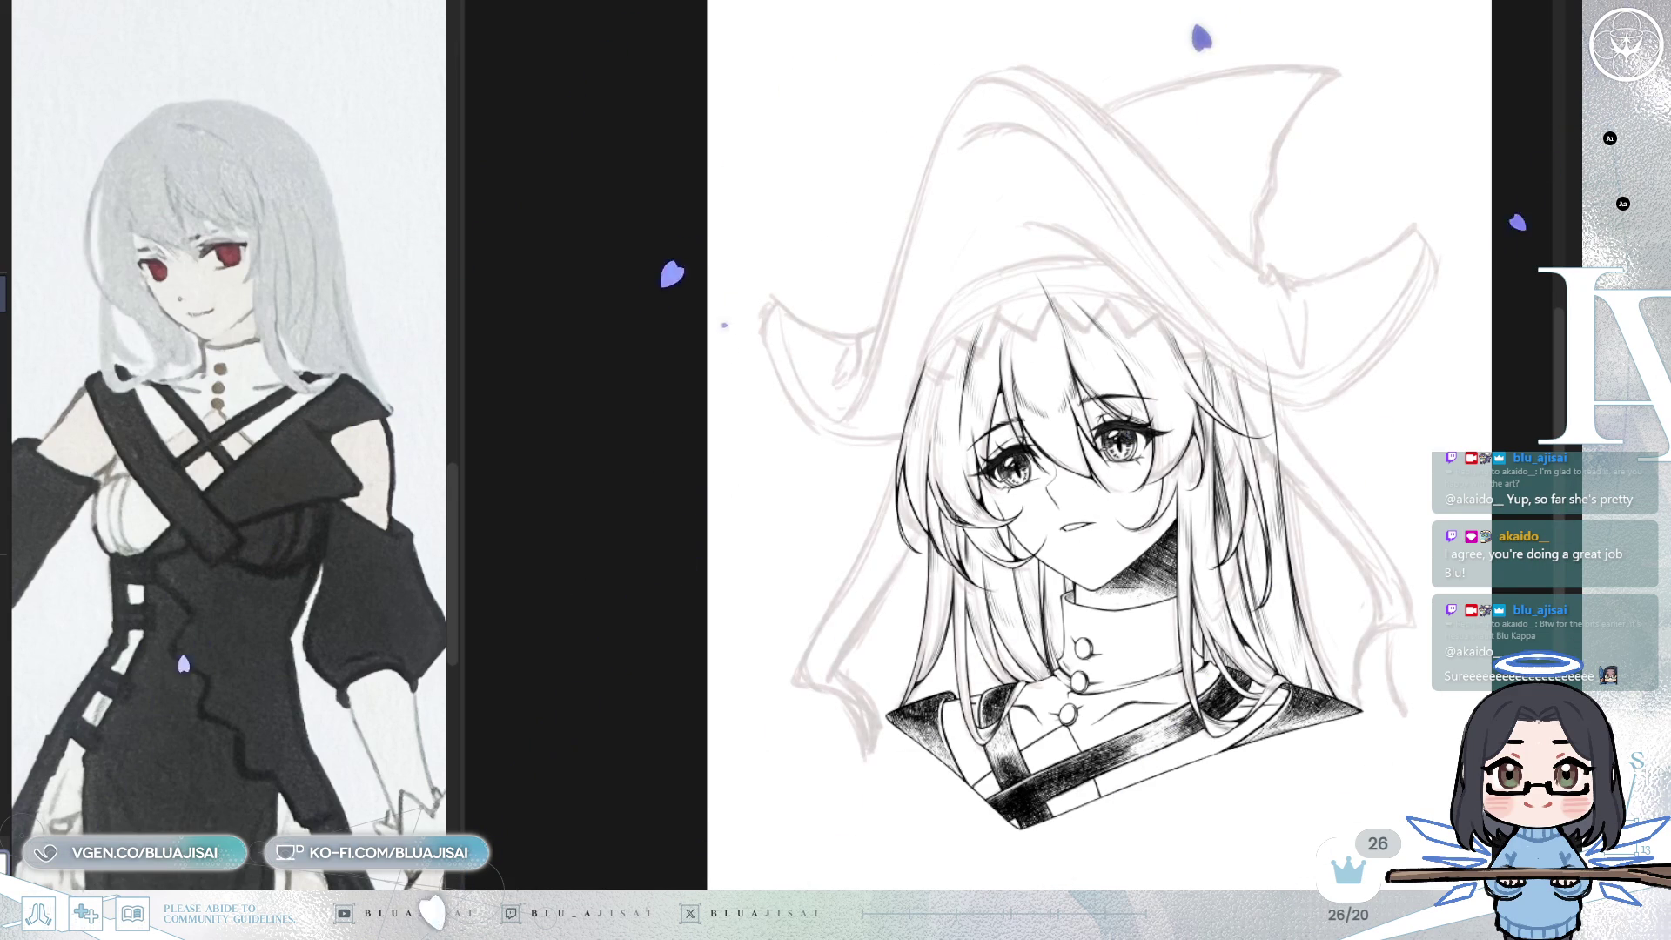
# - Scroll the reference panel to the character's zigzag-banded witch hat, then zoom in on the face
pyautogui.scroll(-10, 319, 398)
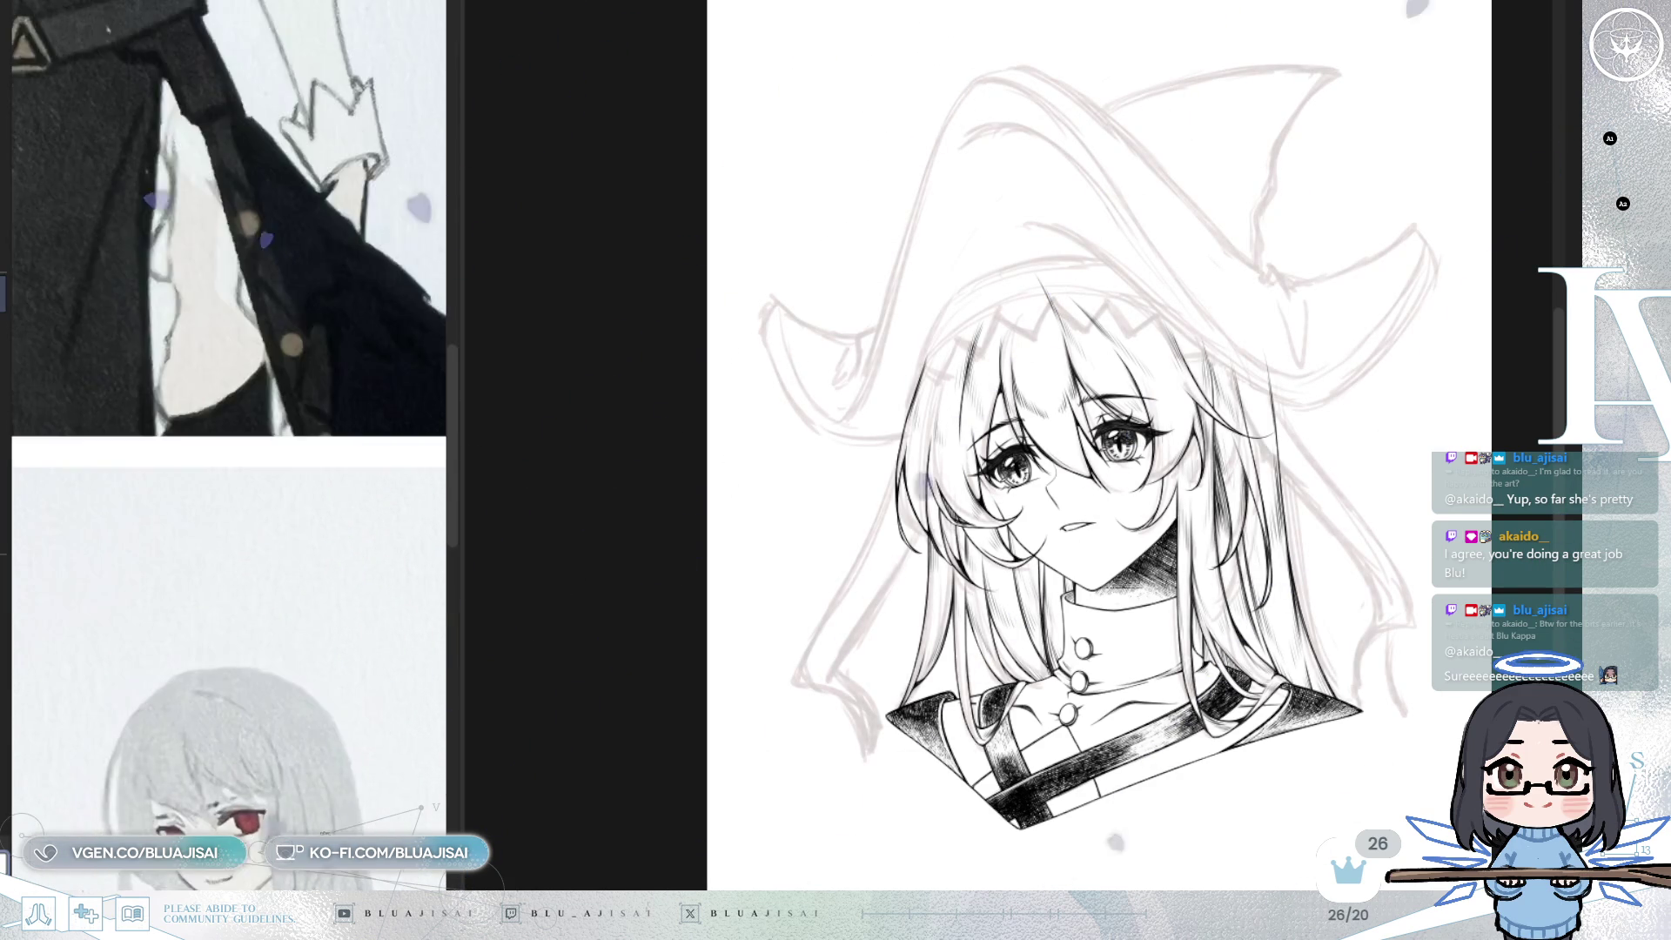
pyautogui.scroll(5, 318, 398)
pyautogui.scroll(4, 319, 398)
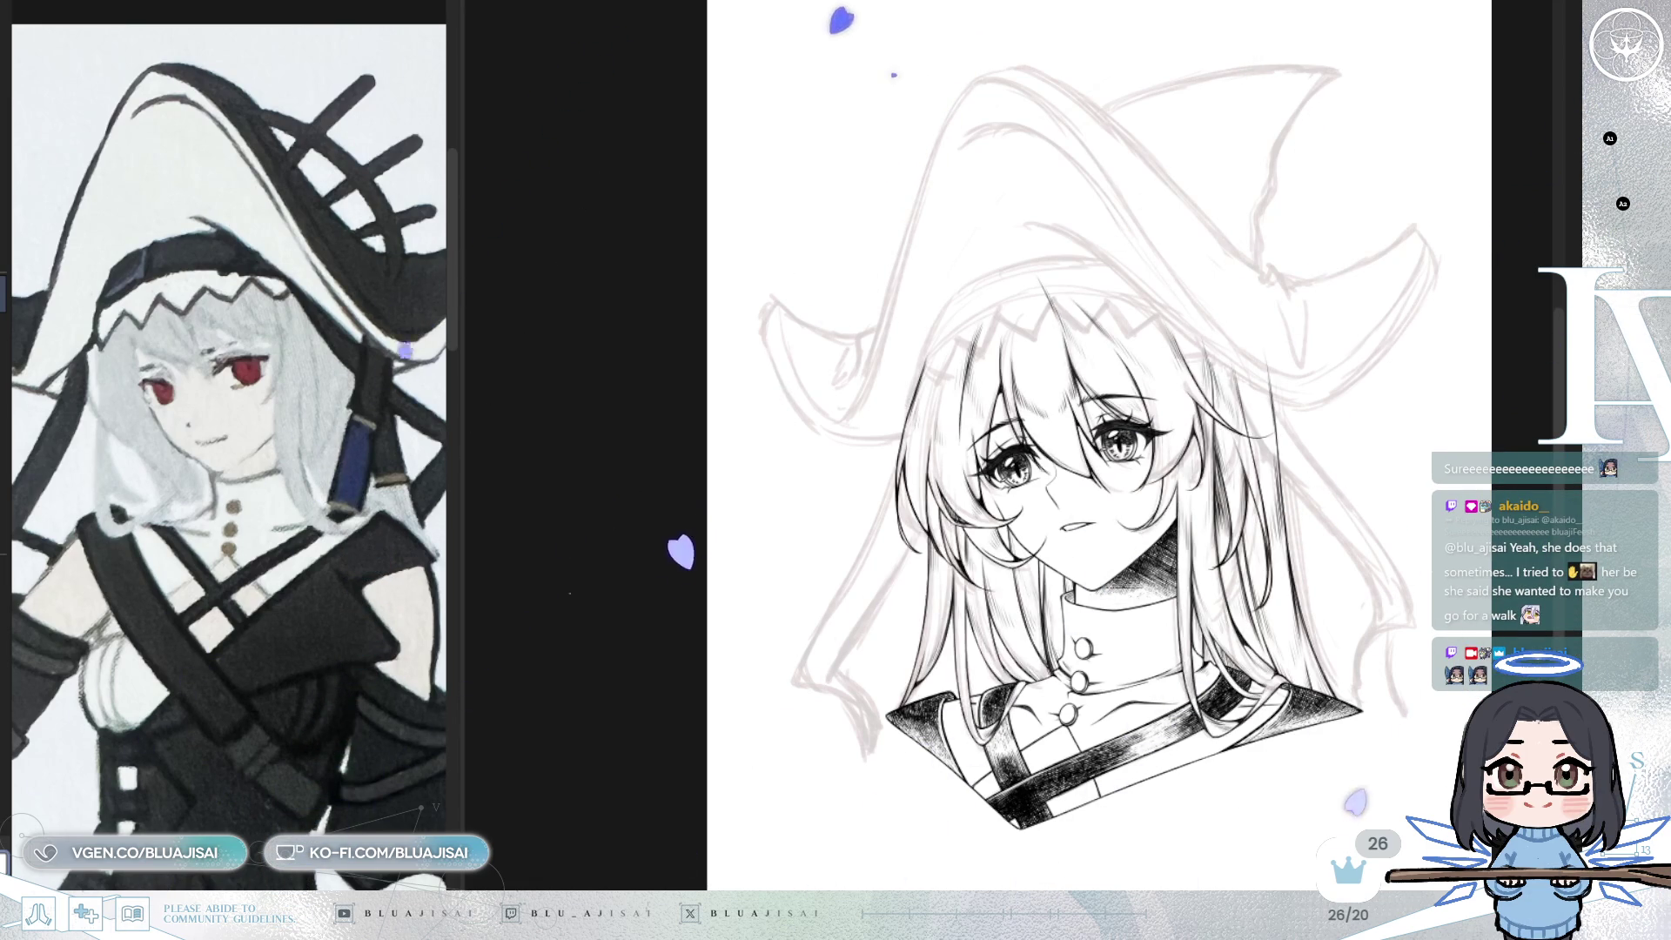
pyautogui.hotkey('ctrl', '+')
# - Zoom and pan the canvas to centre the faded face and the hat sketch
pyautogui.scroll(2, 1254, 539)
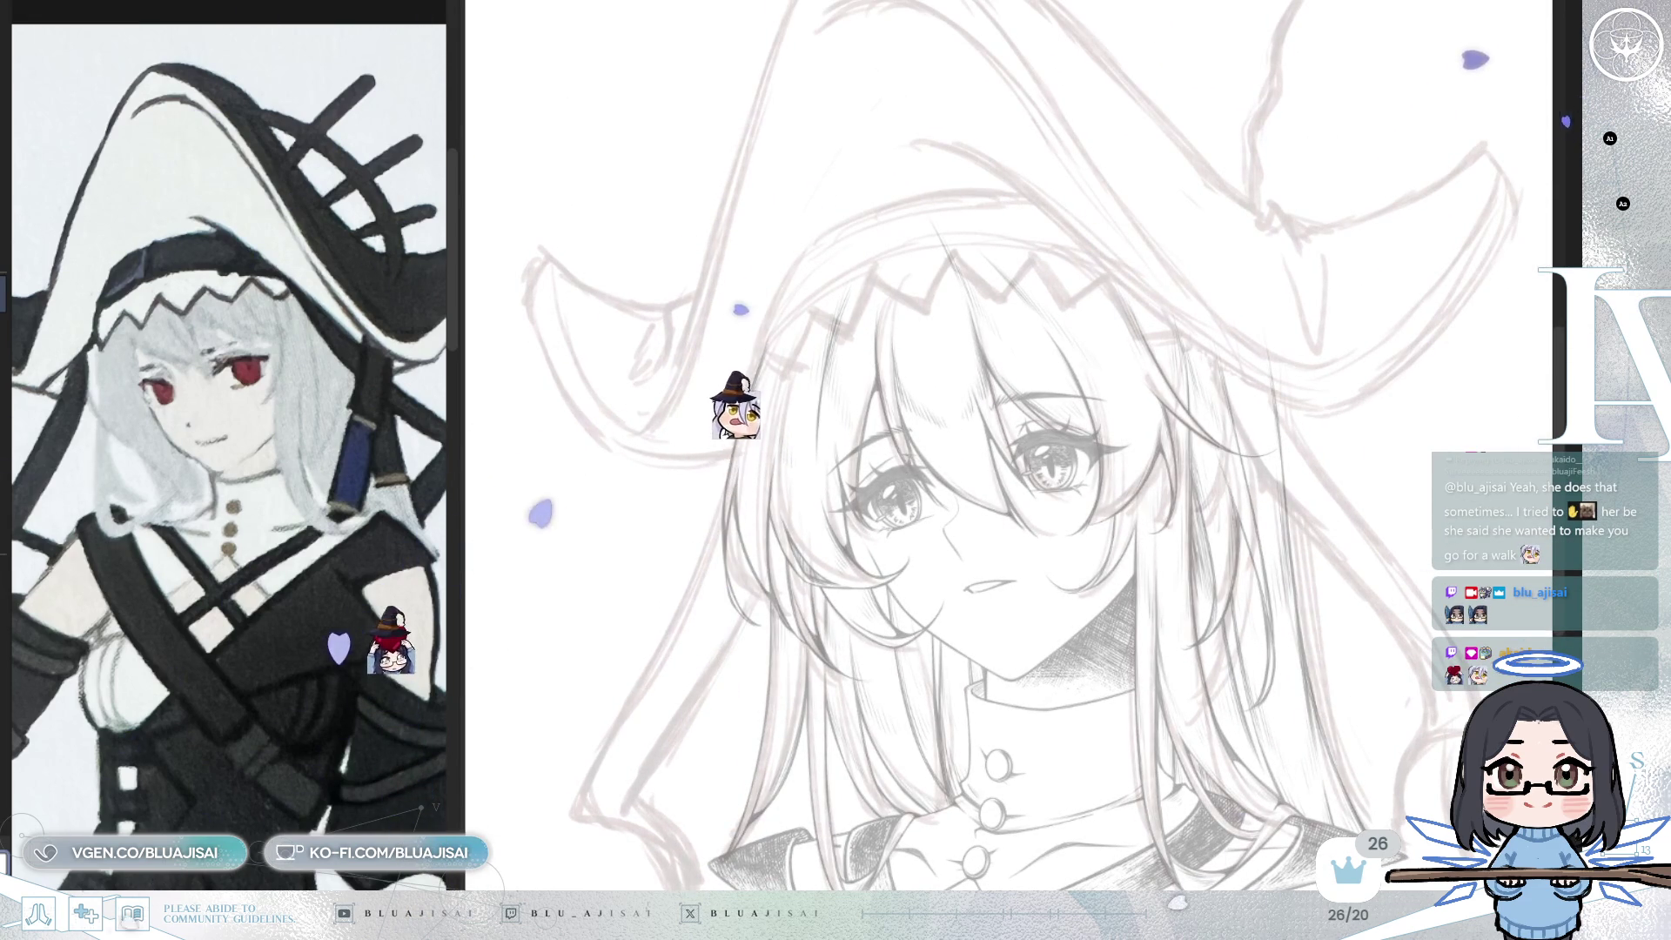
pyautogui.moveTo(1019, 385); pyautogui.dragTo(1091, 427)
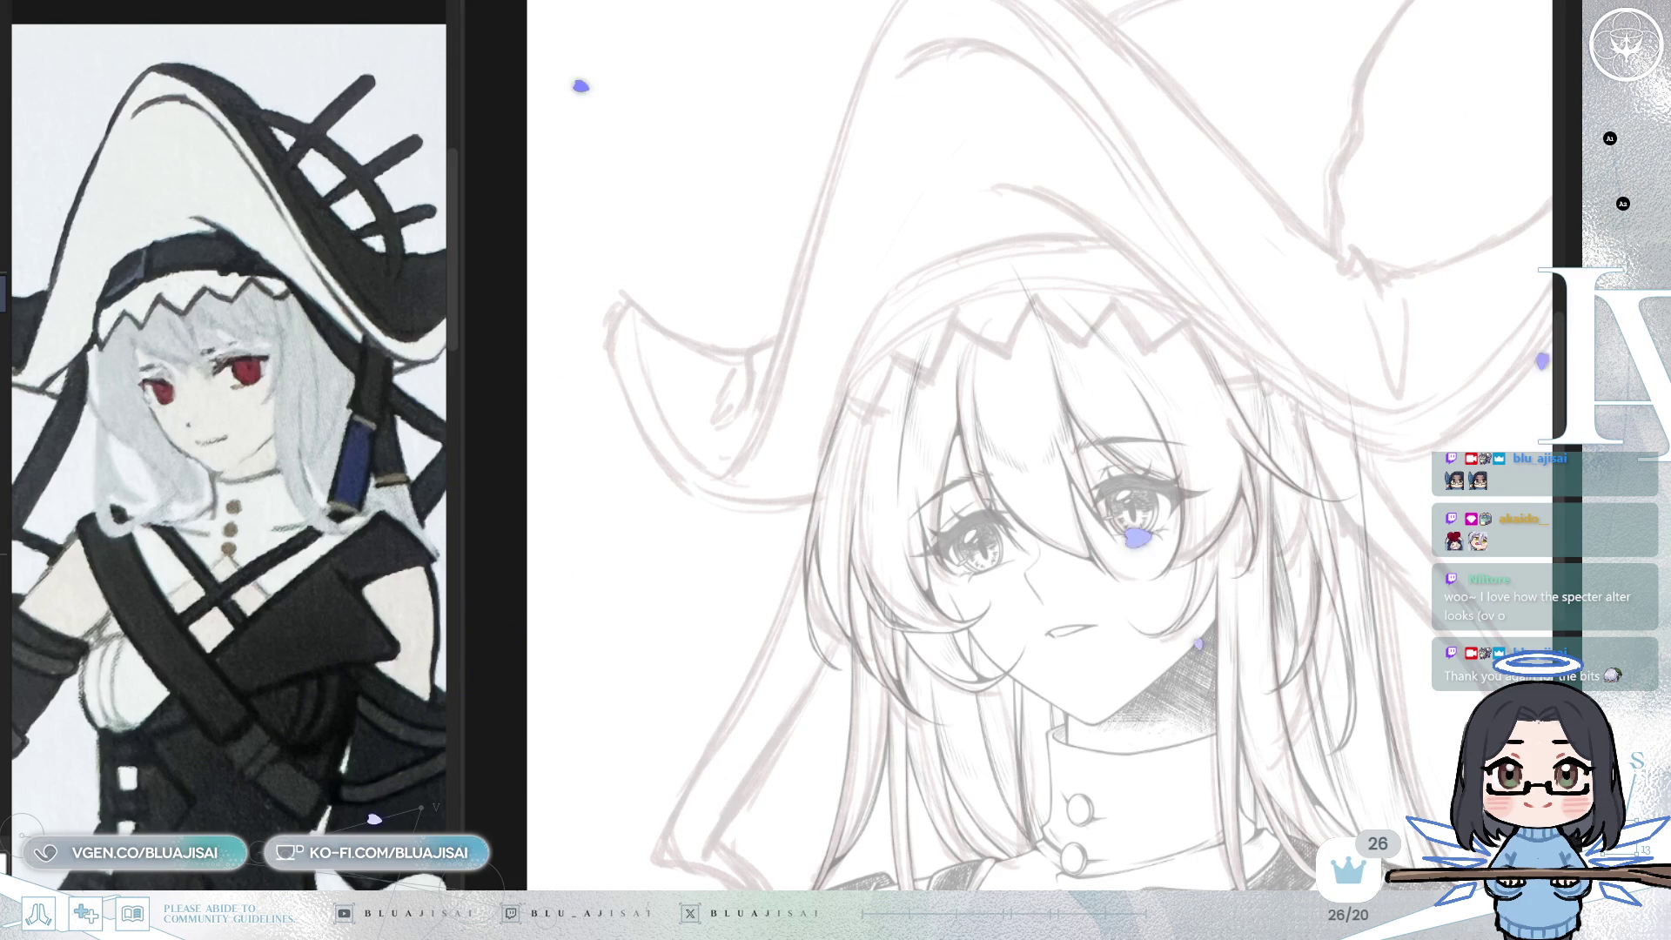
pyautogui.moveTo(1007, 130); pyautogui.dragTo(907, 356)
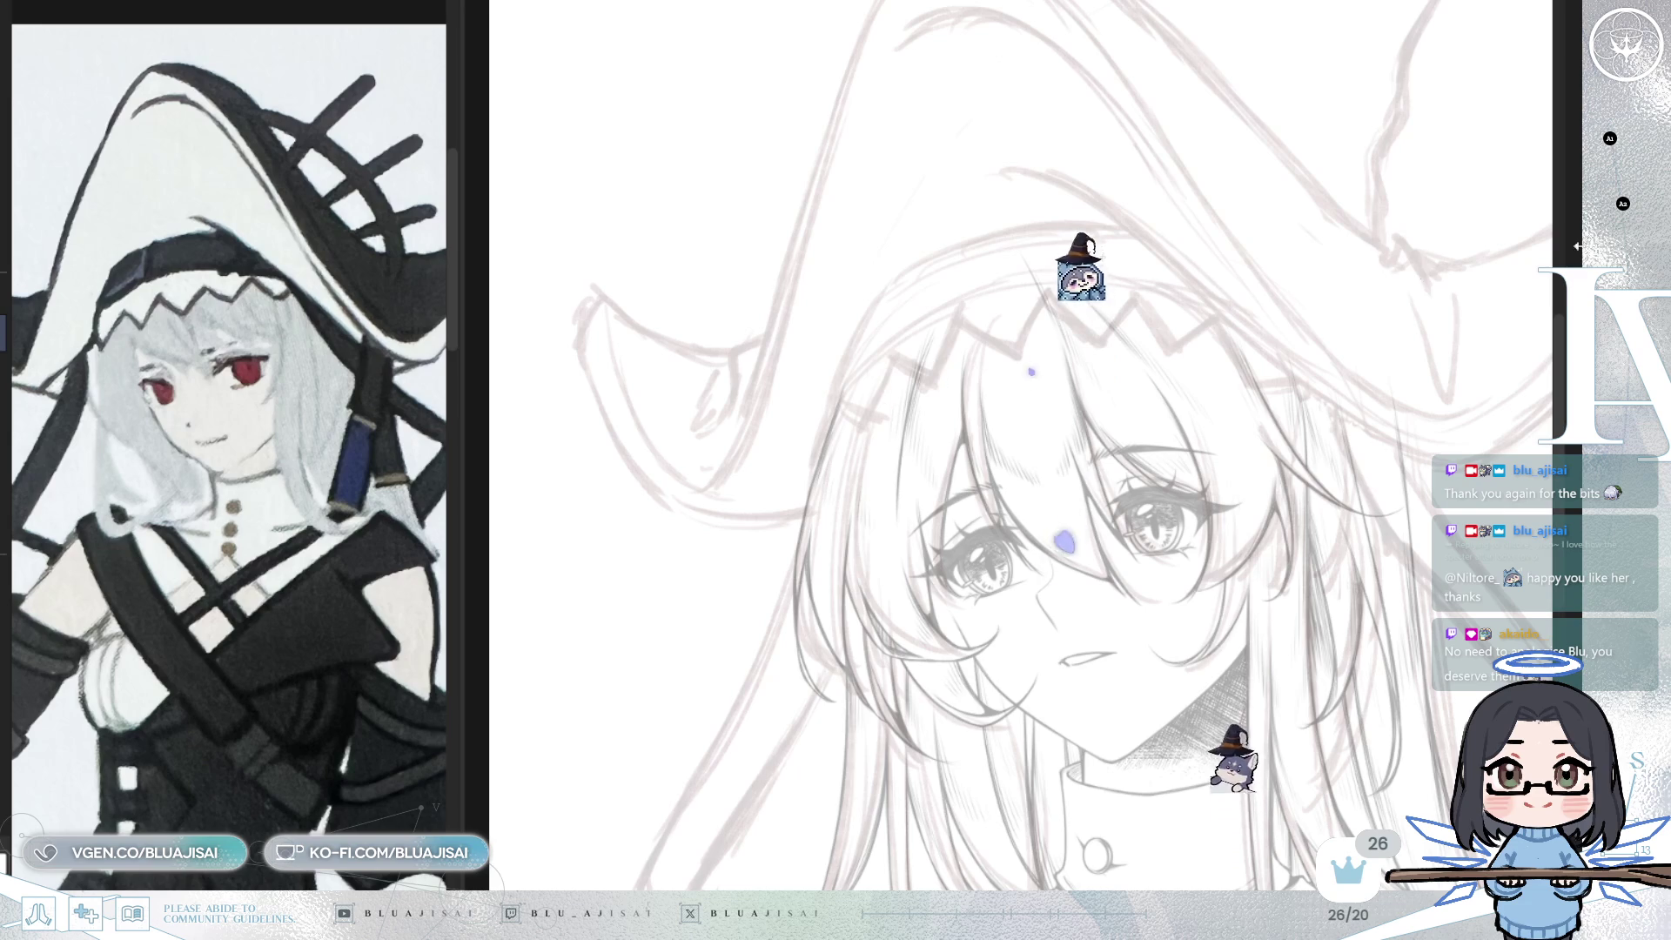
# - Ink the hat's inner edge curve across the forehead above the zigzag band, redoing failed strokes
pyautogui.moveTo(910, 401); pyautogui.dragTo(881, 411)
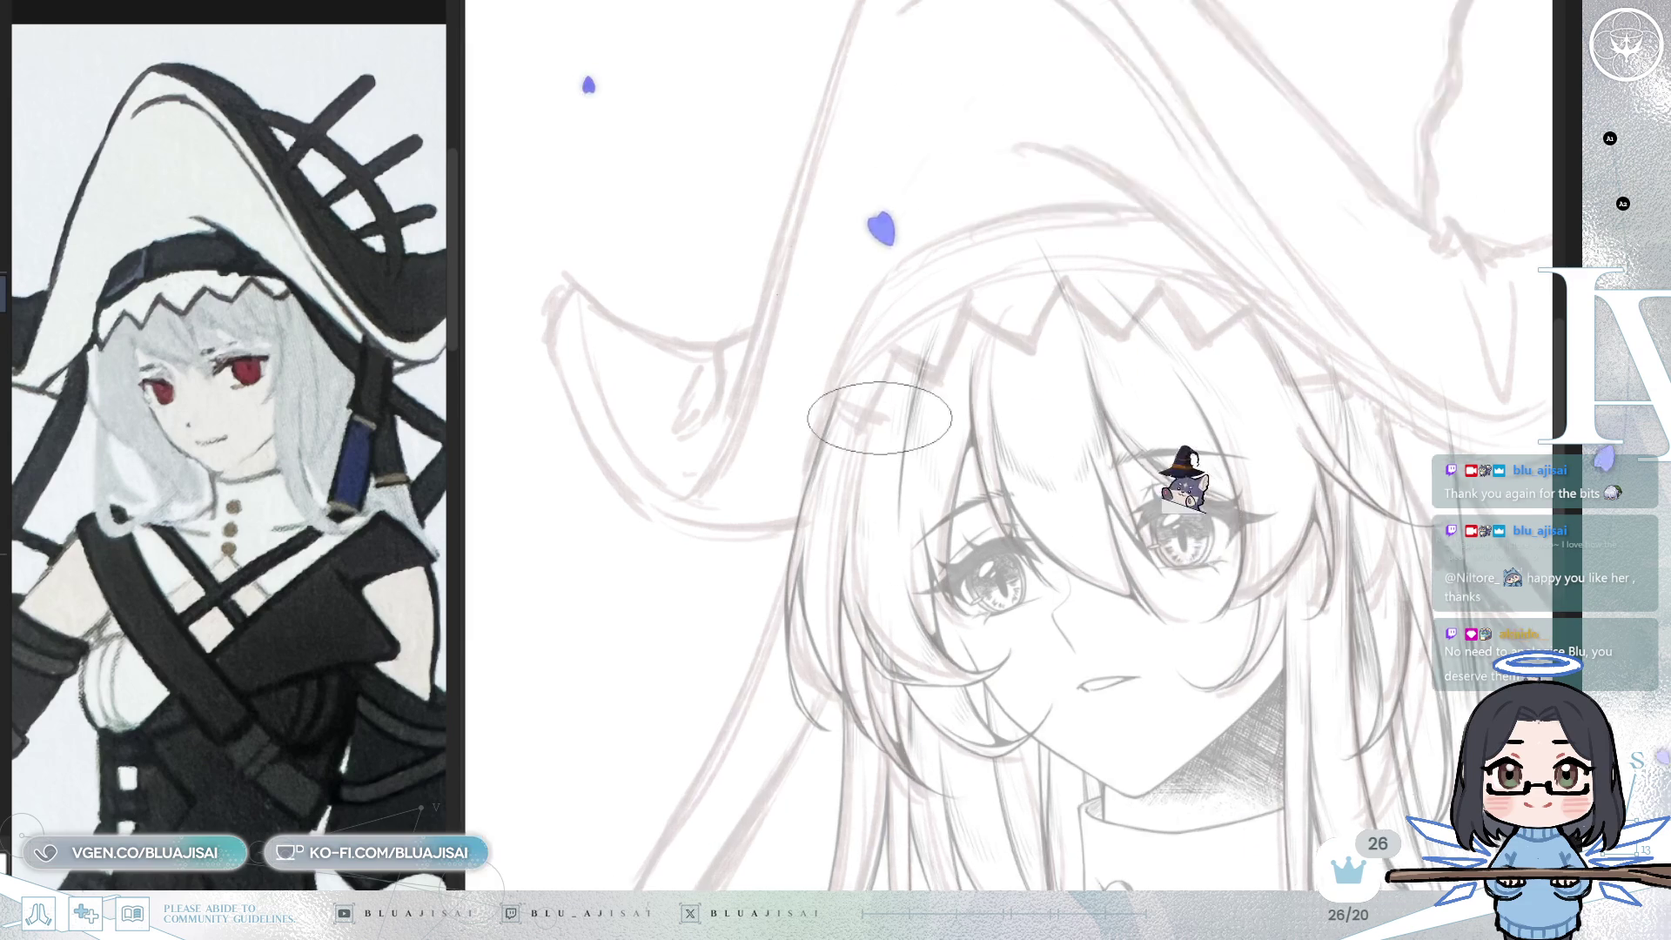
pyautogui.scroll(3, 881, 412)
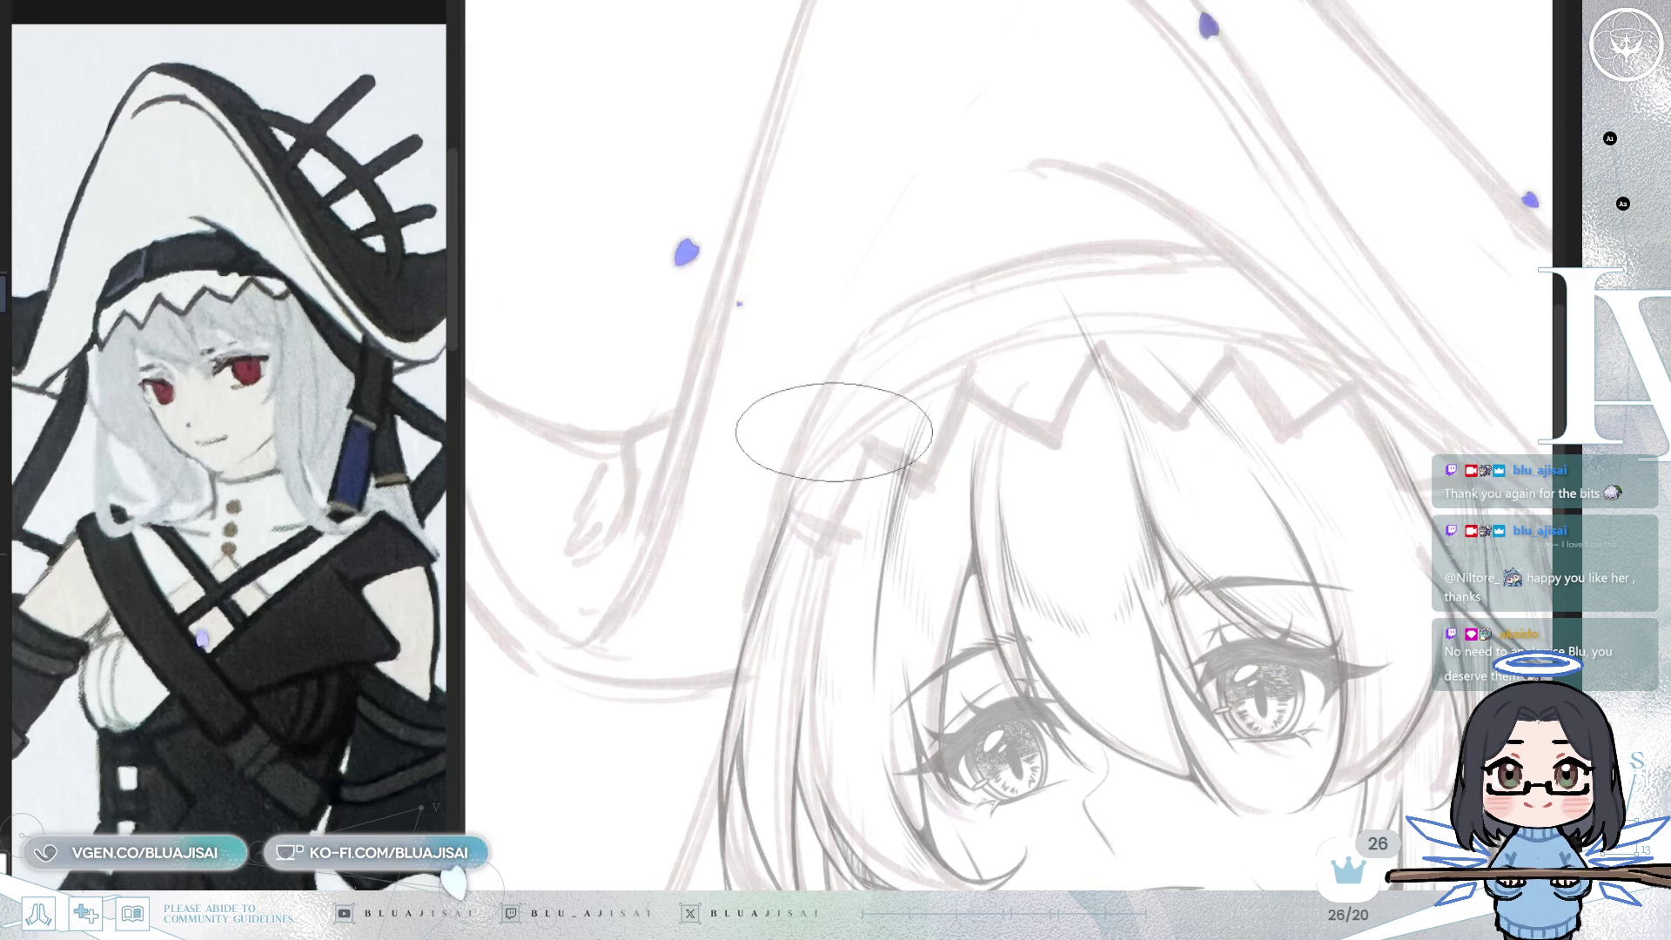
pyautogui.moveTo(827, 376); pyautogui.dragTo(789, 481)
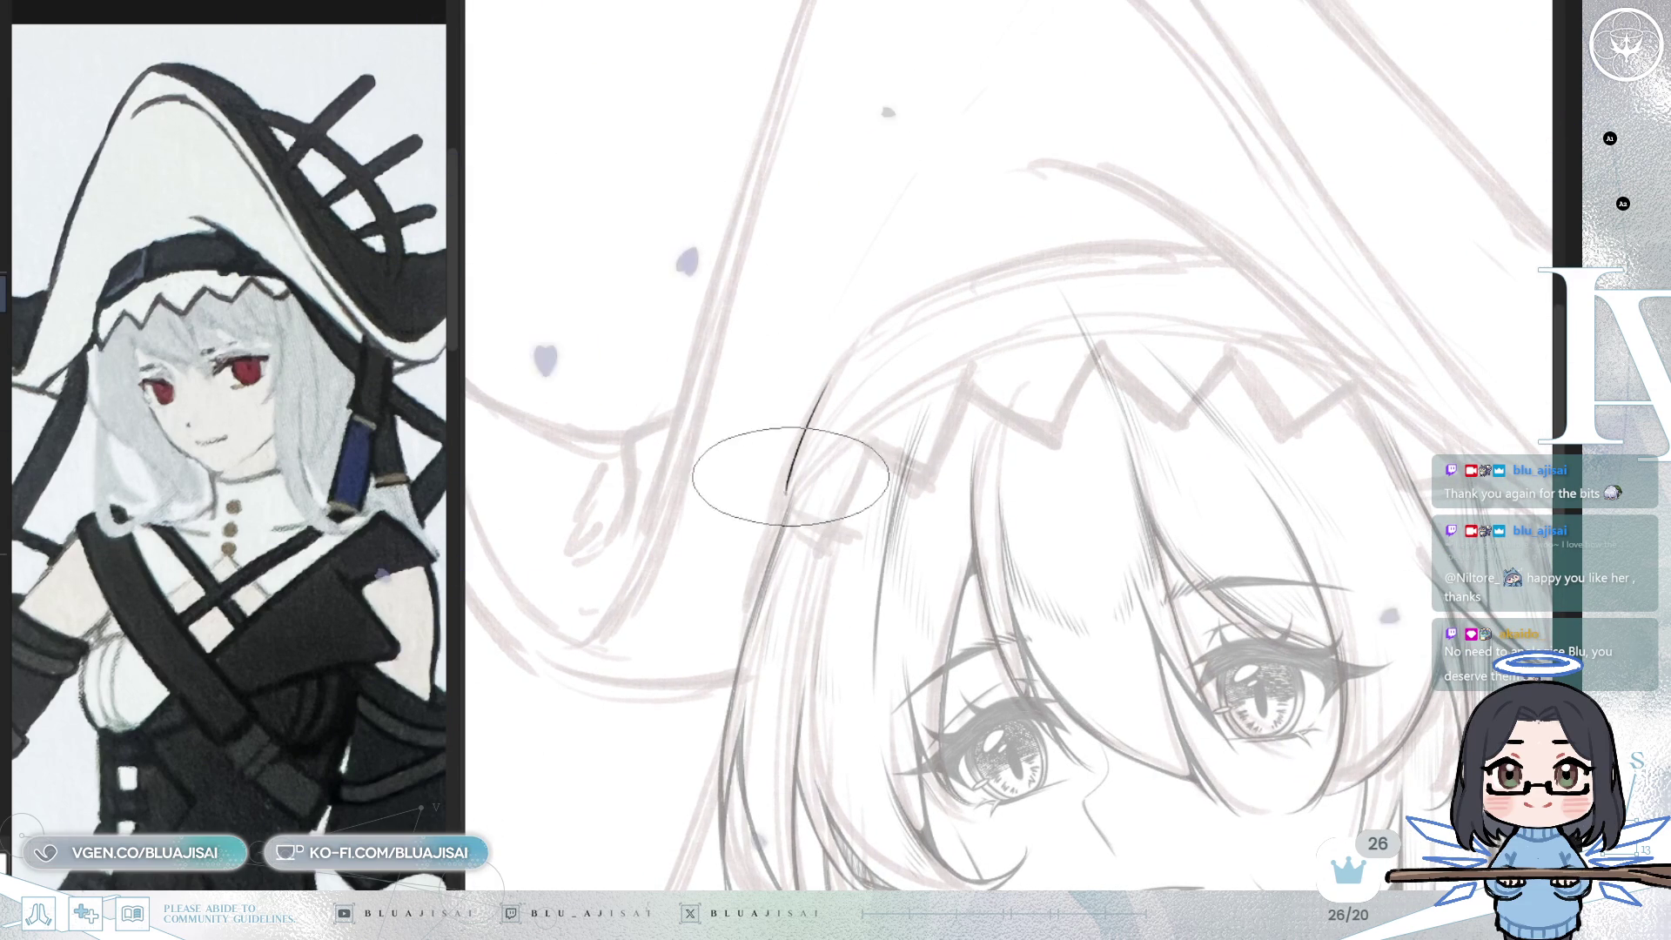
pyautogui.moveTo(920, 390)
pyautogui.mouseDown()
pyautogui.moveTo(789, 490)
pyautogui.moveTo(929, 373)
pyautogui.moveTo(1082, 354)
pyautogui.mouseUp()
pyautogui.hotkey('ctrl', 'z')
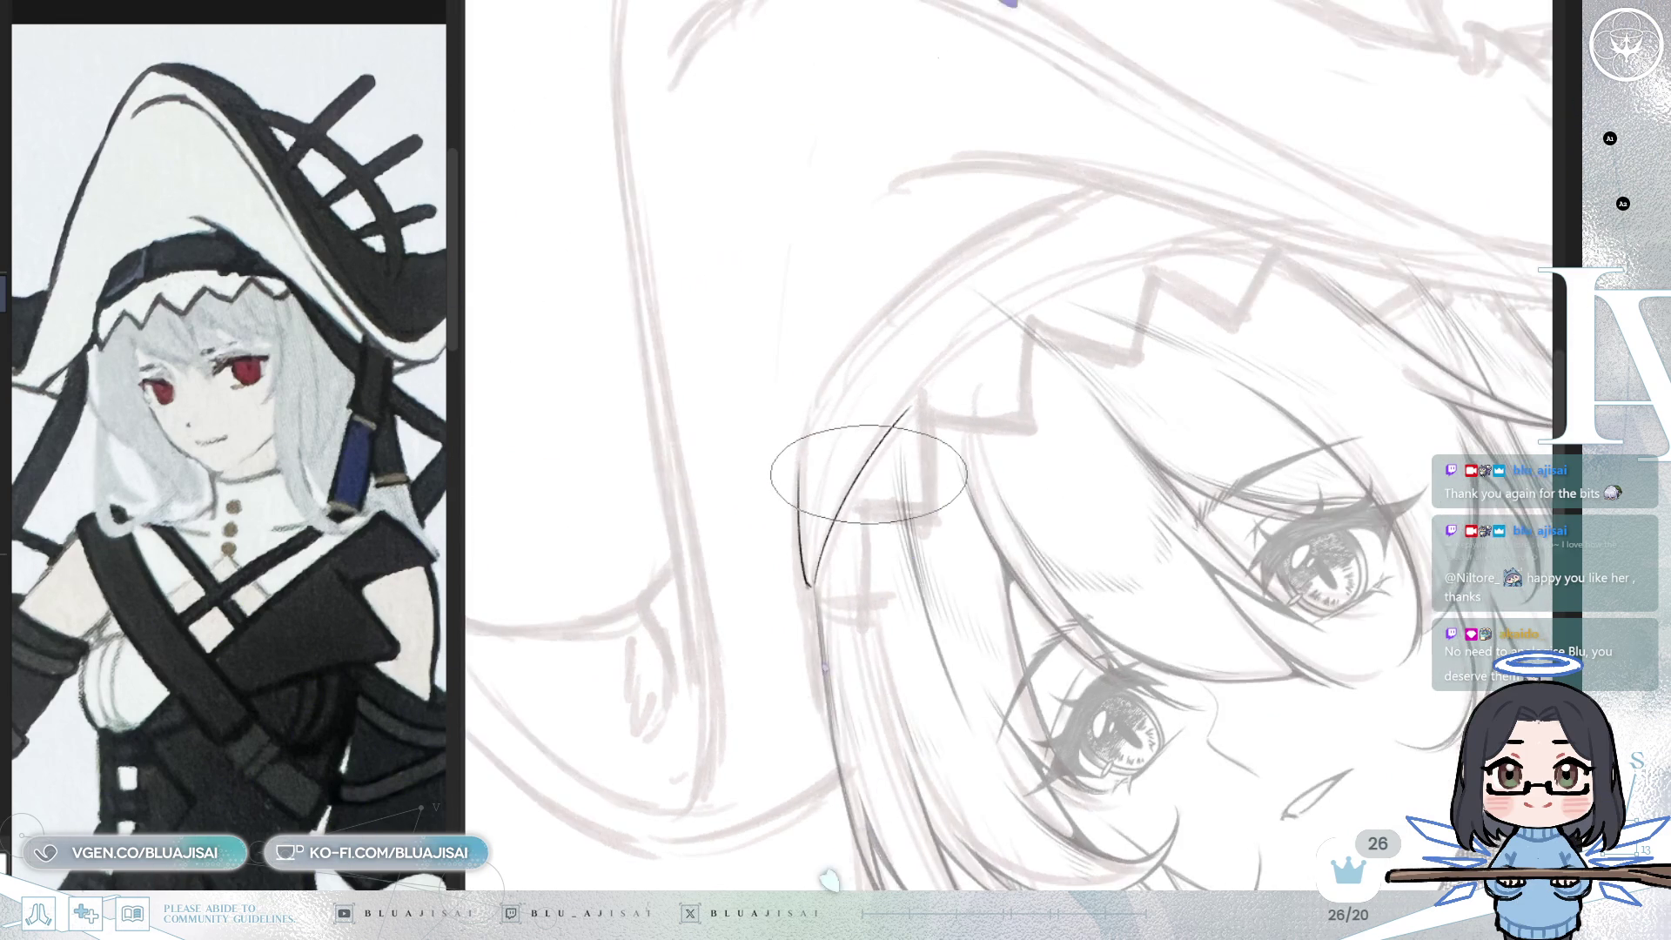
pyautogui.press('4')
pyautogui.press('4')
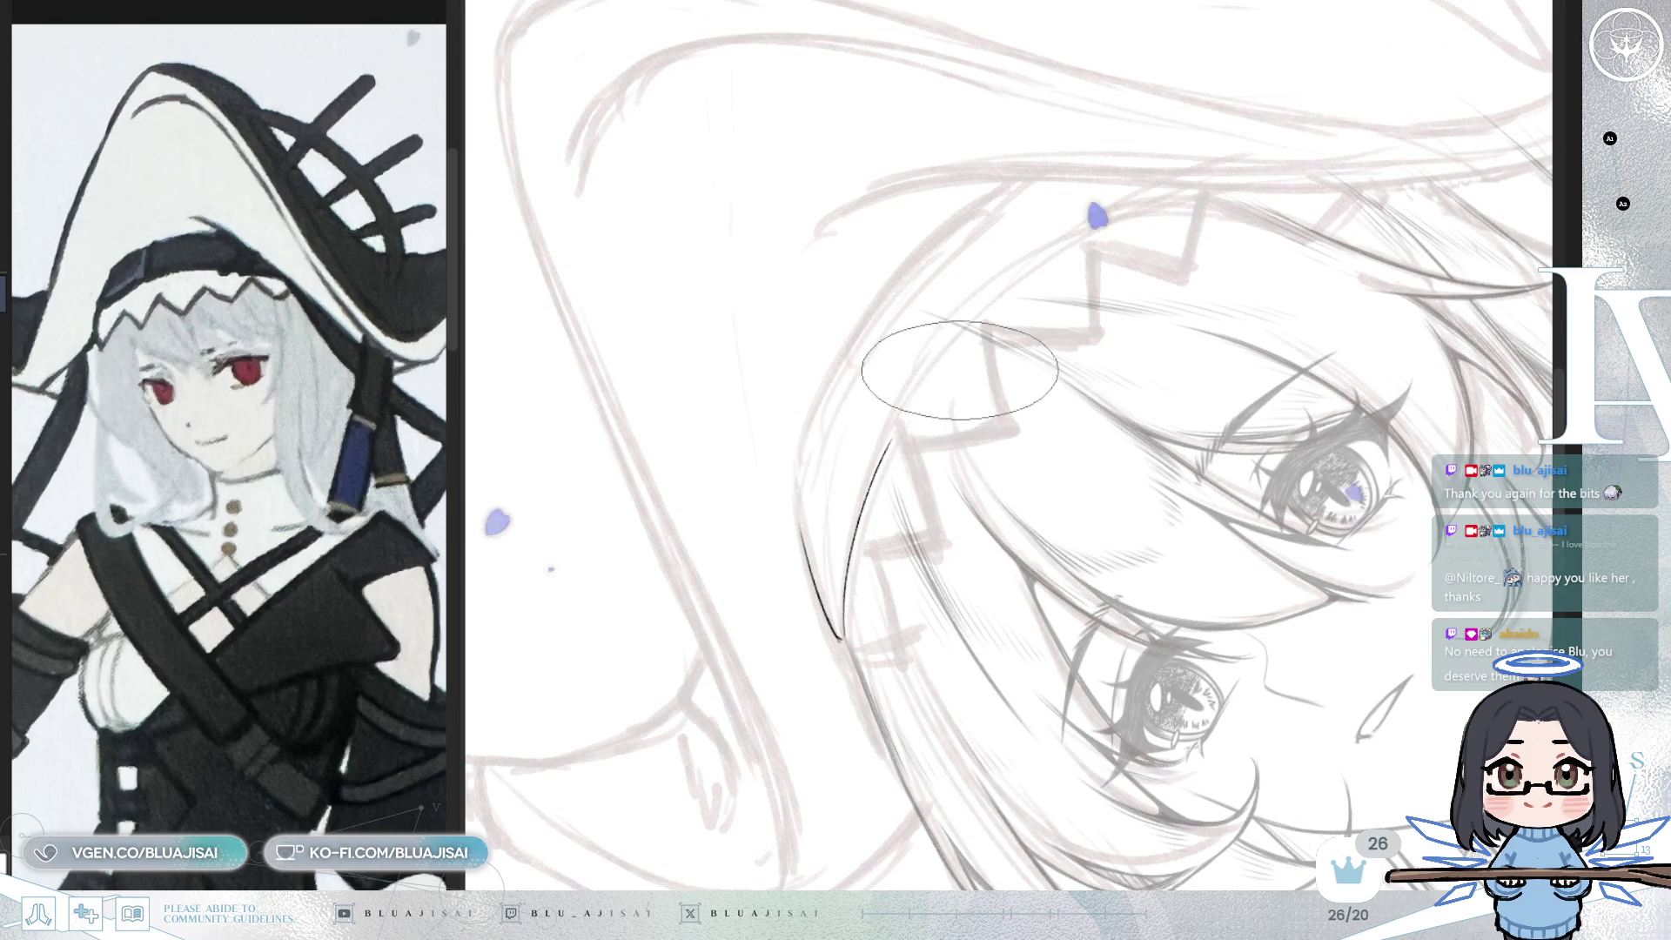
pyautogui.moveTo(853, 554); pyautogui.dragTo(911, 383)
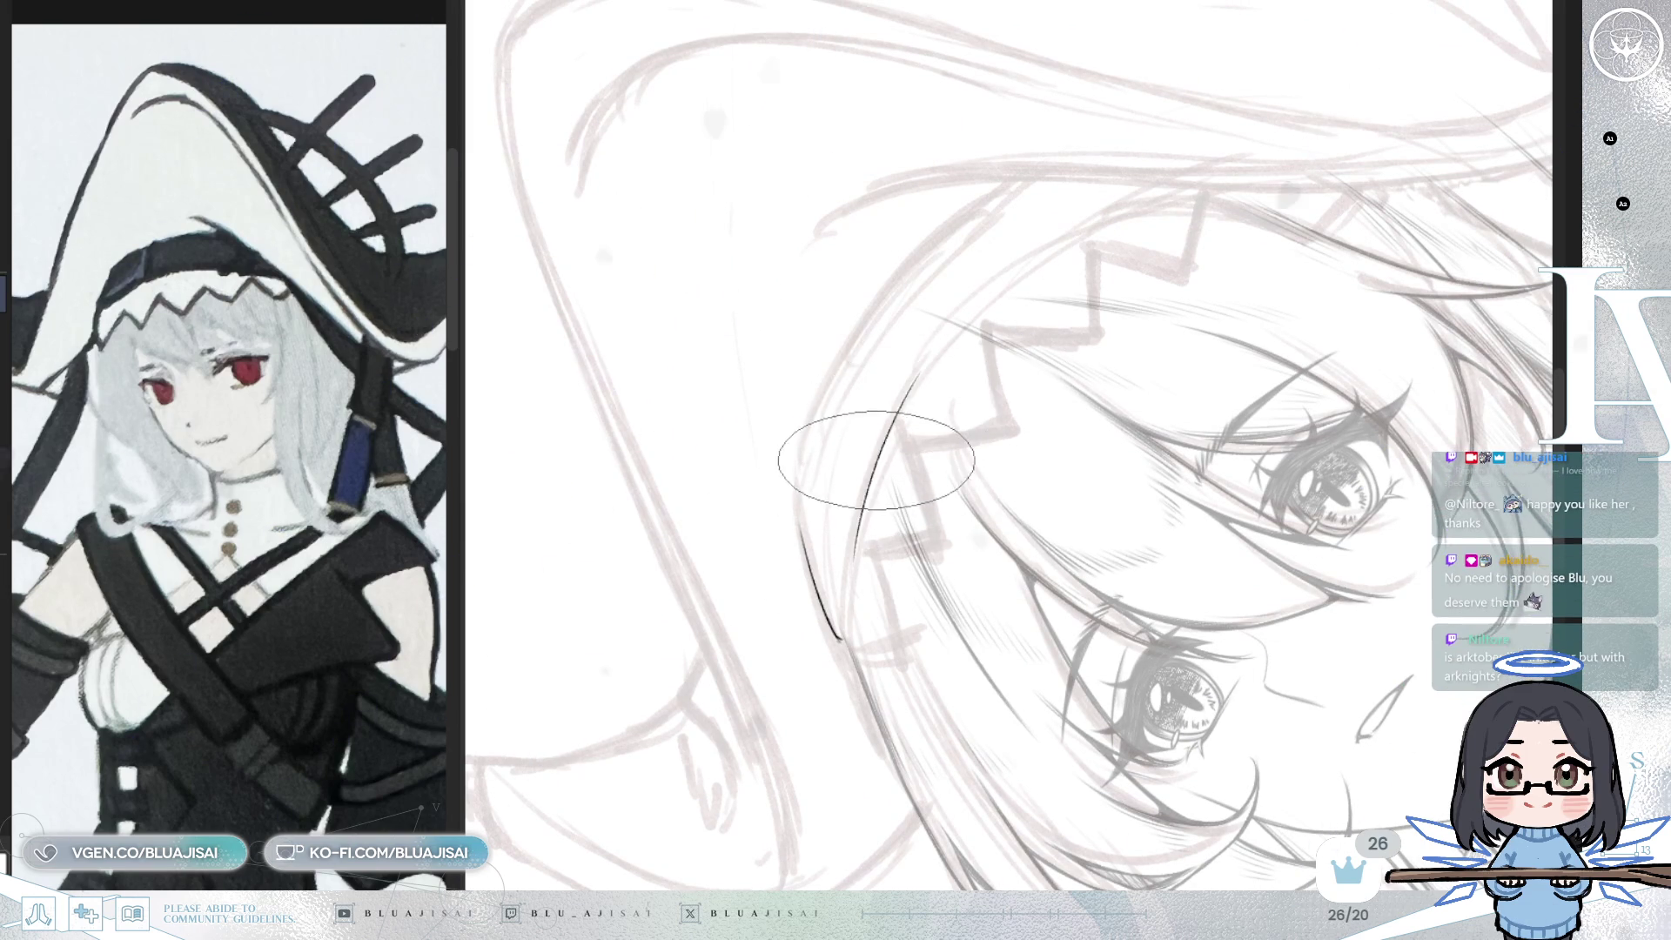
pyautogui.press('6')
pyautogui.press('6')
pyautogui.press('6')
pyautogui.hotkey('ctrl', 'z')
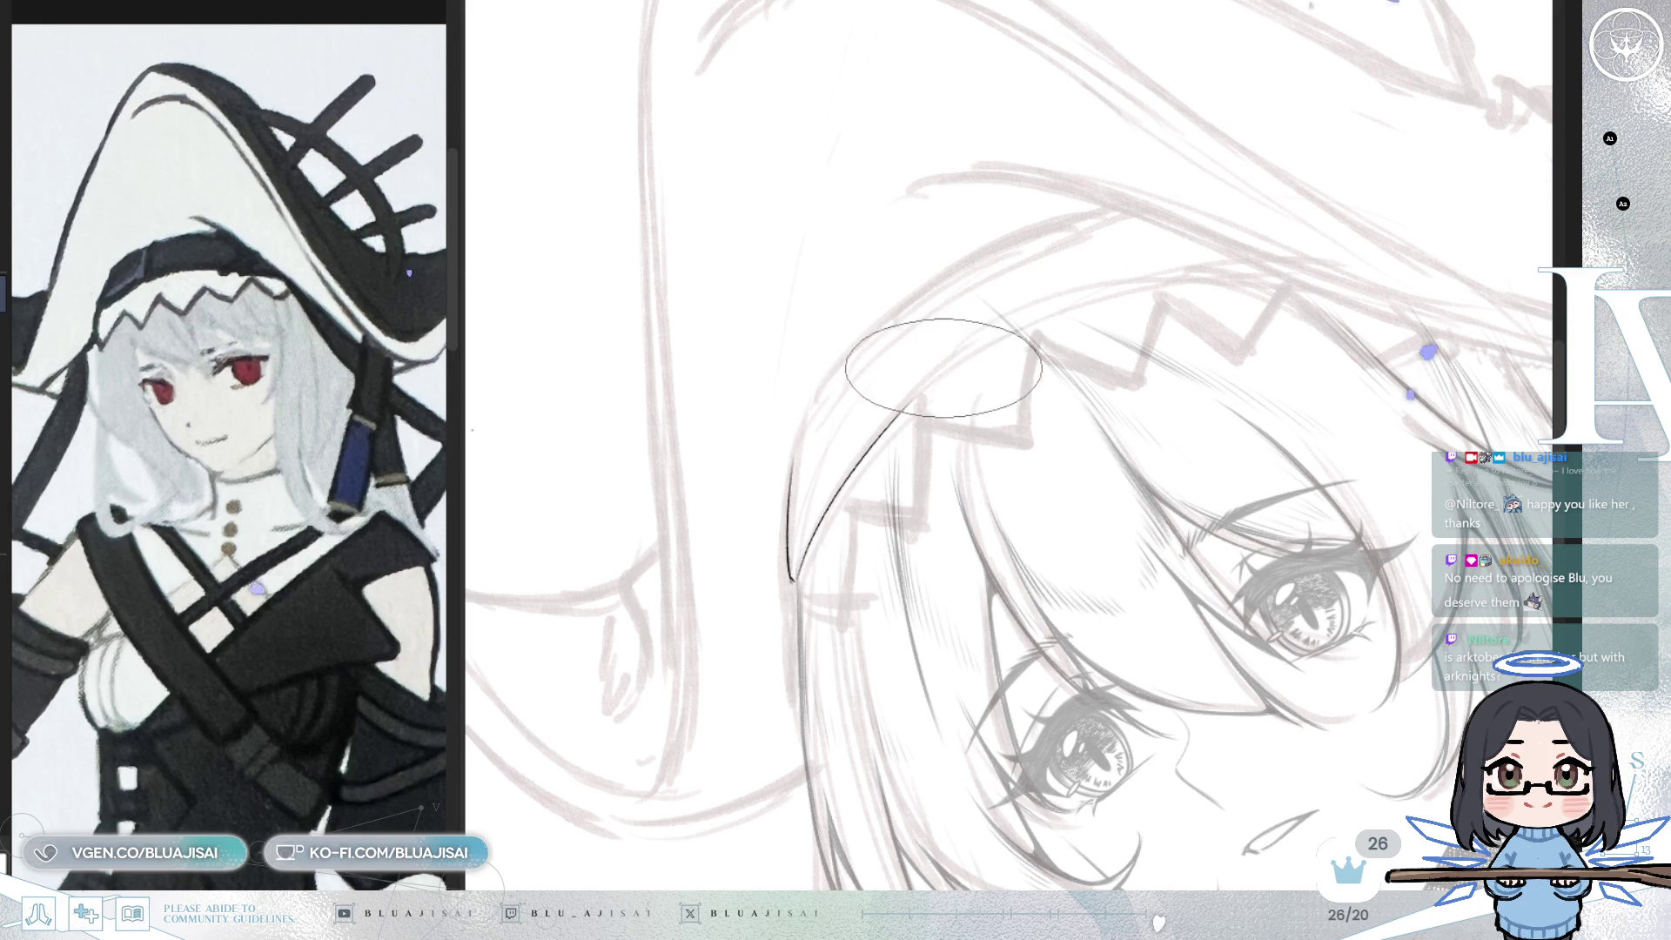
pyautogui.moveTo(1101, 288); pyautogui.dragTo(1184, 277)
pyautogui.press('6')
pyautogui.press('6')
pyautogui.press('6')
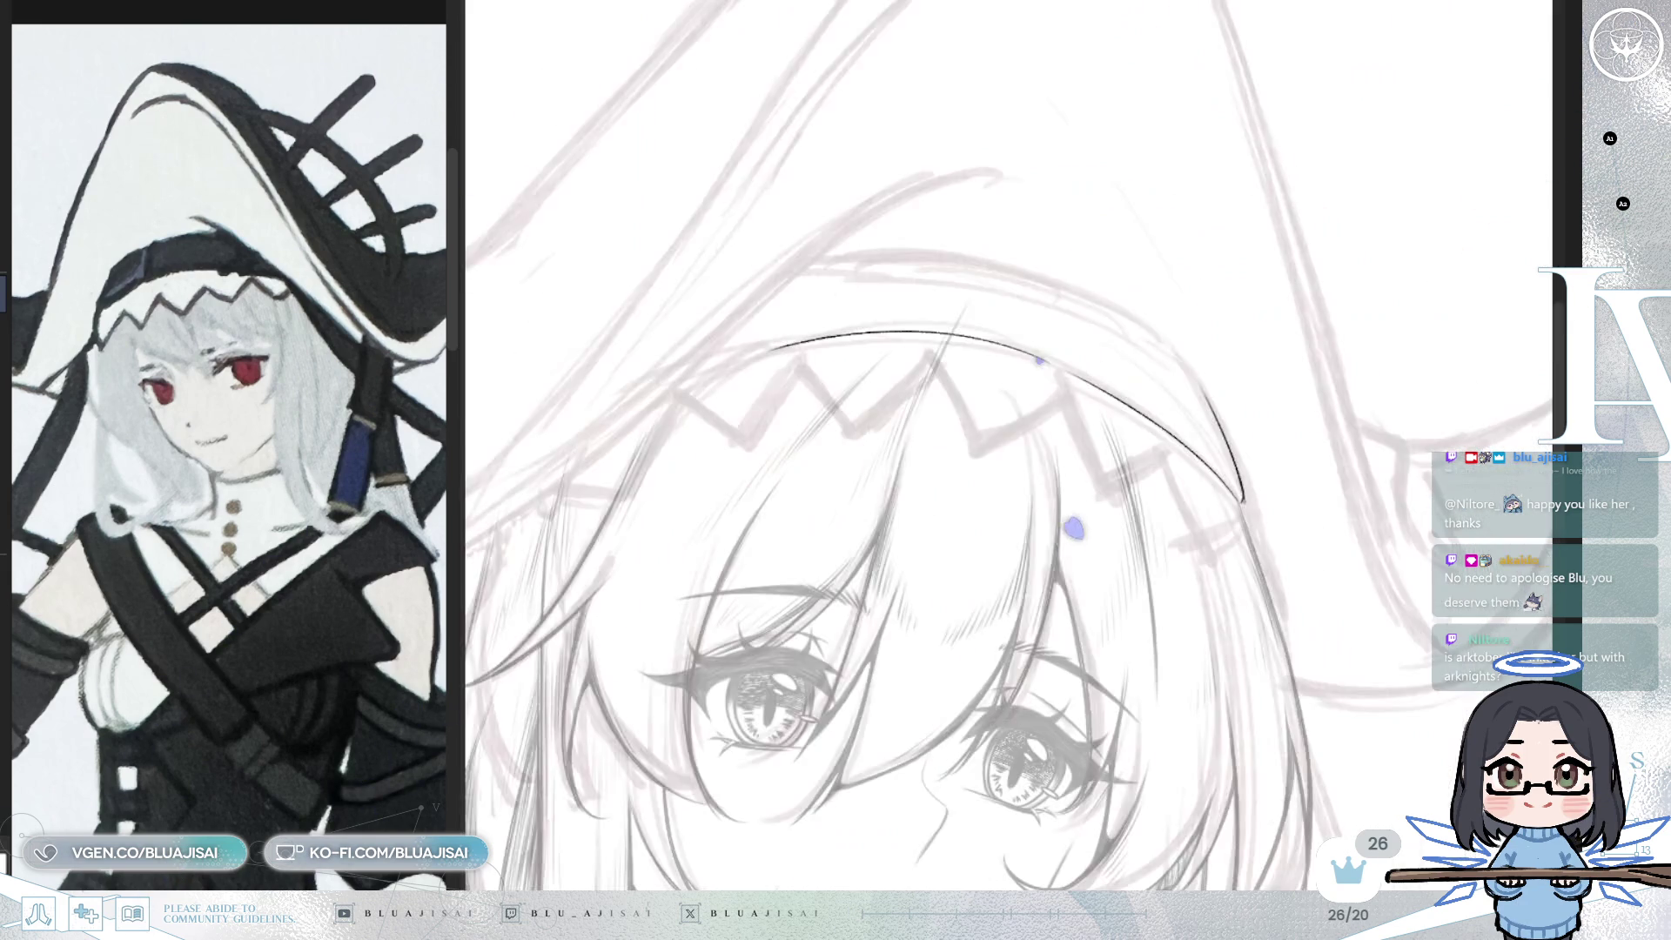
pyautogui.press('4')
pyautogui.press('4')
pyautogui.press('4')
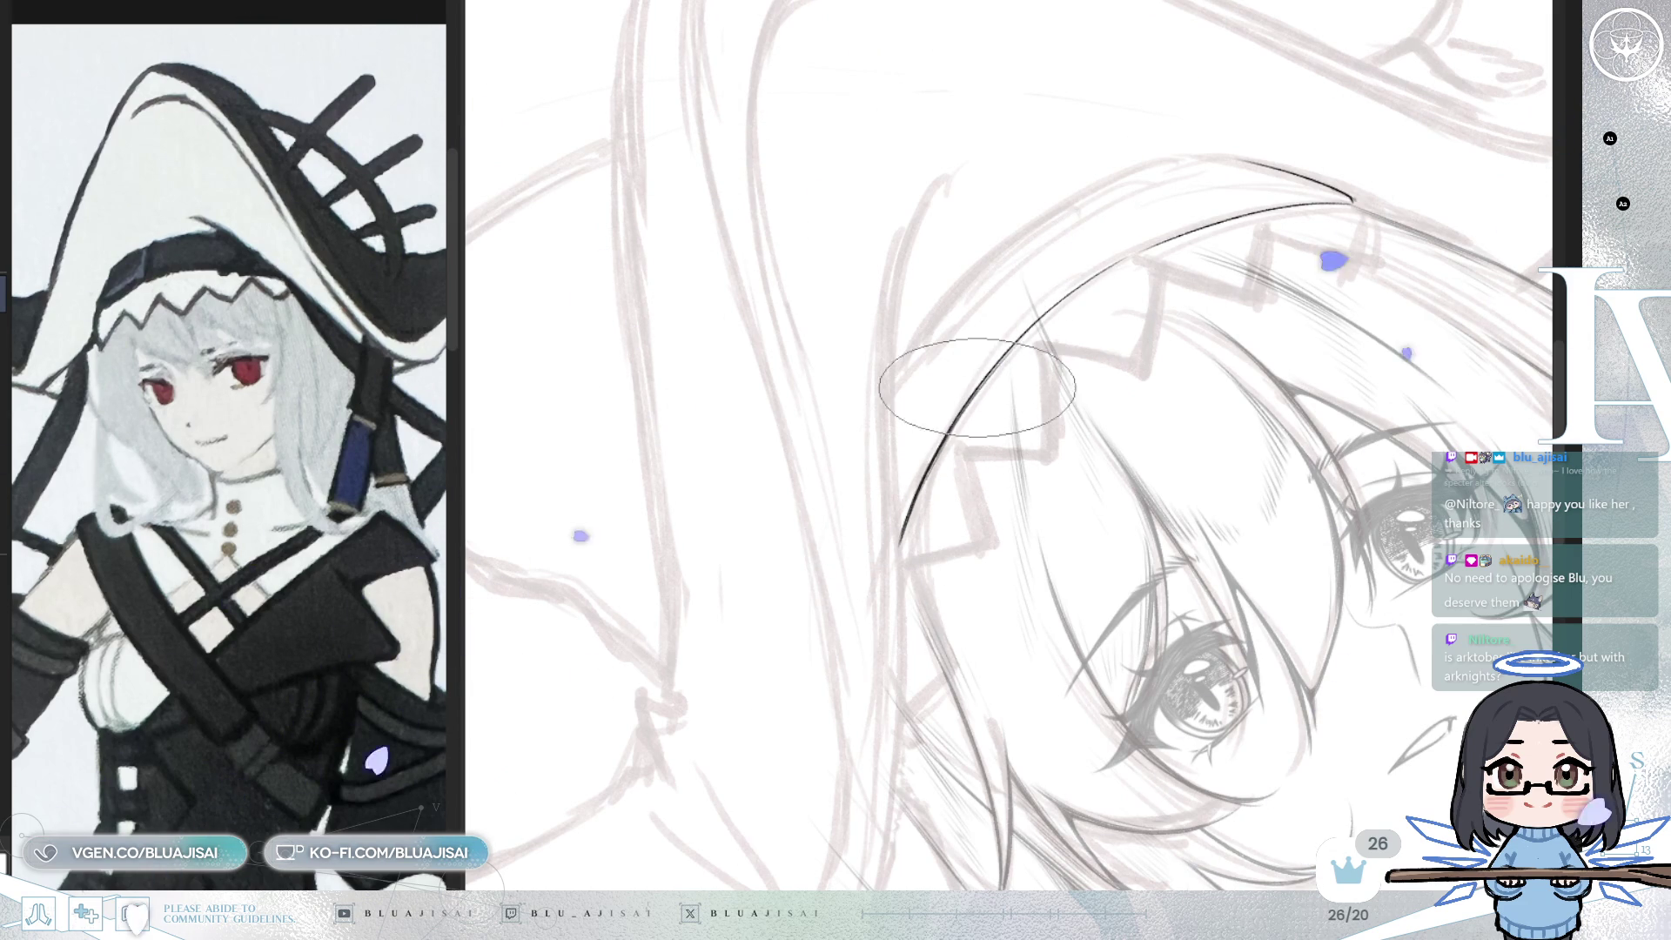
# - Ink a curved line down the hat's inner edge, then set the canvas upright
pyautogui.moveTo(1191, 226); pyautogui.dragTo(1106, 226)
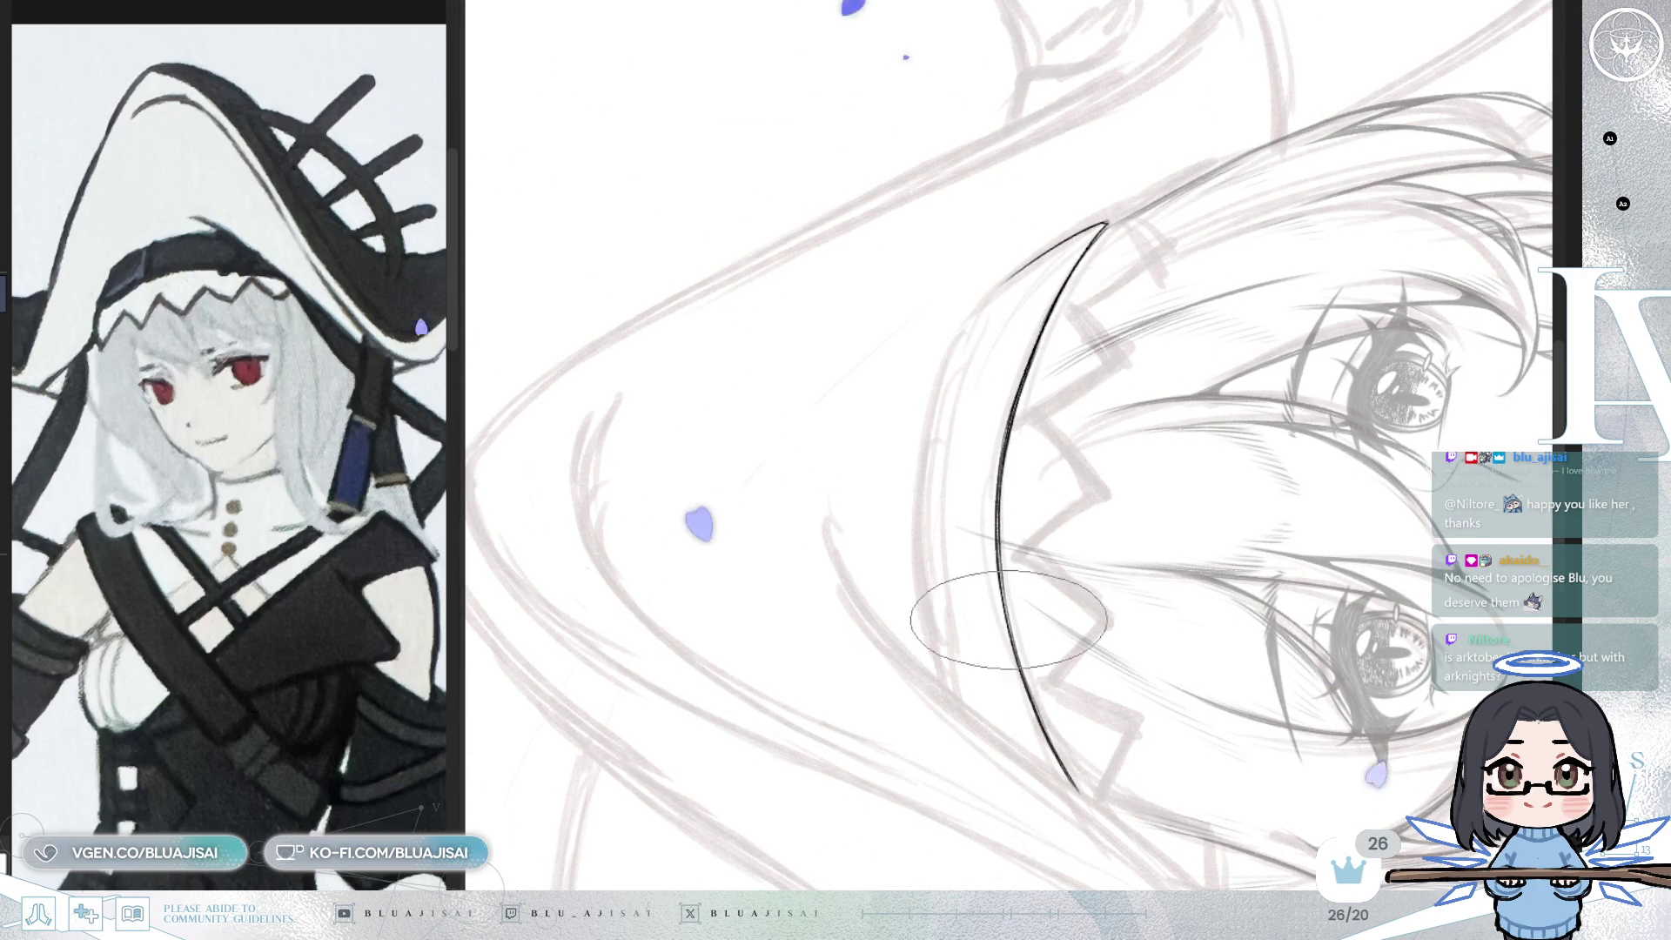
pyautogui.moveTo(1104, 224); pyautogui.dragTo(930, 436)
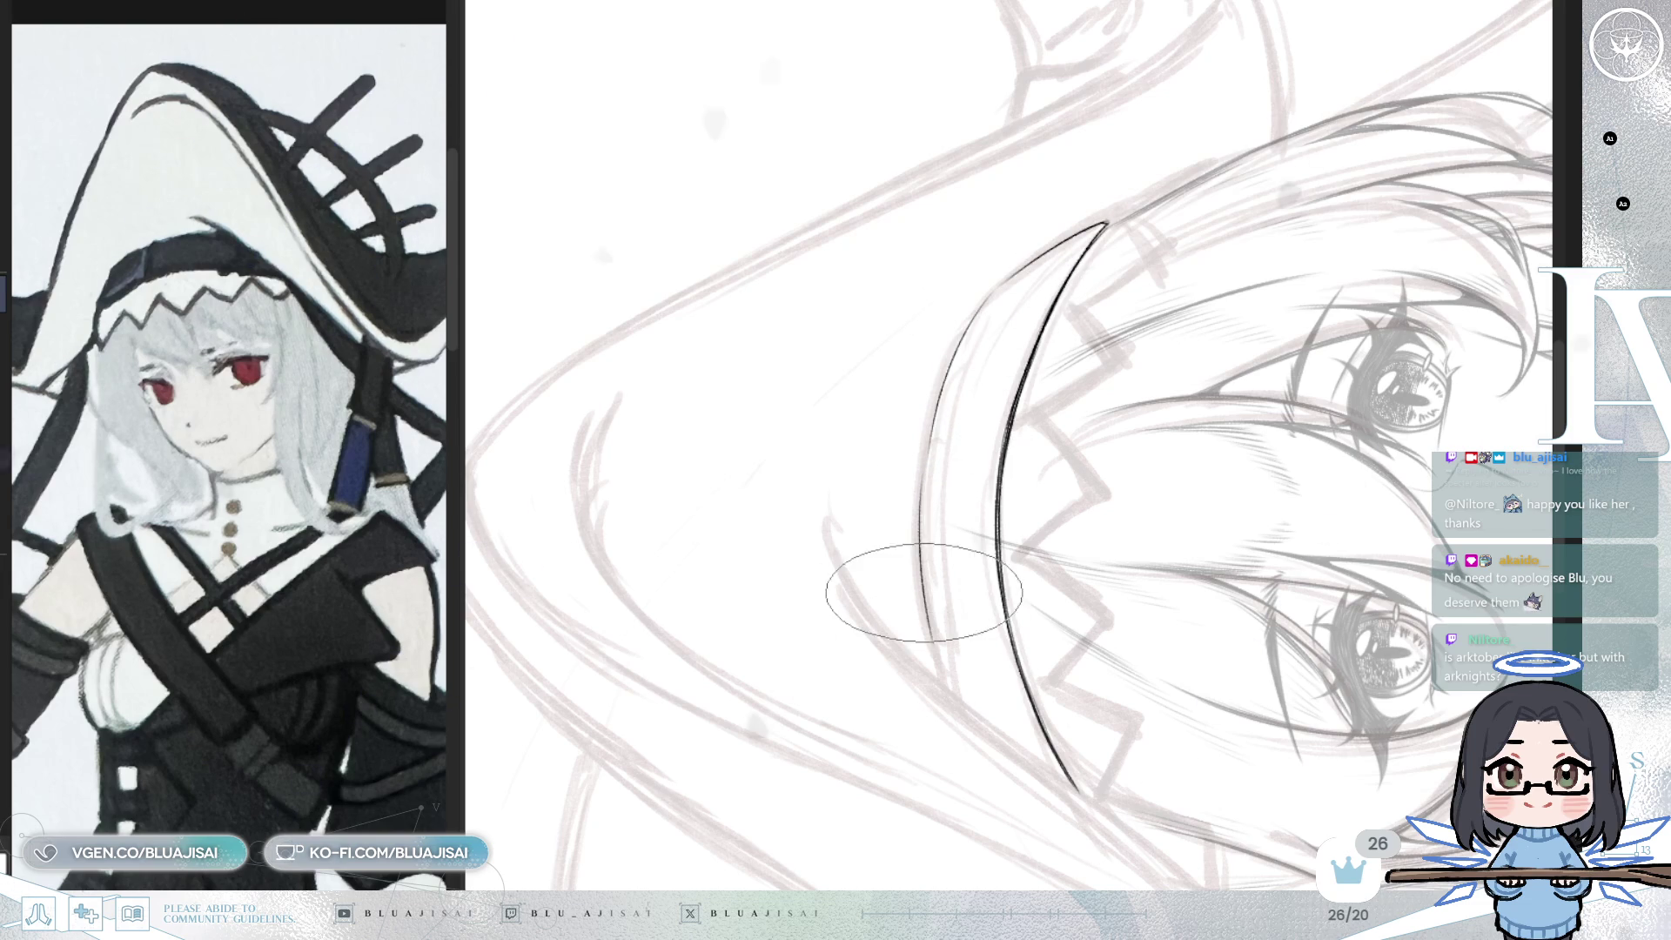
pyautogui.moveTo(957, 609); pyautogui.dragTo(1310, 291)
pyautogui.press('Delete')
pyautogui.press('Delete')
pyautogui.press('Delete')
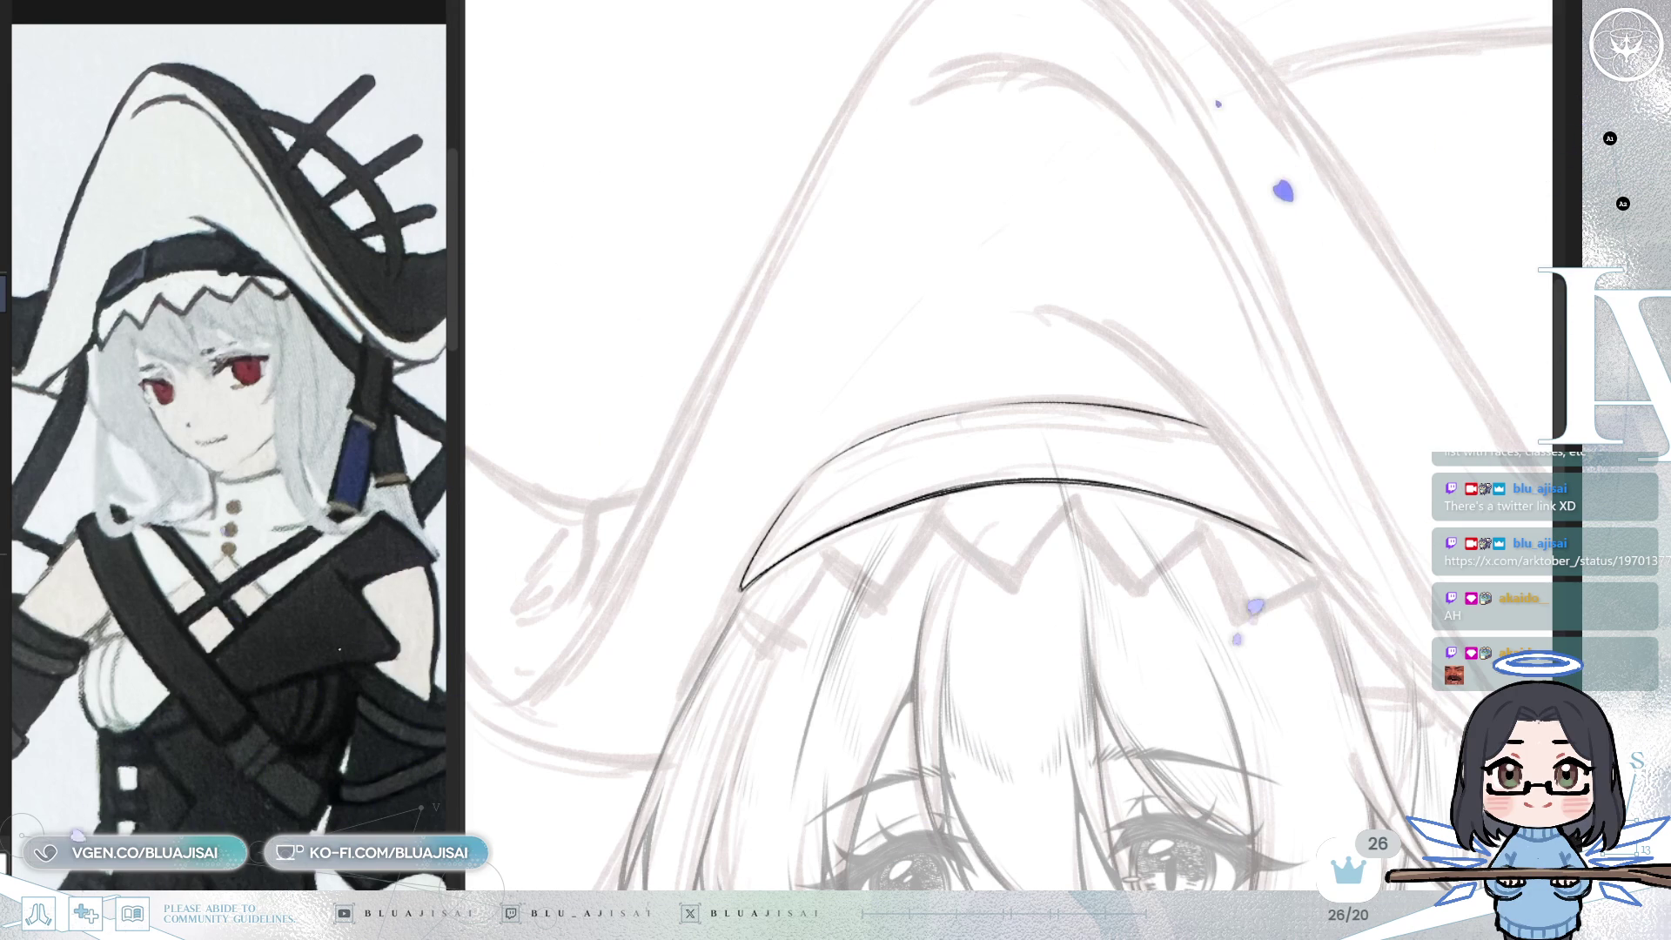
# - Extend the hat edge line down toward the brim and ink the band's first zigzag tooth
pyautogui.moveTo(870, 603); pyautogui.dragTo(871, 370)
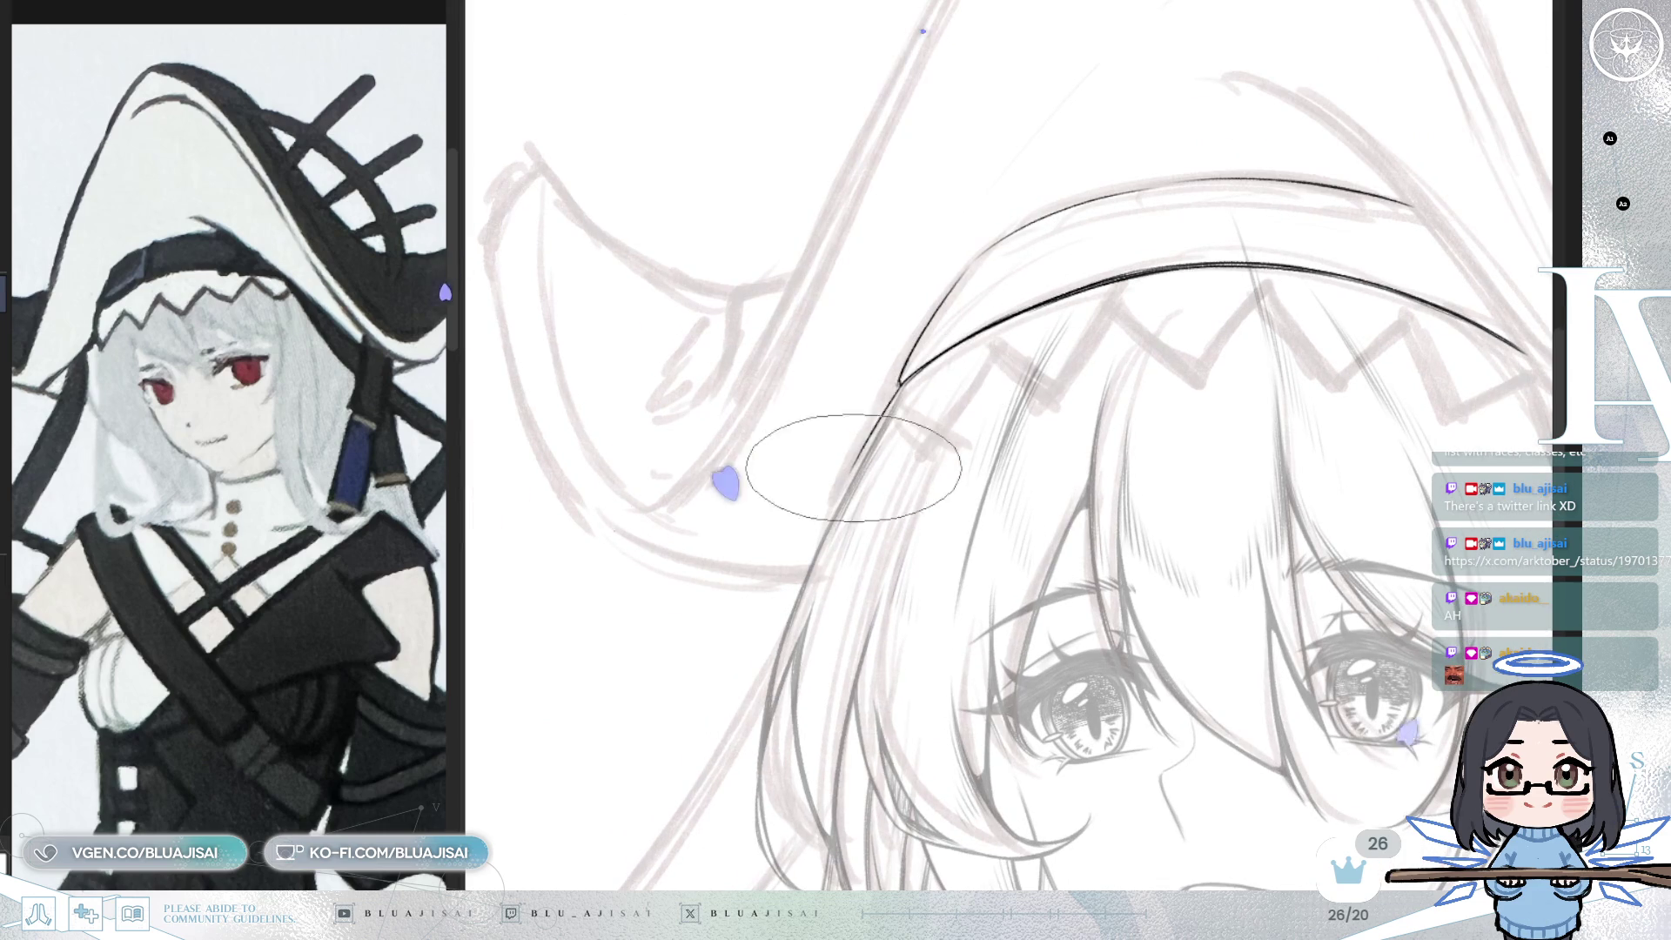
pyautogui.moveTo(889, 386); pyautogui.dragTo(860, 458)
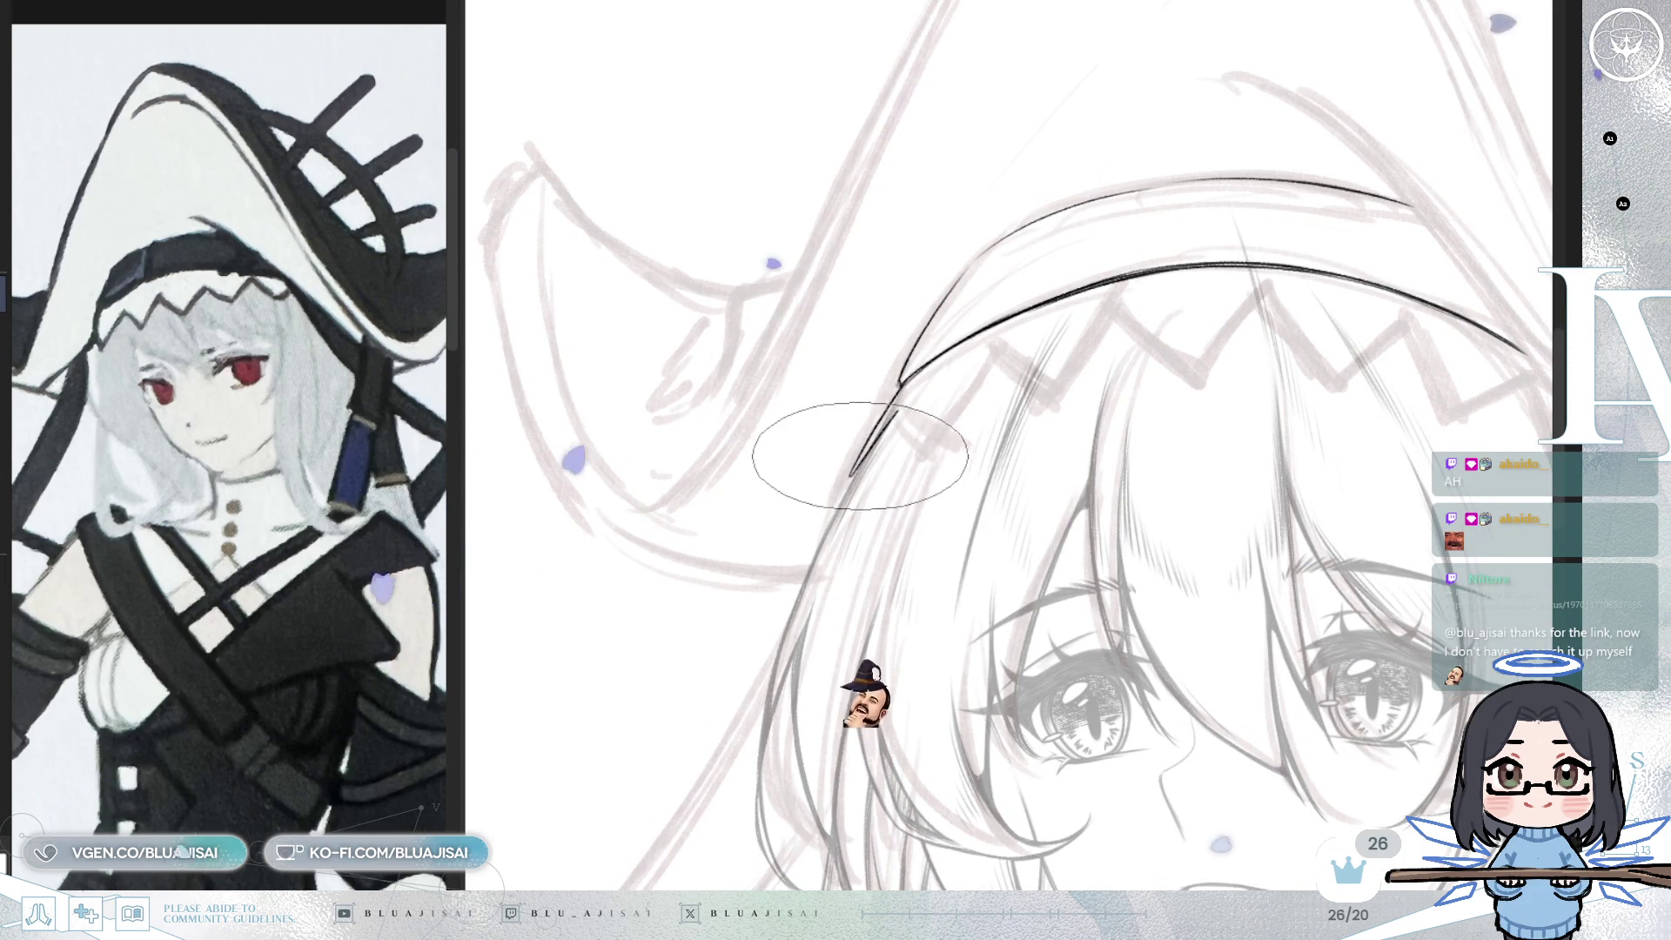
pyautogui.moveTo(951, 357)
pyautogui.mouseDown()
pyautogui.moveTo(1064, 341)
pyautogui.moveTo(1063, 366)
pyautogui.mouseUp()
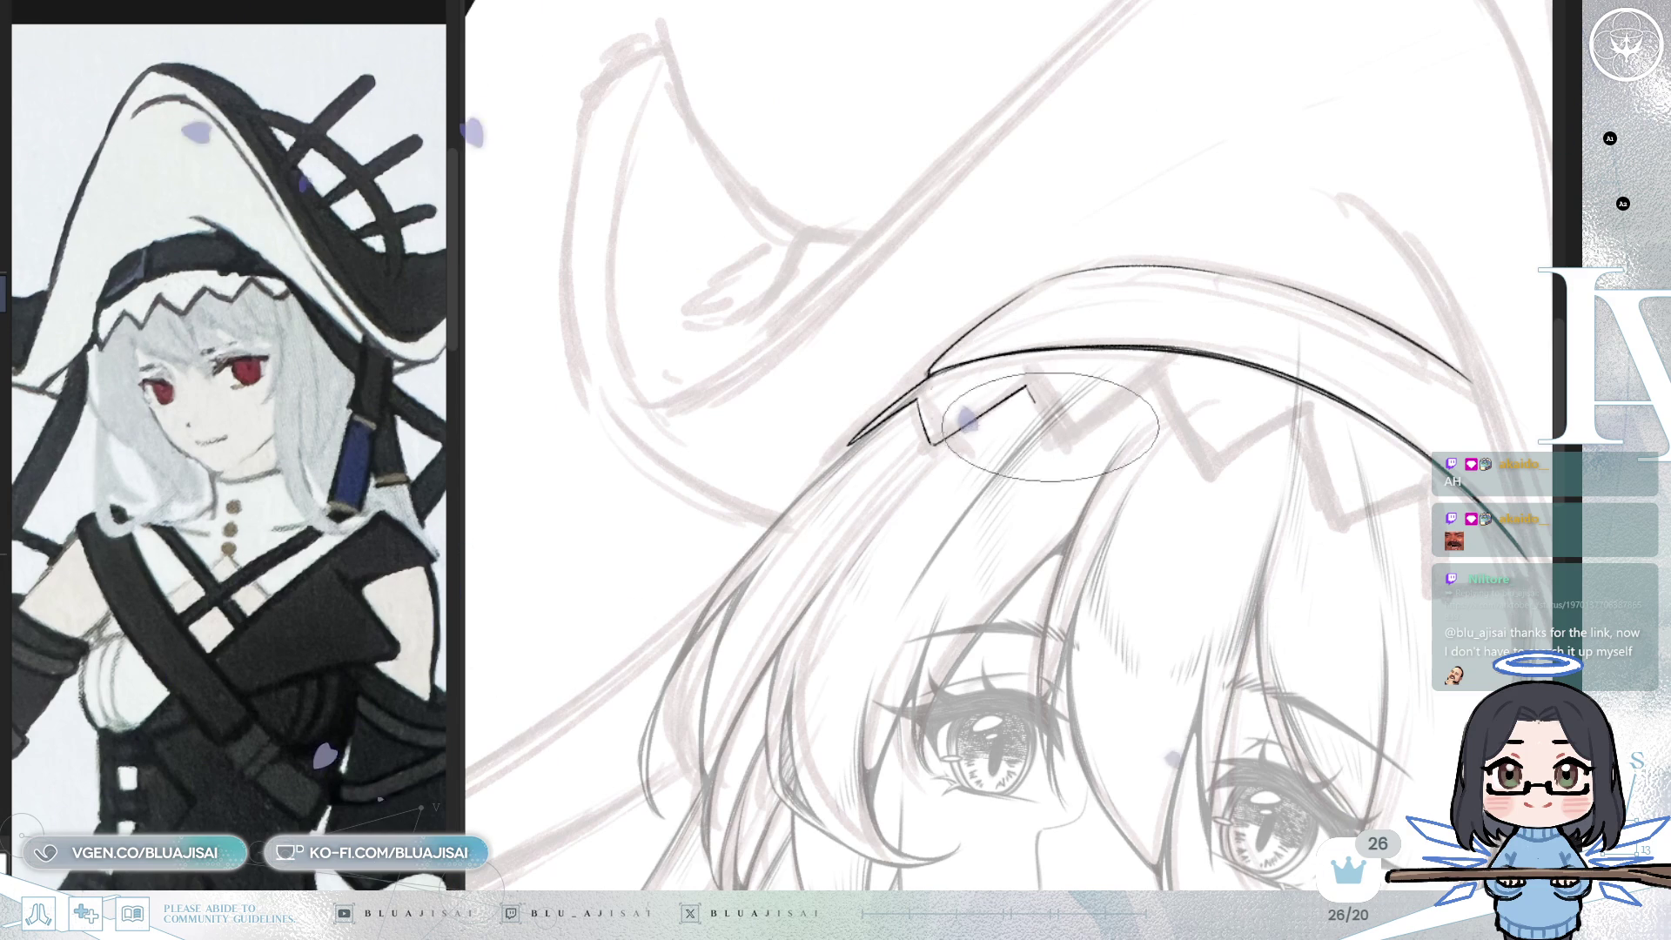
pyautogui.moveTo(1027, 387); pyautogui.dragTo(1058, 440)
# - Ink the zigzag band's teeth one by one, rotating the canvas to follow the band
pyautogui.press('^')
pyautogui.moveTo(958, 422); pyautogui.dragTo(1060, 398)
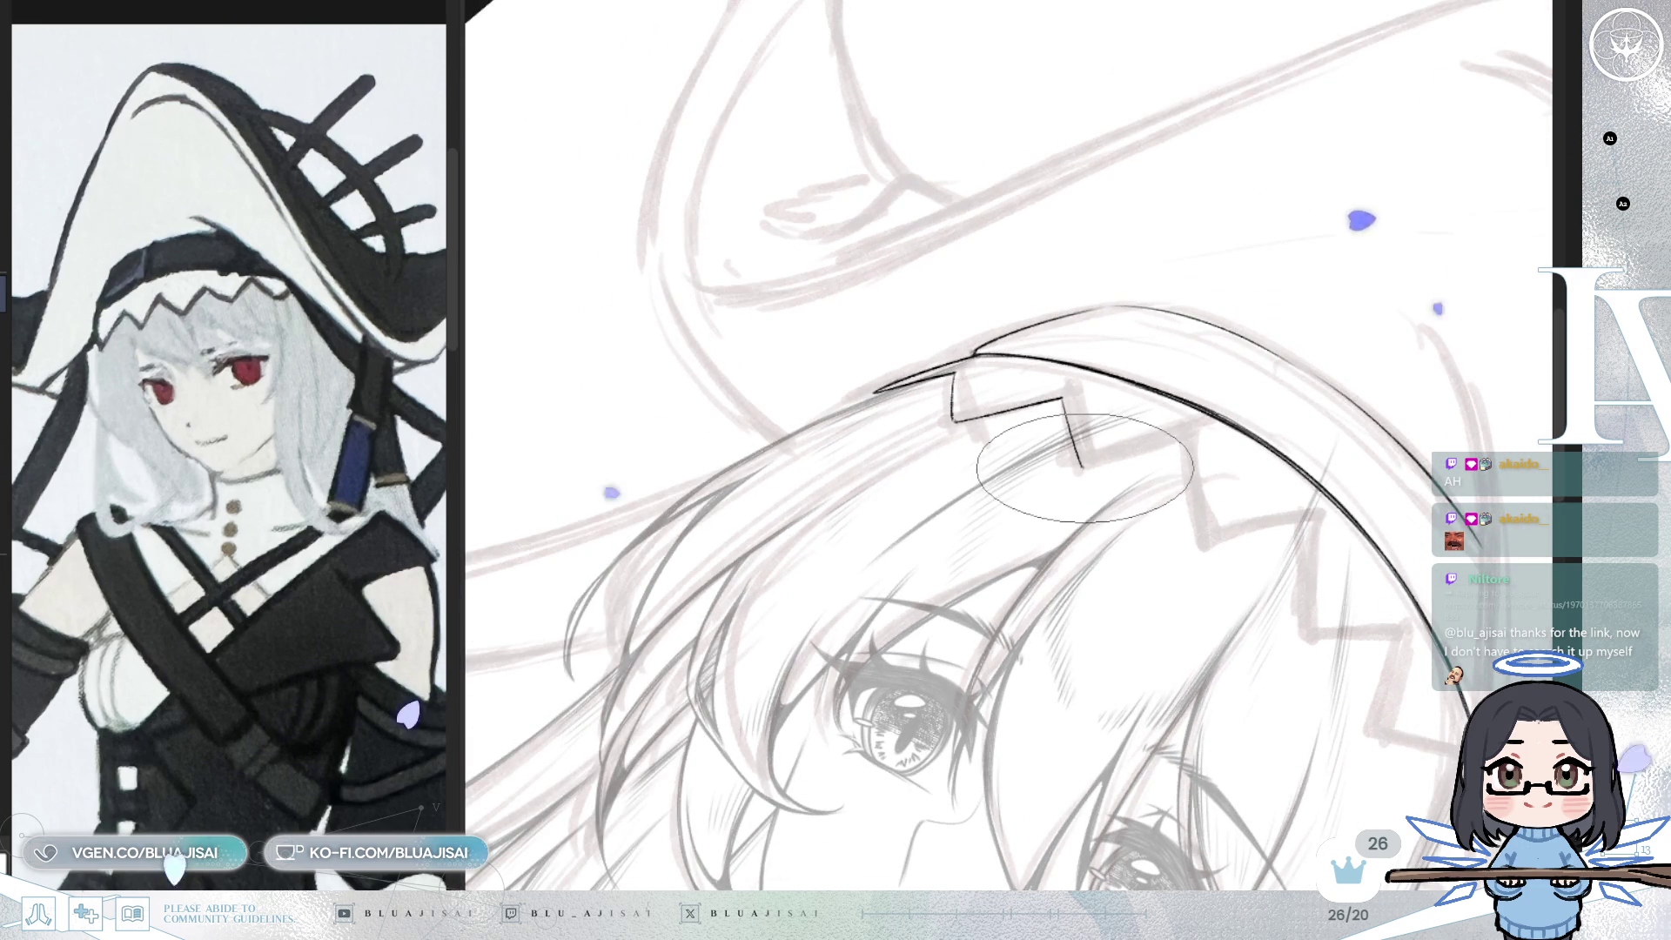
pyautogui.press('-')
pyautogui.press('-')
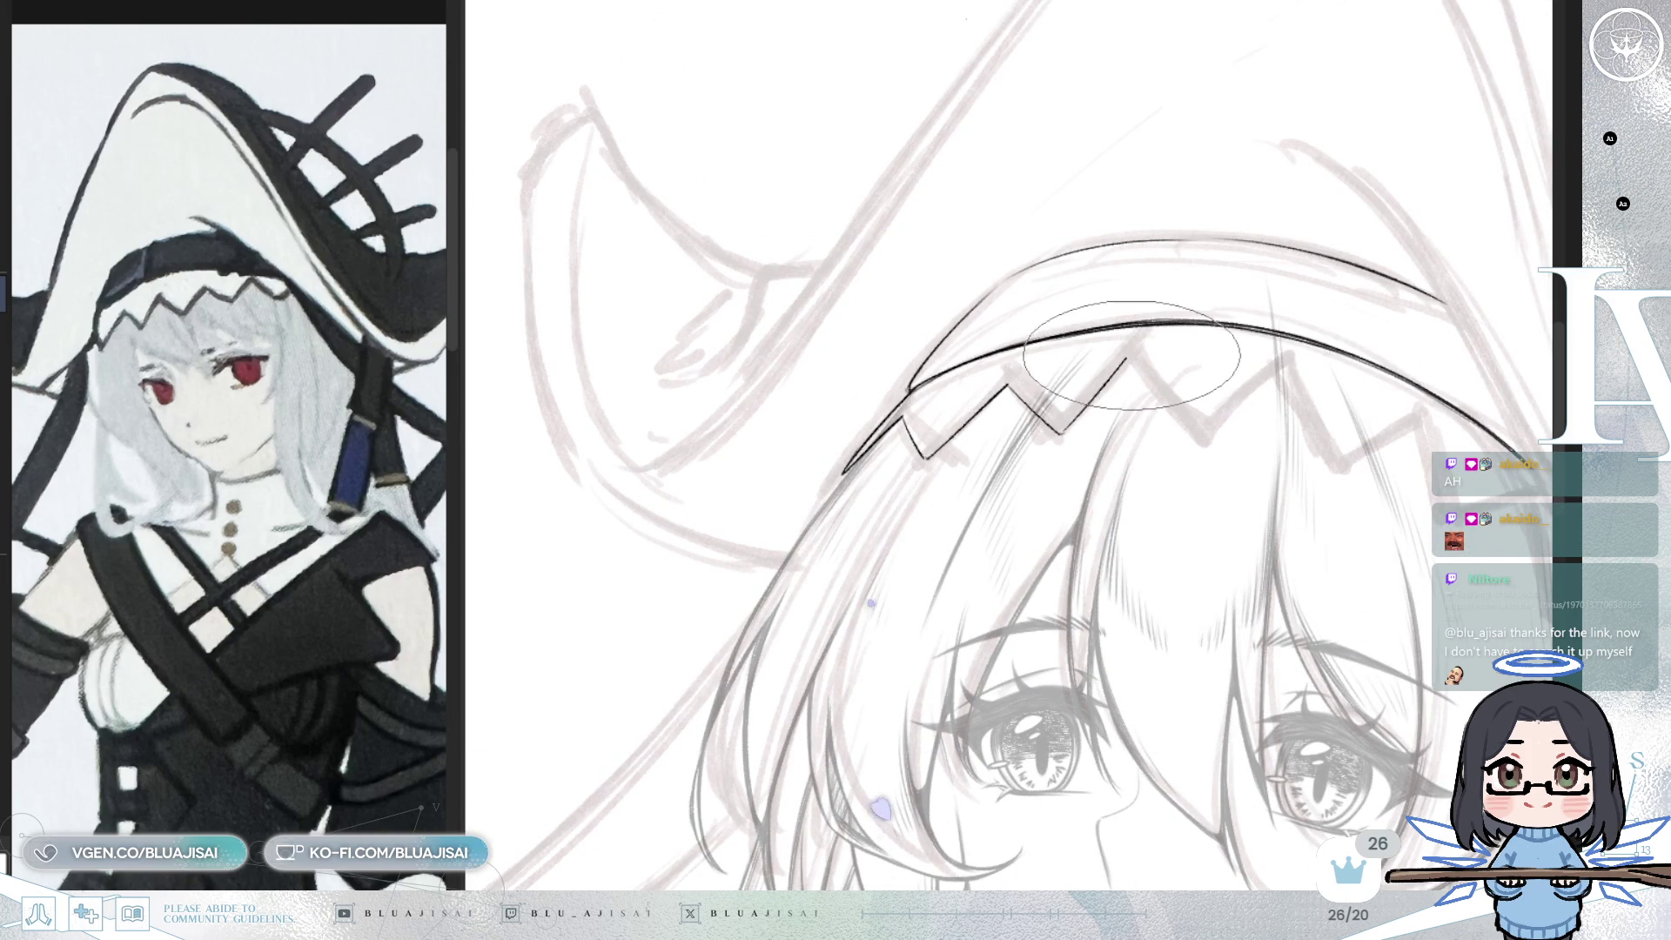
pyautogui.press('^')
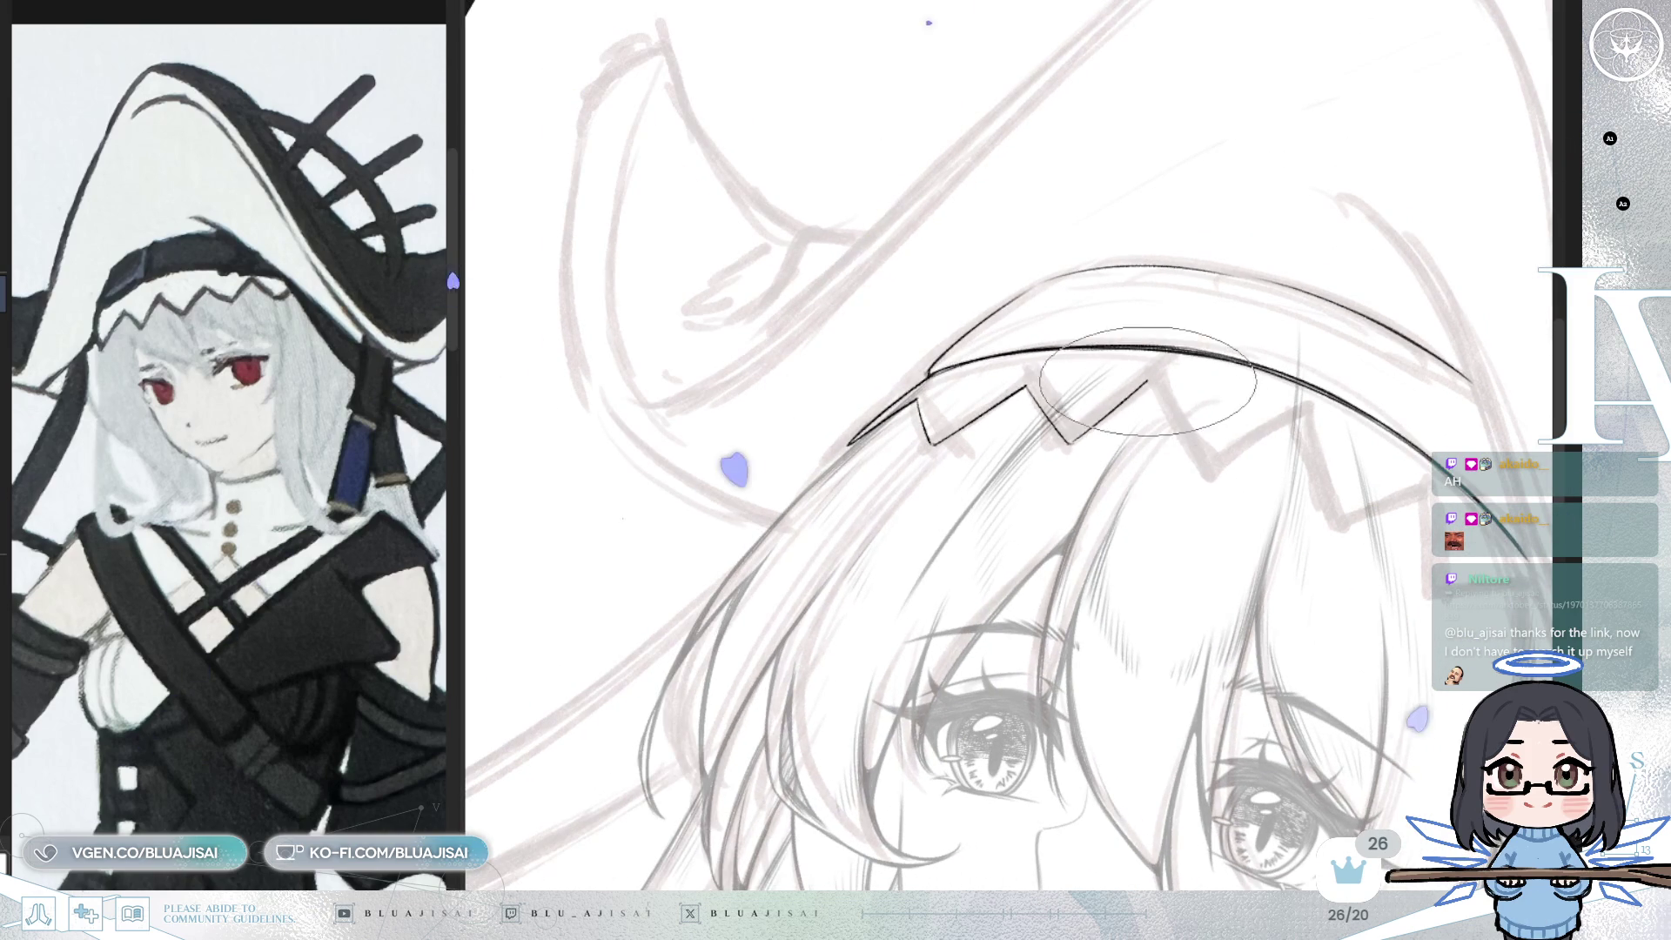
pyautogui.moveTo(1149, 381); pyautogui.dragTo(1297, 416)
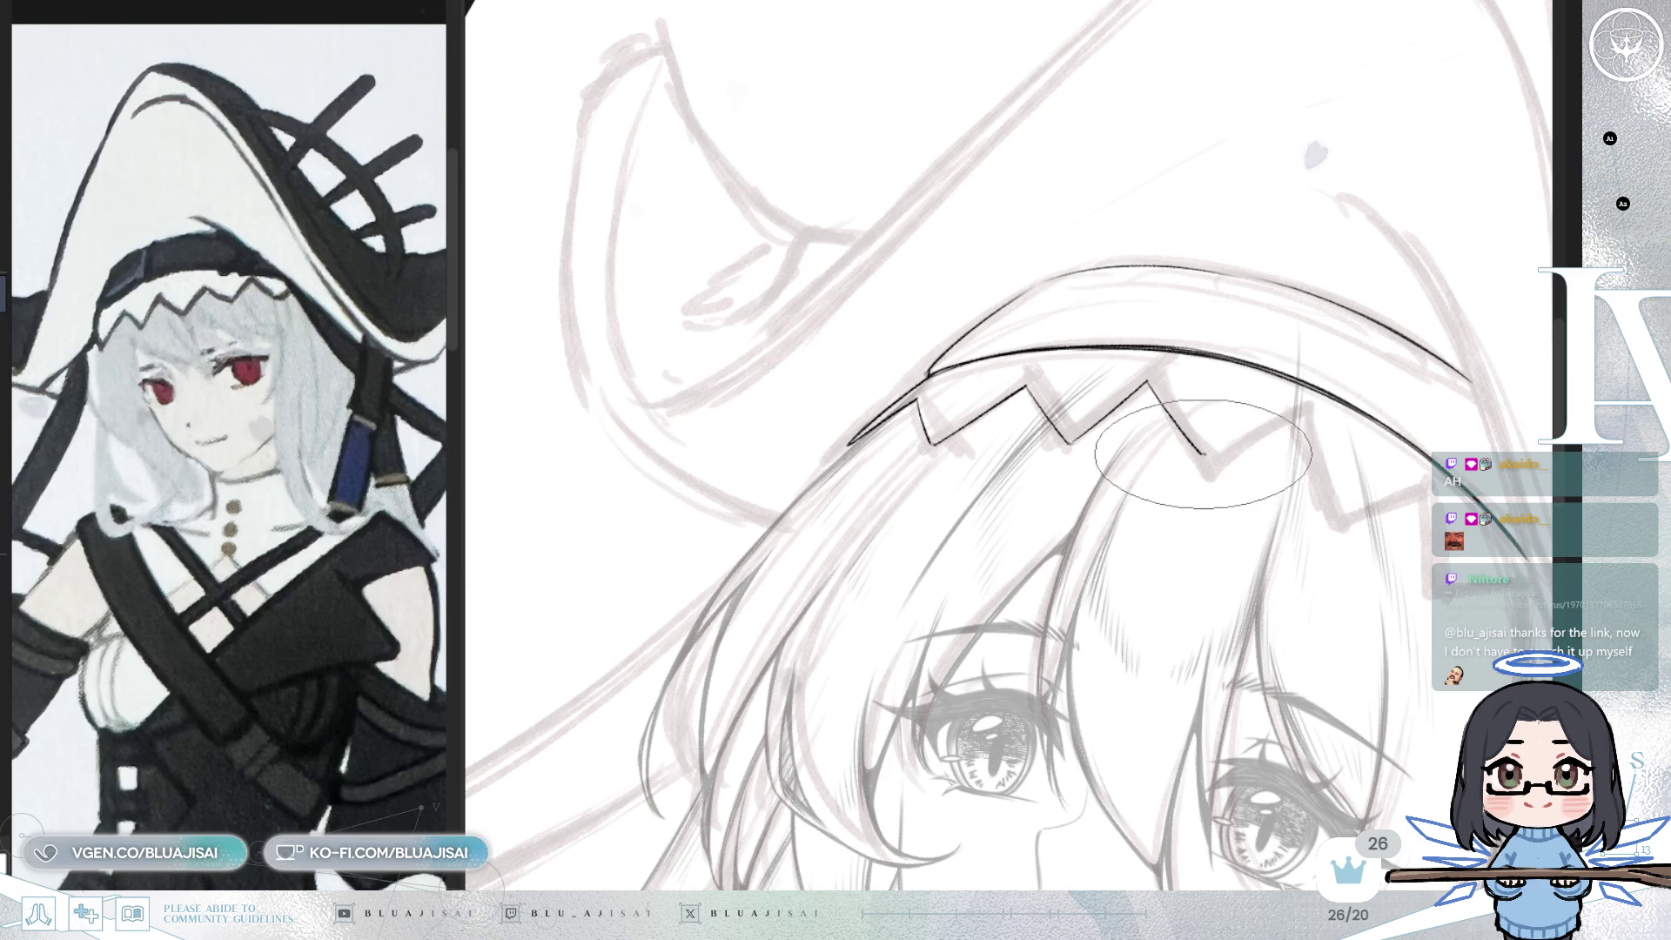
pyautogui.moveTo(1265, 427); pyautogui.dragTo(1091, 454)
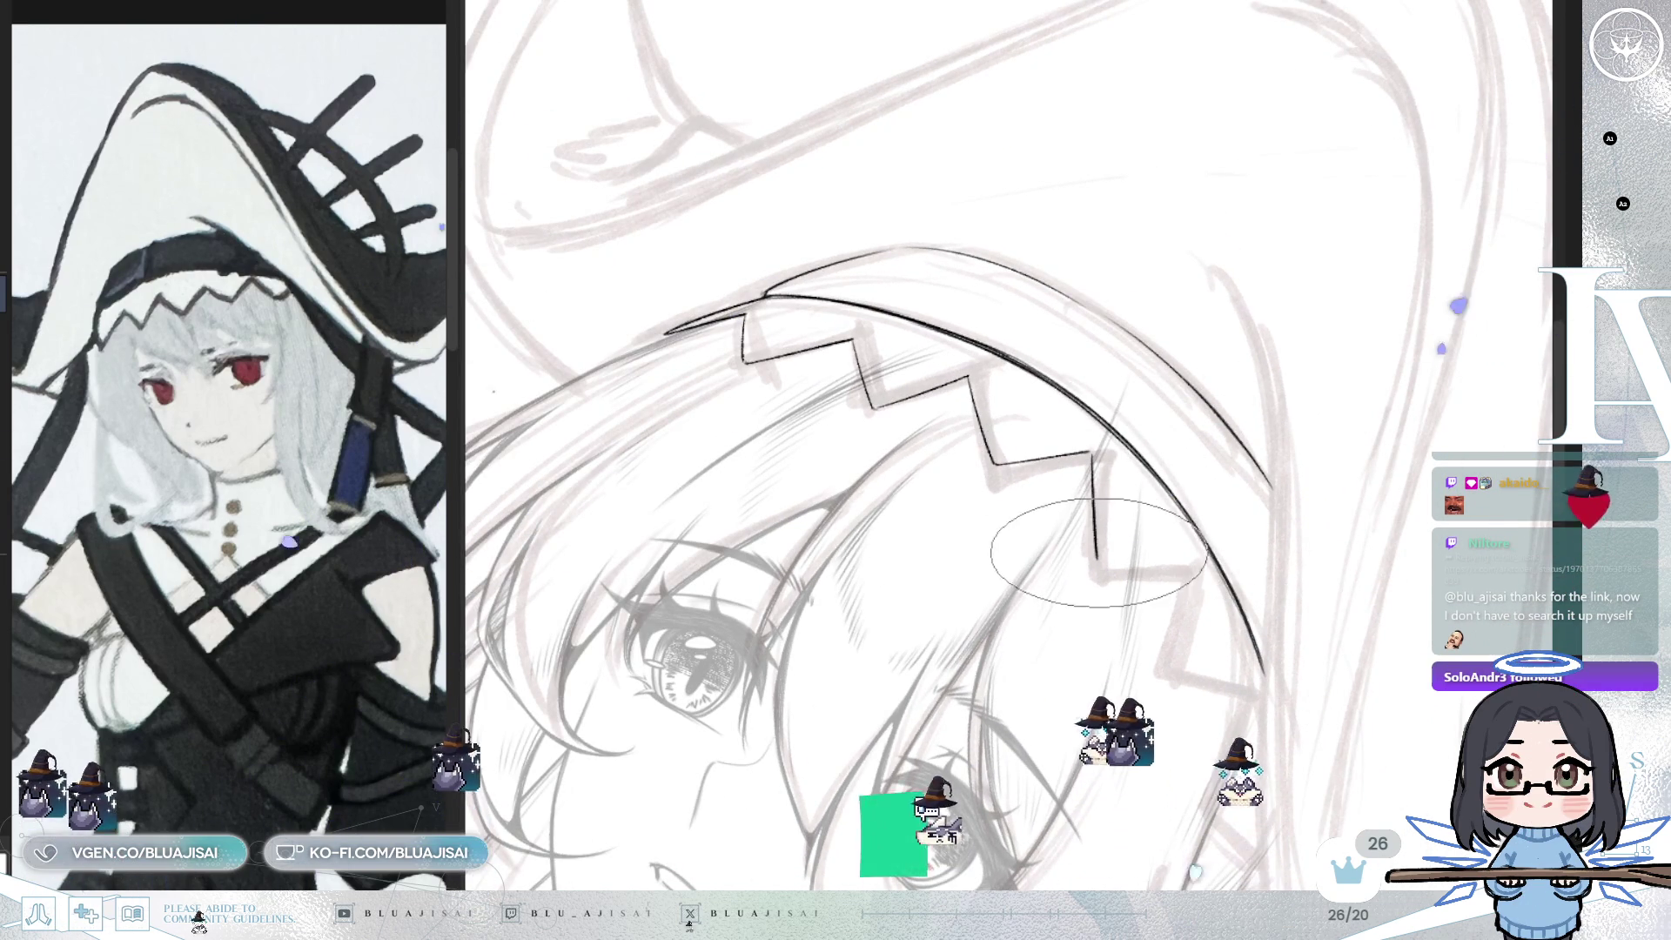
pyautogui.moveTo(1094, 501)
pyautogui.mouseDown()
pyautogui.moveTo(1175, 478)
pyautogui.moveTo(1154, 476)
pyautogui.moveTo(1219, 416)
pyautogui.mouseUp()
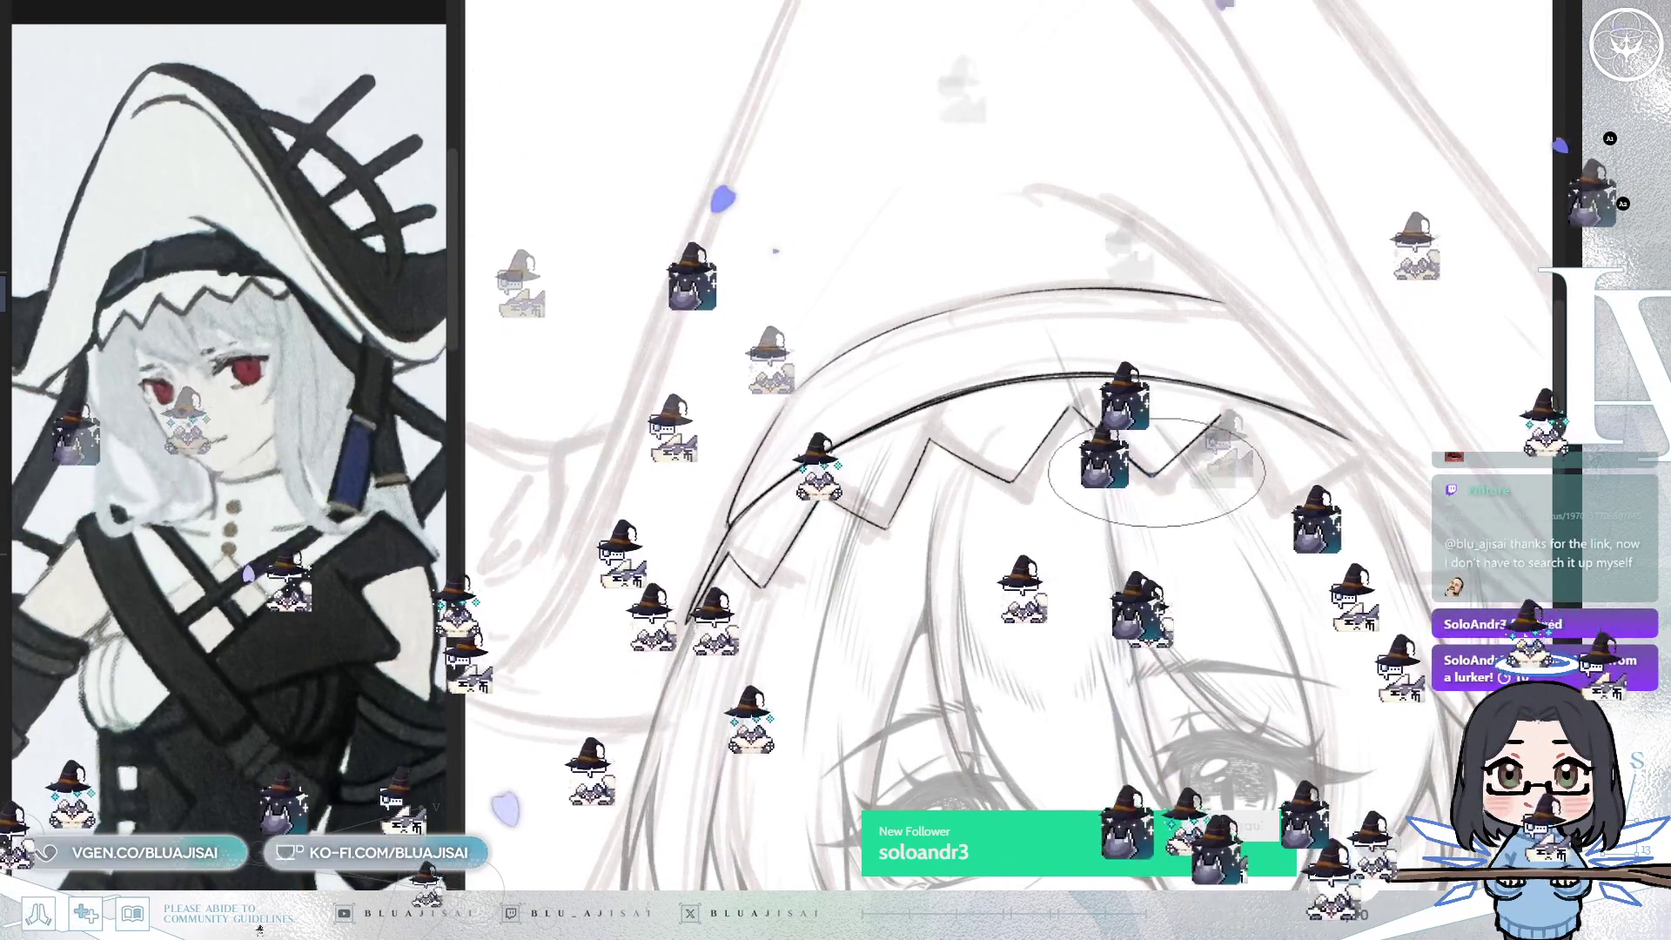
pyautogui.moveTo(1348, 357)
pyautogui.mouseDown()
pyautogui.moveTo(1078, 368)
pyautogui.moveTo(1060, 424)
pyautogui.moveTo(1078, 368)
pyautogui.moveTo(1085, 459)
pyautogui.mouseUp()
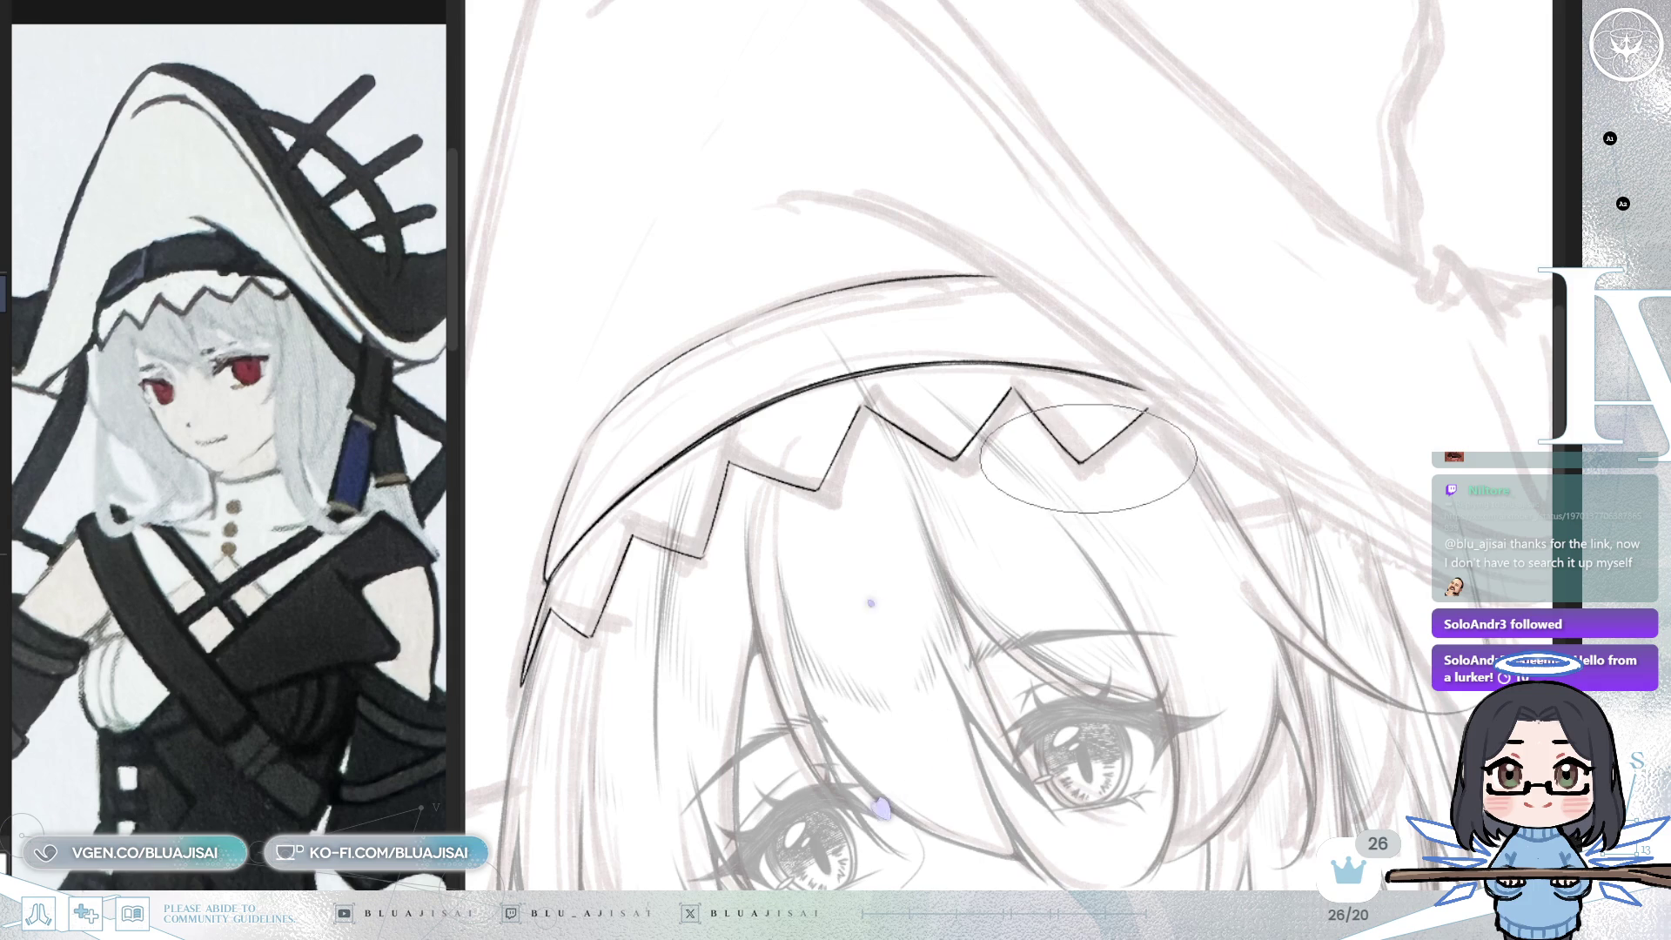
pyautogui.moveTo(1146, 413)
pyautogui.mouseDown()
pyautogui.moveTo(1250, 354)
pyautogui.moveTo(1175, 522)
pyautogui.mouseUp()
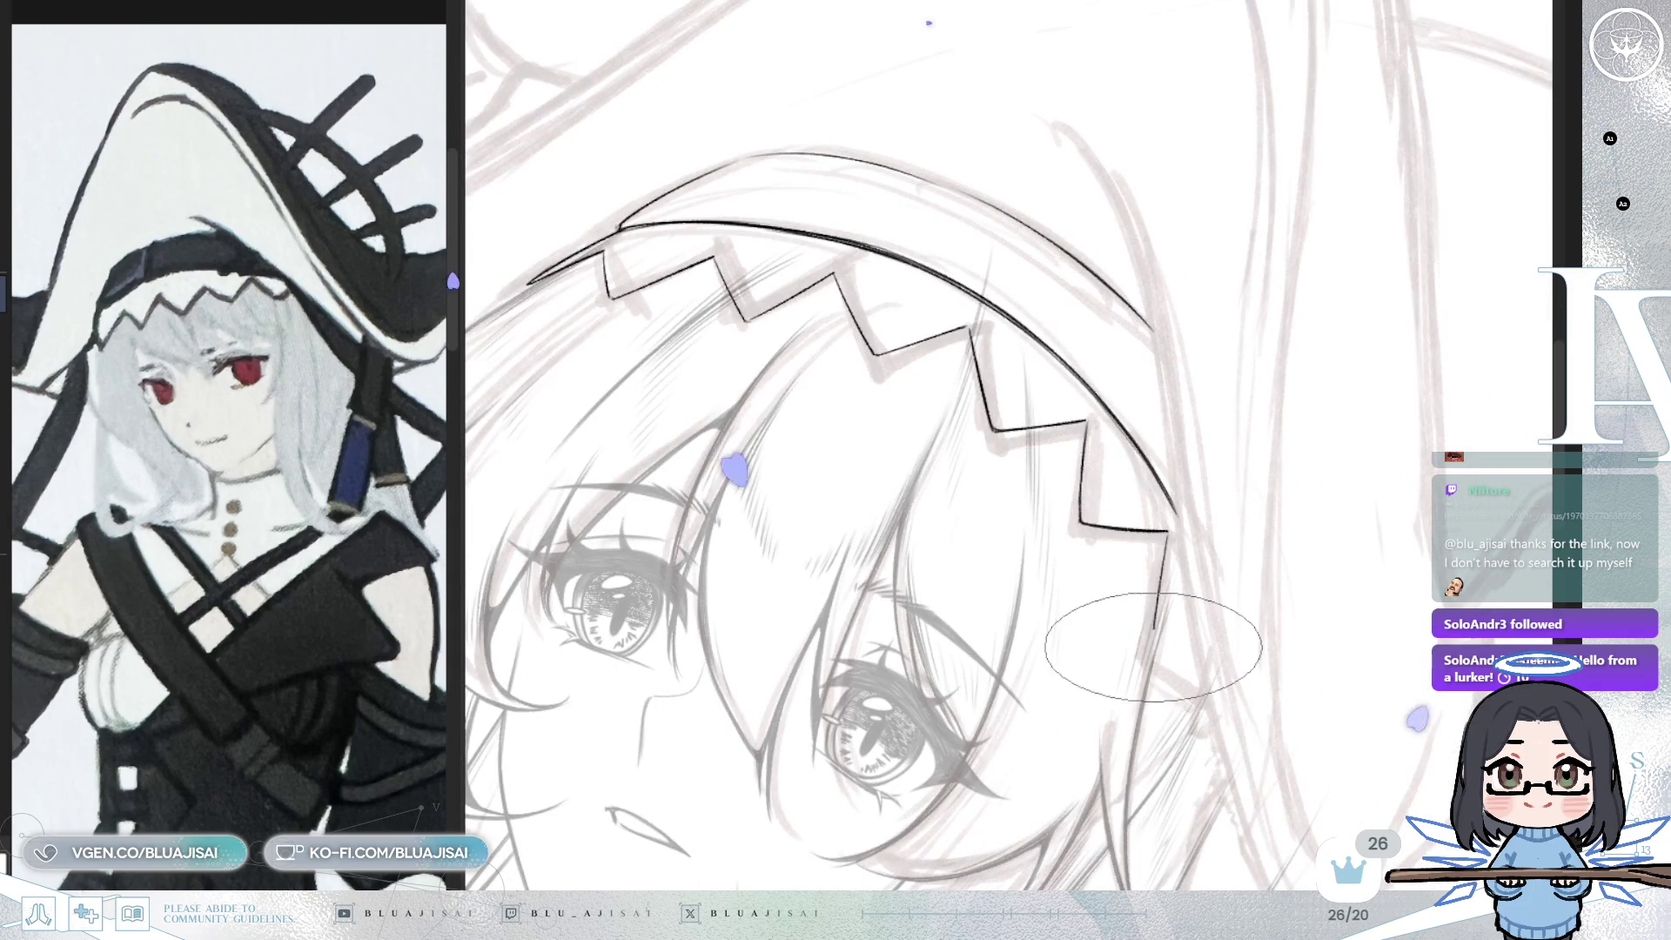
pyautogui.moveTo(1149, 627)
pyautogui.mouseDown()
pyautogui.moveTo(1218, 557)
pyautogui.moveTo(1231, 492)
pyautogui.moveTo(1452, 420)
pyautogui.moveTo(1437, 426)
pyautogui.mouseUp()
pyautogui.scroll(-2, 1410, 431)
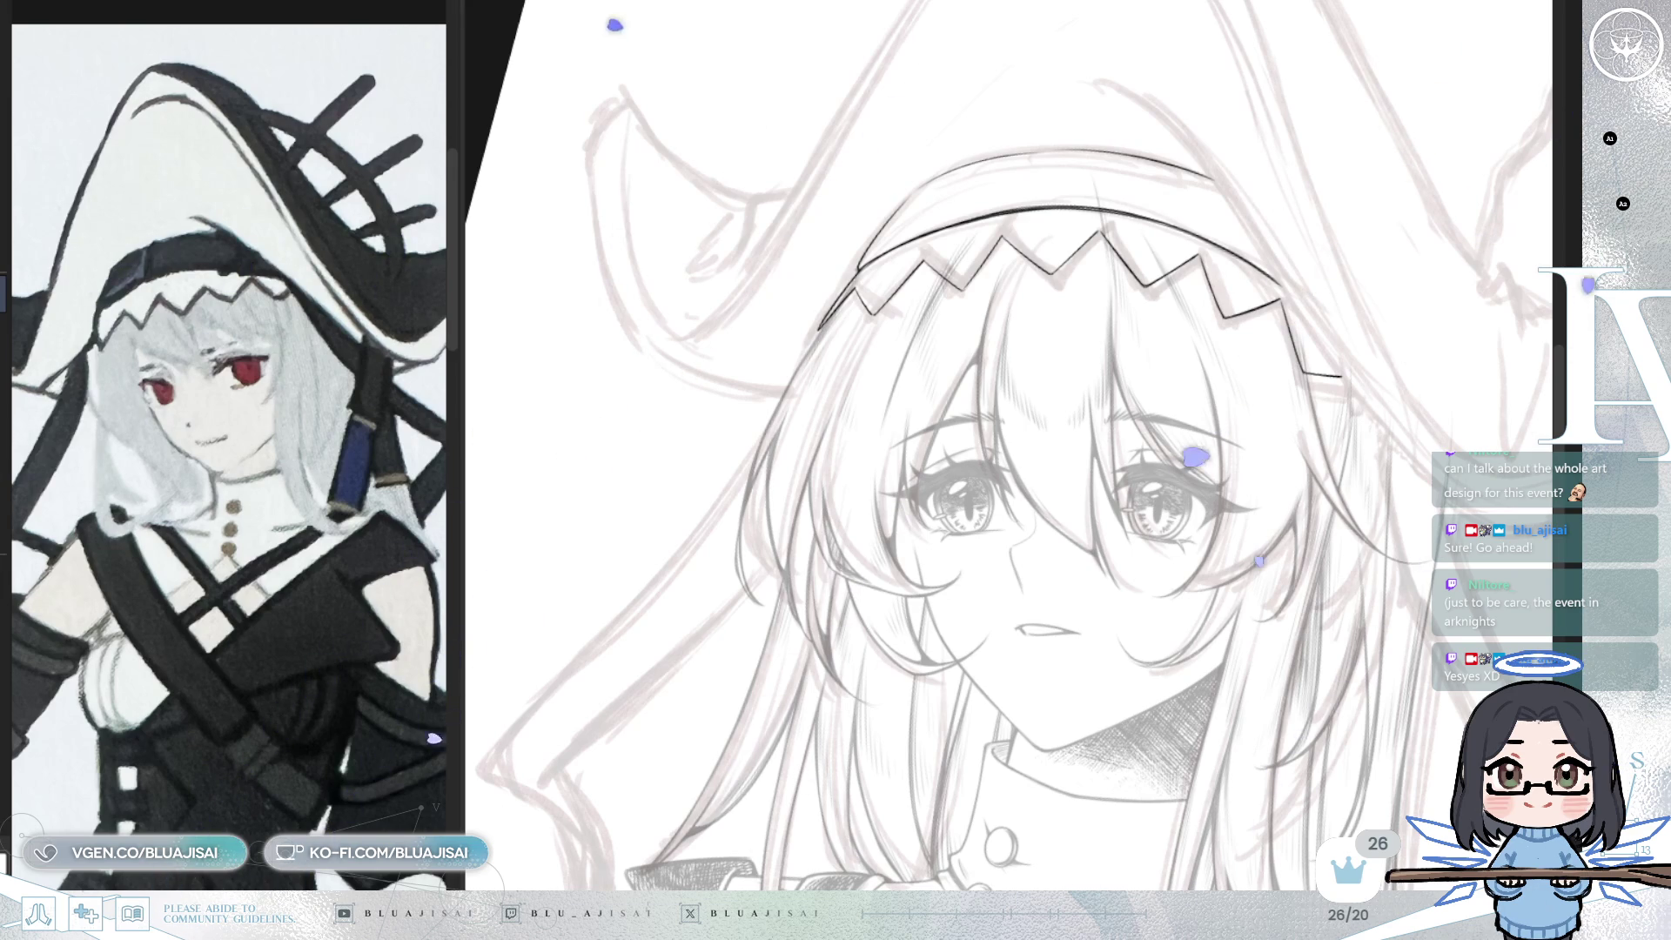
pyautogui.scroll(2, 981, 346)
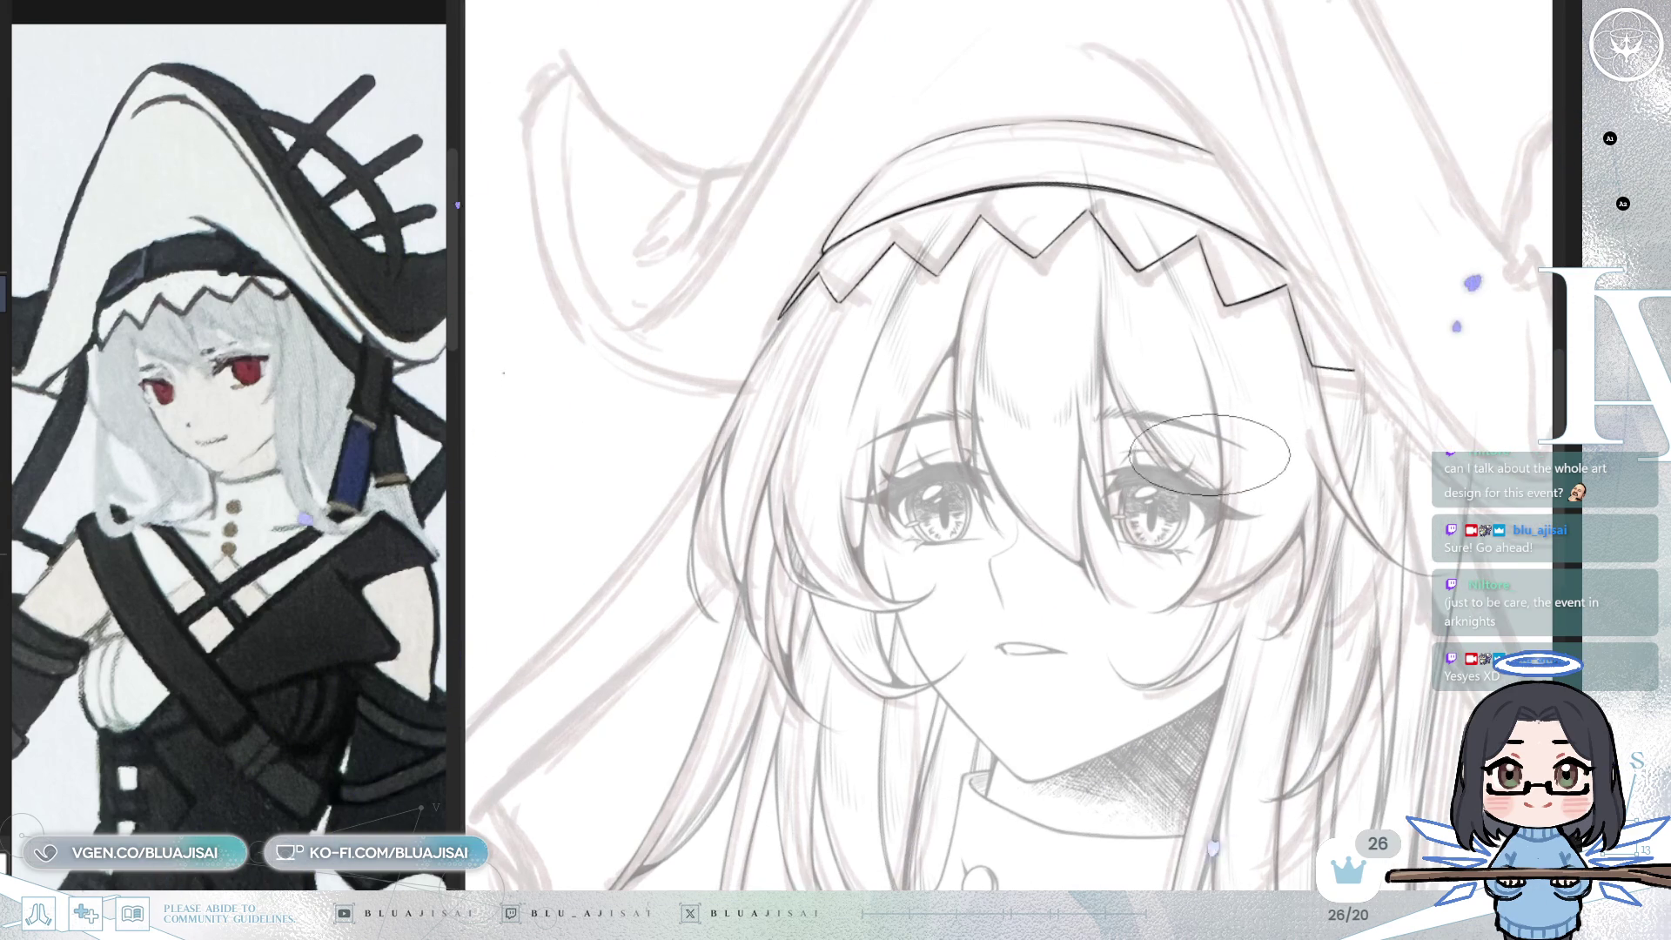
# - Zoom in on the headband and rotate the canvas until the band sits level
pyautogui.scroll(3, 981, 347)
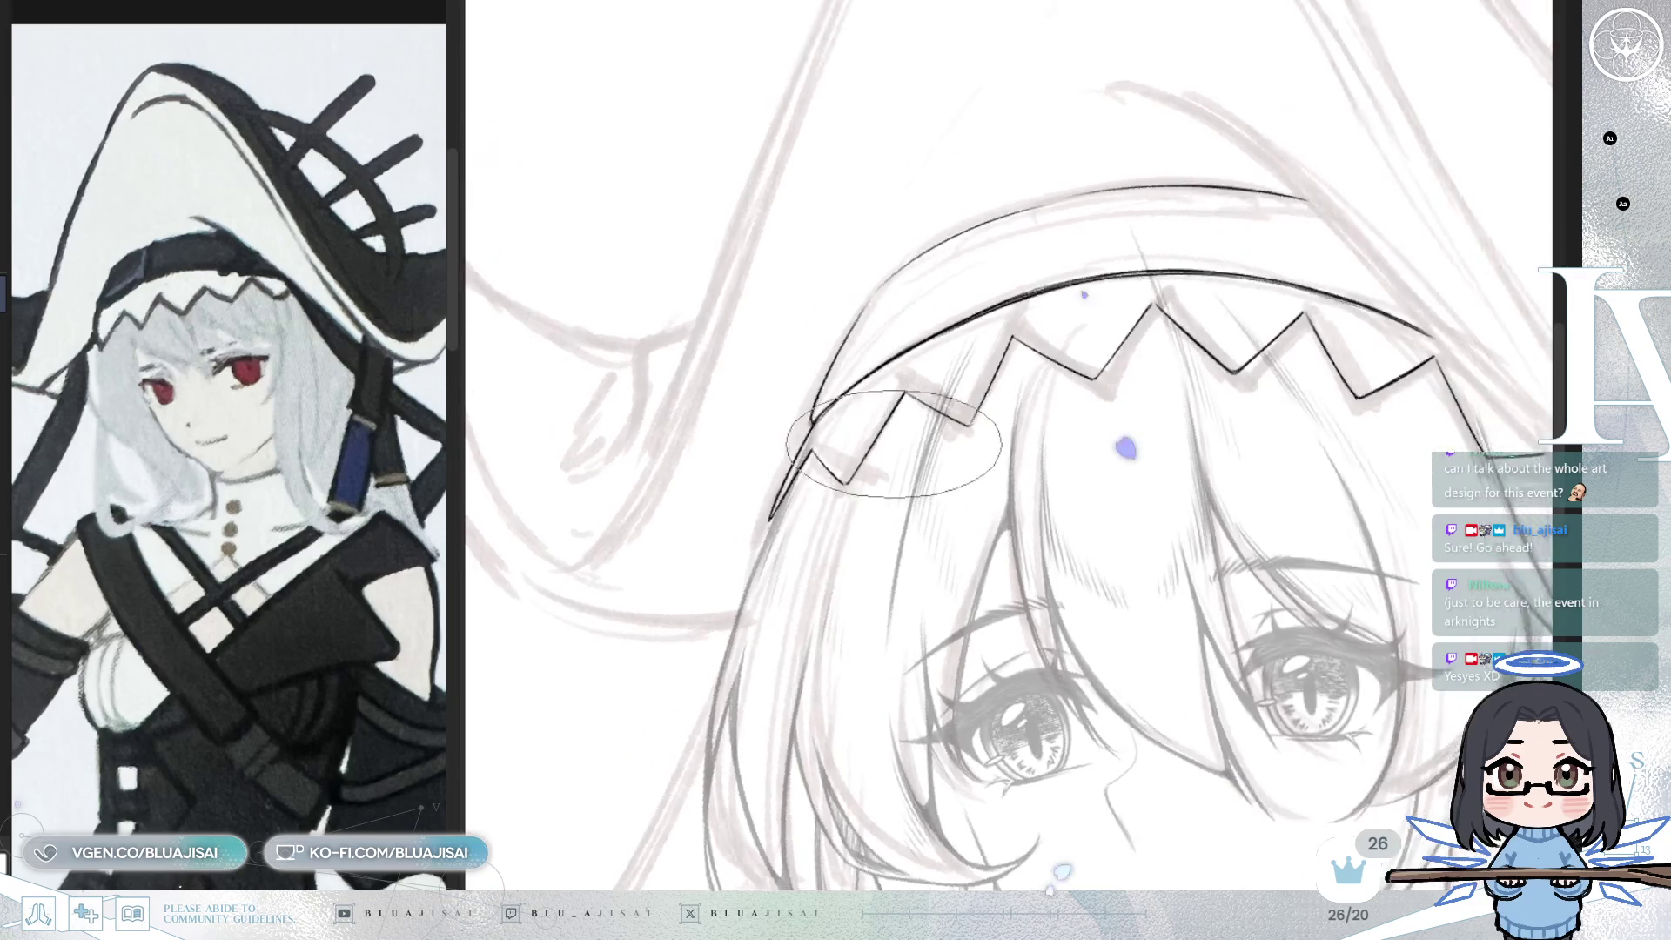
pyautogui.moveTo(893, 427); pyautogui.dragTo(896, 346)
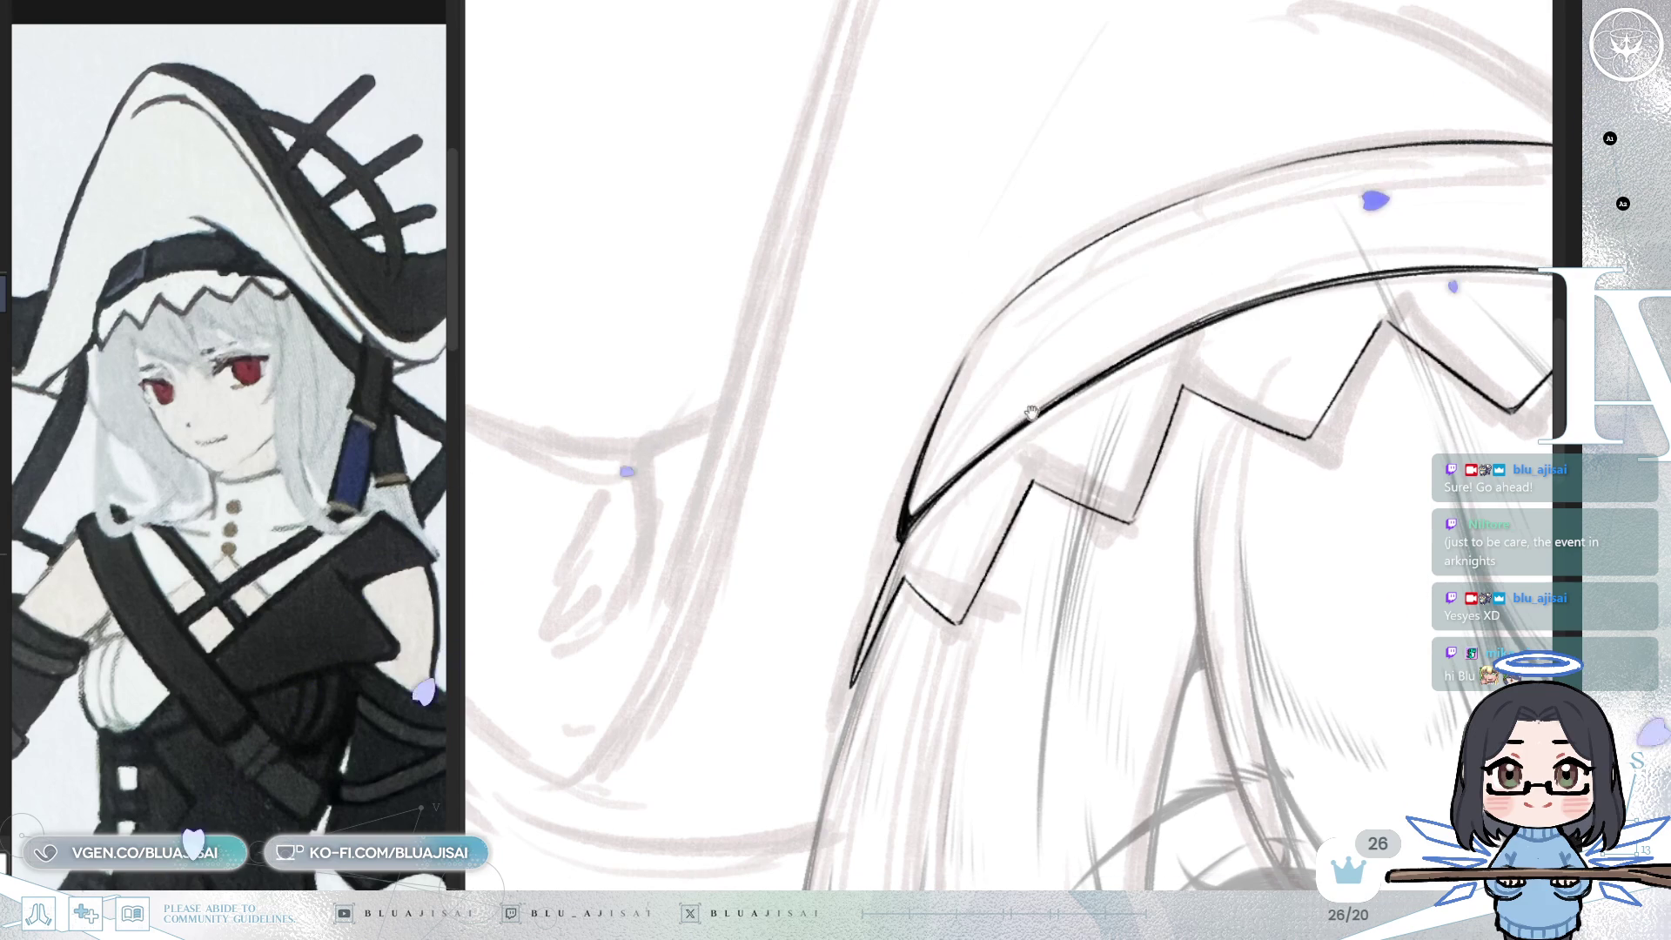
pyautogui.moveTo(940, 462); pyautogui.dragTo(951, 416)
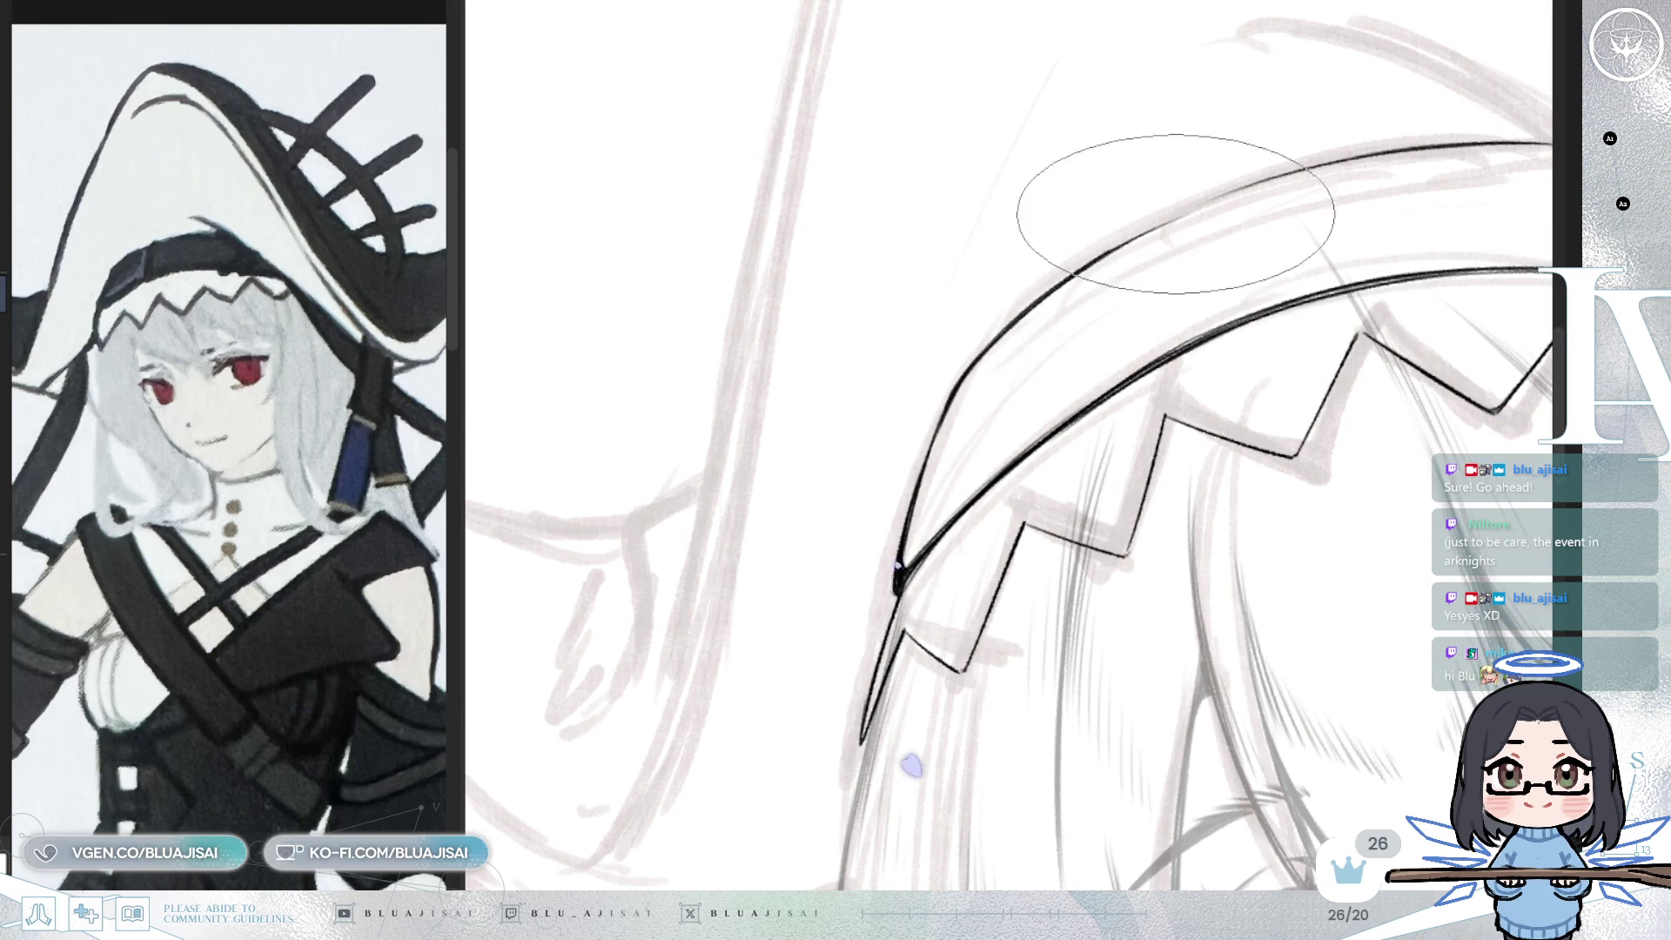
pyautogui.moveTo(1314, 159)
pyautogui.mouseDown()
pyautogui.moveTo(1116, 312)
pyautogui.moveTo(970, 324)
pyautogui.mouseUp()
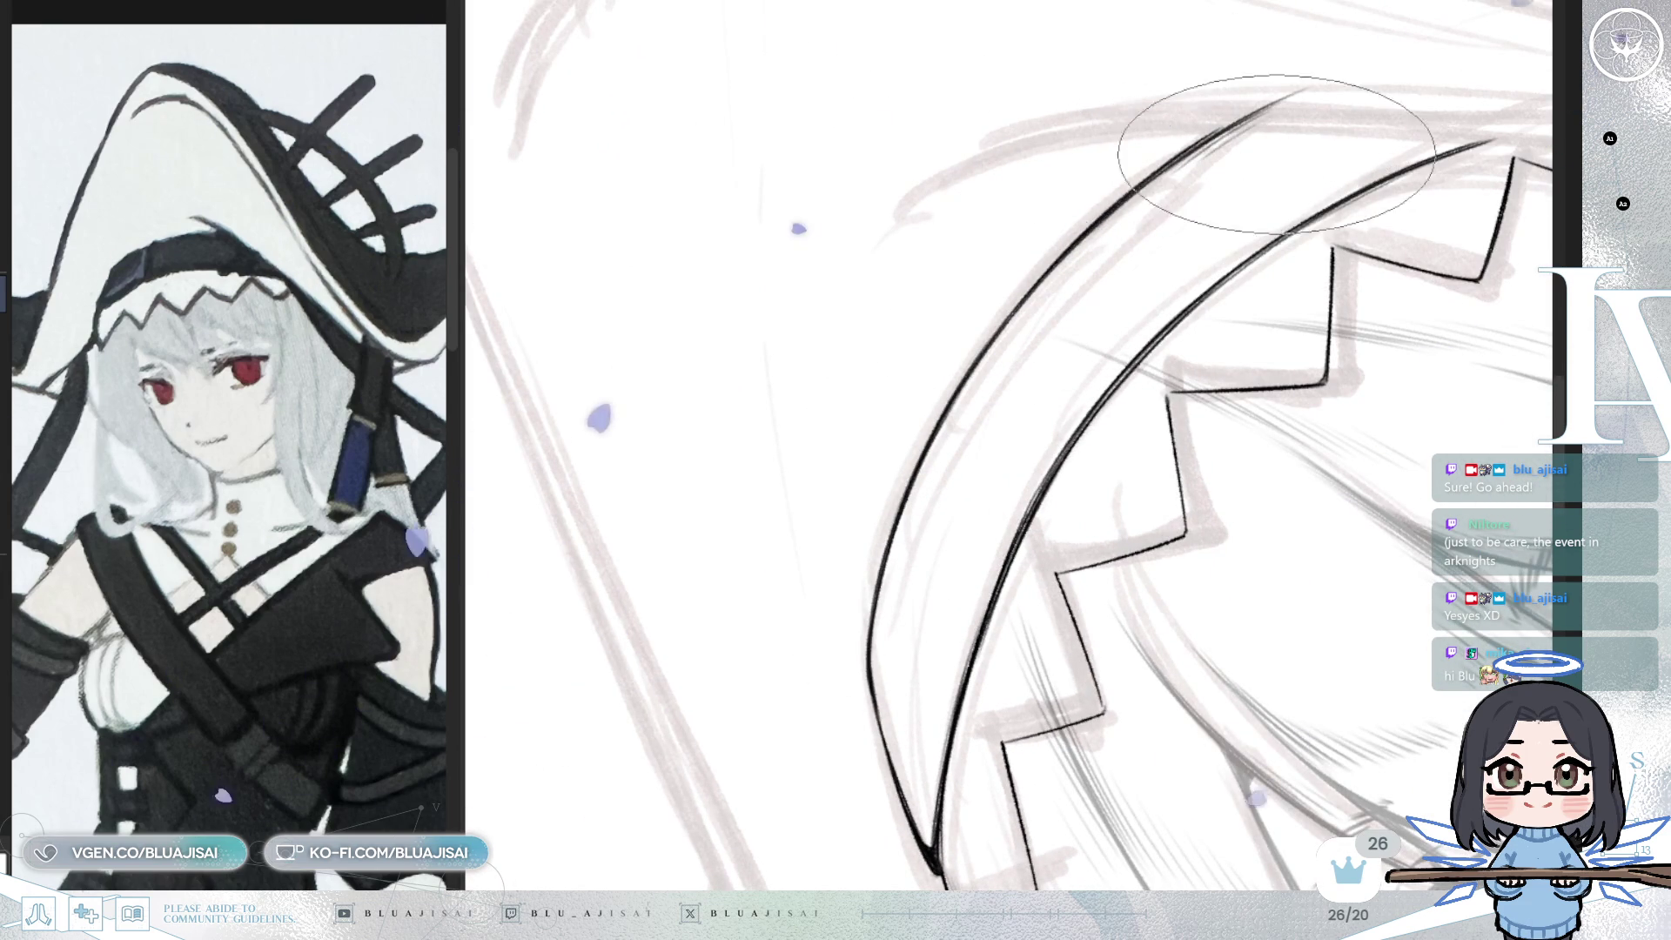
pyautogui.moveTo(1253, 165); pyautogui.dragTo(1236, 268)
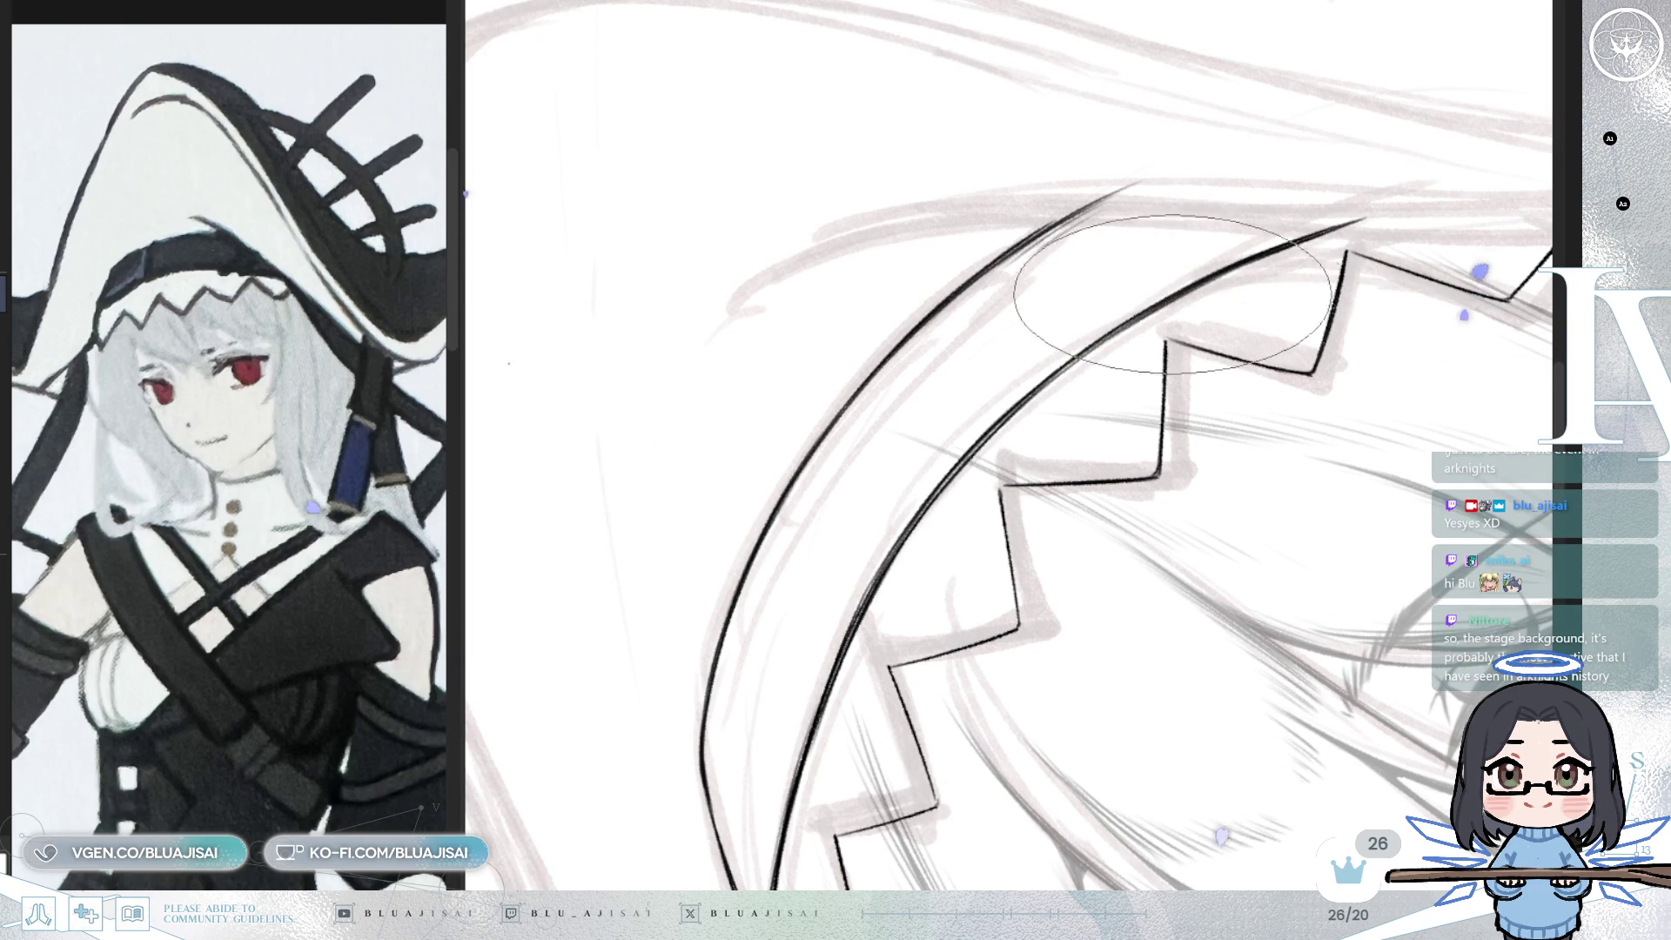
pyautogui.press('End')
pyautogui.press('End')
pyautogui.press('End')
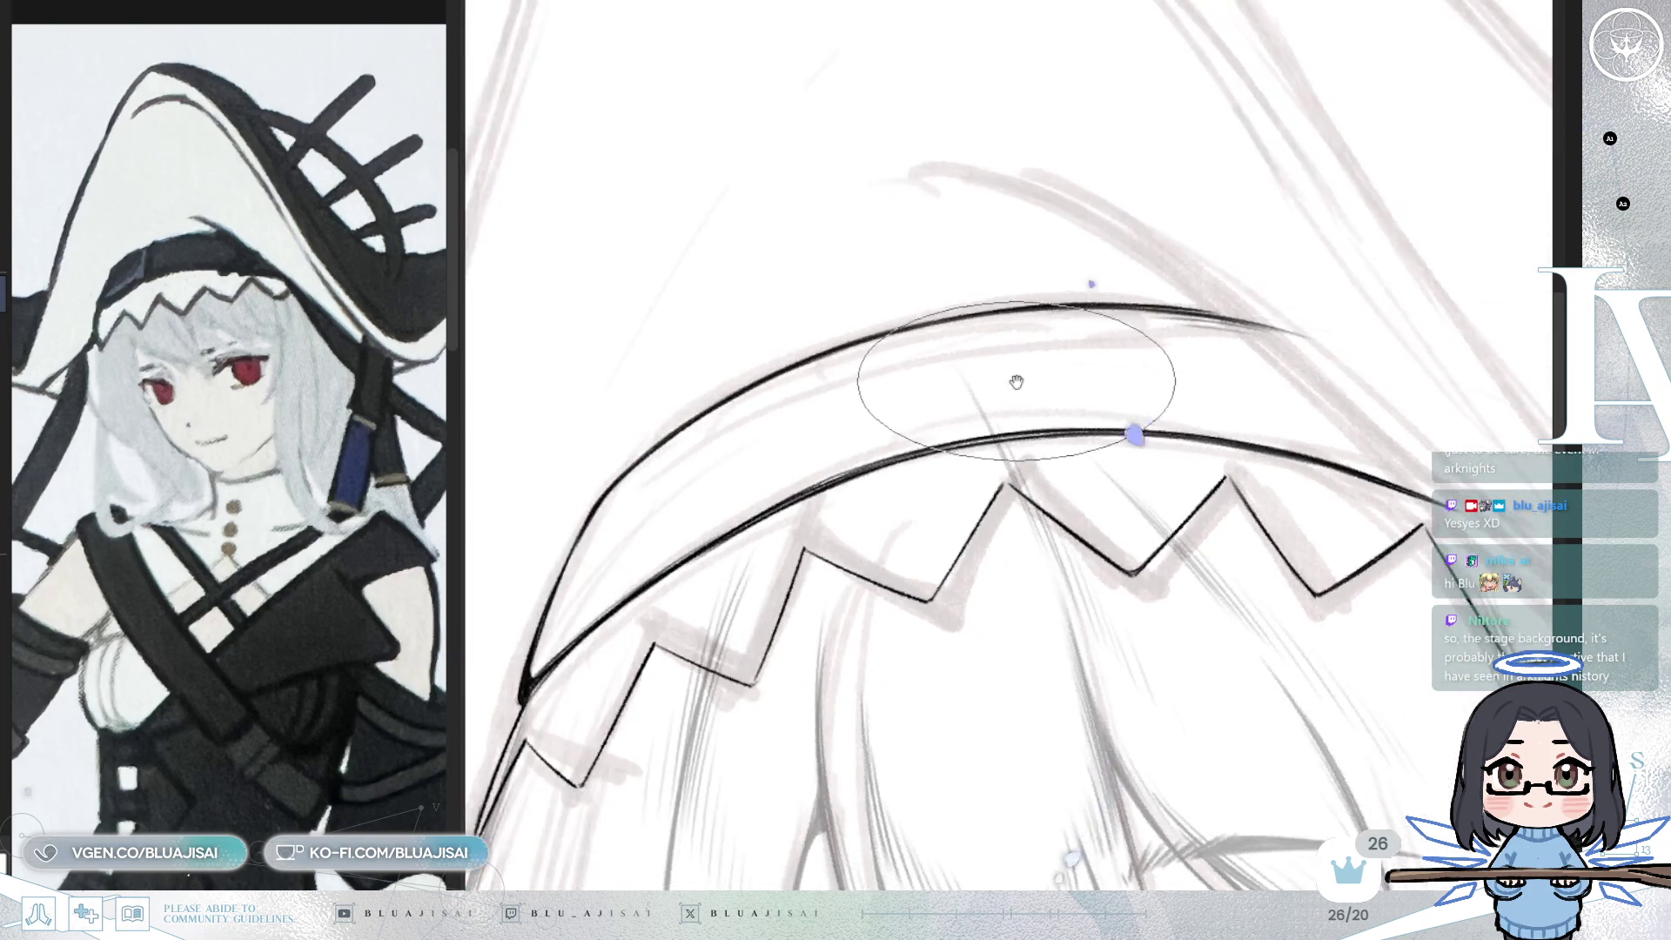
pyautogui.press('End')
pyautogui.press('End')
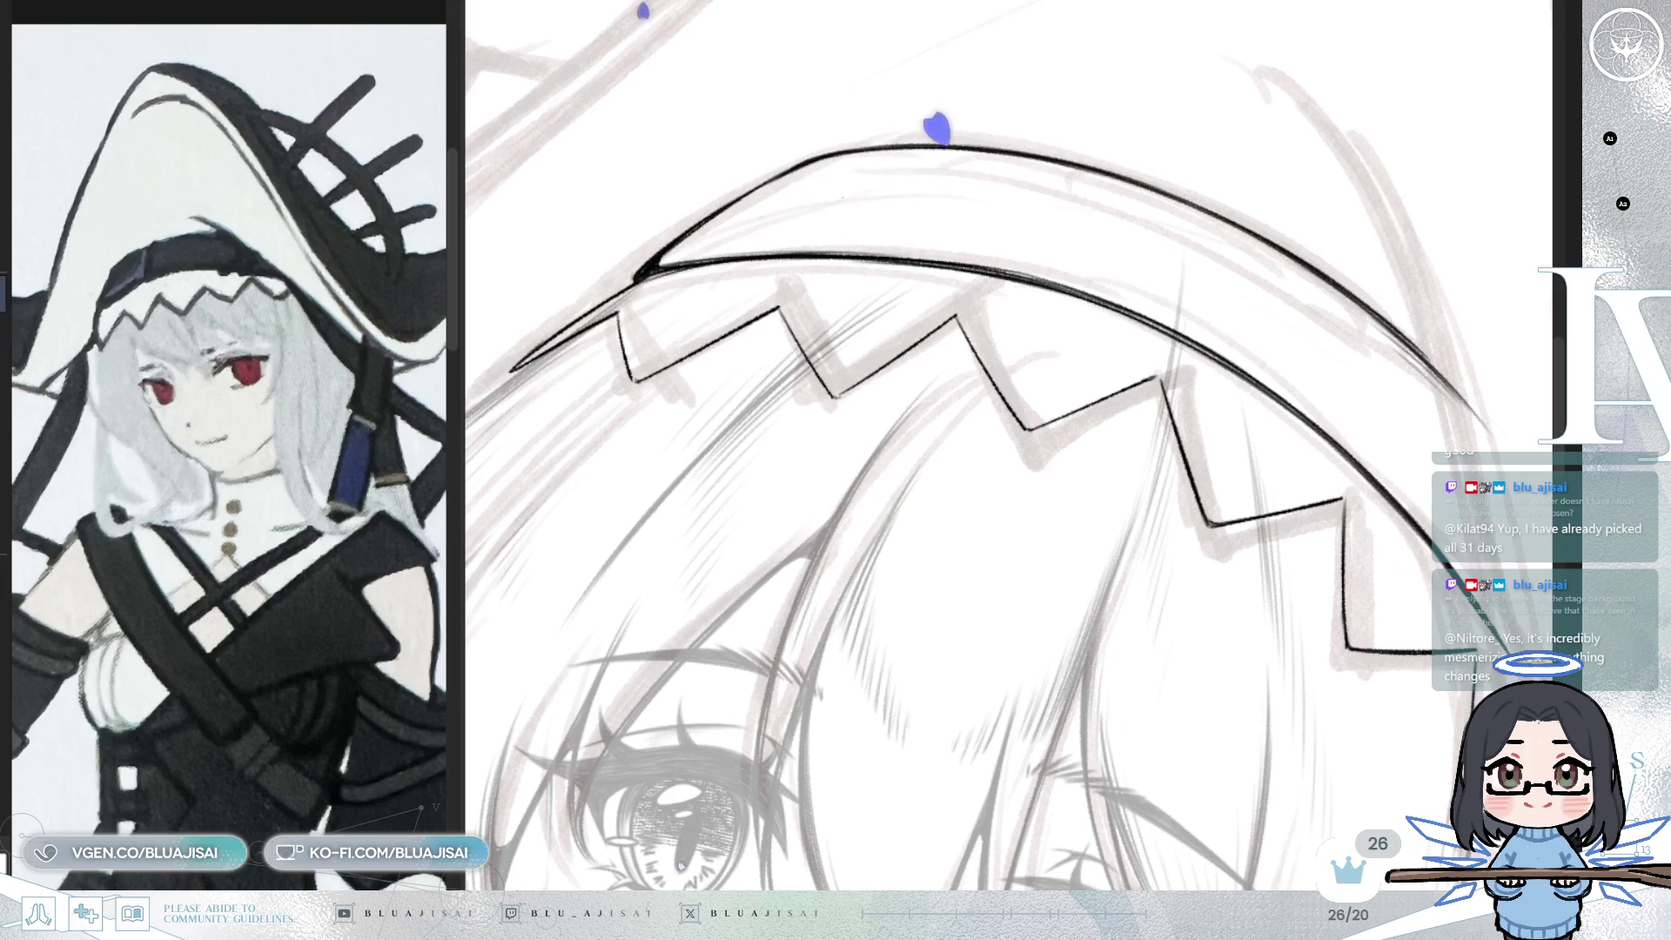
# - Rotate the canvas to angle the zigzag band diagonally
pyautogui.moveTo(1158, 74)
pyautogui.mouseDown()
pyautogui.moveTo(969, 299)
pyautogui.moveTo(1081, 301)
pyautogui.mouseUp()
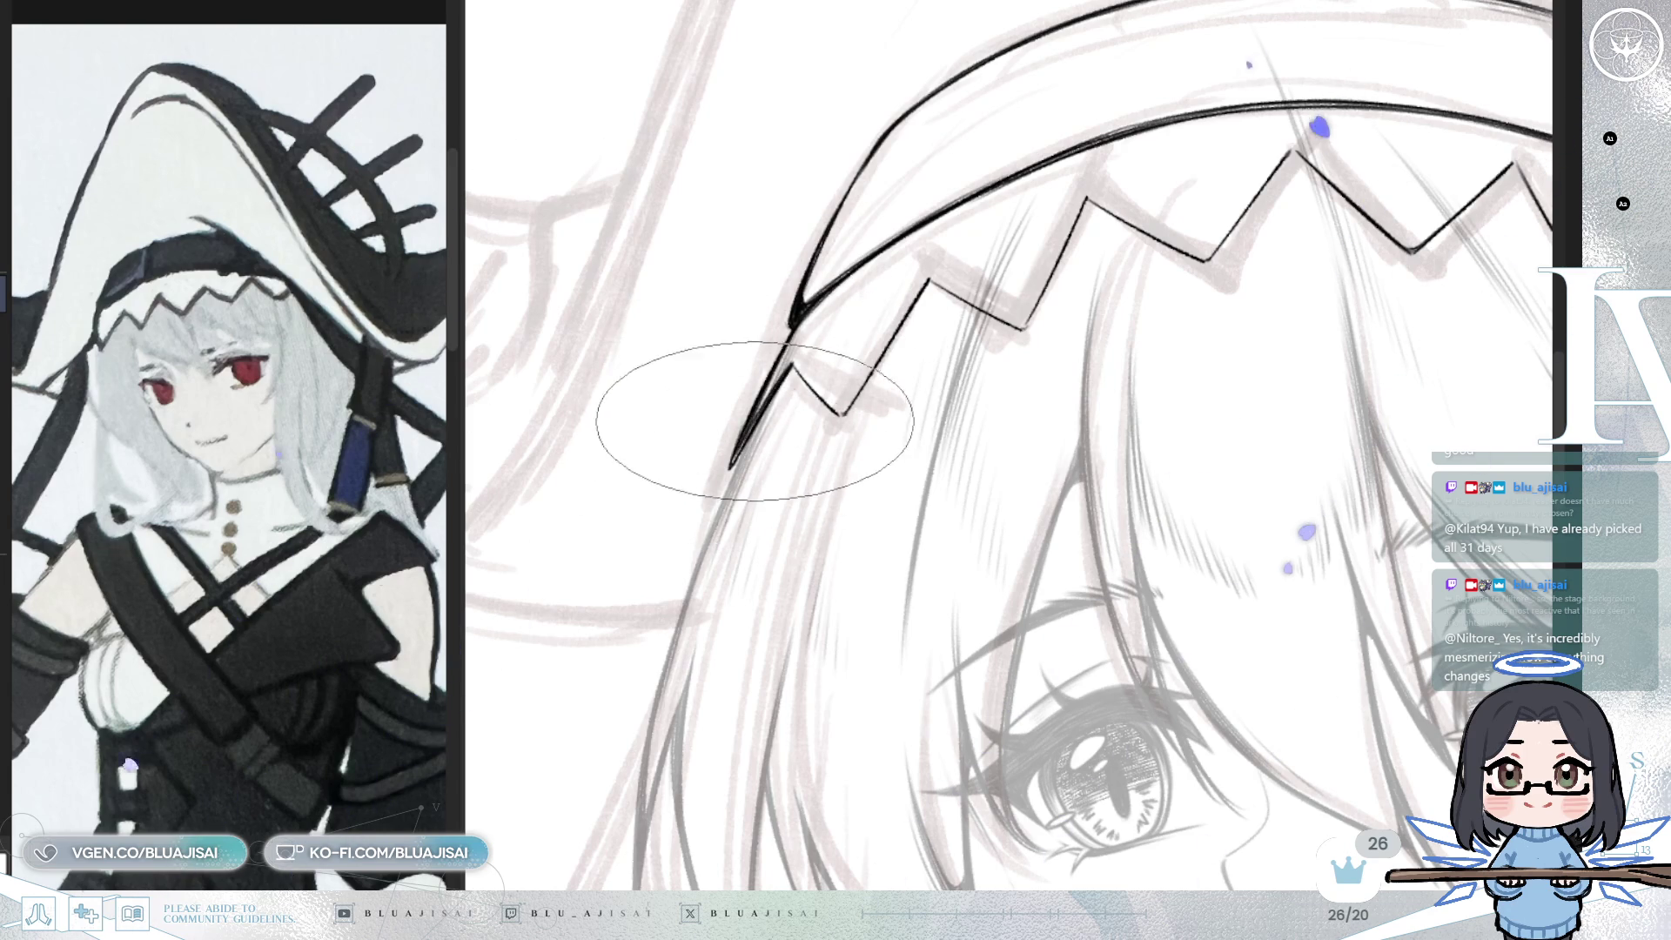
# - Check the band in a mirrored view, swap brush sizes, and bring the band's right end into view
pyautogui.press('6')
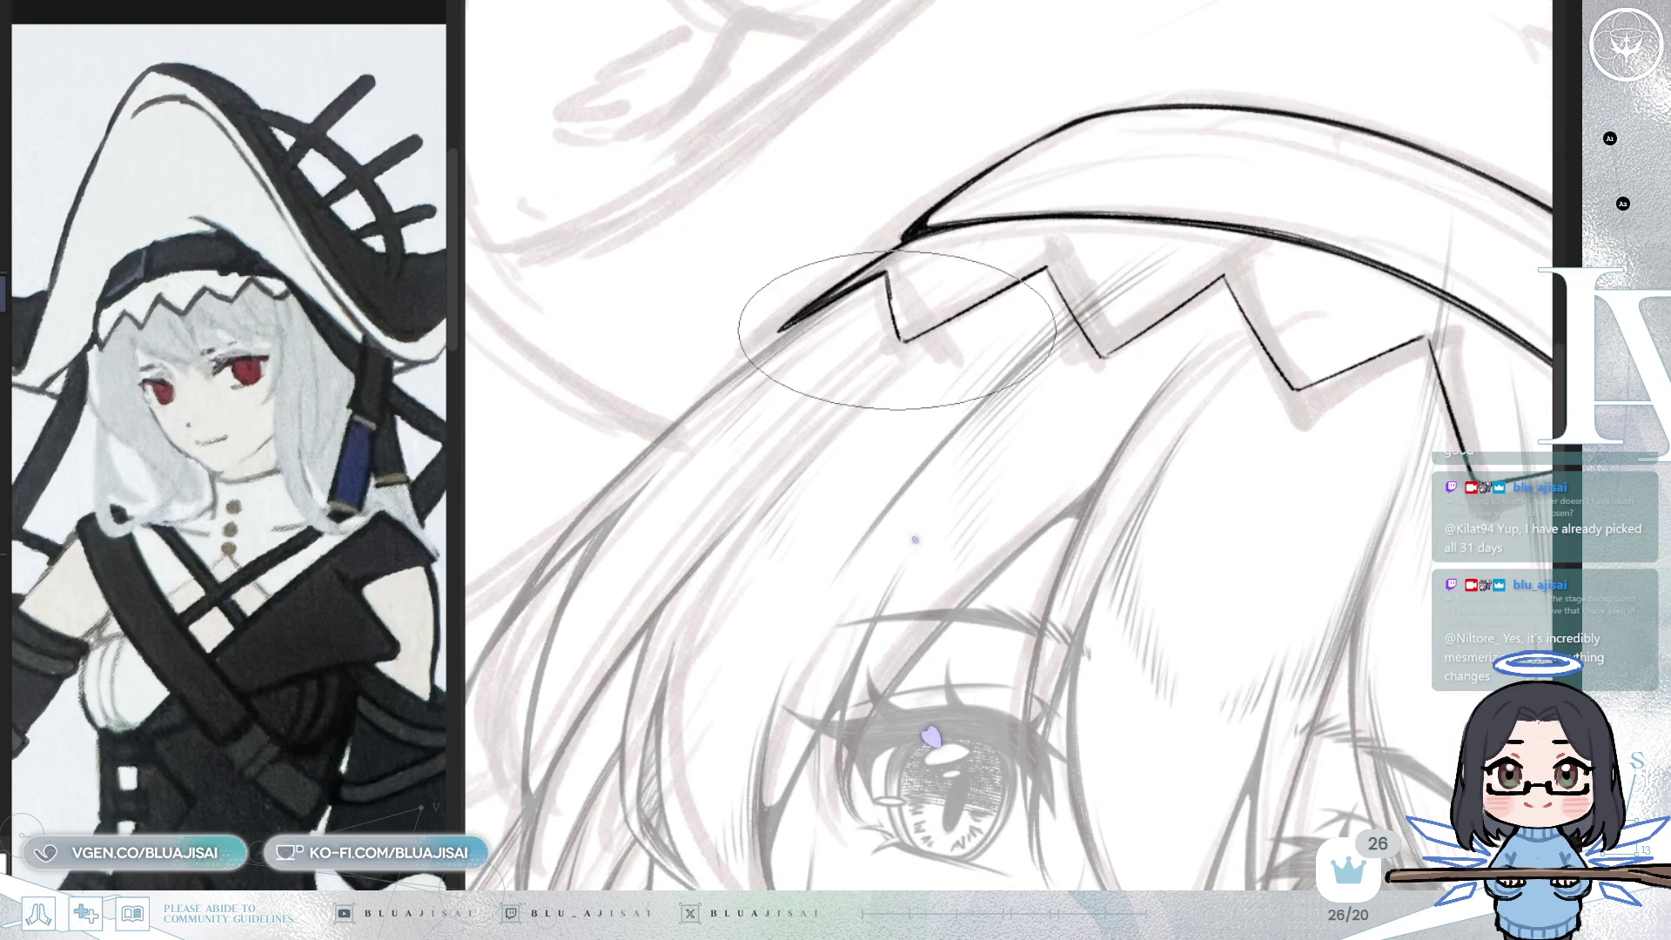
pyautogui.press('4')
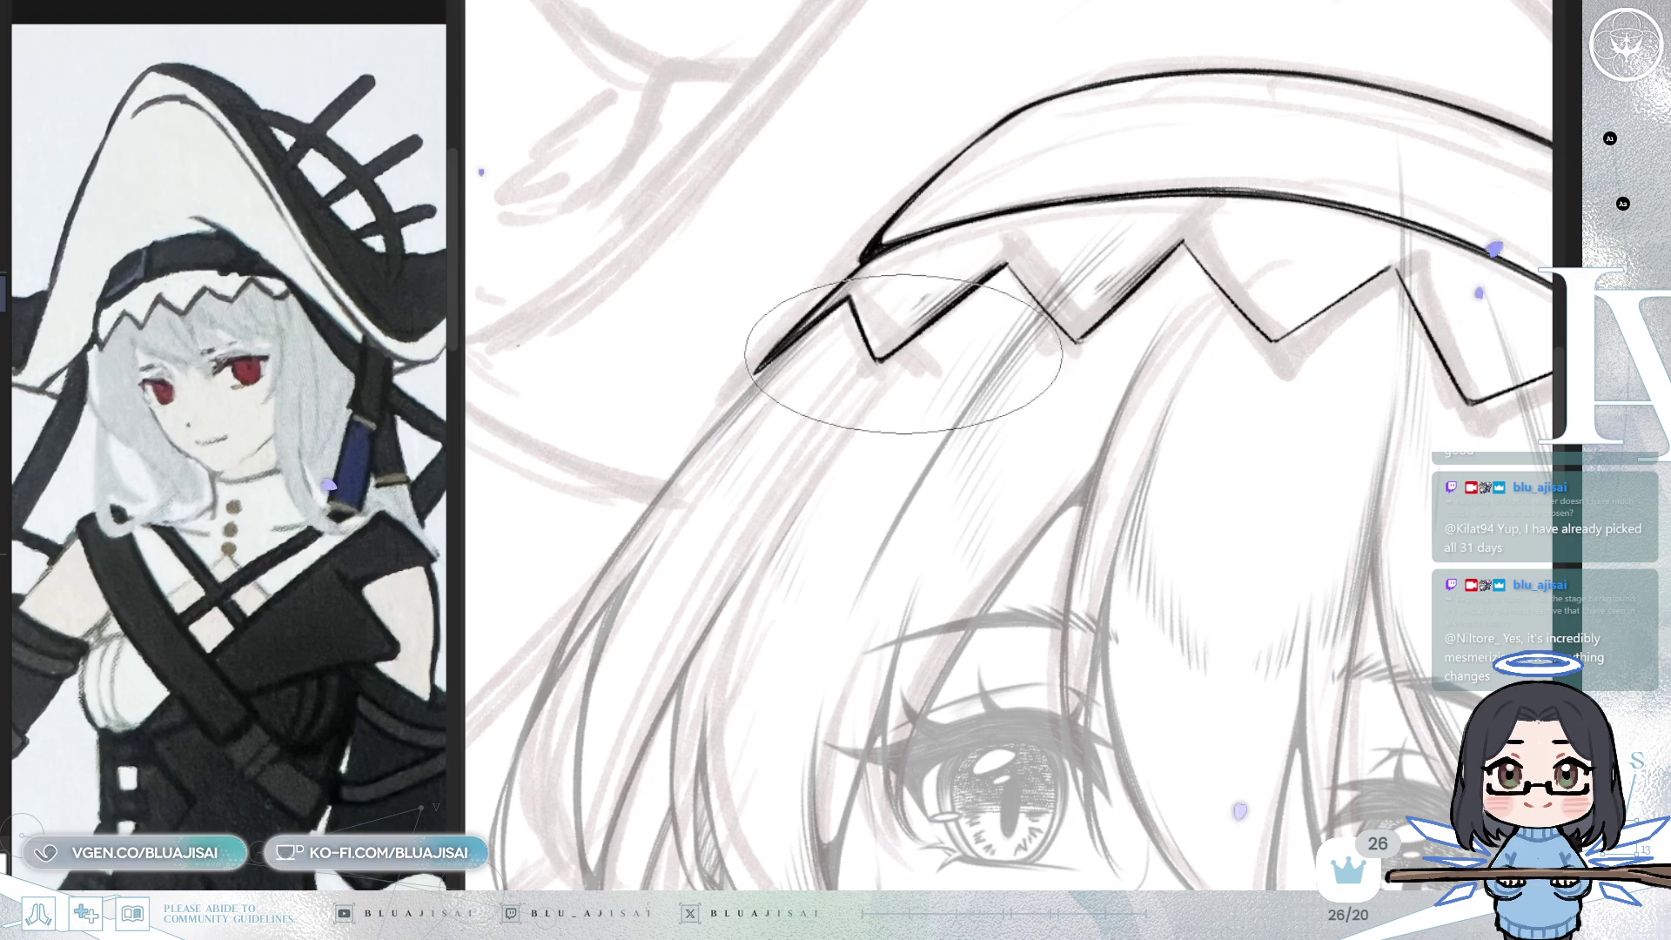
pyautogui.press('m')
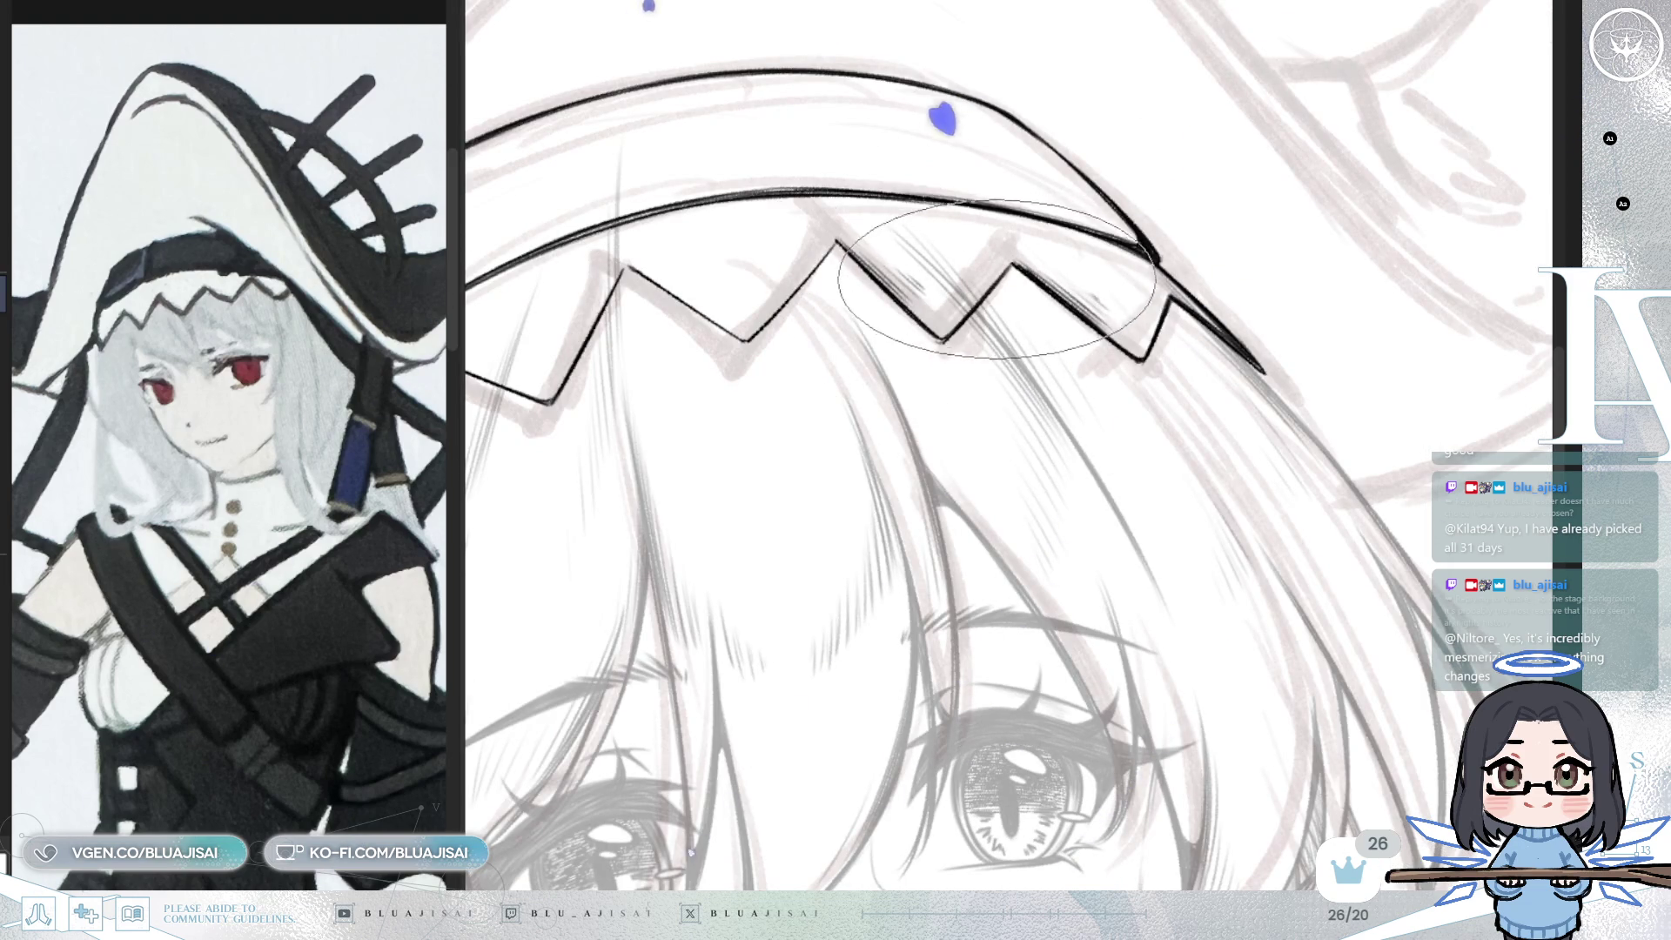
pyautogui.press('p')
pyautogui.press('e')
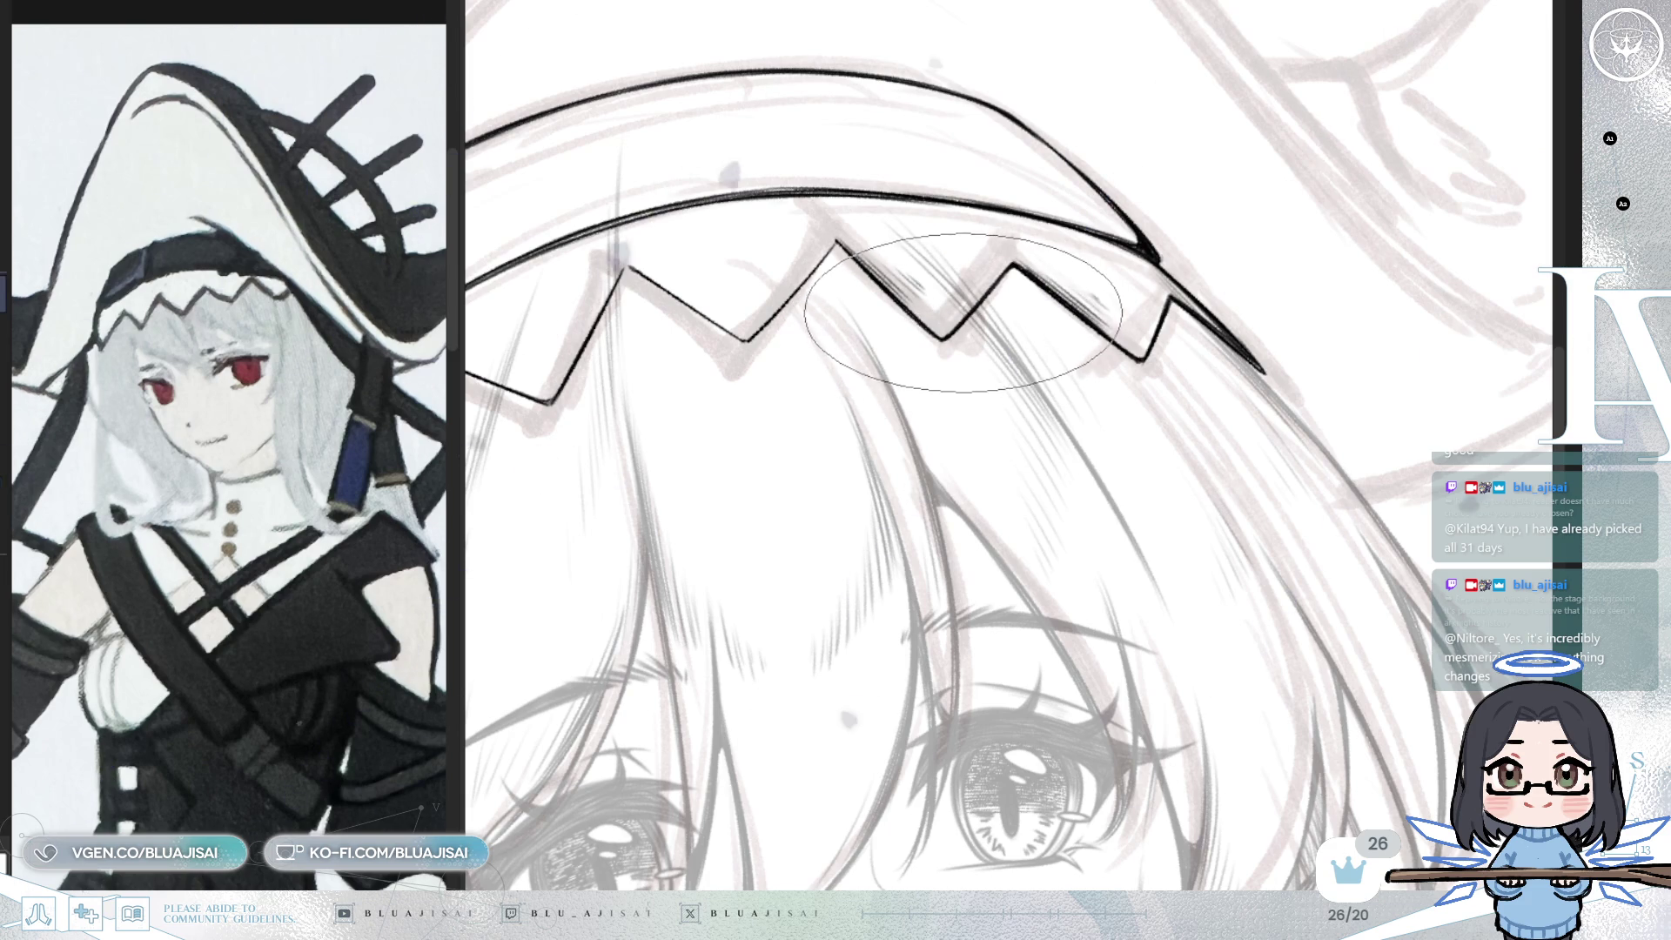
pyautogui.press('m')
pyautogui.moveTo(1149, 312); pyautogui.dragTo(1063, 325)
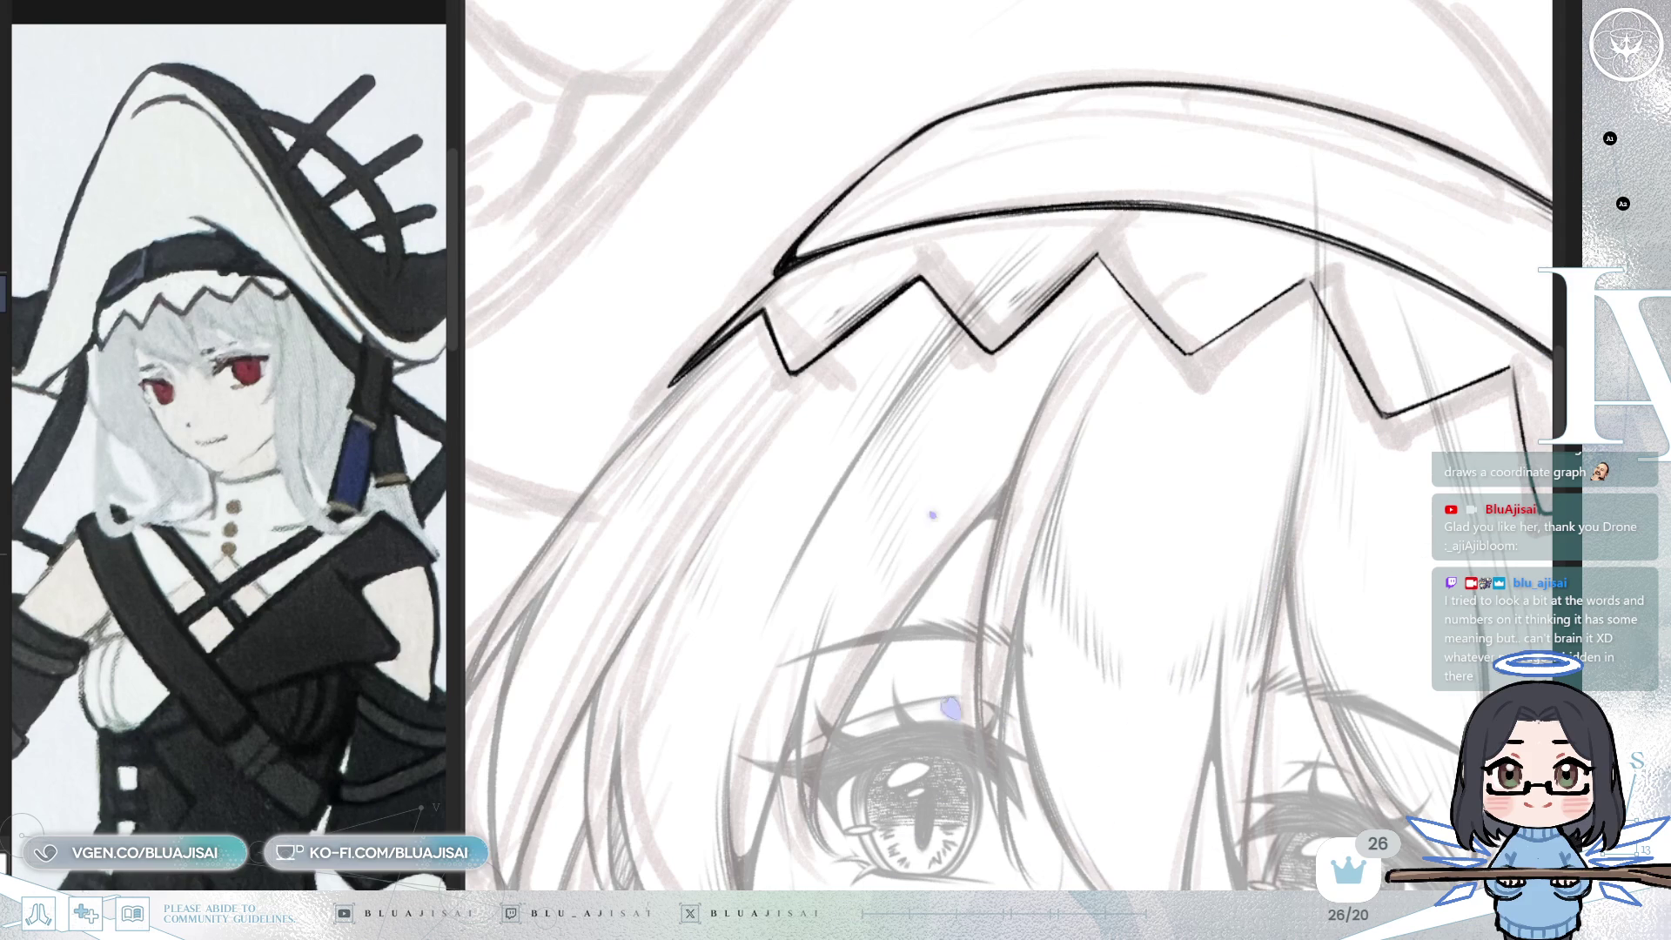
# - Ink the rest of the zigzag band beside the face, rotating the view to follow it
pyautogui.moveTo(975, 365)
pyautogui.mouseDown()
pyautogui.moveTo(1033, 301)
pyautogui.moveTo(1007, 296)
pyautogui.mouseUp()
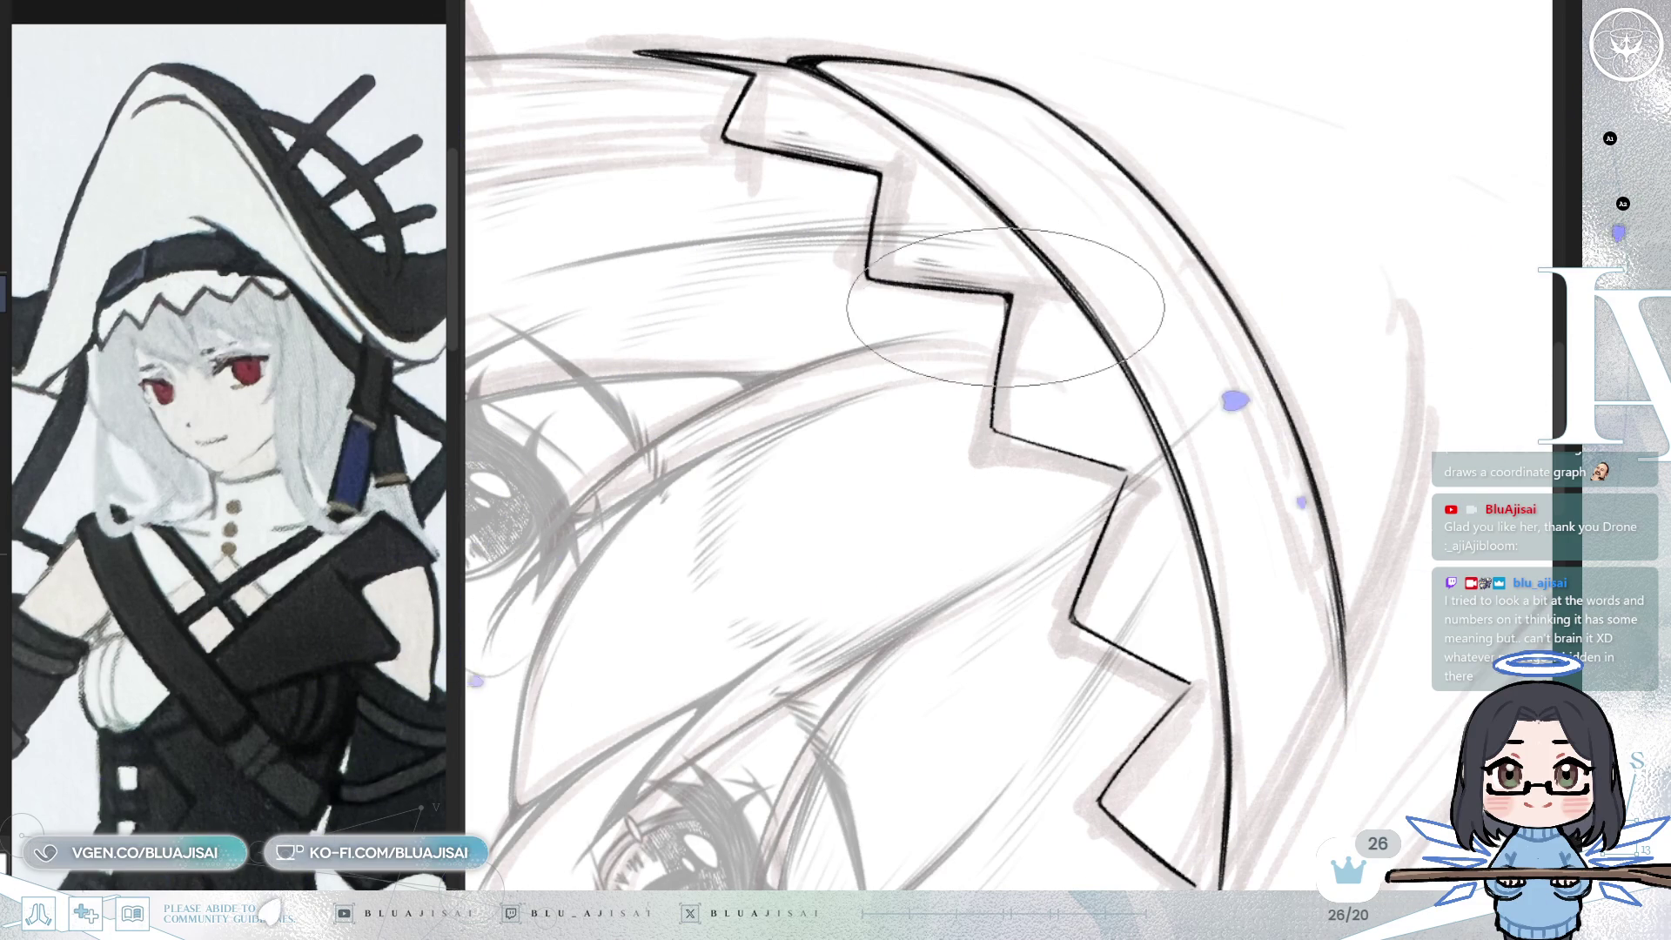
pyautogui.moveTo(997, 389); pyautogui.dragTo(953, 479)
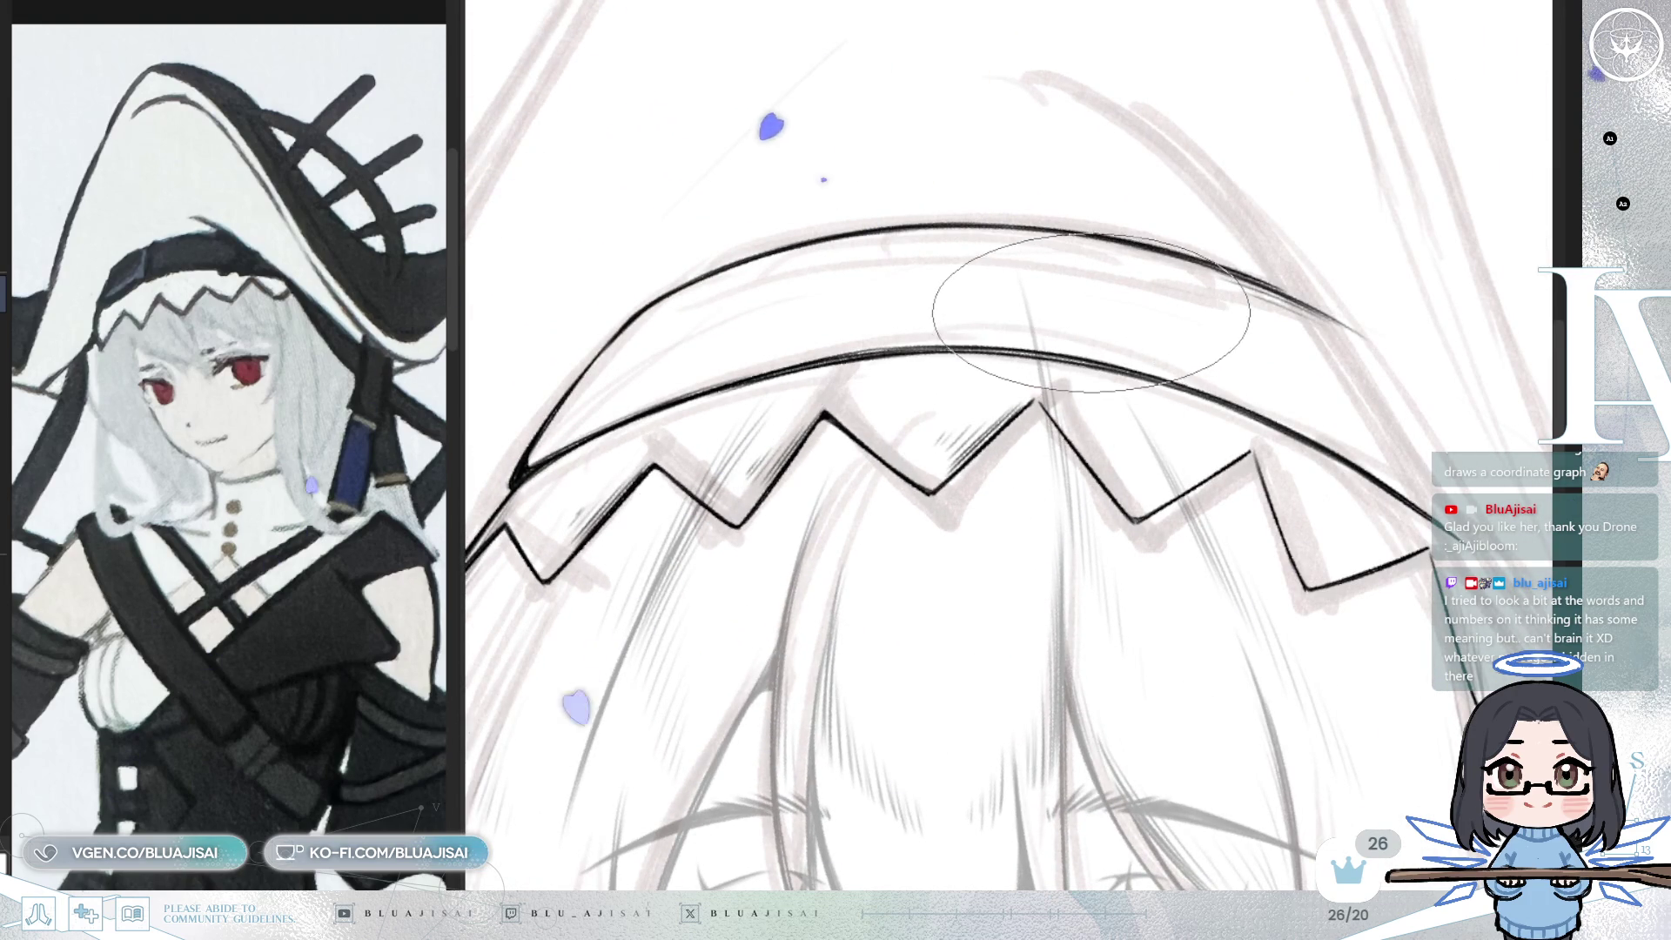
pyautogui.press('End')
pyautogui.press('End')
pyautogui.press('End')
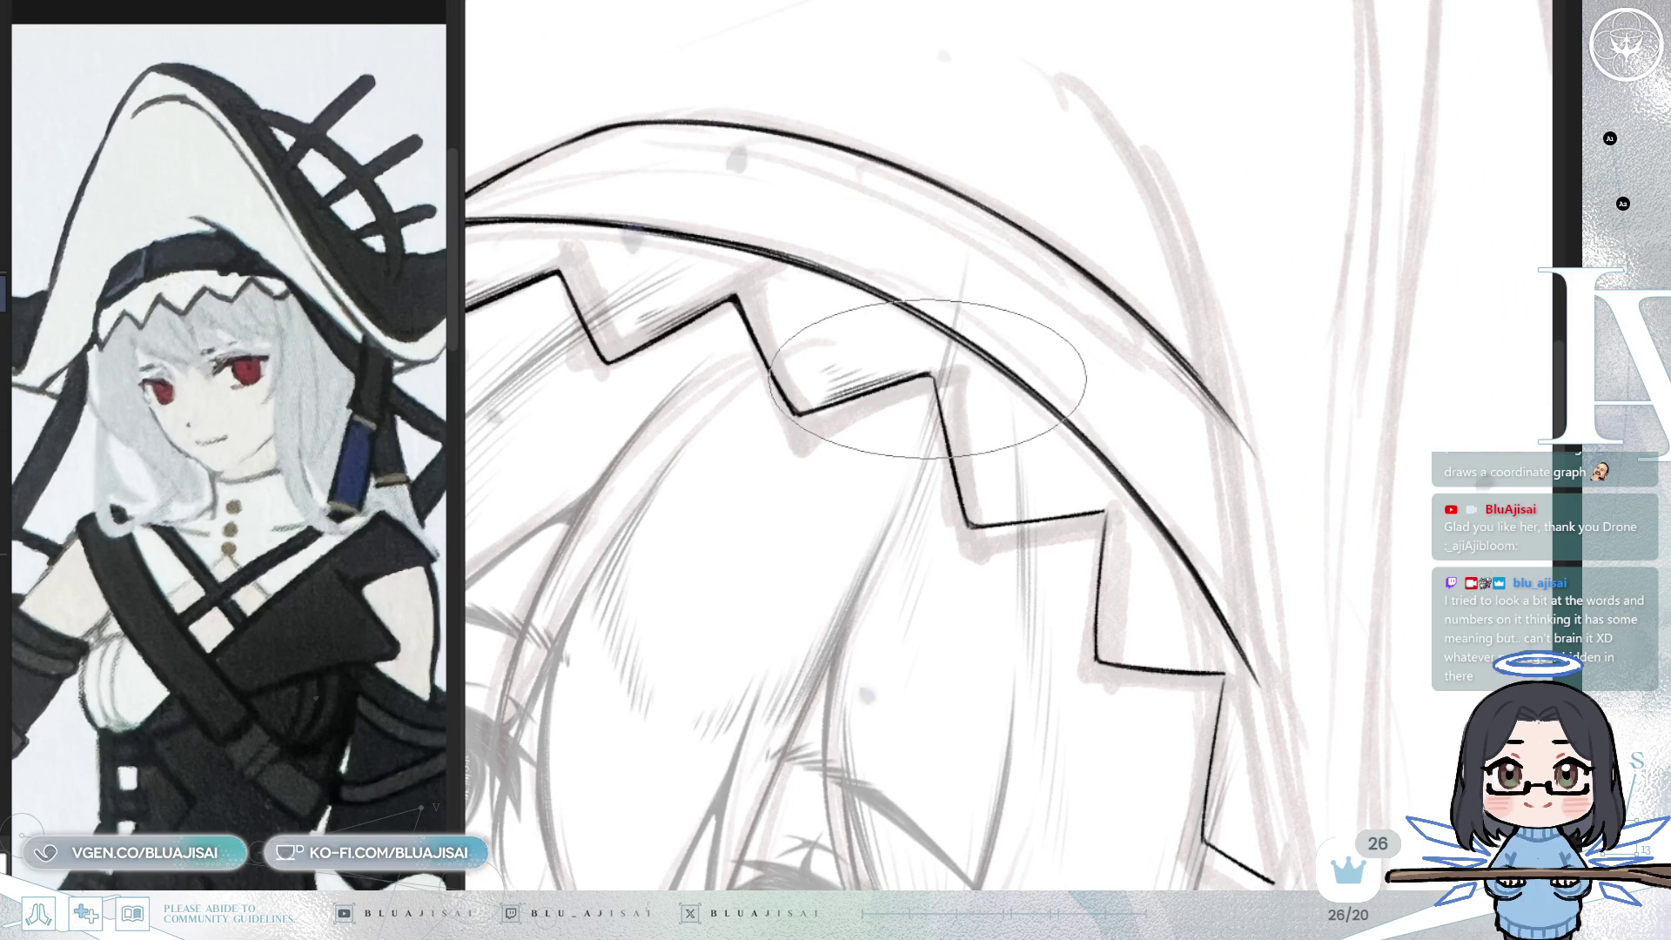
pyautogui.press('End')
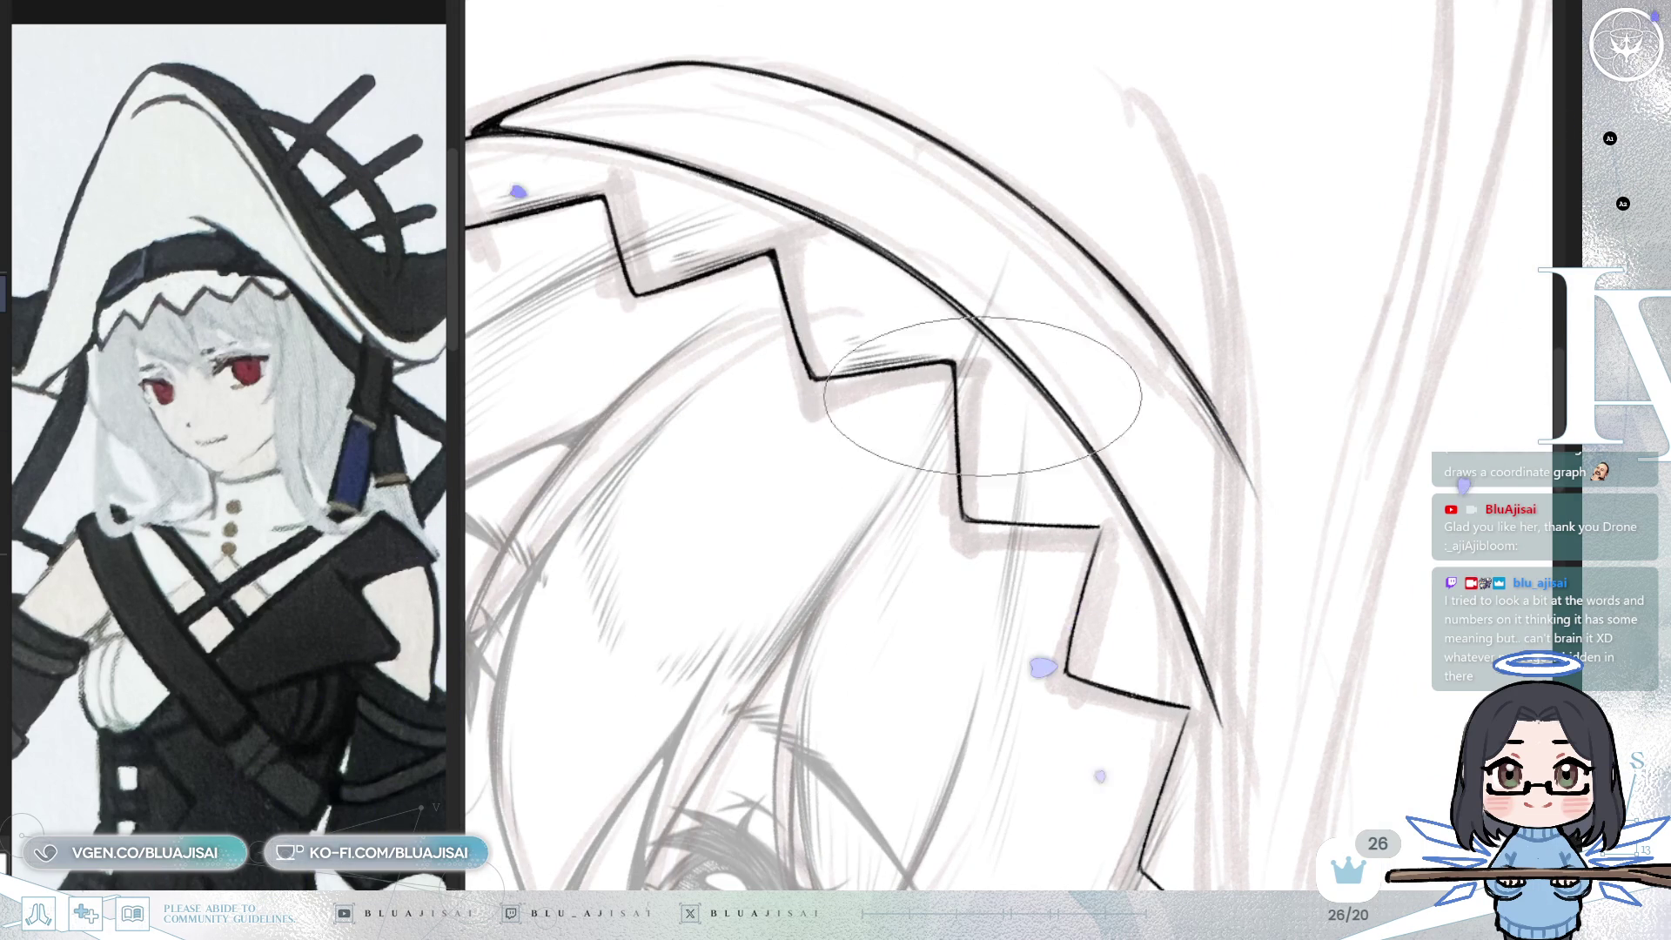
pyautogui.press('Home')
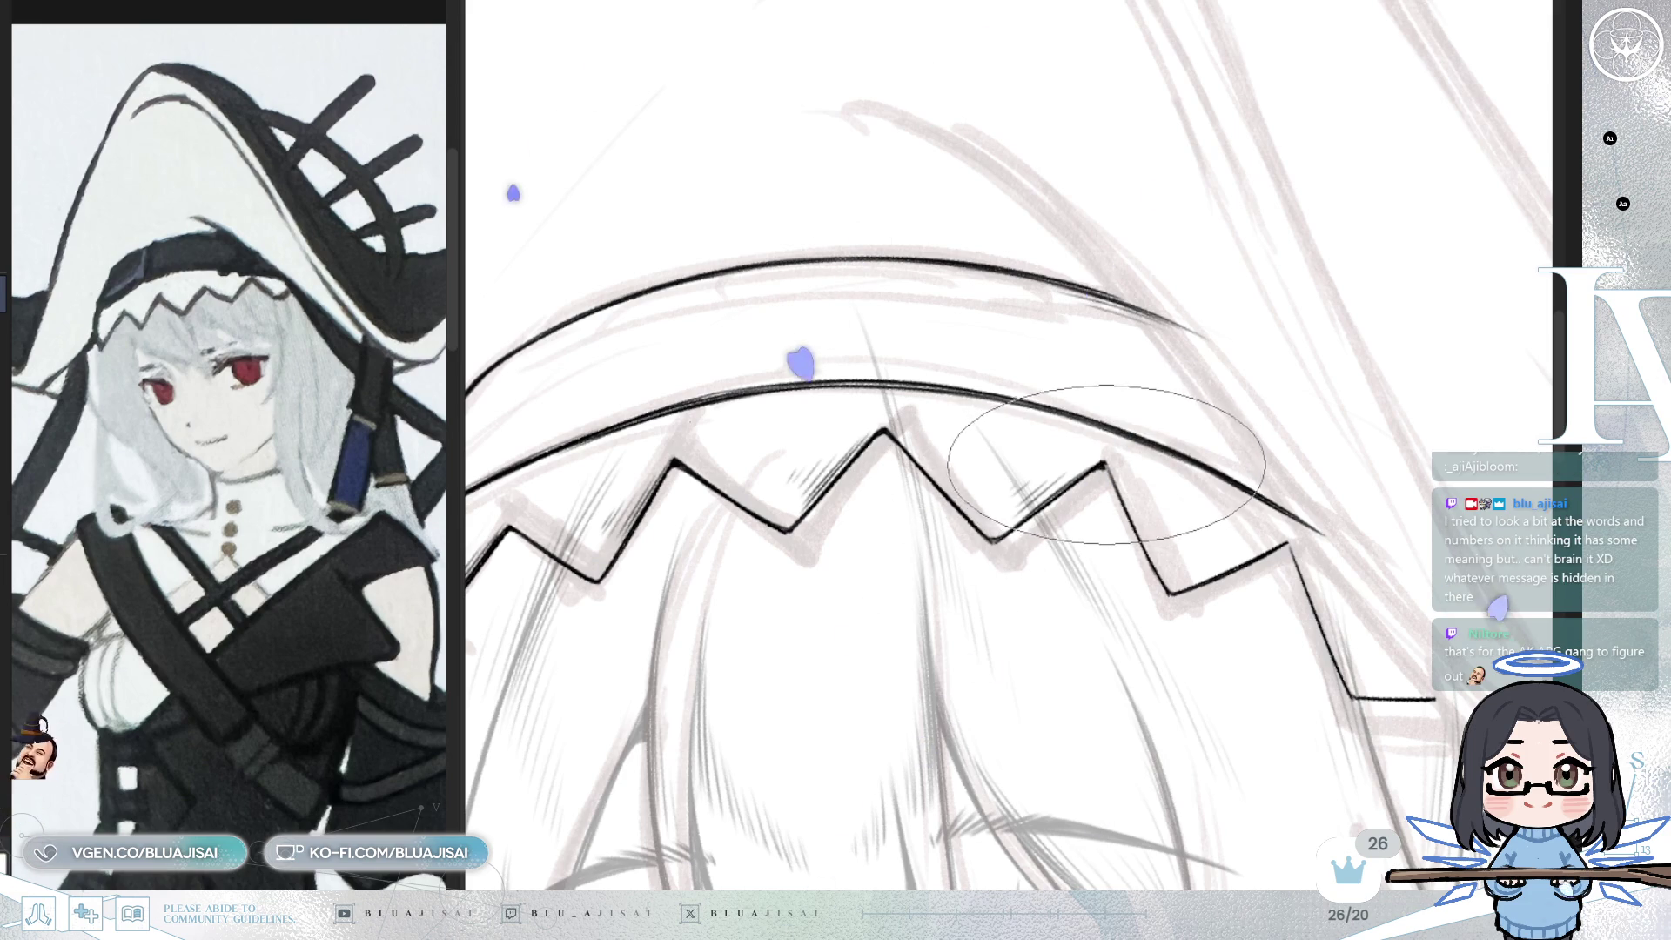
pyautogui.press('End')
pyautogui.moveTo(1167, 440); pyautogui.dragTo(1123, 339)
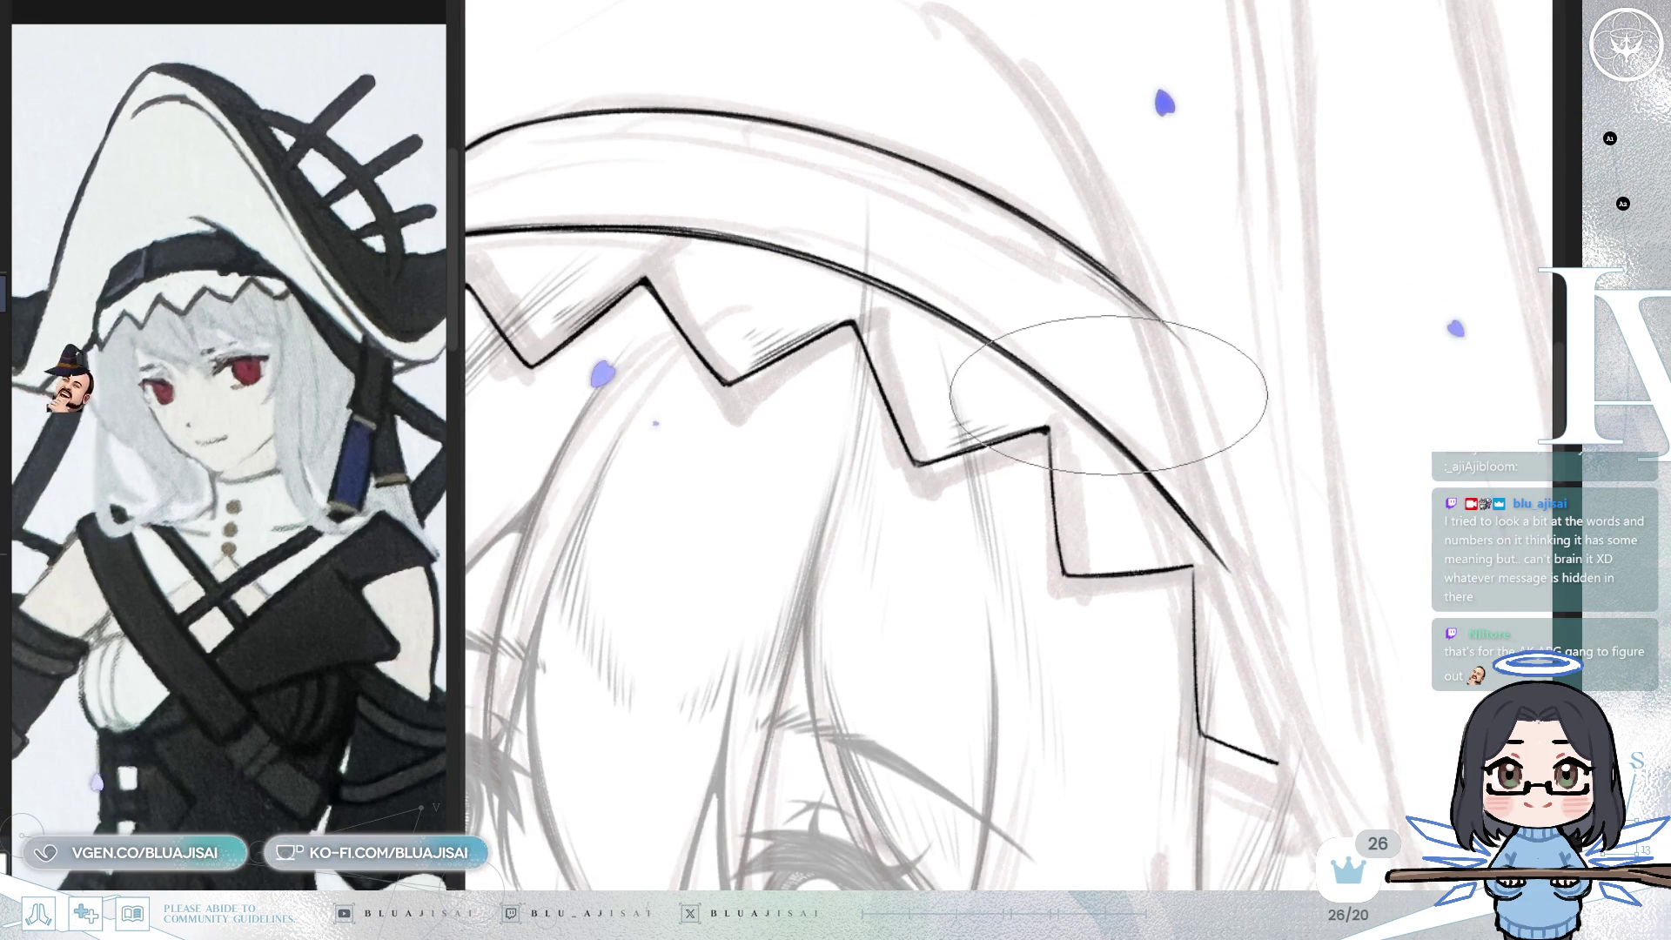
pyautogui.moveTo(1105, 396)
pyautogui.mouseDown()
pyautogui.moveTo(1138, 364)
pyautogui.moveTo(1044, 412)
pyautogui.mouseUp()
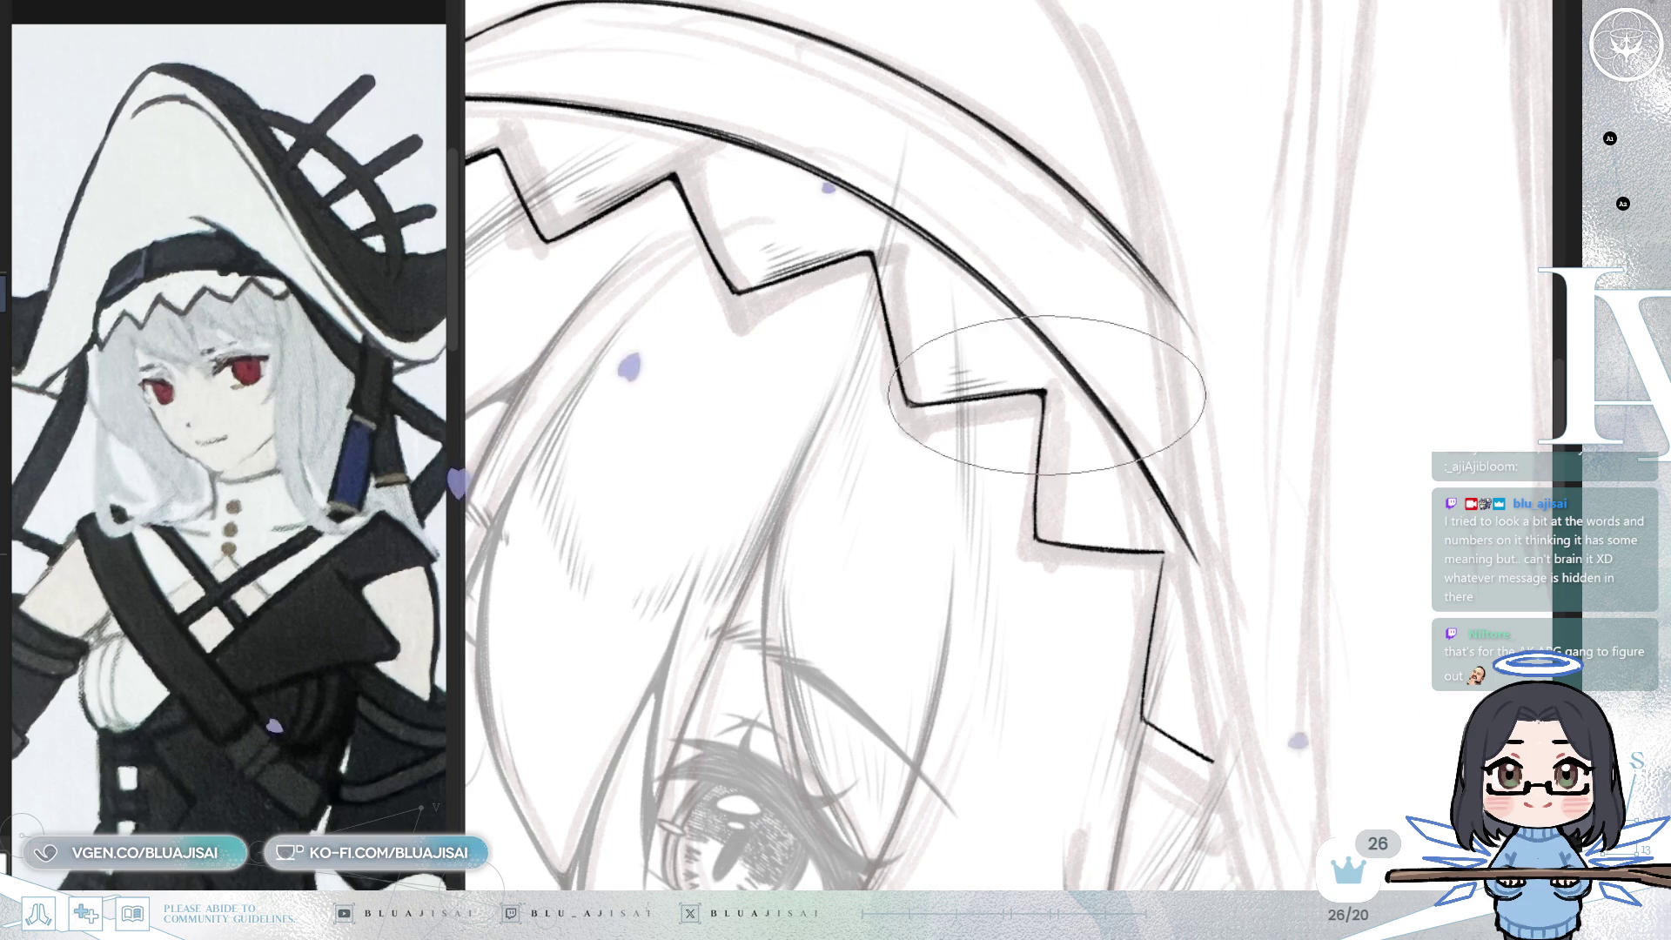
pyautogui.moveTo(1040, 426); pyautogui.dragTo(1064, 498)
pyautogui.moveTo(1156, 460); pyautogui.dragTo(1030, 555)
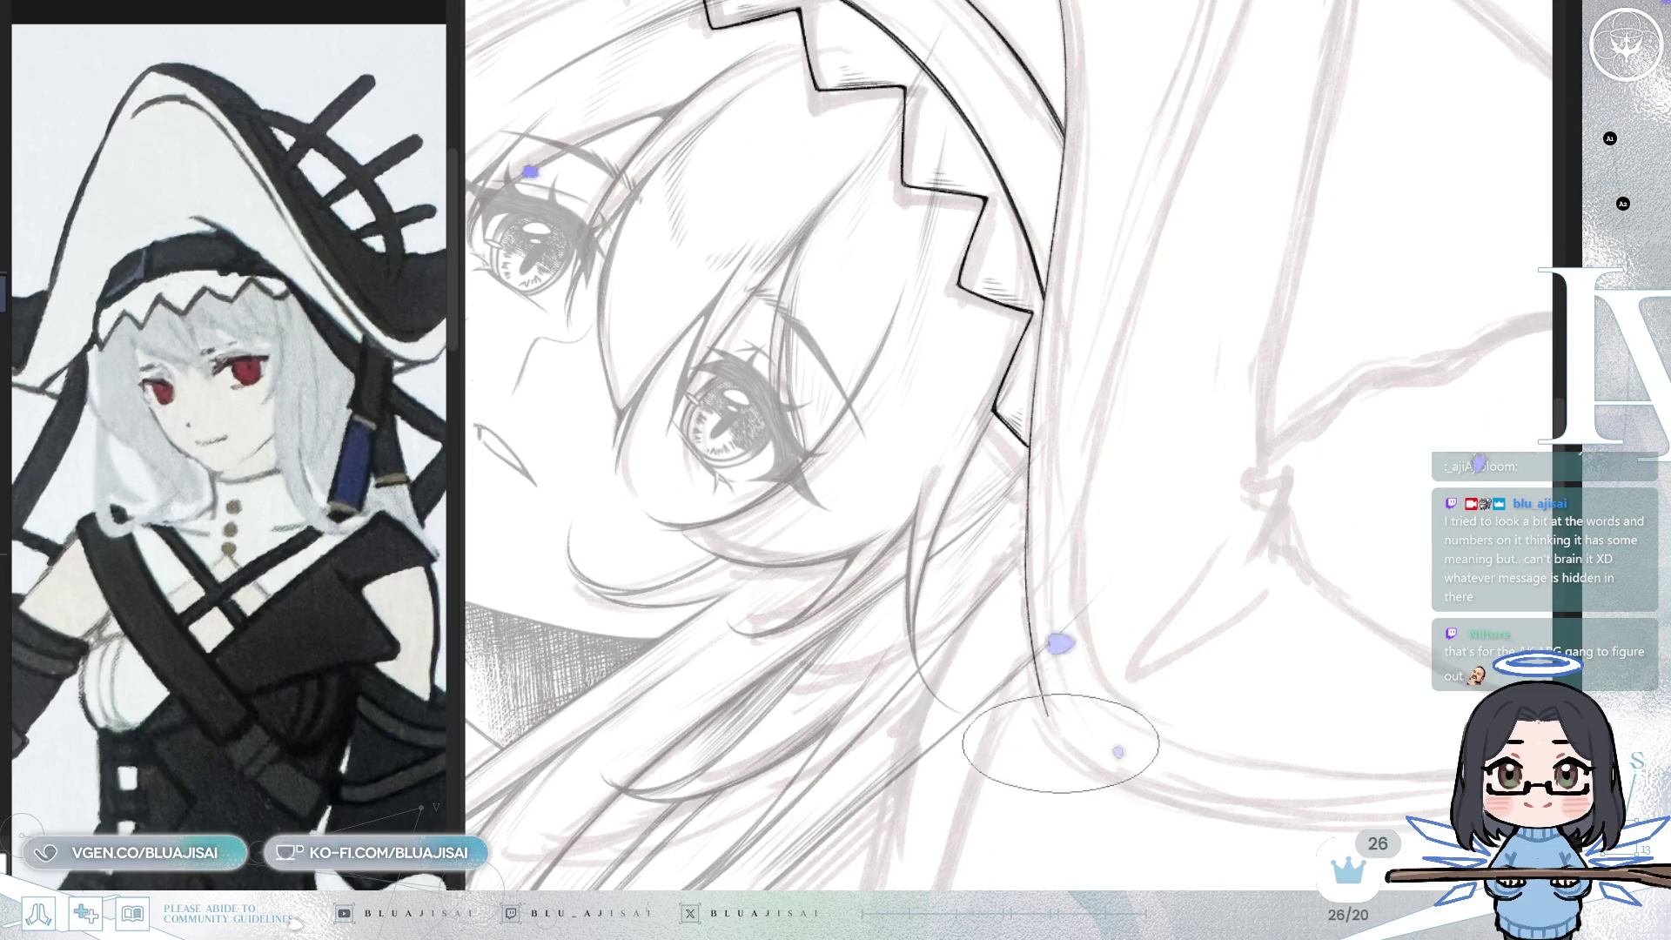
pyautogui.moveTo(1033, 648); pyautogui.dragTo(1054, 729)
# - Undo the last brim stroke and redraw the brim's lower edge further right
pyautogui.moveTo(1132, 367)
pyautogui.mouseDown()
pyautogui.moveTo(985, 642)
pyautogui.moveTo(1148, 592)
pyautogui.mouseUp()
pyautogui.hotkey('ctrl', 'z')
pyautogui.moveTo(965, 630)
pyautogui.mouseDown()
pyautogui.moveTo(1100, 597)
pyautogui.moveTo(1358, 416)
pyautogui.mouseUp()
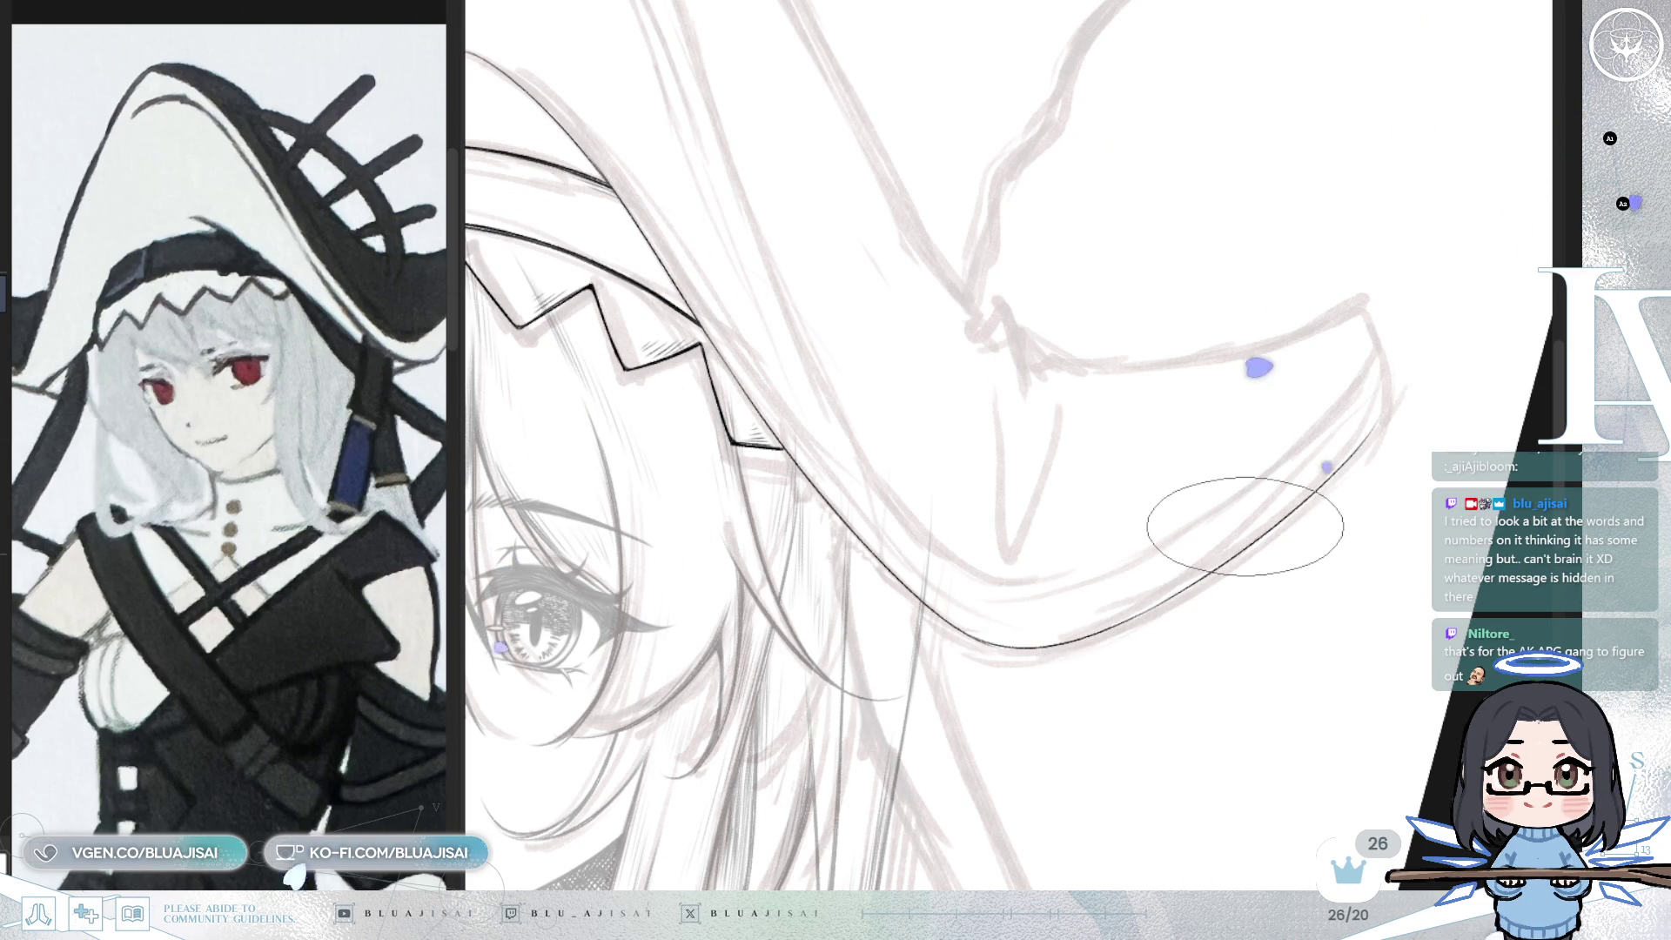
# - On a mirrored, rotated view, trace the brim's outer contour up to its tip
pyautogui.press('h')
pyautogui.press('End')
pyautogui.press('End')
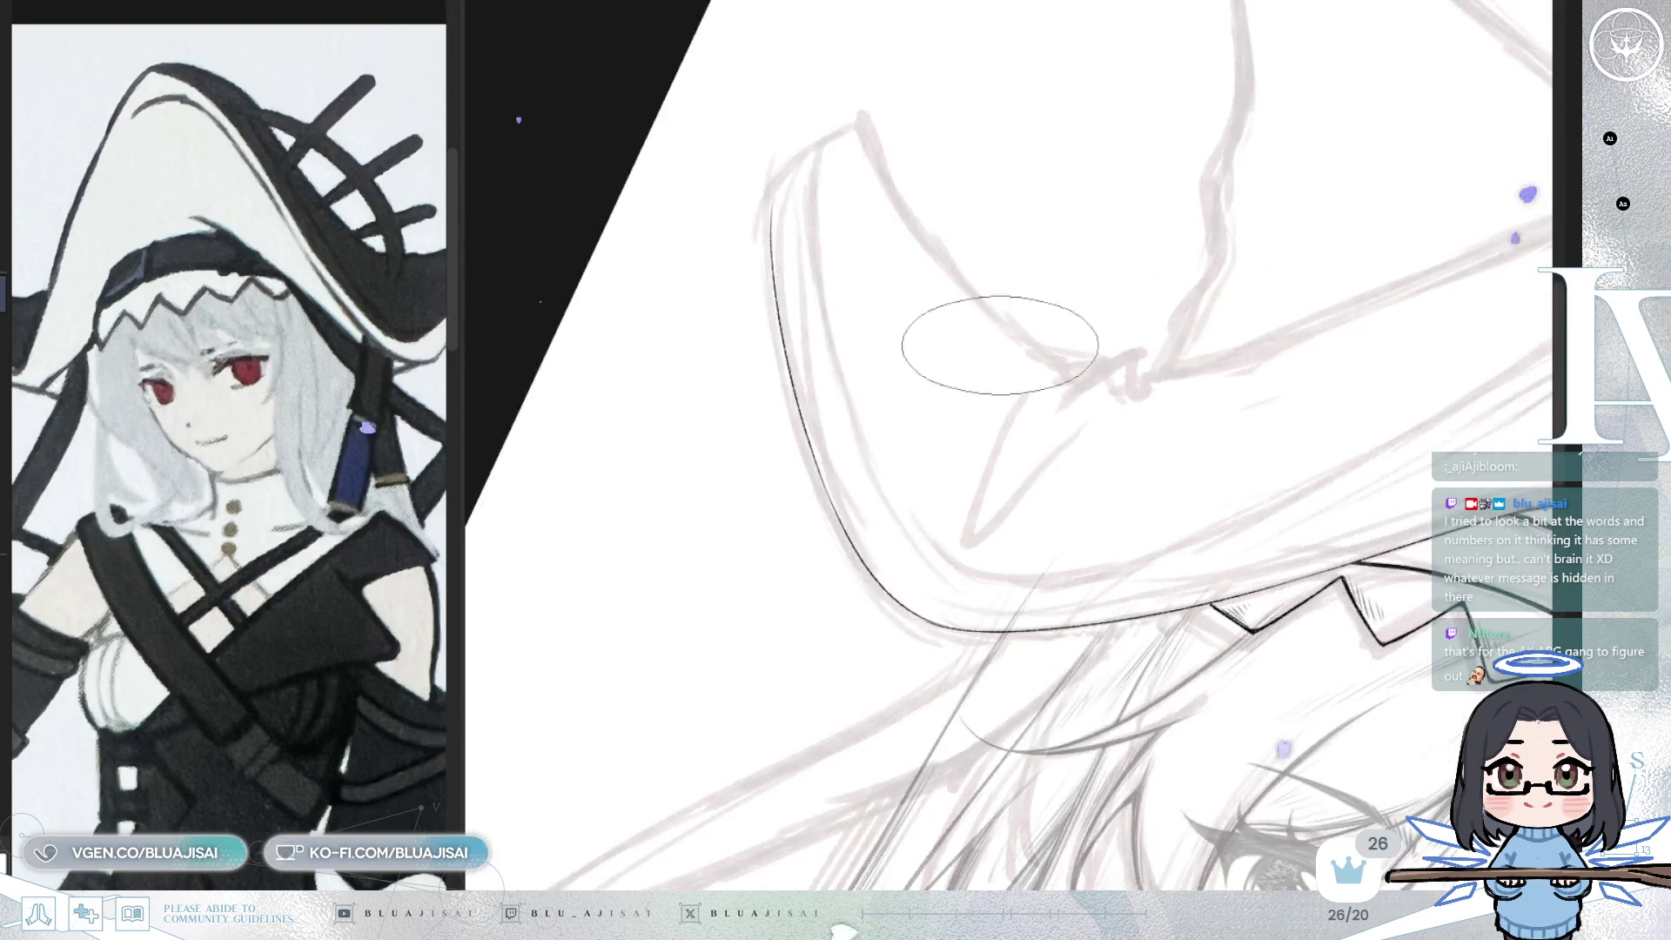
pyautogui.moveTo(828, 153); pyautogui.dragTo(815, 335)
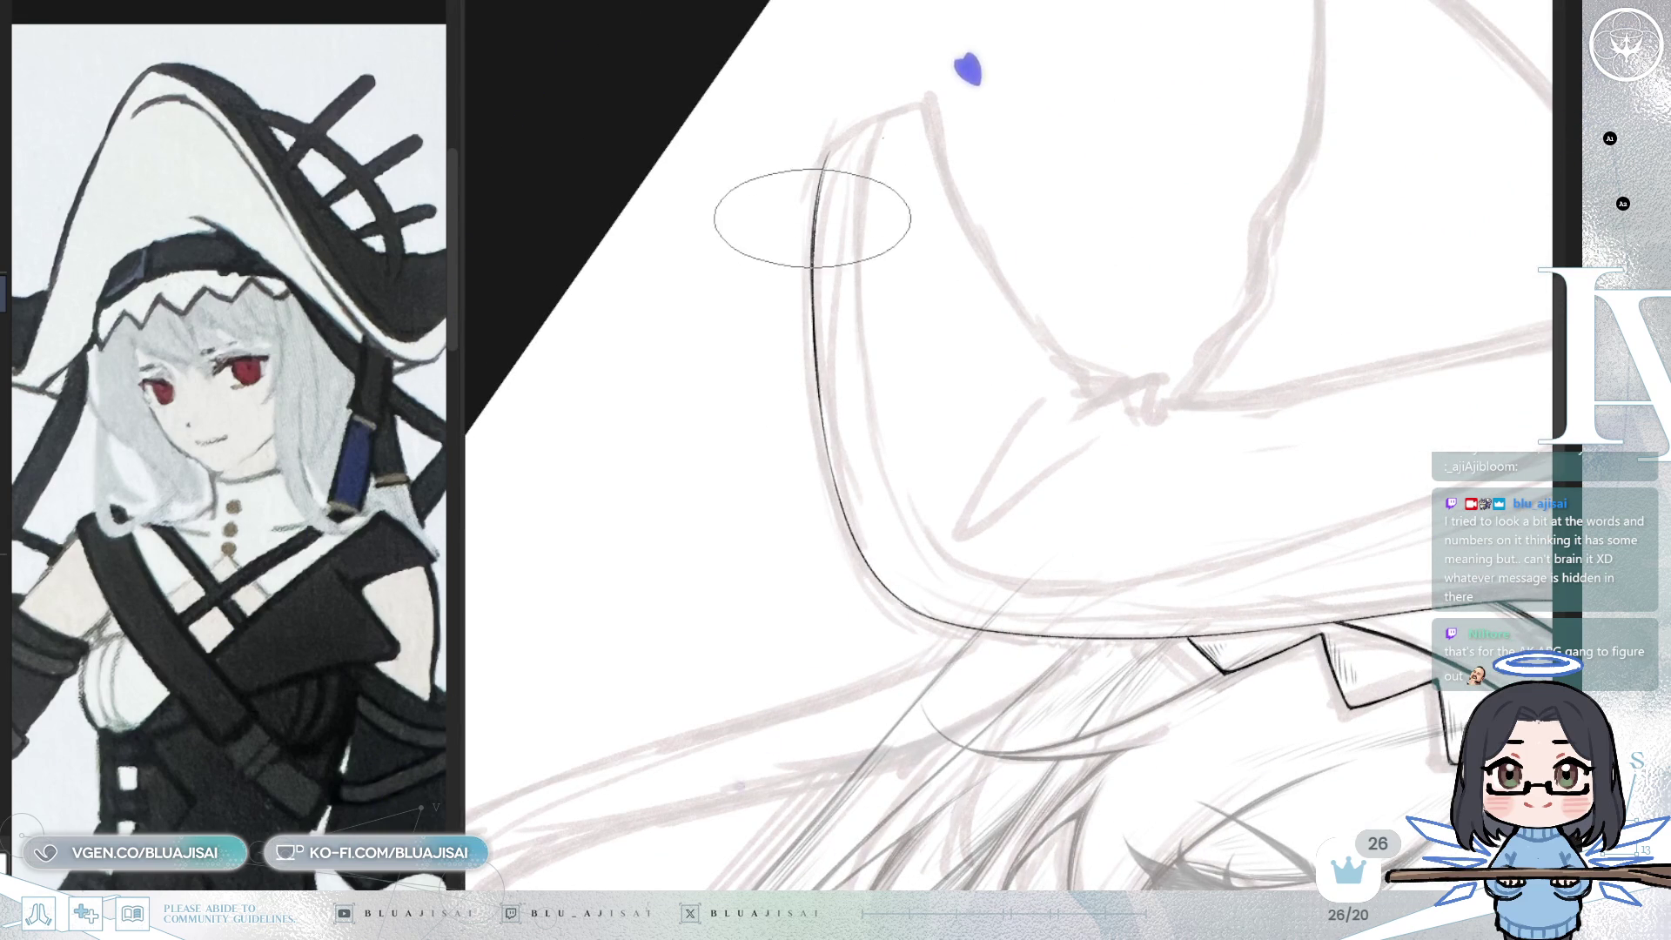
pyautogui.press('Home')
pyautogui.press('Home')
pyautogui.scroll(2, 352, 533)
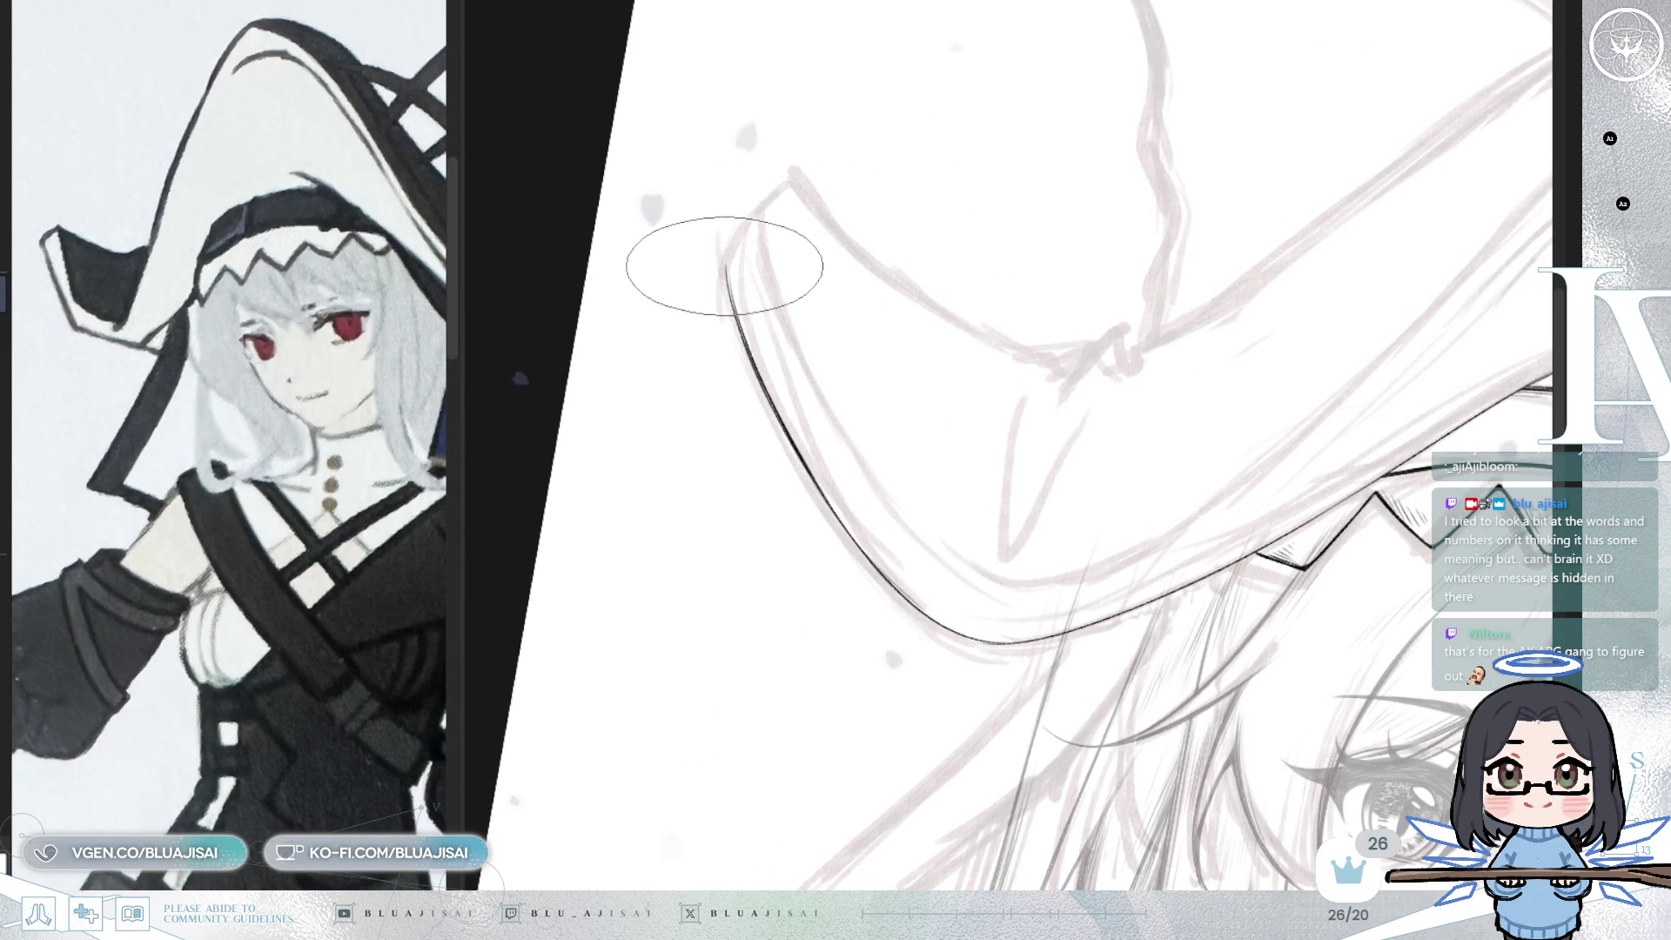
pyautogui.moveTo(725, 261); pyautogui.dragTo(791, 179)
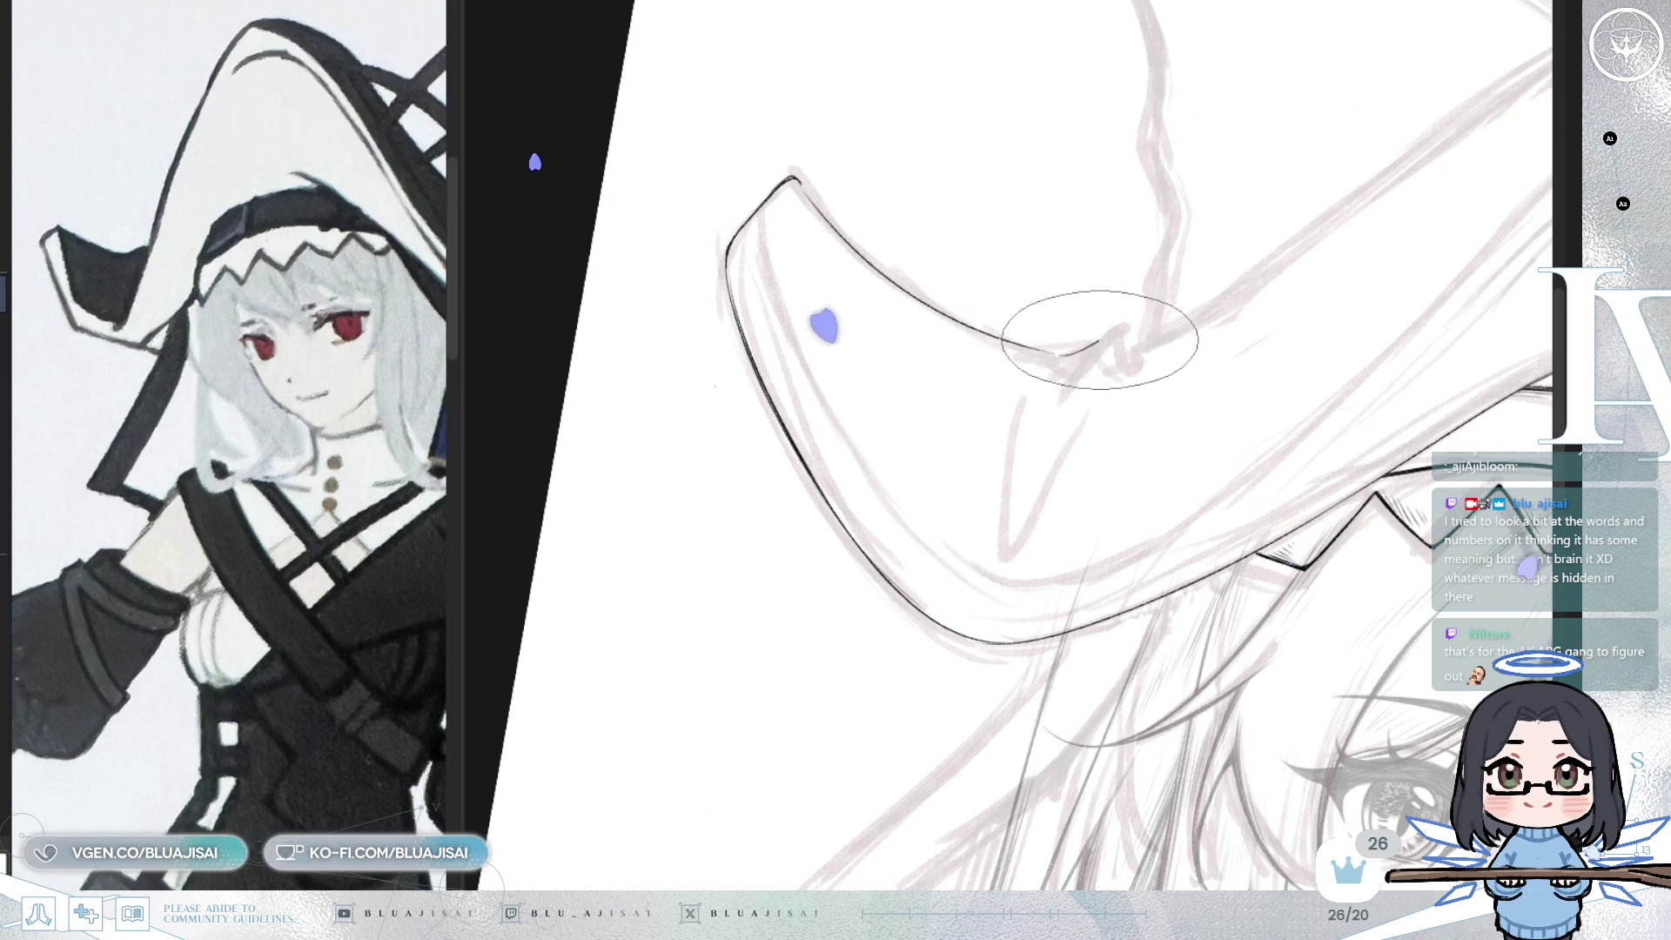
# - Ink the small hooked fold and extend its line up-right along the brim's upper edge
pyautogui.moveTo(1066, 381); pyautogui.dragTo(1133, 365)
pyautogui.moveTo(1262, 294)
pyautogui.mouseDown()
pyautogui.moveTo(1117, 326)
pyautogui.moveTo(1132, 340)
pyautogui.moveTo(1027, 407)
pyautogui.mouseUp()
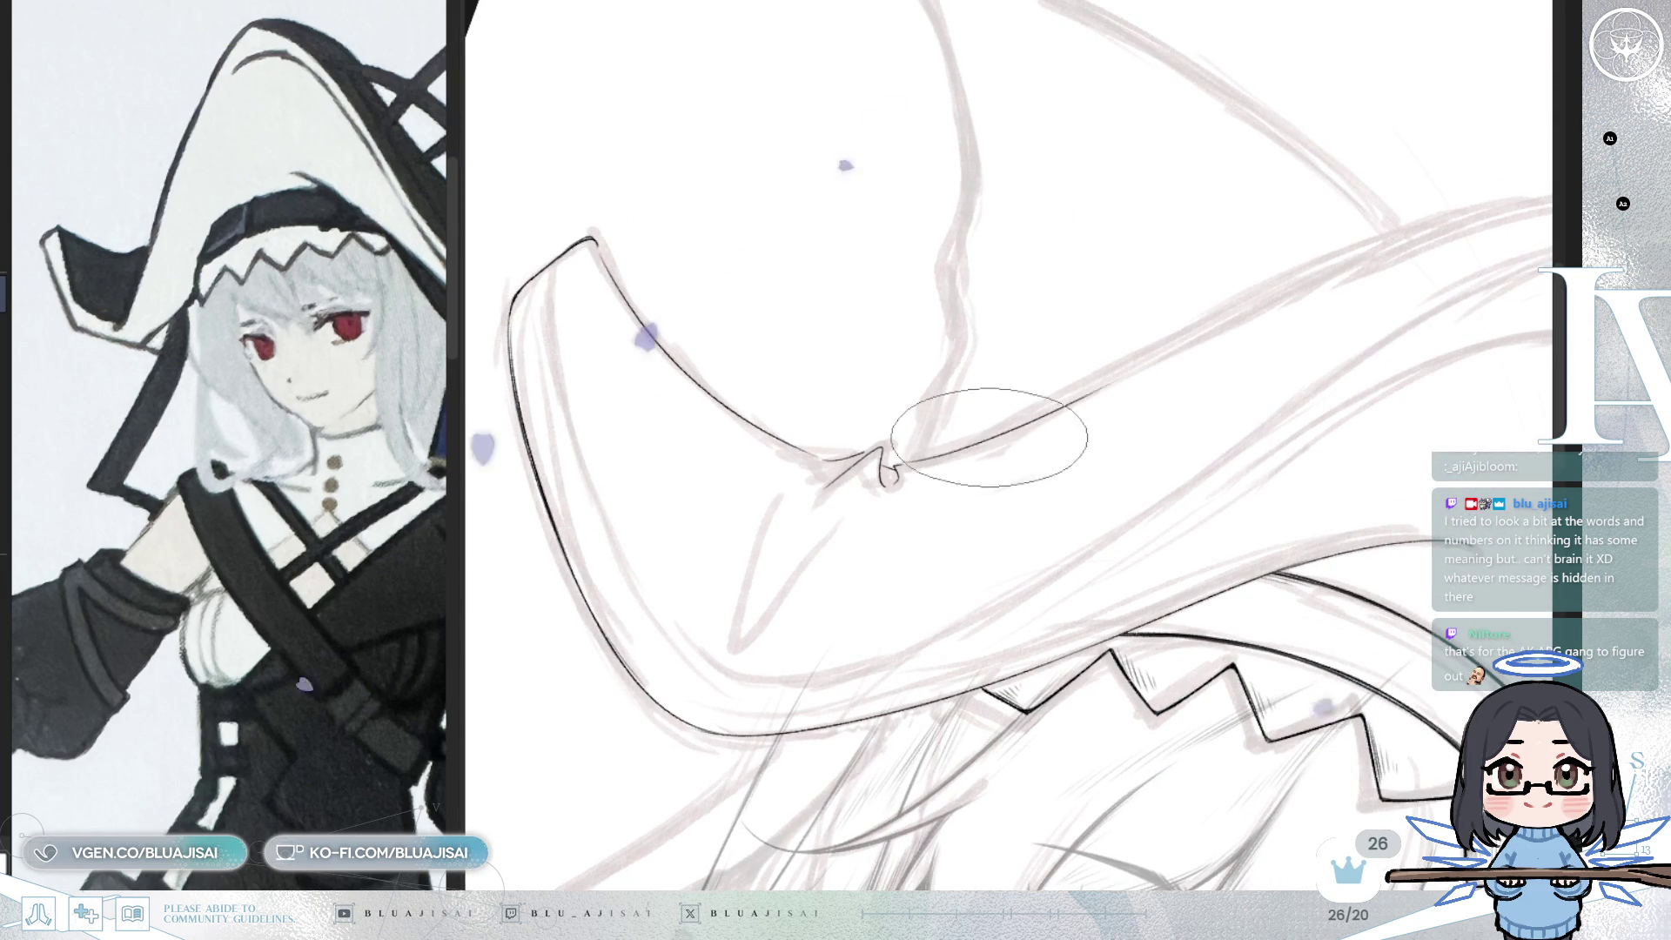
pyautogui.moveTo(895, 462); pyautogui.dragTo(1219, 383)
pyautogui.moveTo(1075, 396)
pyautogui.mouseDown()
pyautogui.moveTo(1157, 328)
pyautogui.moveTo(1341, 298)
pyautogui.mouseUp()
pyautogui.scroll(-2, 438, 666)
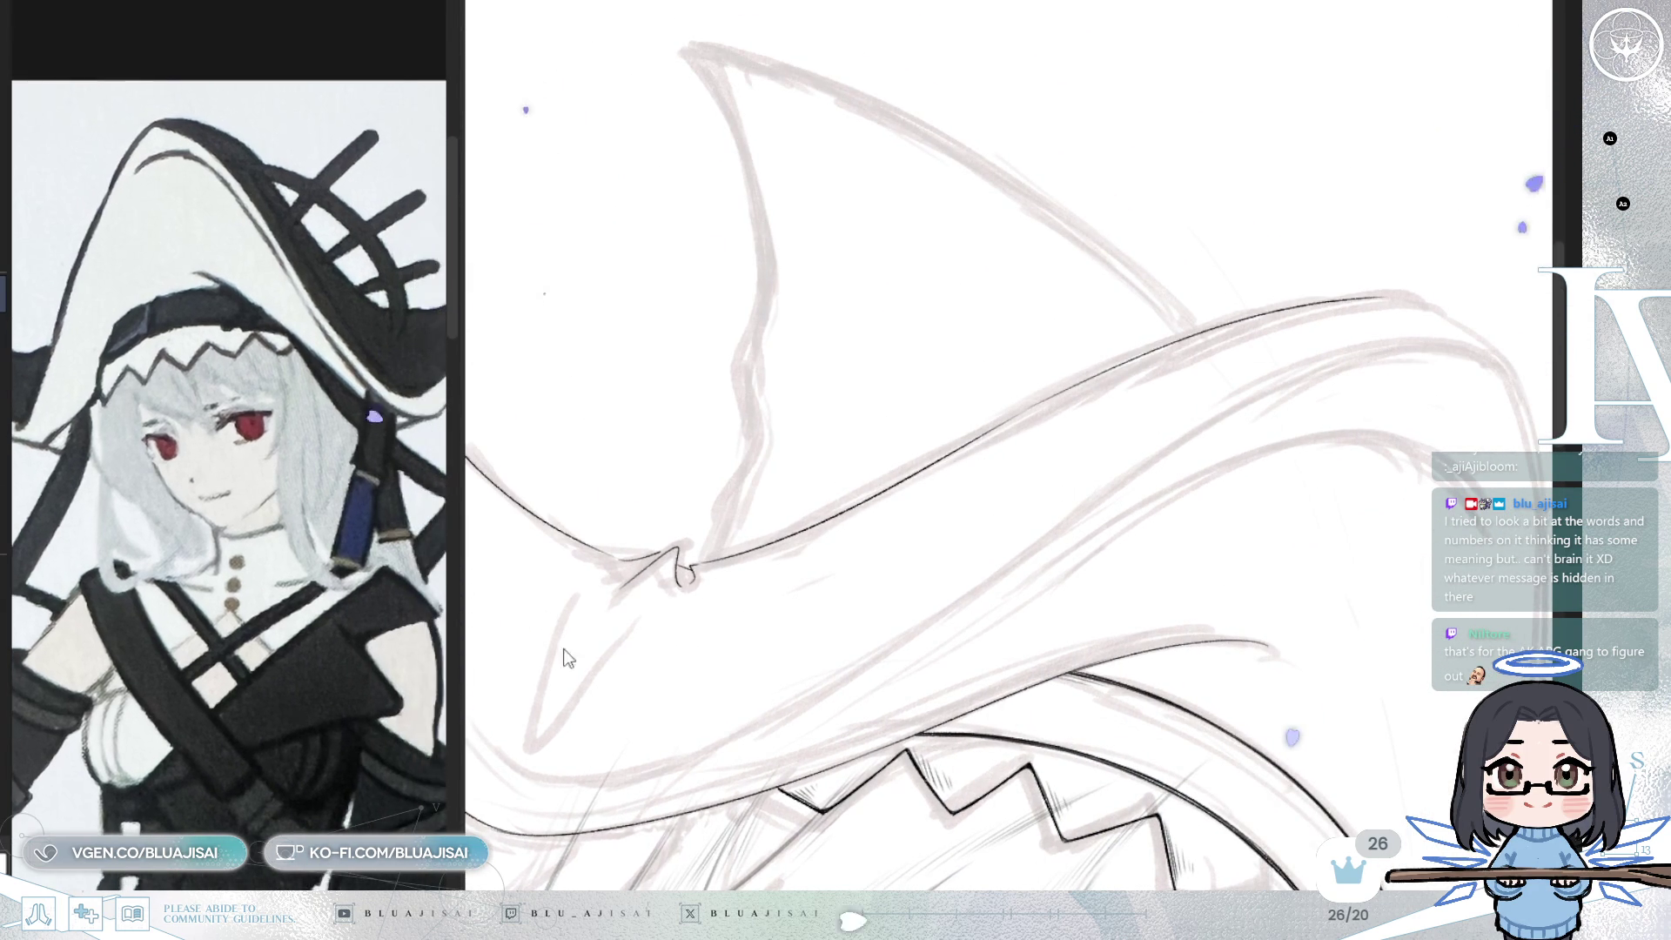
pyautogui.moveTo(1051, 479)
pyautogui.mouseDown()
pyautogui.moveTo(1193, 455)
pyautogui.moveTo(1335, 232)
pyautogui.mouseUp()
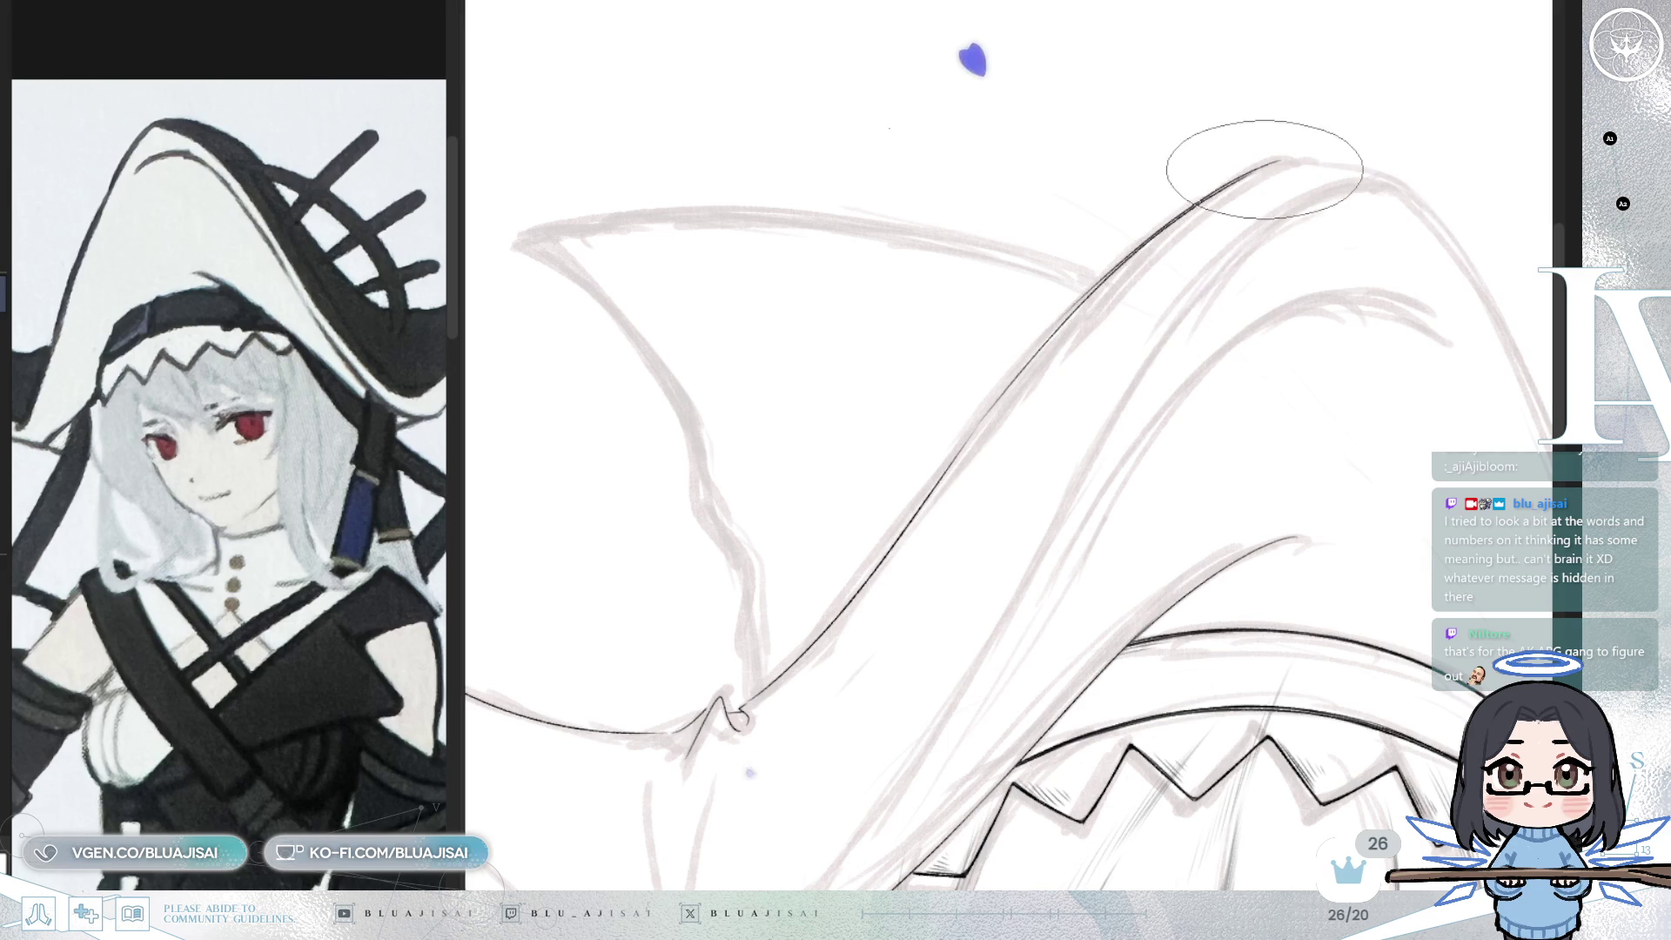
pyautogui.moveTo(1056, 310); pyautogui.dragTo(1242, 149)
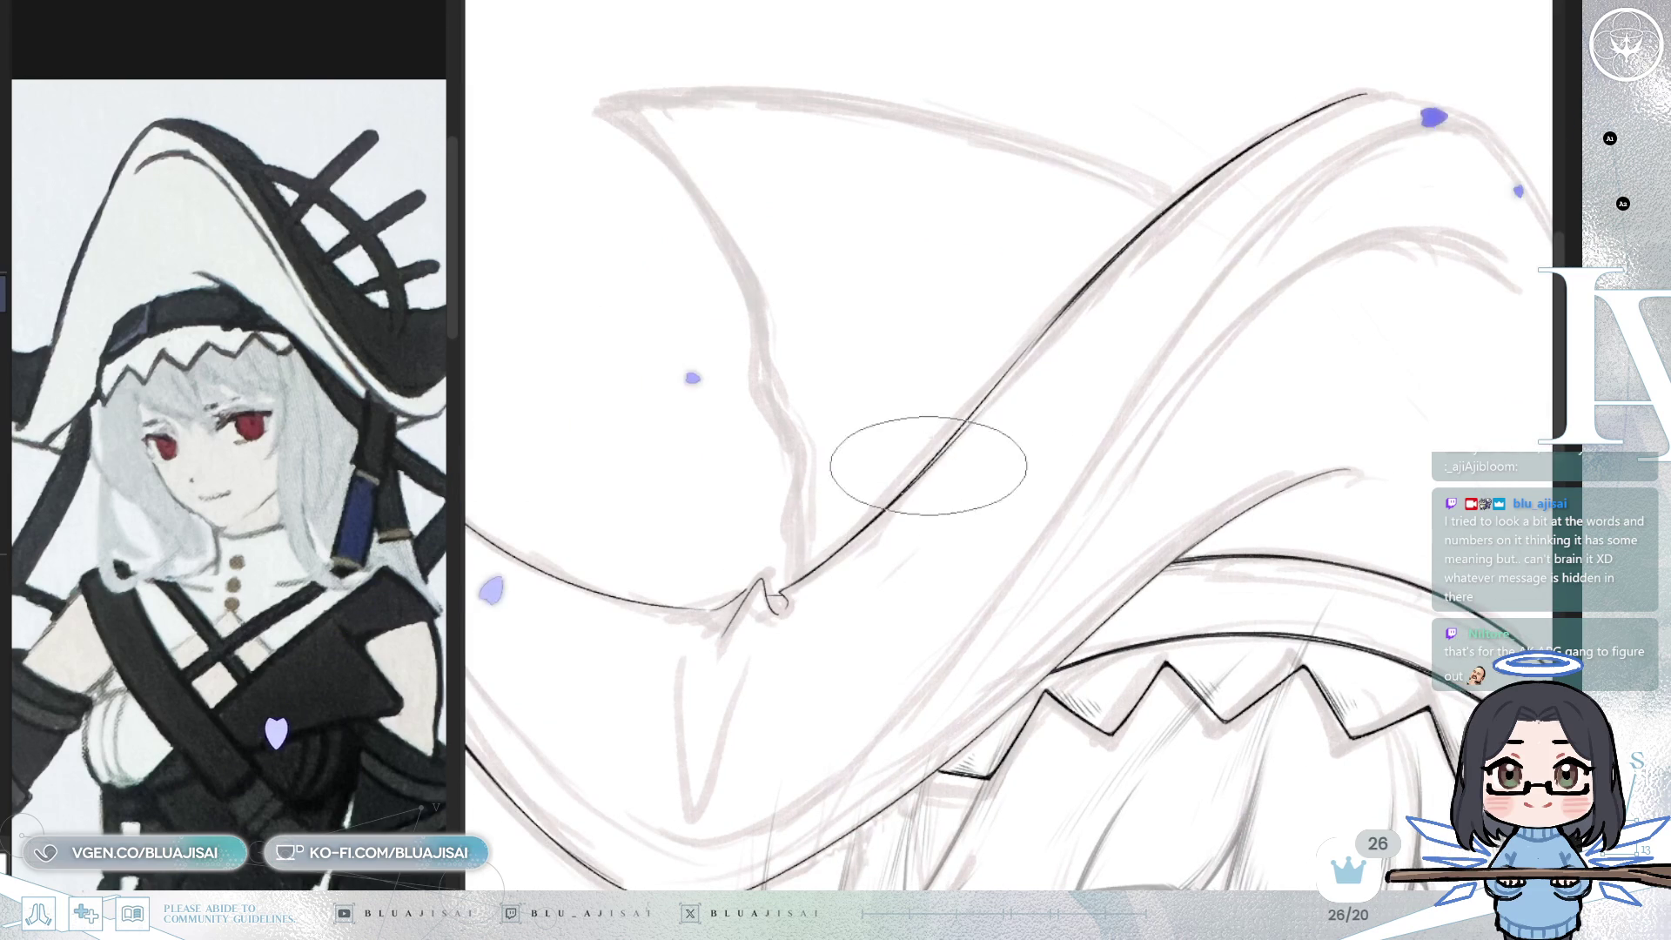
pyautogui.scroll(-5, 1149, 231)
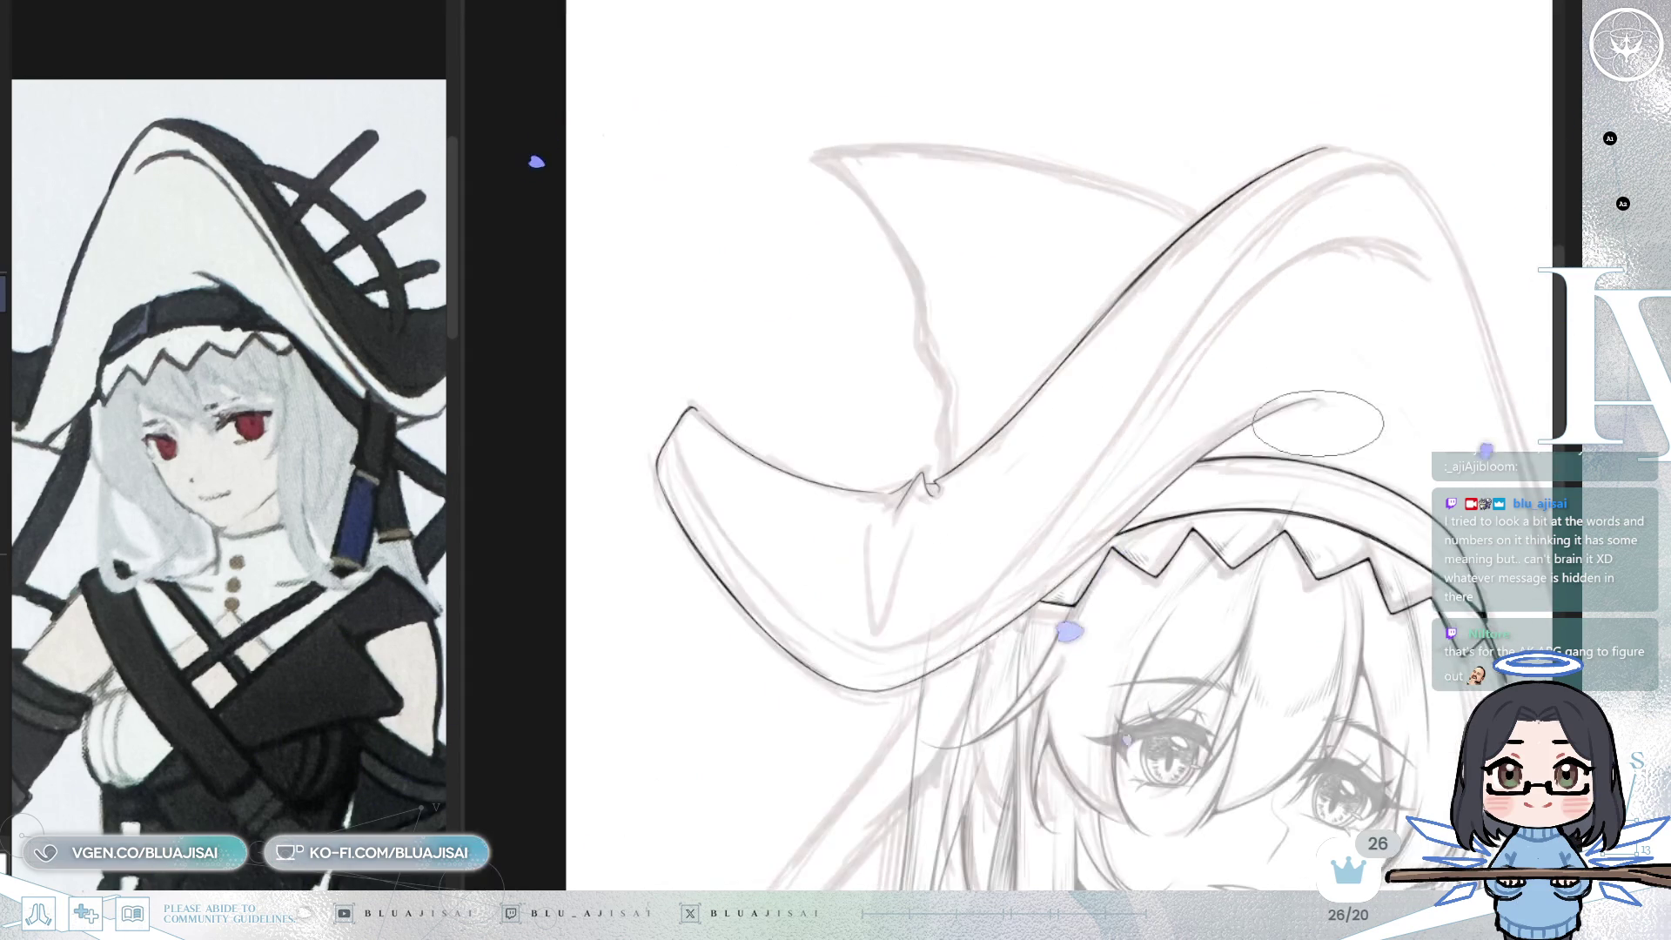
# - Ink the tall crown edge from the peak downward in two strokes, then undo the last stroke
pyautogui.moveTo(1418, 228); pyautogui.dragTo(1345, 207)
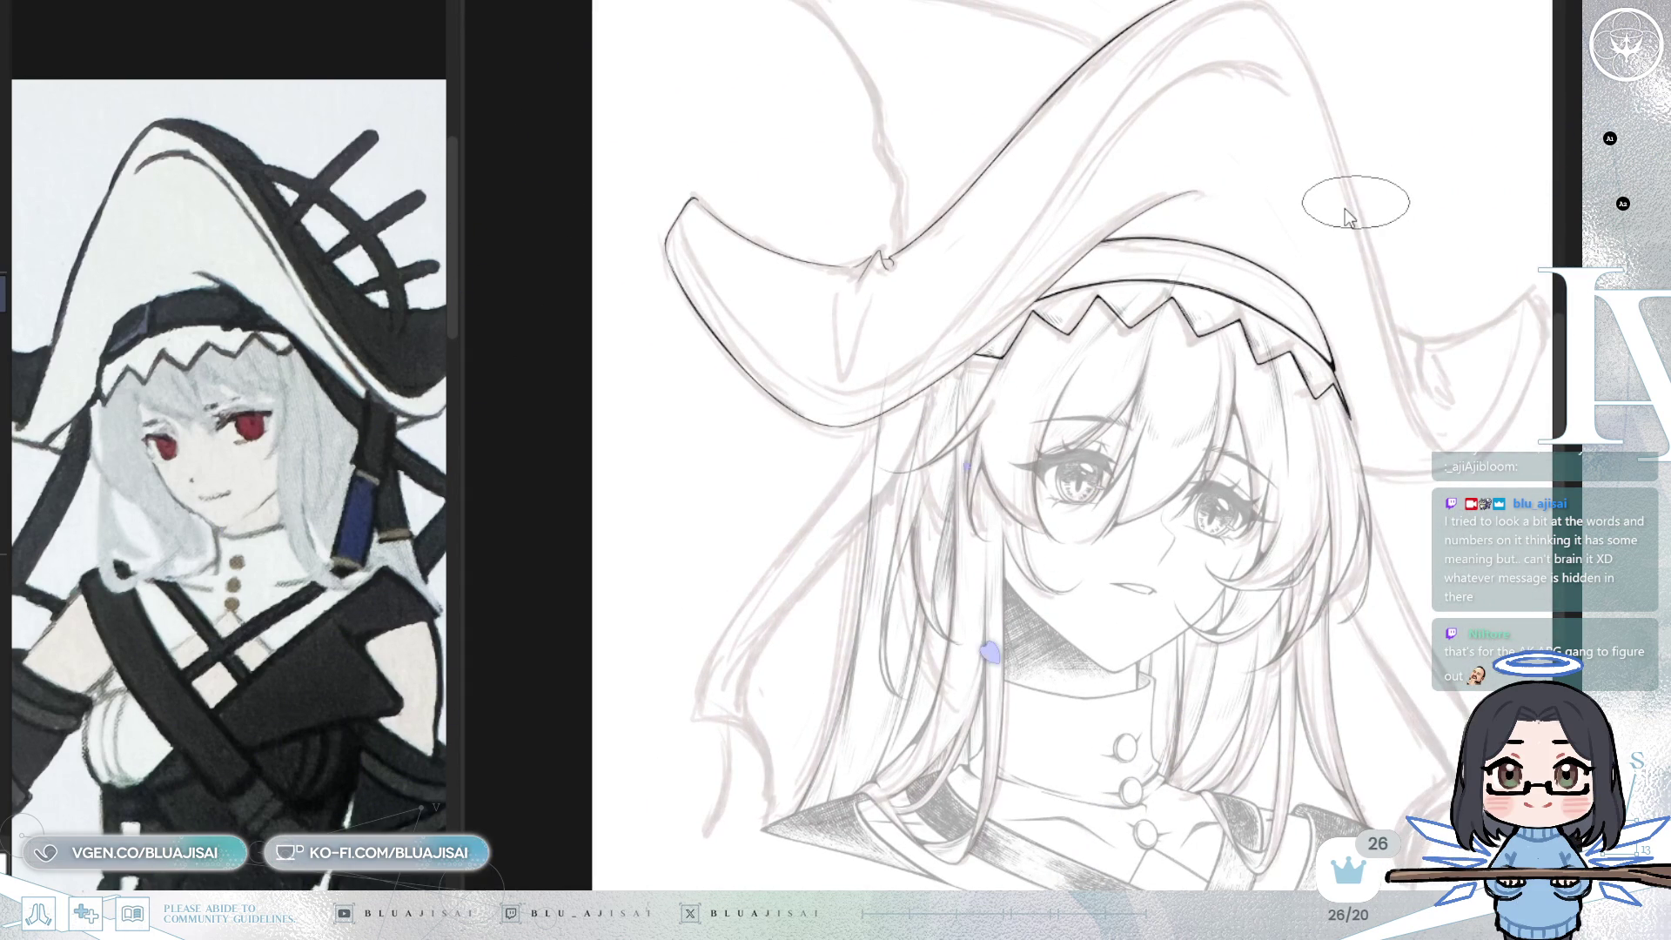
pyautogui.moveTo(1239, 277)
pyautogui.mouseDown()
pyautogui.moveTo(1123, 224)
pyautogui.moveTo(1063, 168)
pyautogui.moveTo(1056, 186)
pyautogui.mouseUp()
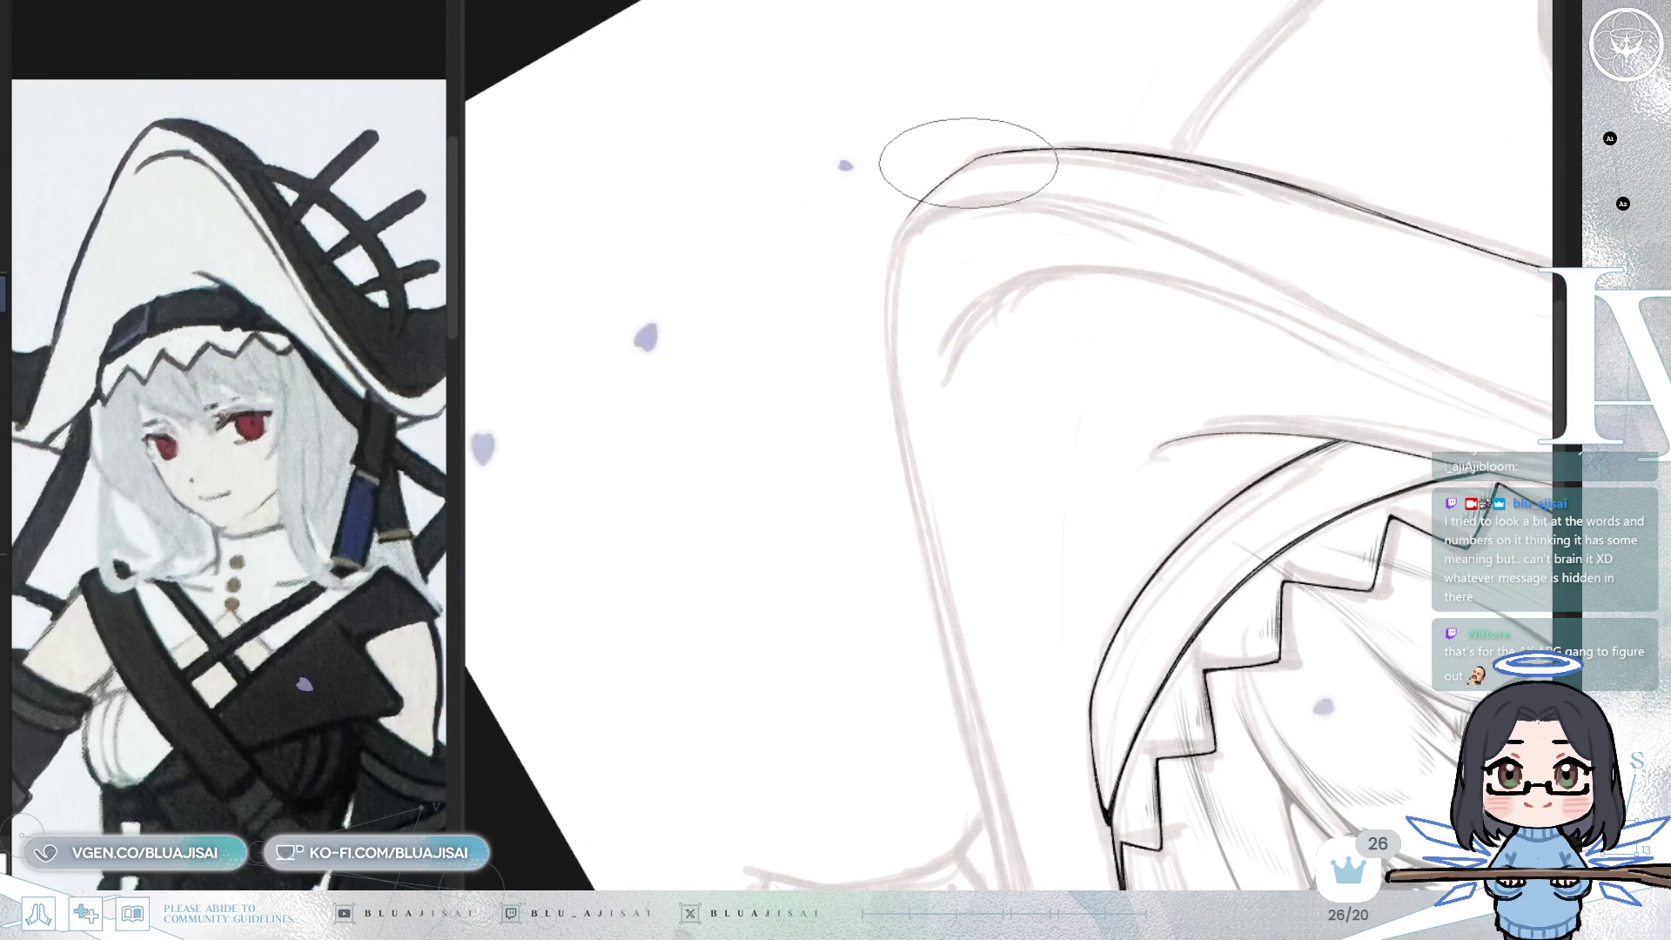
pyautogui.moveTo(963, 157)
pyautogui.mouseDown()
pyautogui.moveTo(958, 142)
pyautogui.moveTo(1085, 250)
pyautogui.moveTo(1119, 190)
pyautogui.moveTo(1023, 404)
pyautogui.mouseUp()
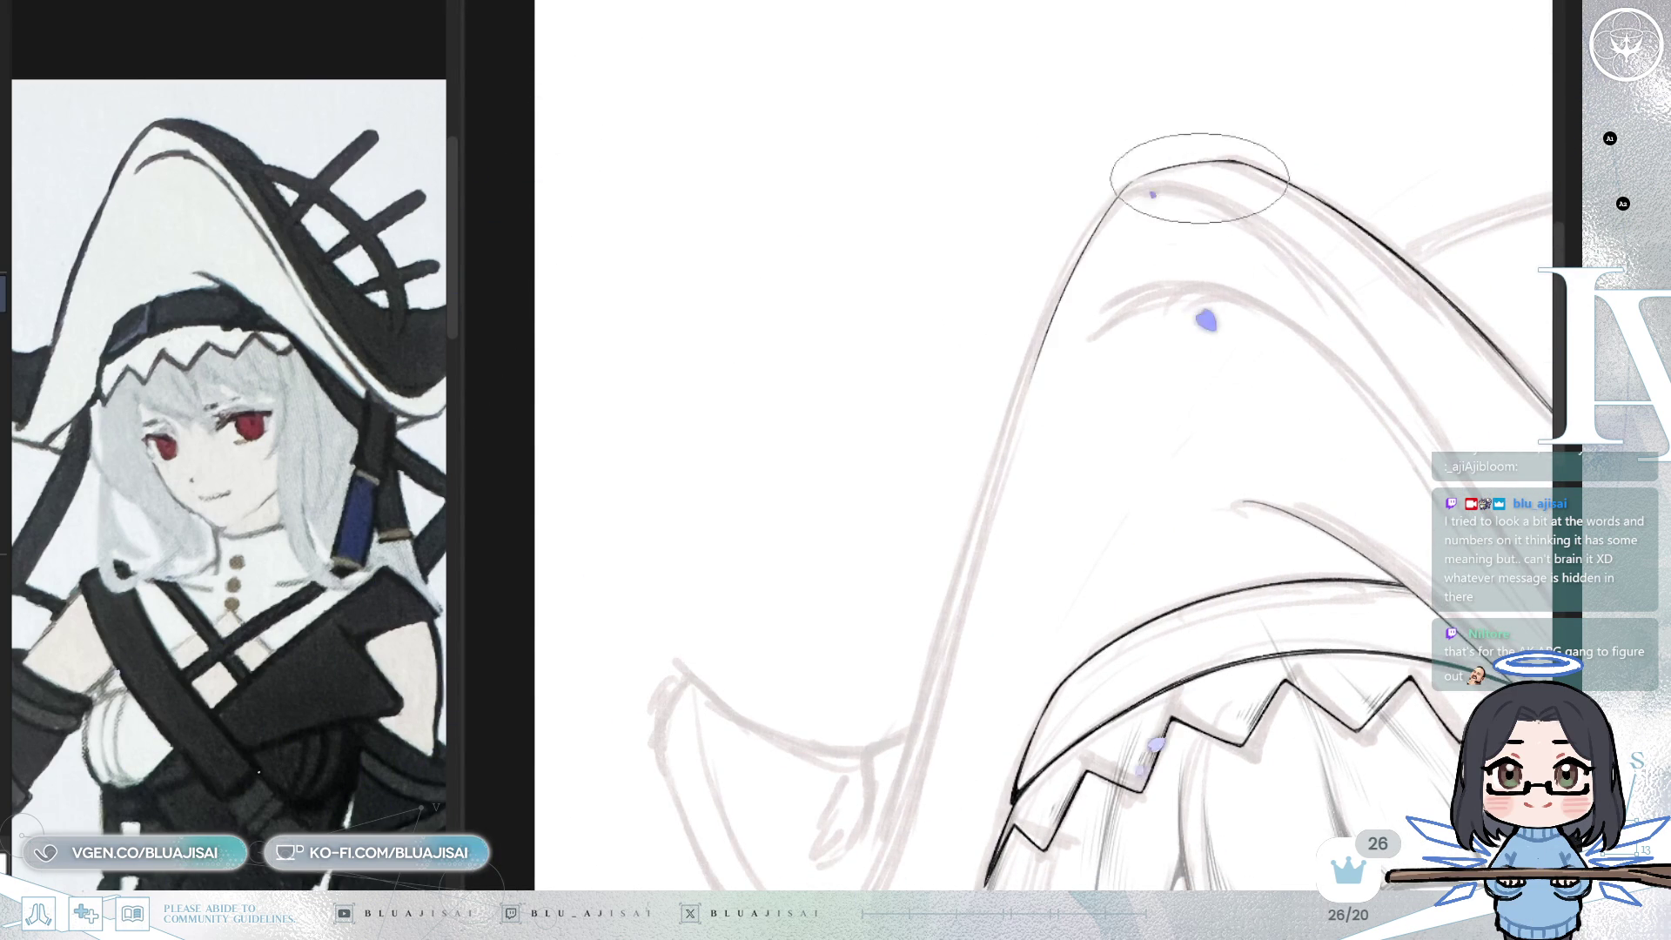
pyautogui.moveTo(1041, 606)
pyautogui.mouseDown()
pyautogui.moveTo(1007, 567)
pyautogui.moveTo(1082, 426)
pyautogui.moveTo(1109, 590)
pyautogui.moveTo(1023, 166)
pyautogui.moveTo(1003, 186)
pyautogui.moveTo(1005, 433)
pyautogui.moveTo(1018, 237)
pyautogui.mouseUp()
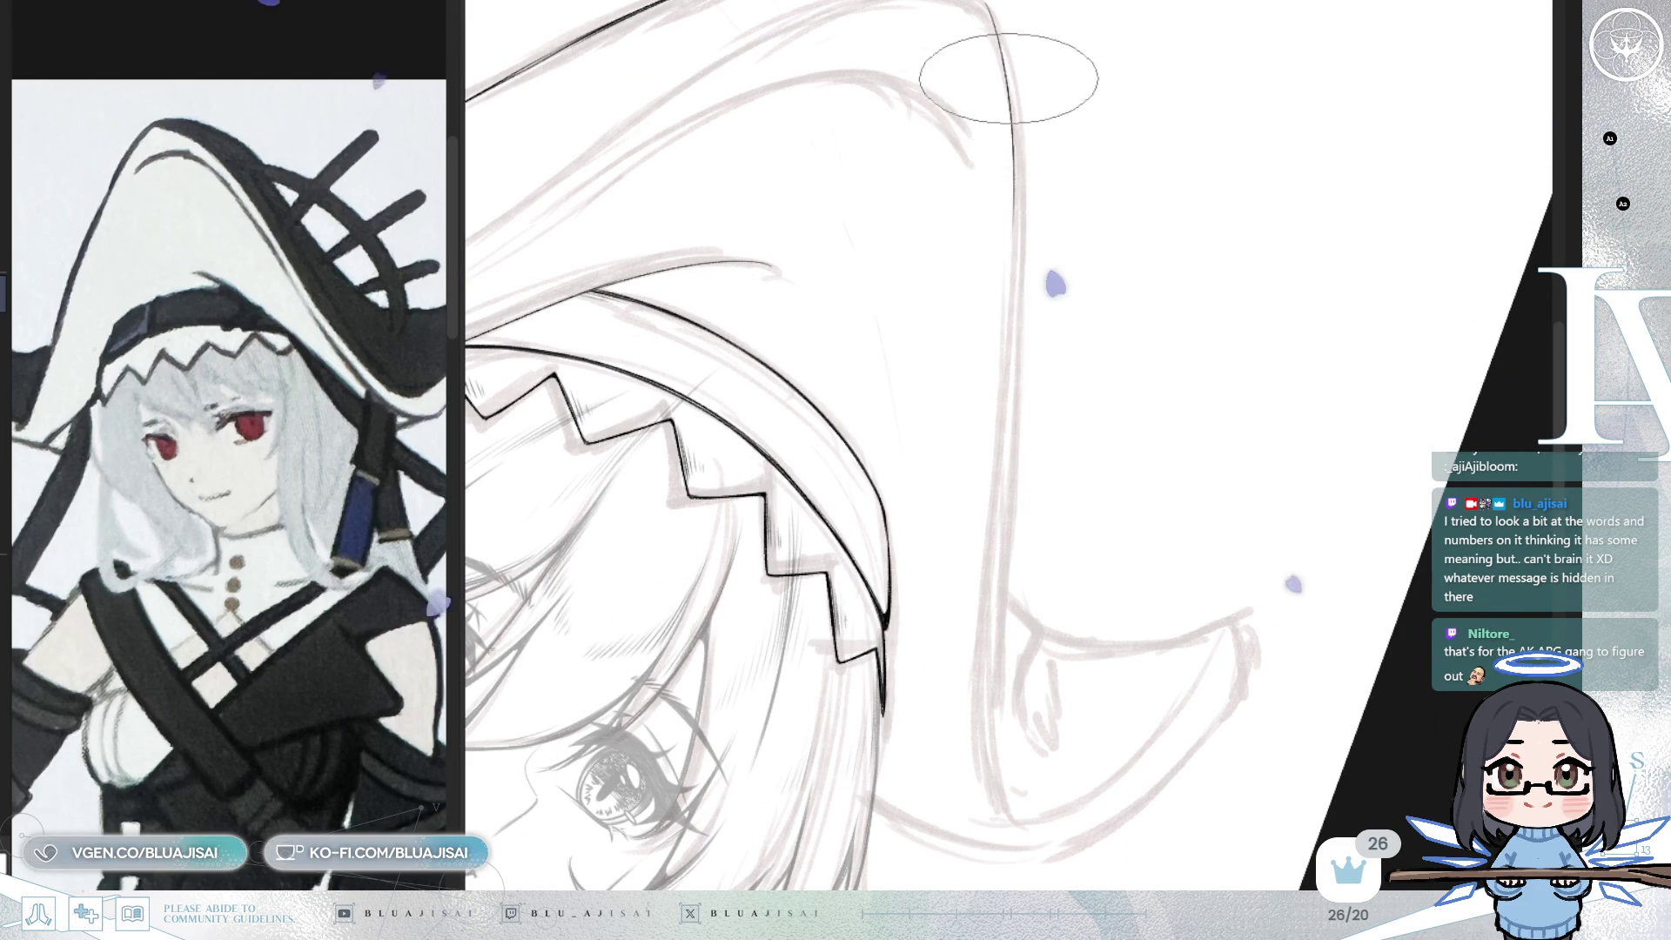
pyautogui.moveTo(1008, 101)
pyautogui.mouseDown()
pyautogui.moveTo(1082, 317)
pyautogui.moveTo(977, 157)
pyautogui.mouseUp()
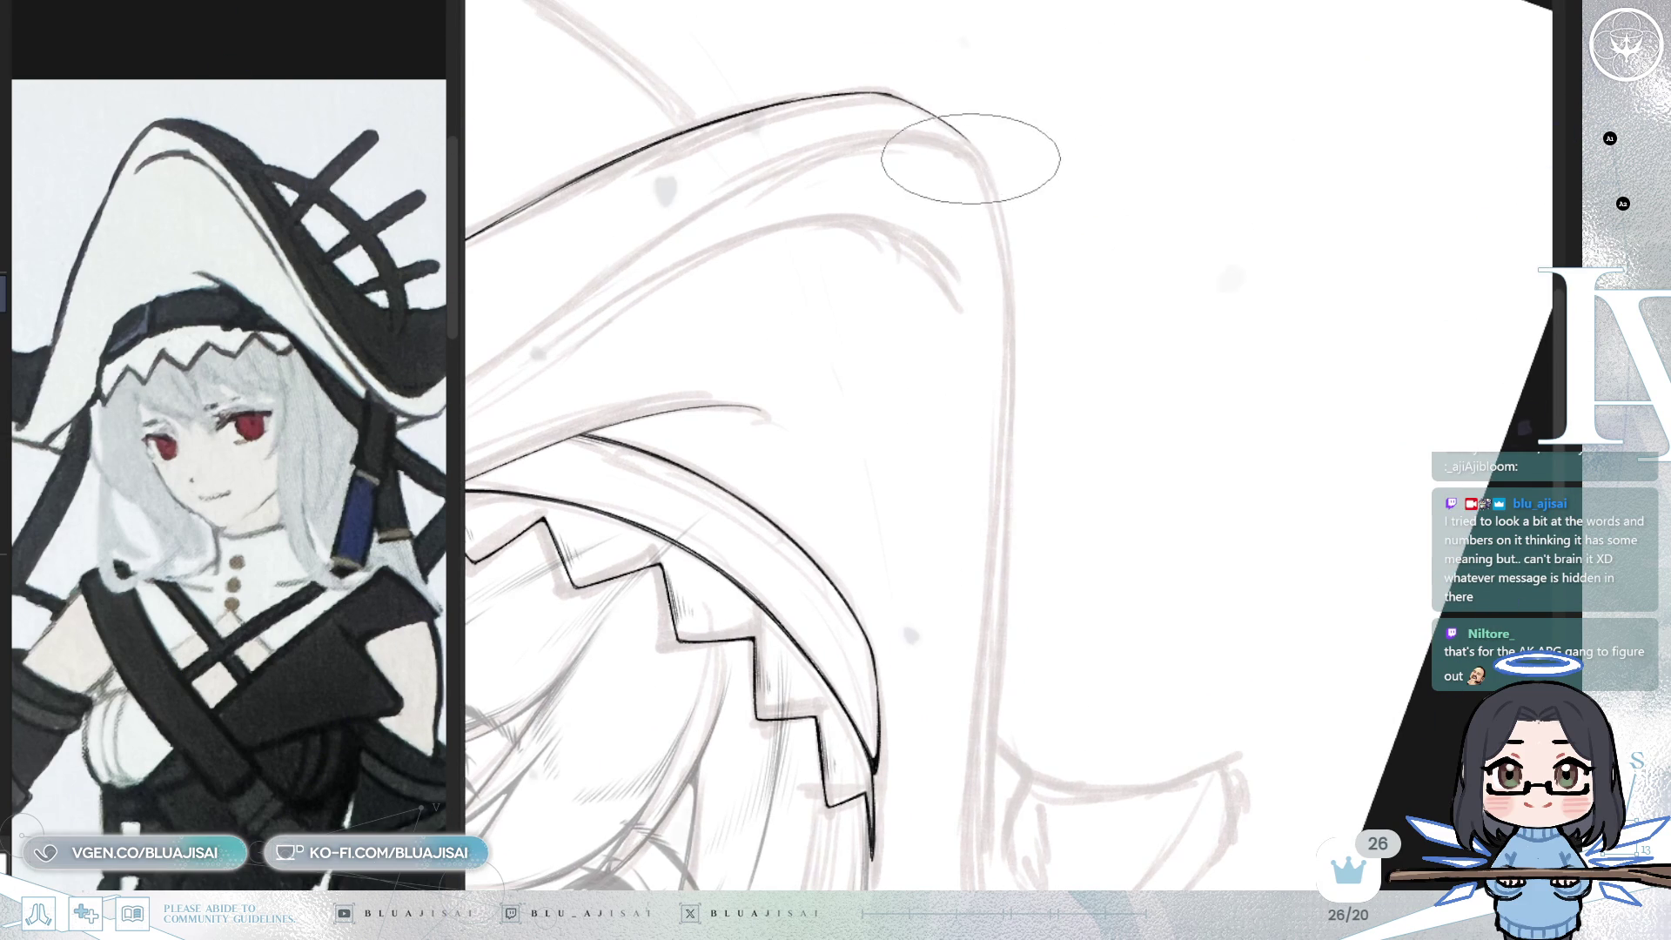
pyautogui.moveTo(1008, 323); pyautogui.dragTo(987, 567)
pyautogui.moveTo(985, 411); pyautogui.dragTo(1001, 243)
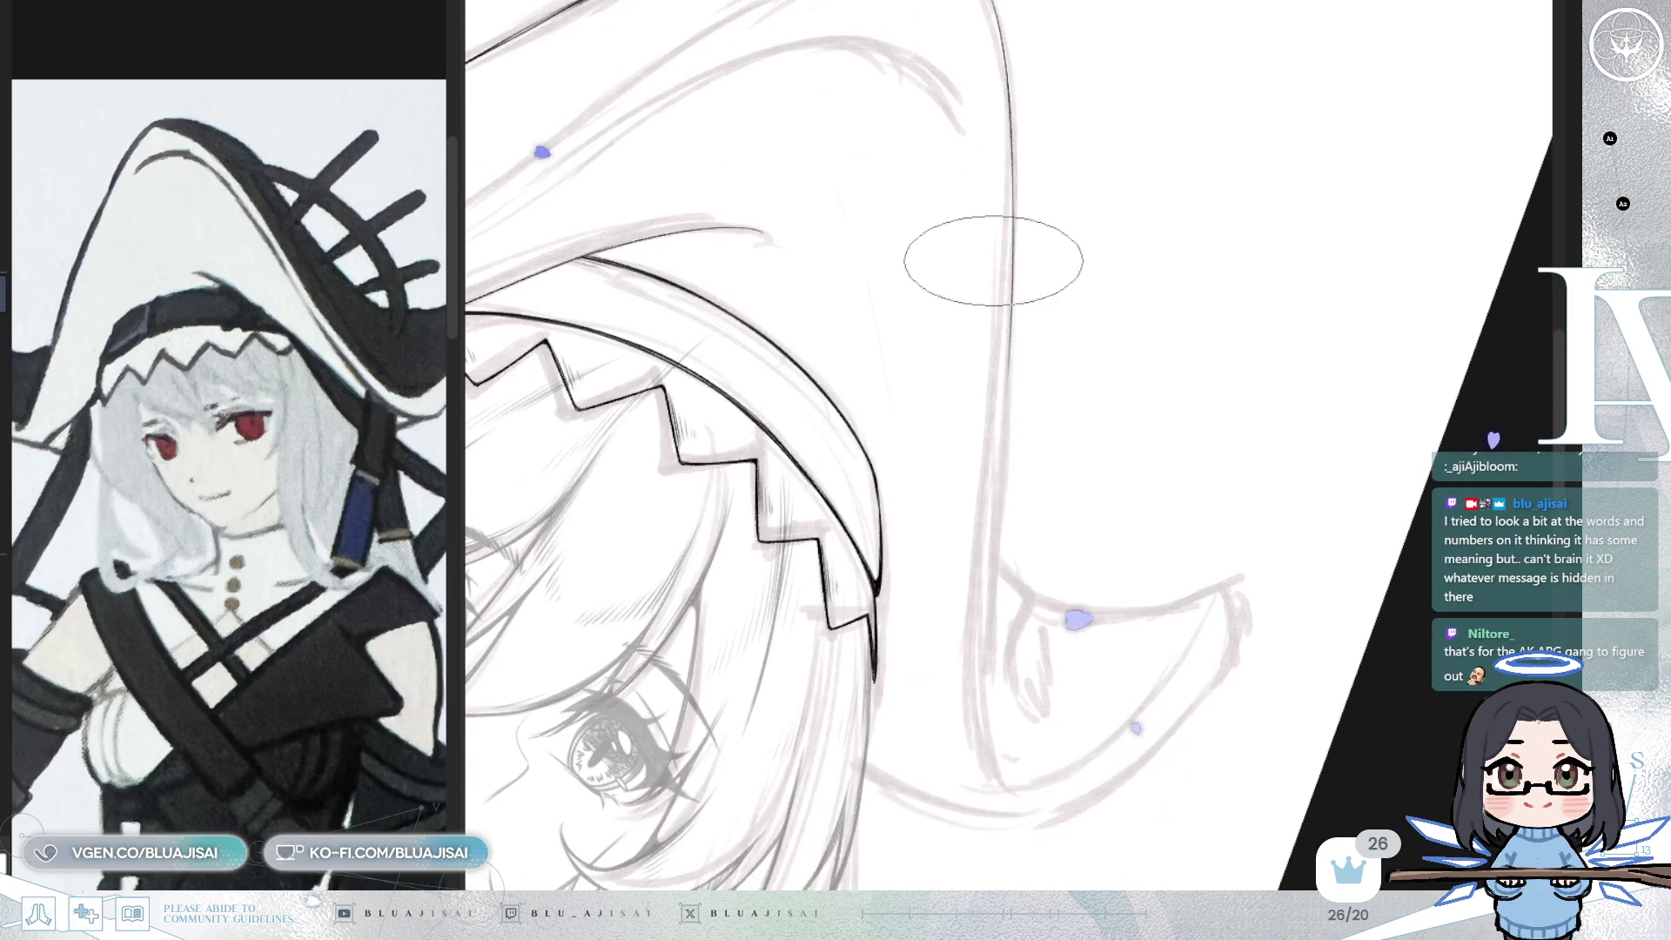
pyautogui.moveTo(1000, 343)
pyautogui.mouseDown()
pyautogui.moveTo(990, 549)
pyautogui.moveTo(1011, 771)
pyautogui.mouseUp()
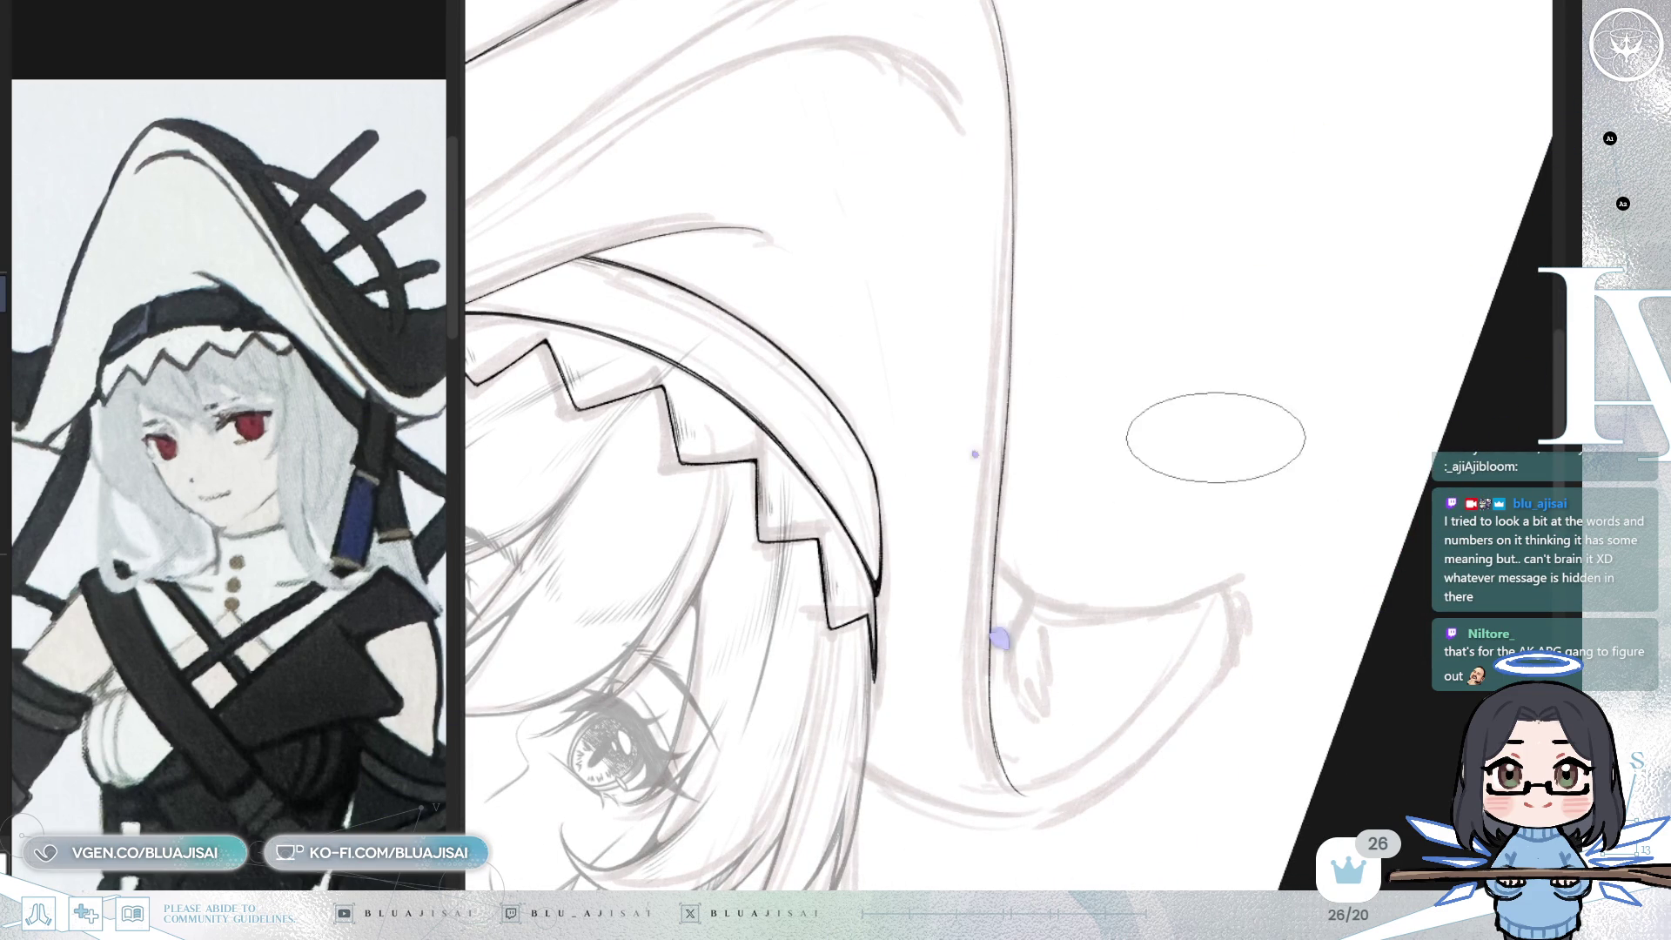
pyautogui.moveTo(1164, 498)
pyautogui.mouseDown()
pyautogui.moveTo(1170, 409)
pyautogui.moveTo(1187, 425)
pyautogui.moveTo(884, 328)
pyautogui.moveTo(794, 536)
pyautogui.mouseUp()
pyautogui.hotkey('ctrl', 'z')
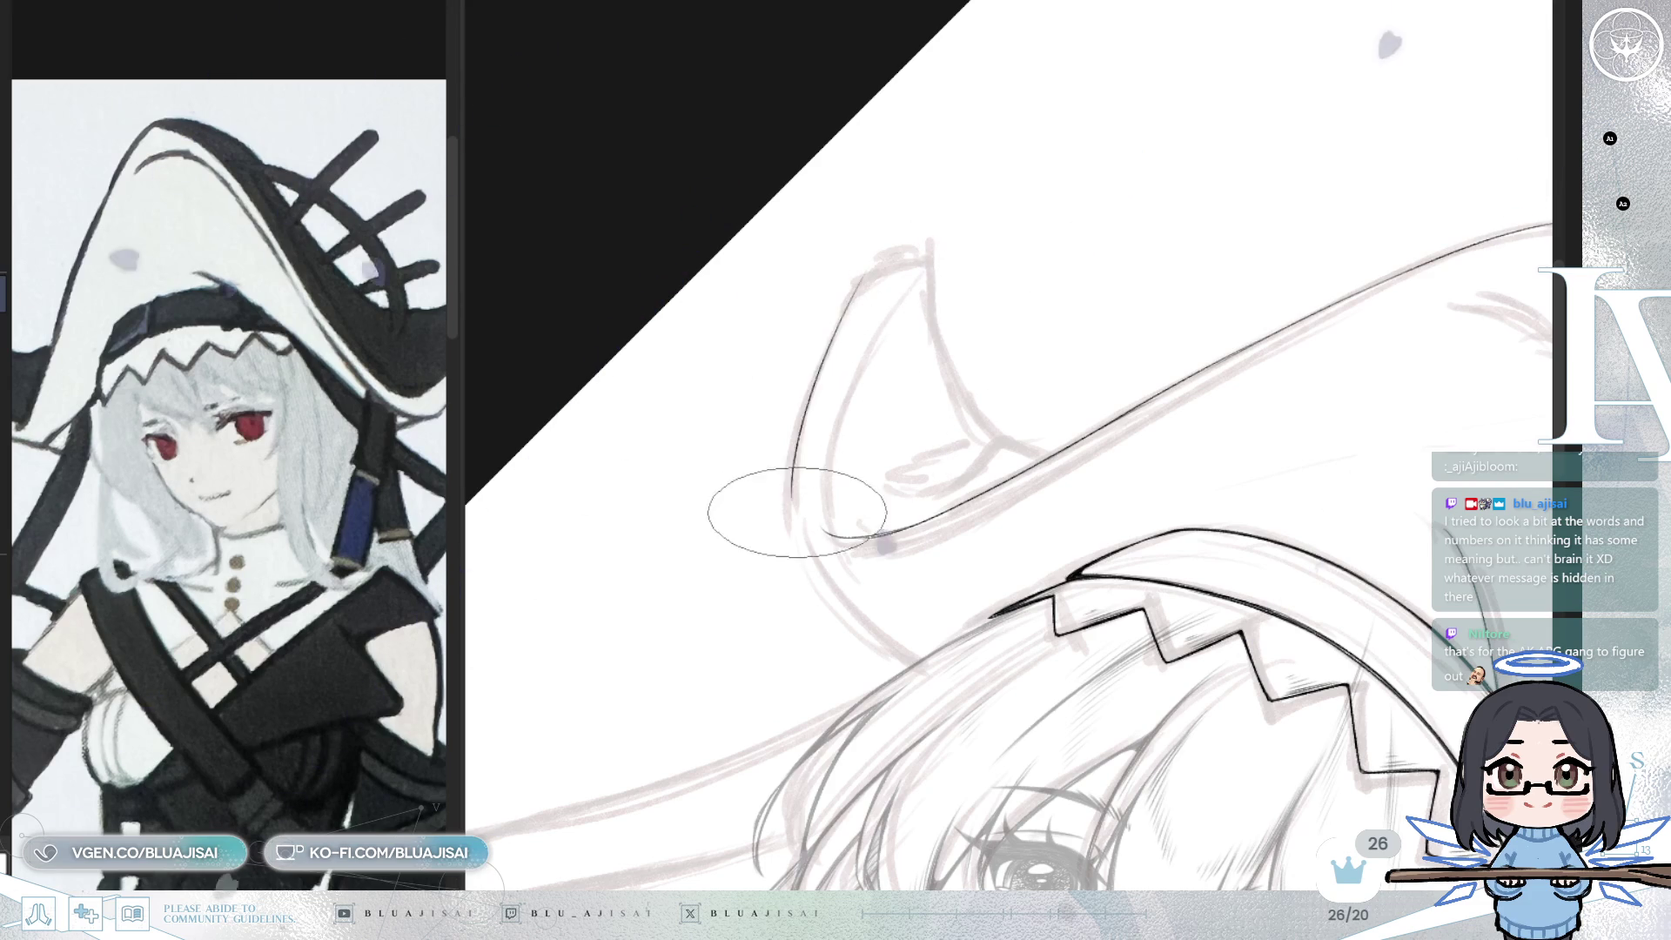
# - Ink the curled brim's inner line and continue it up into the tip on a mirrored view
pyautogui.moveTo(866, 348)
pyautogui.mouseDown()
pyautogui.moveTo(914, 441)
pyautogui.moveTo(833, 370)
pyautogui.mouseUp()
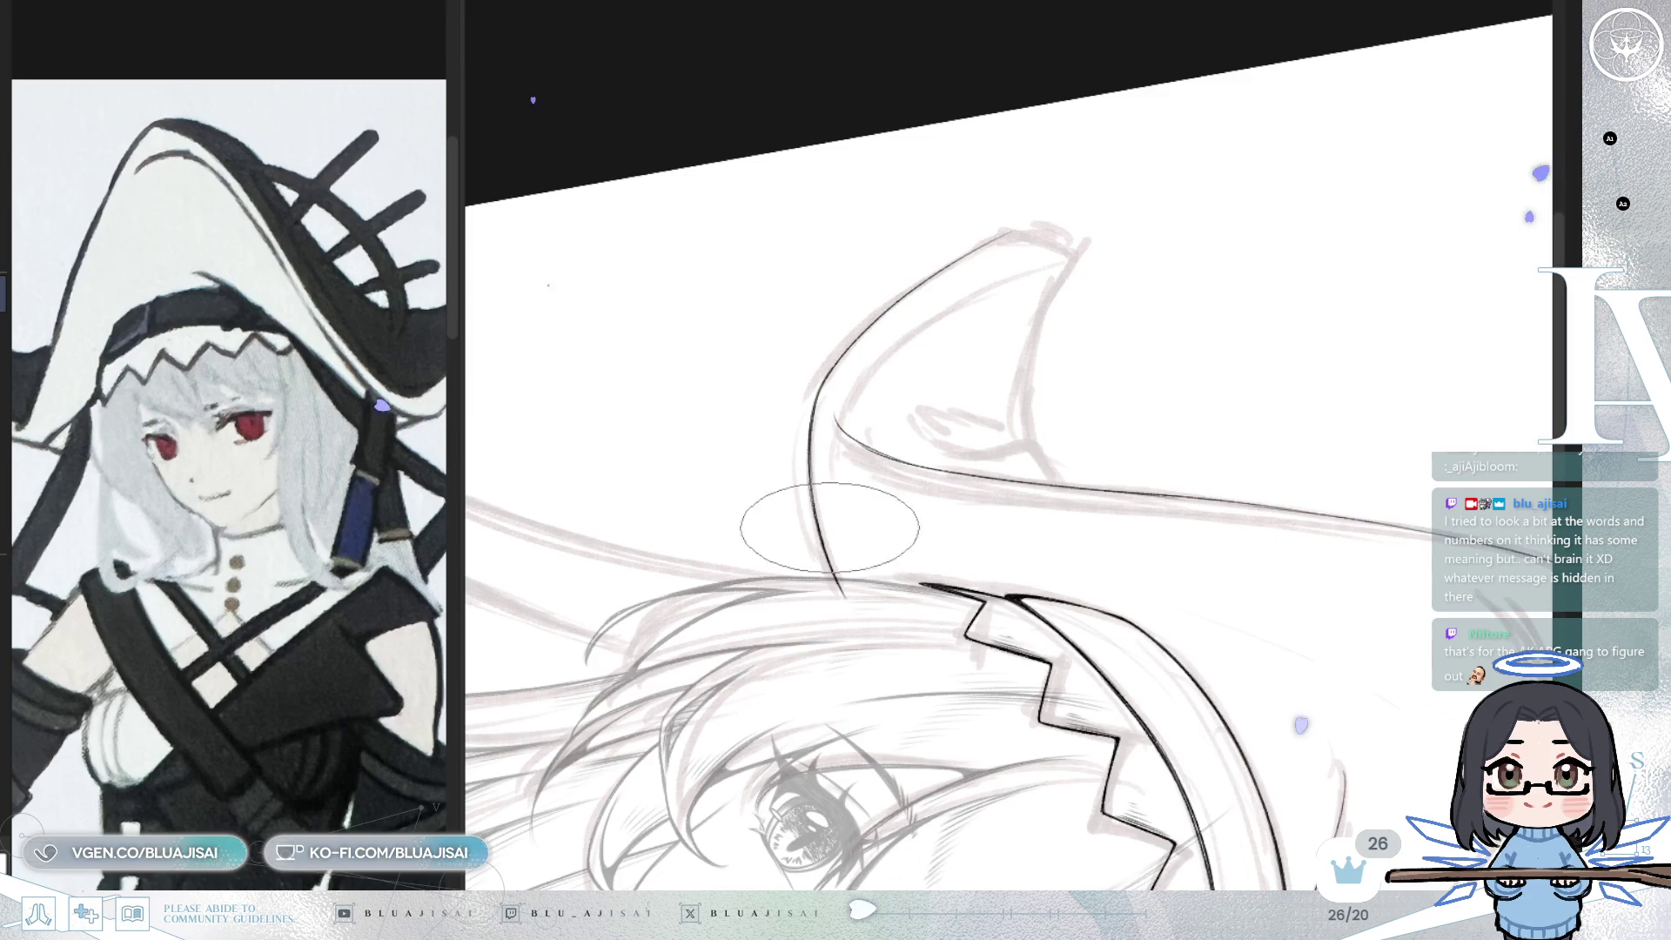
pyautogui.moveTo(1034, 429); pyautogui.dragTo(1249, 282)
pyautogui.moveTo(866, 436); pyautogui.dragTo(787, 354)
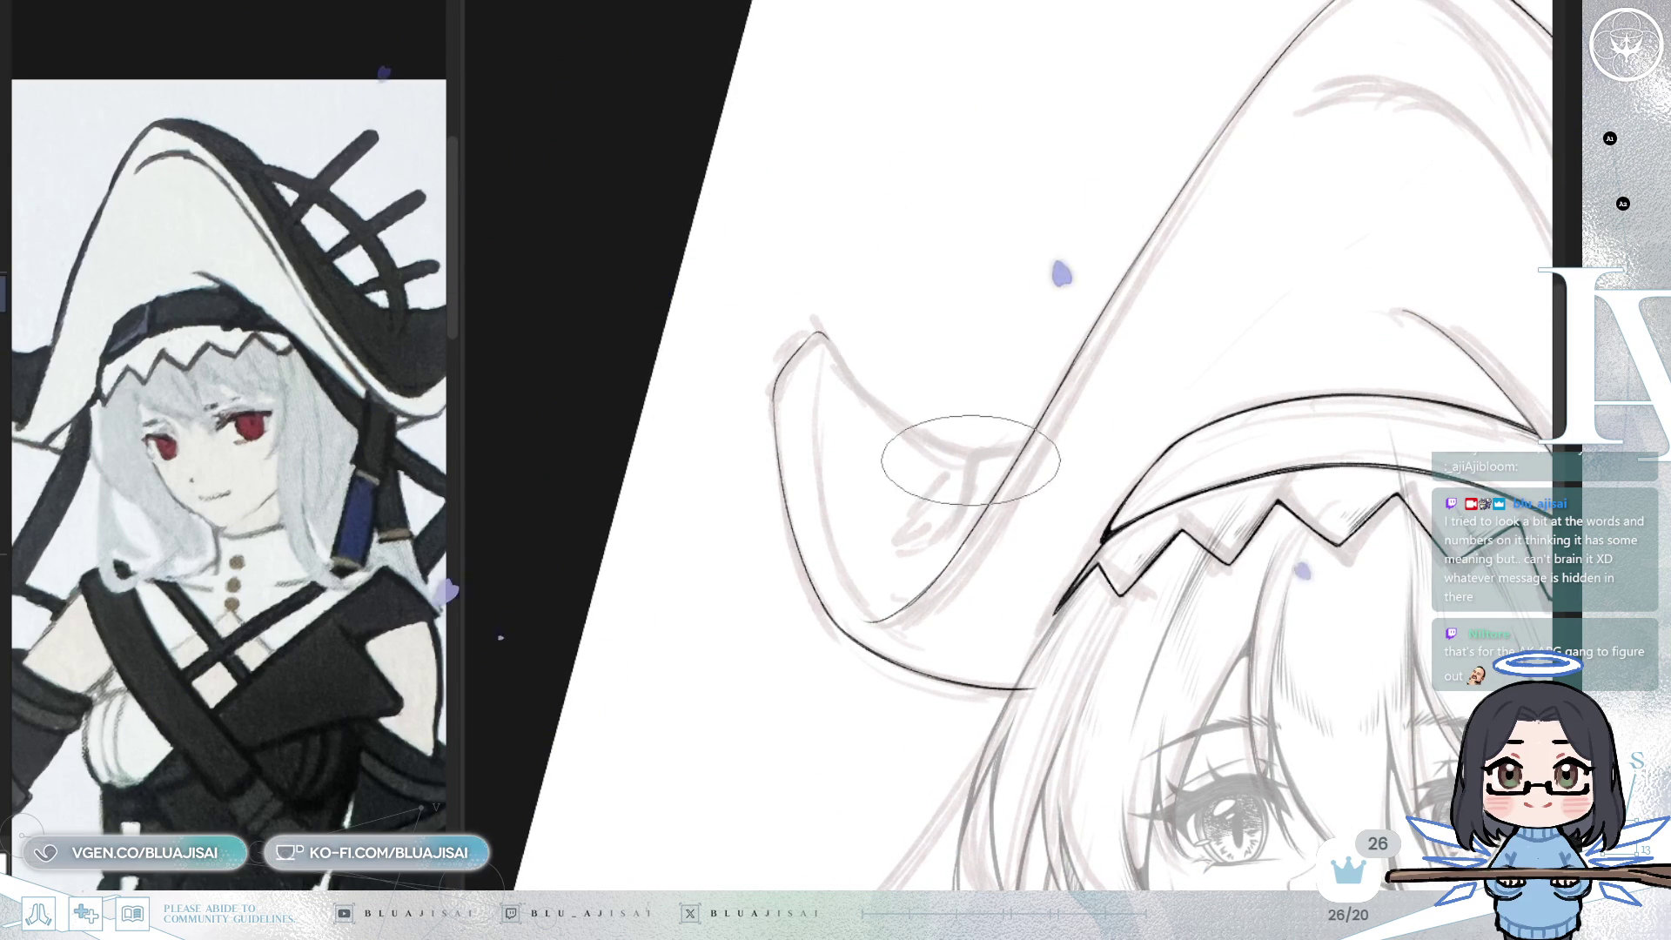
pyautogui.moveTo(943, 541); pyautogui.dragTo(1010, 448)
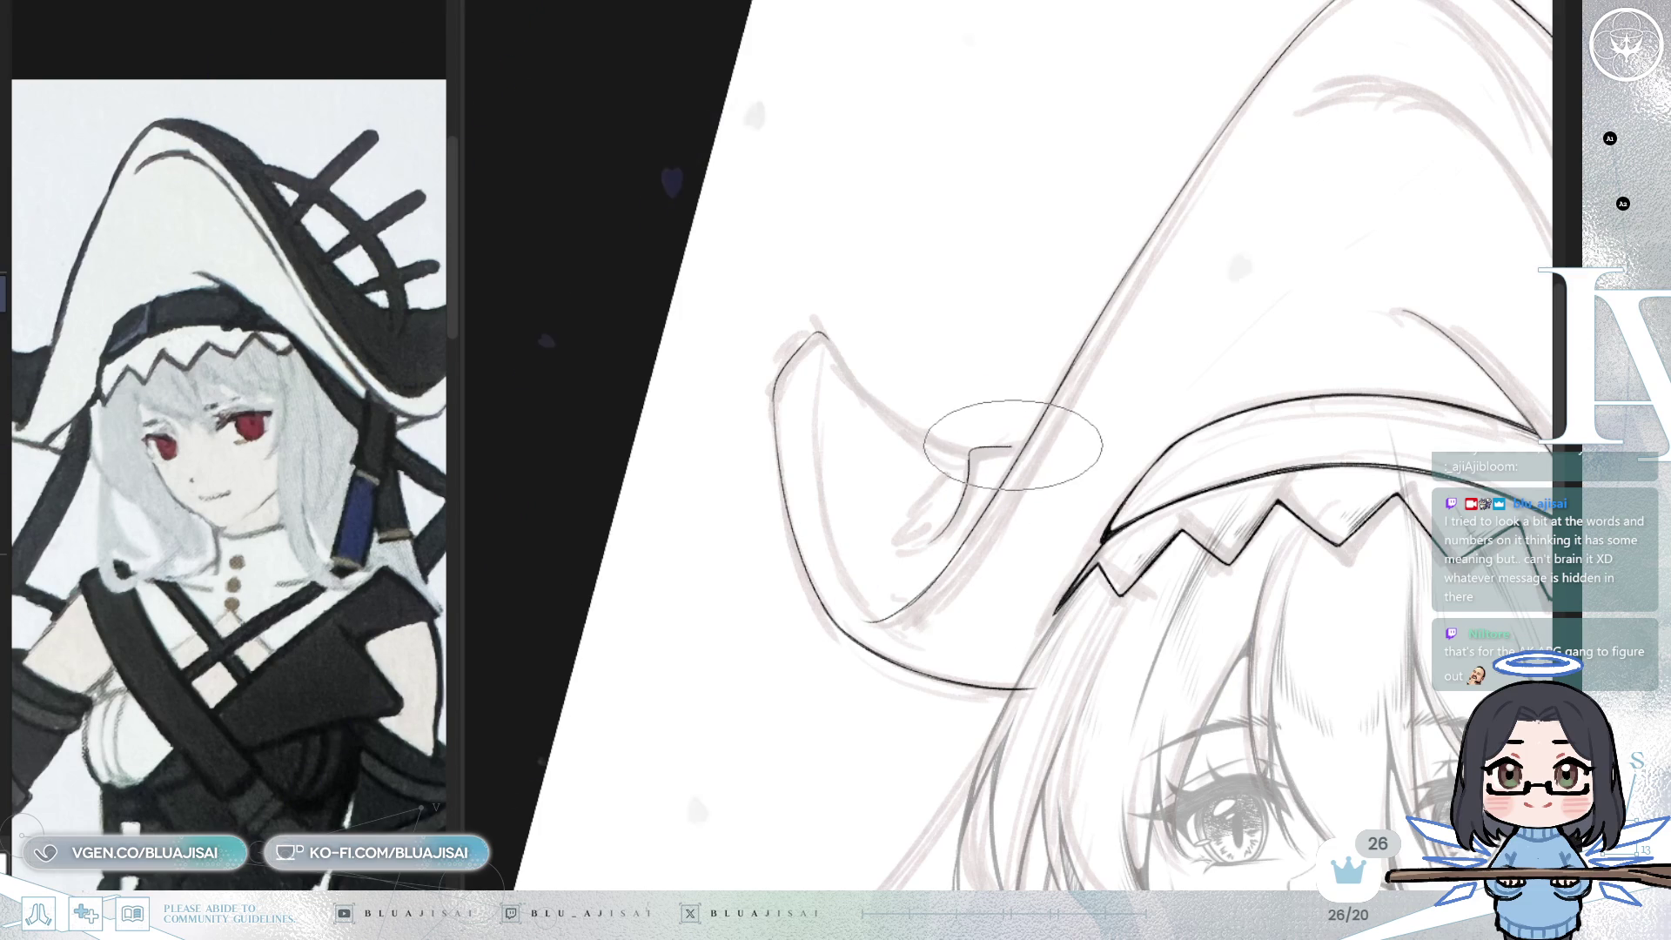
pyautogui.press('h')
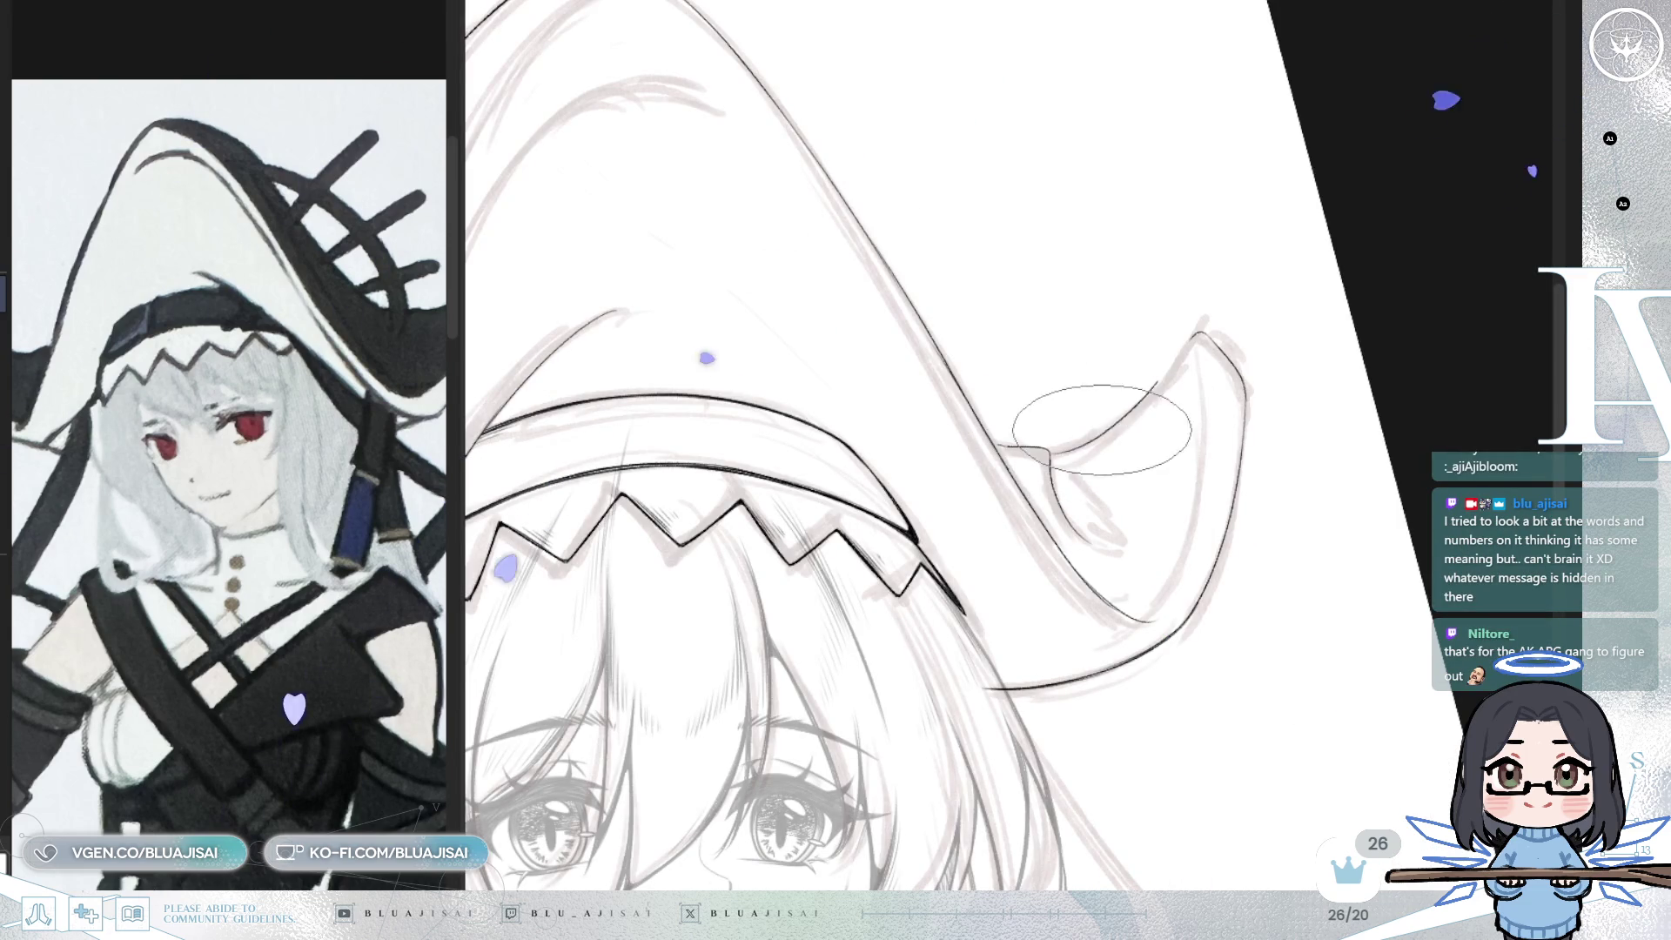
pyautogui.moveTo(1063, 448); pyautogui.dragTo(1187, 346)
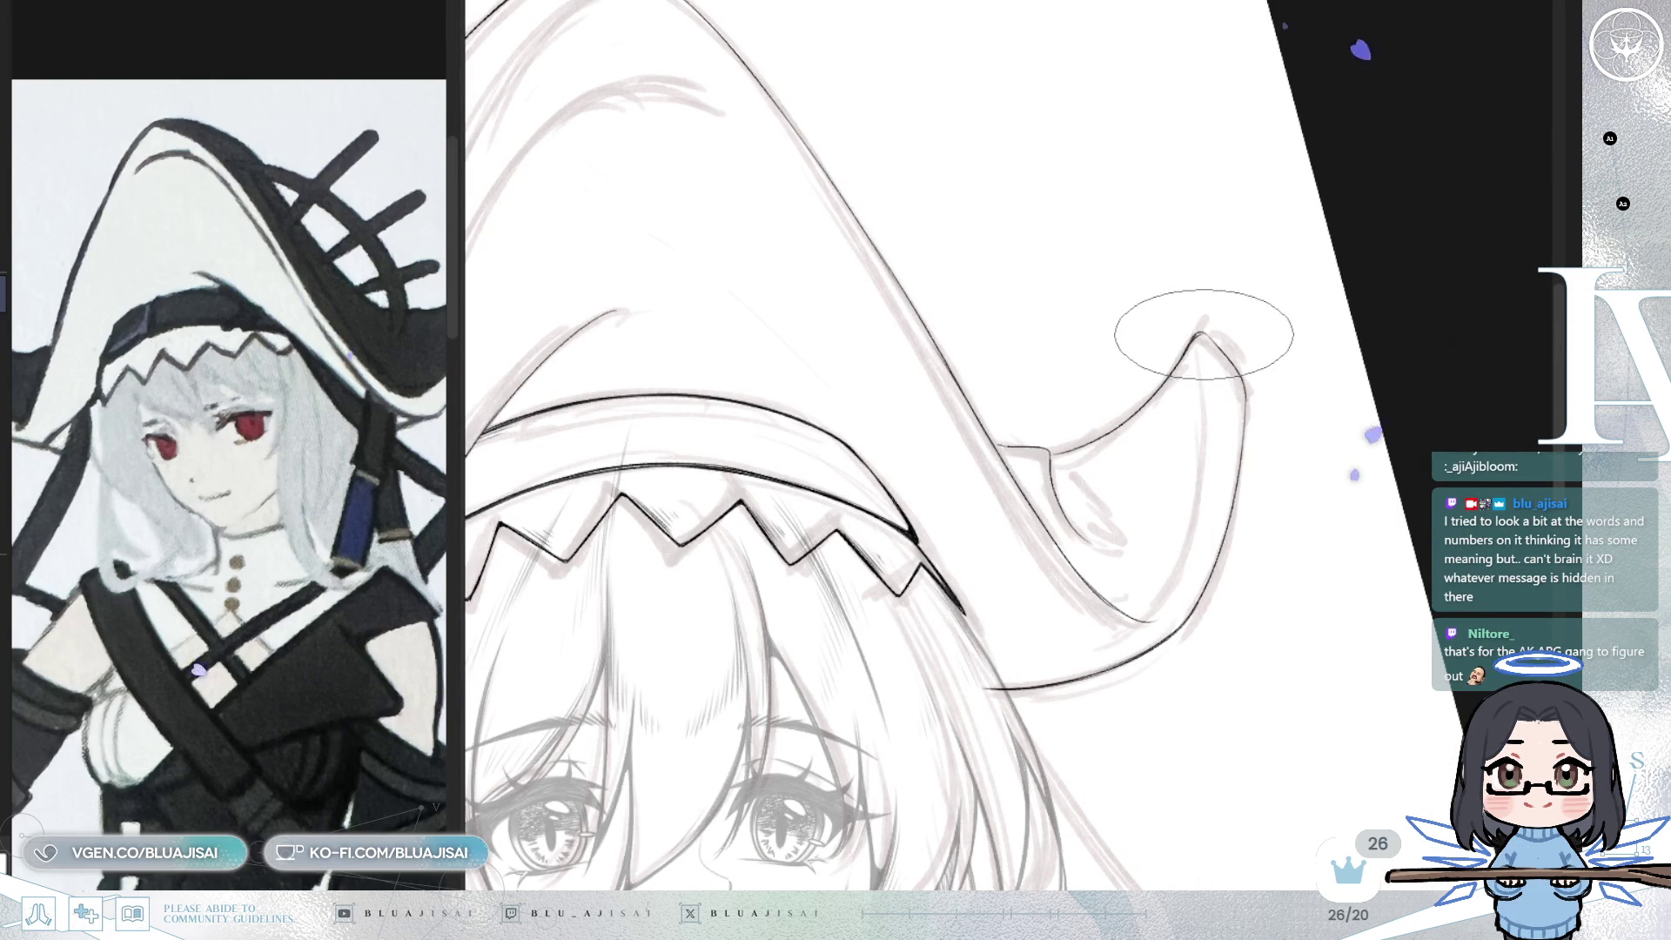
pyautogui.hotkey('ctrl', '0')
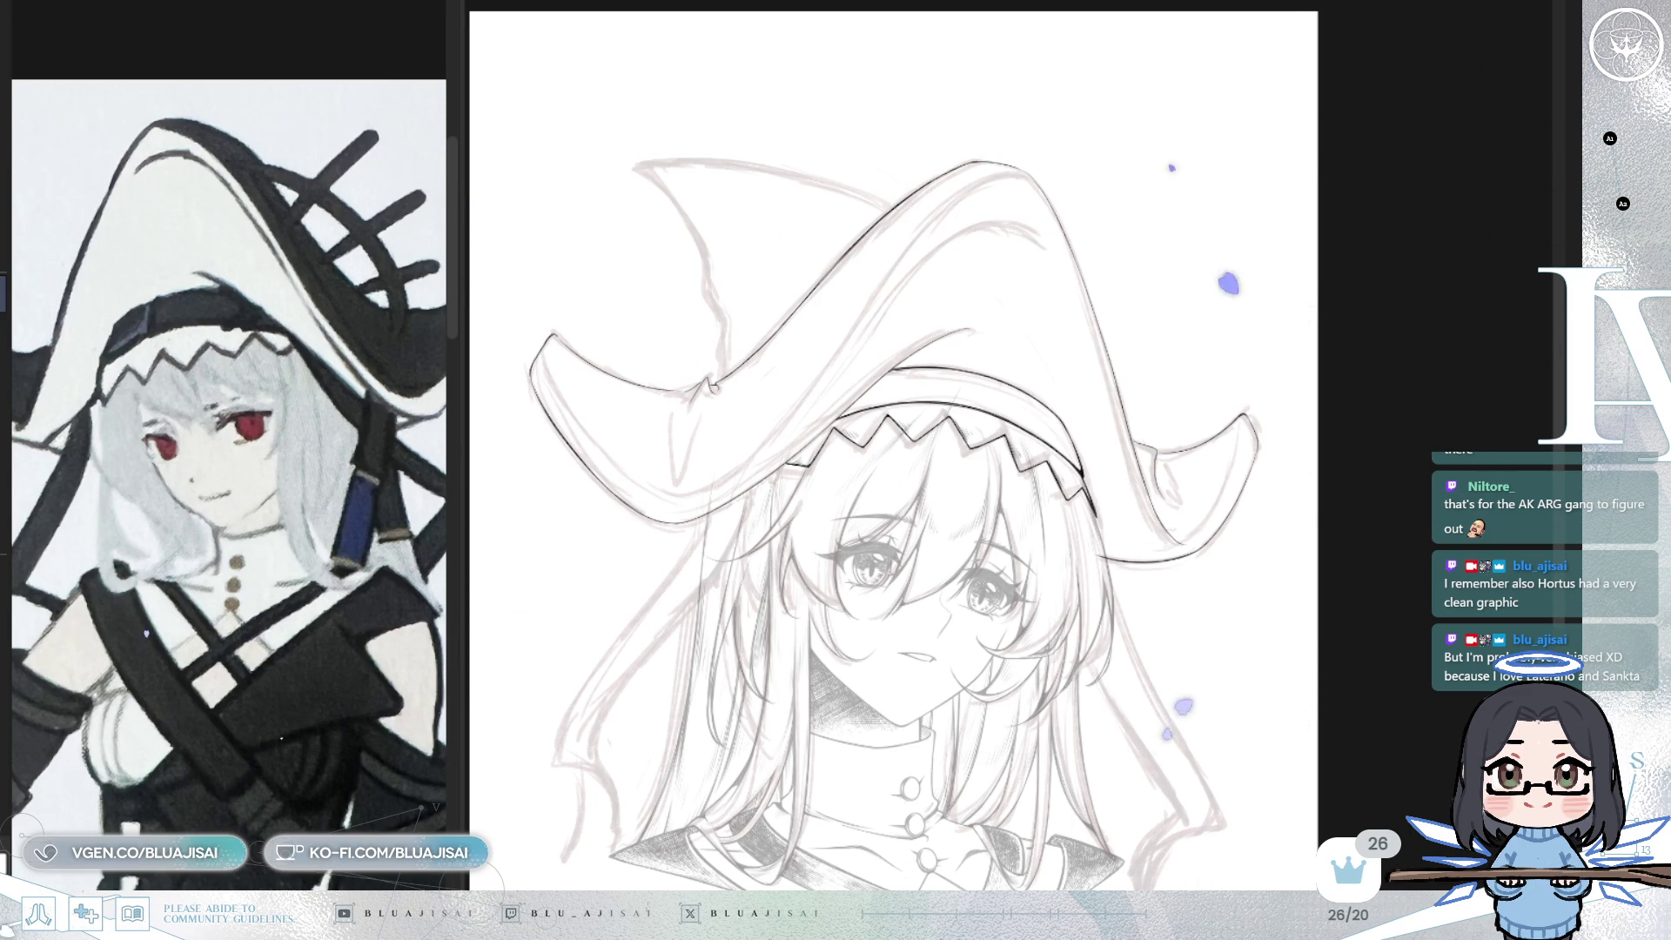
# - Ink the brim's outer edge up to its curled tip and darken the tip's inner edge
pyautogui.scroll(2, 1230, 149)
pyautogui.press('h')
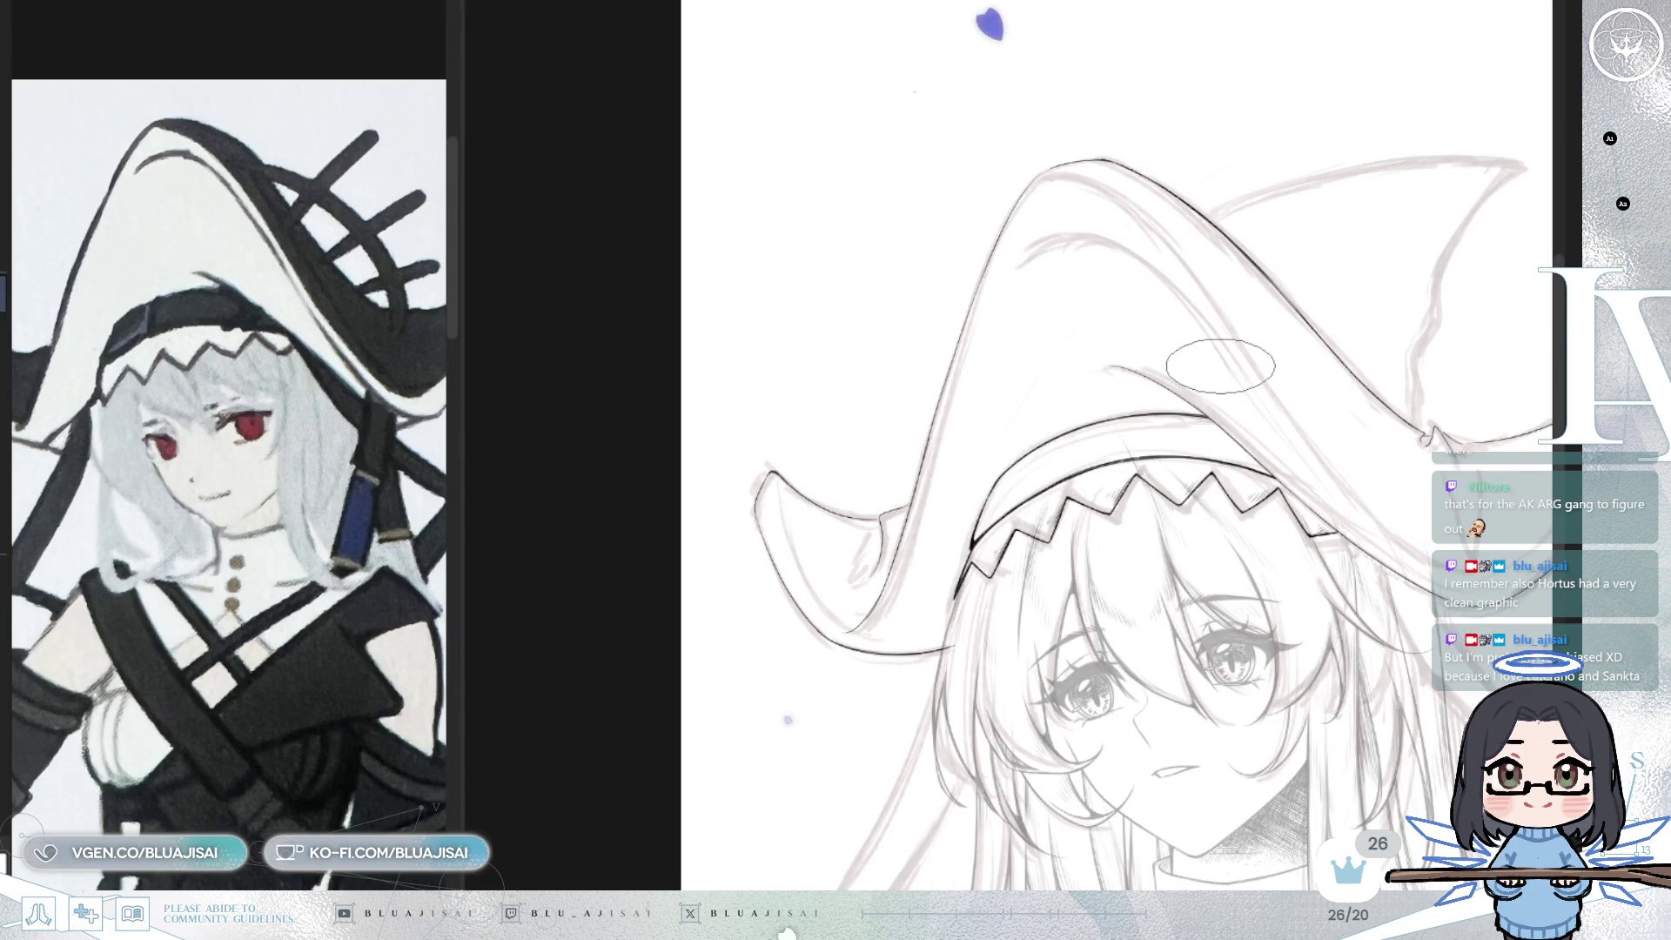
pyautogui.scroll(4, 1332, 348)
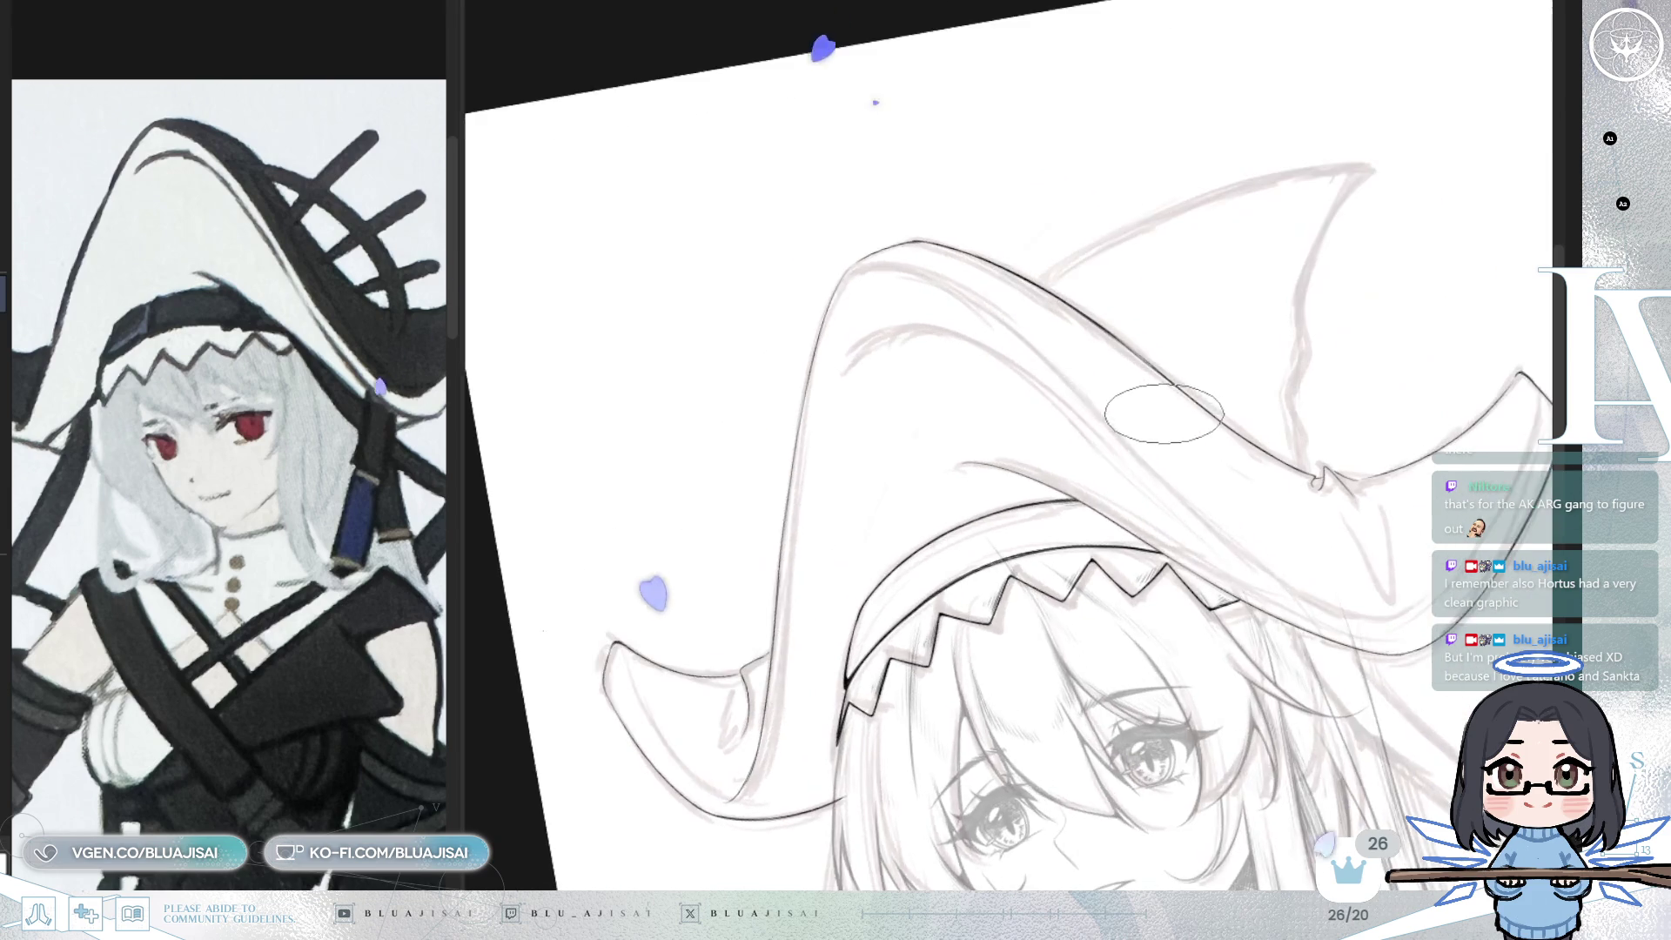
pyautogui.scroll(2, 1150, 493)
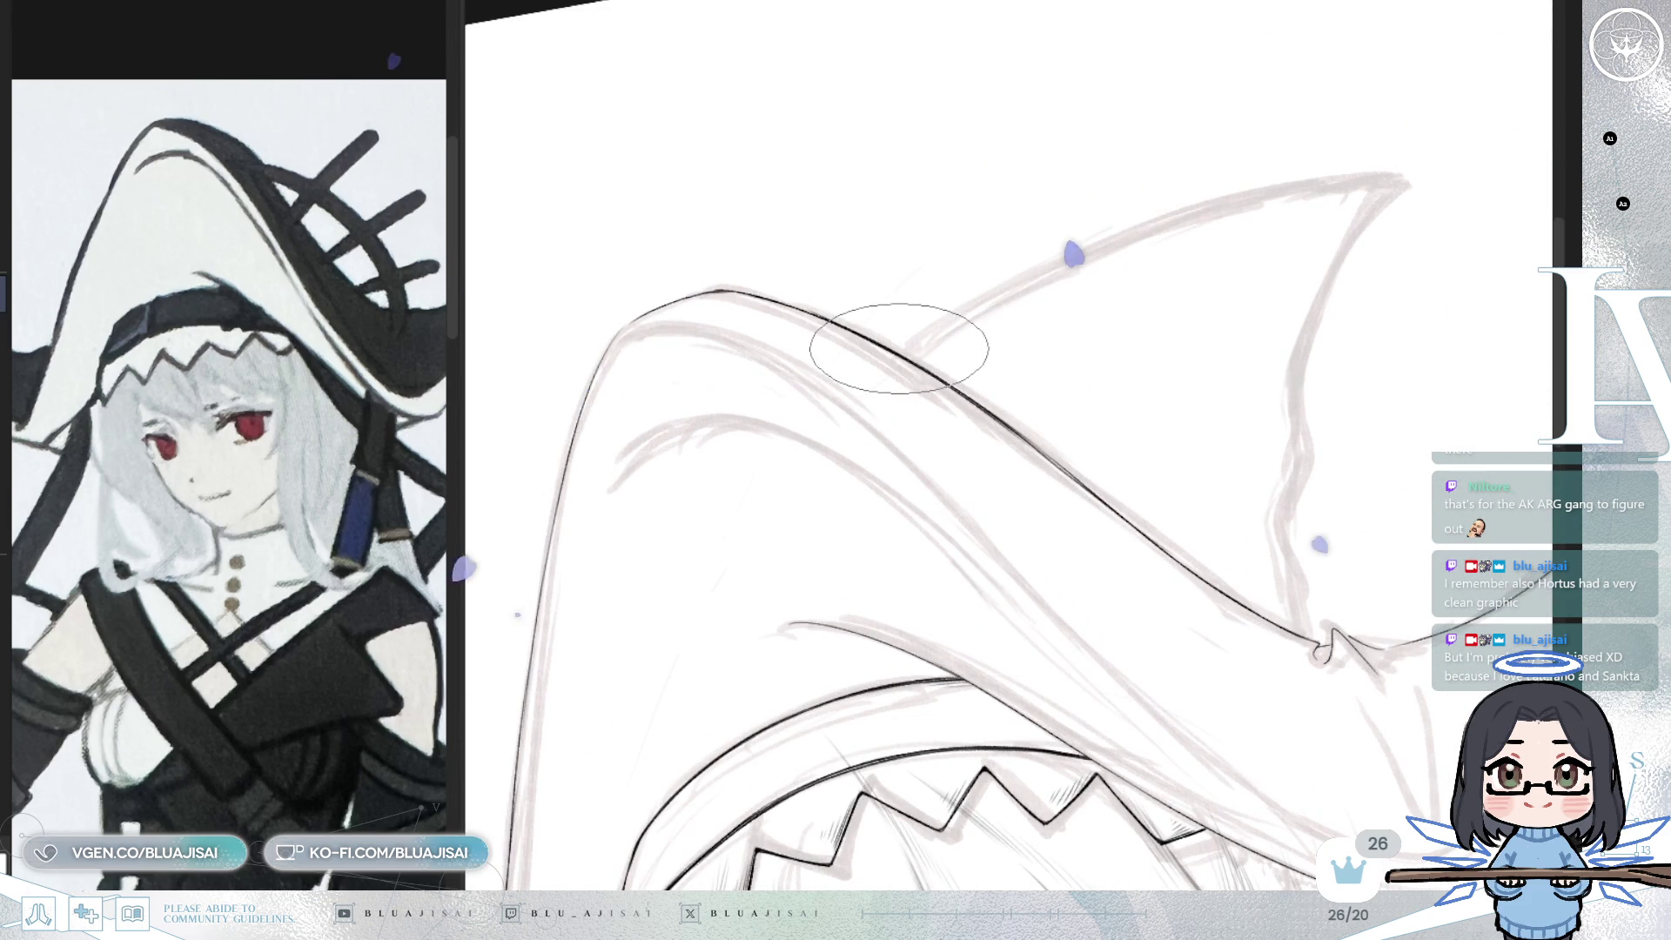
pyautogui.moveTo(906, 347)
pyautogui.mouseDown()
pyautogui.moveTo(1362, 175)
pyautogui.moveTo(1404, 184)
pyautogui.mouseUp()
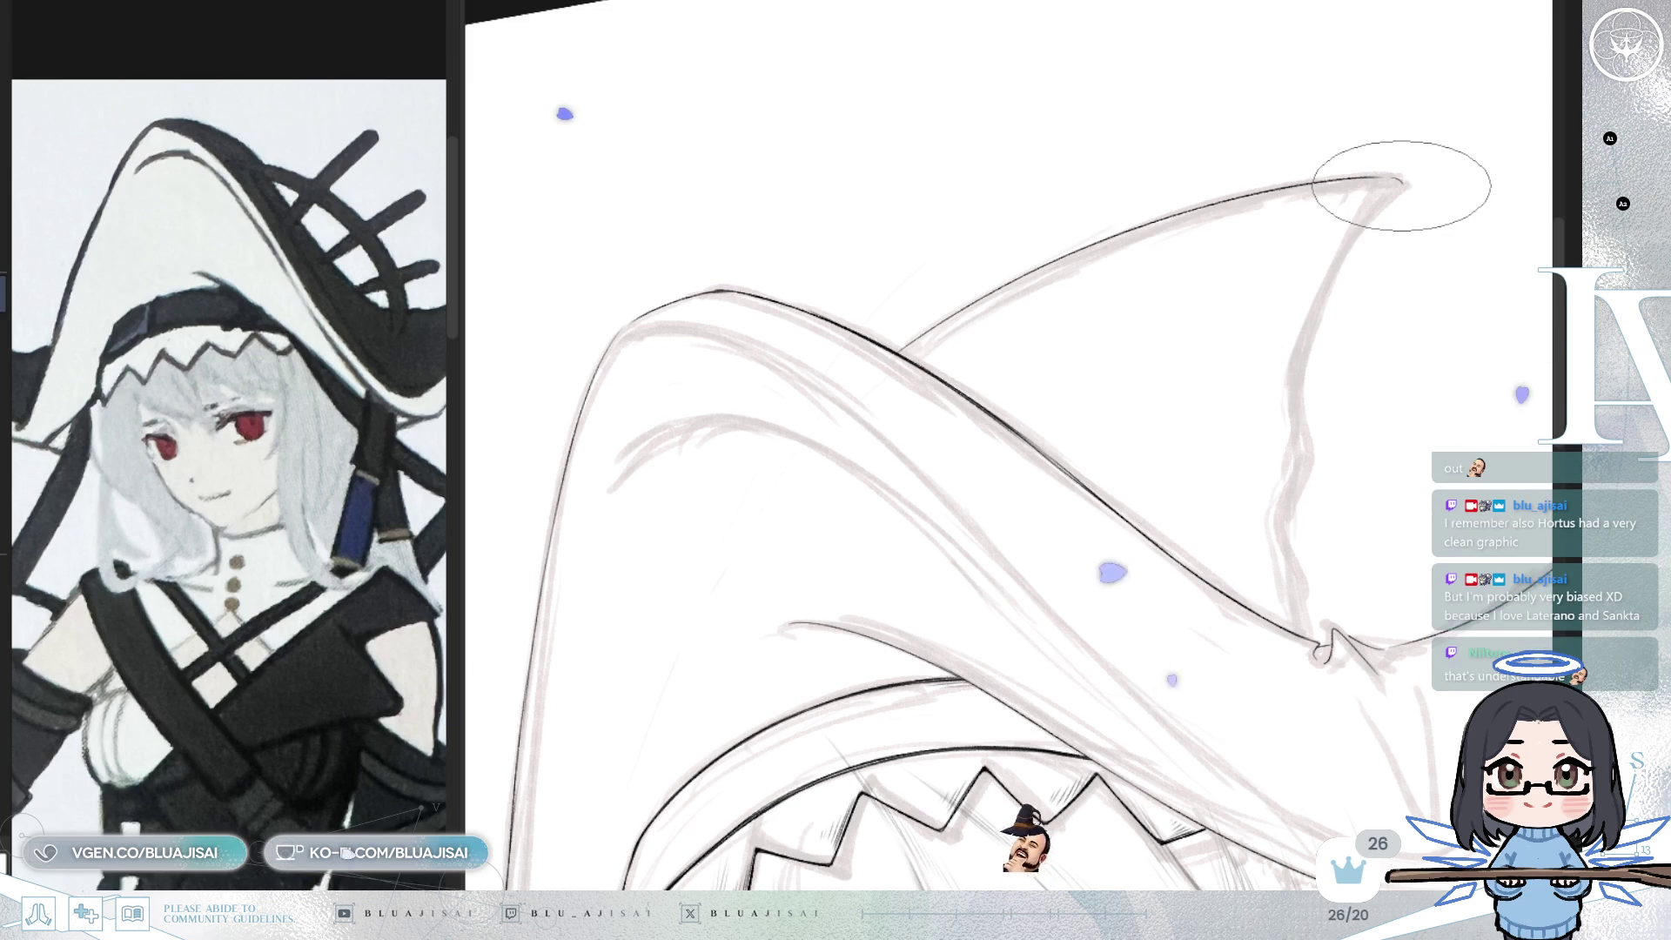
pyautogui.moveTo(1388, 181); pyautogui.dragTo(1289, 420)
pyautogui.press('m')
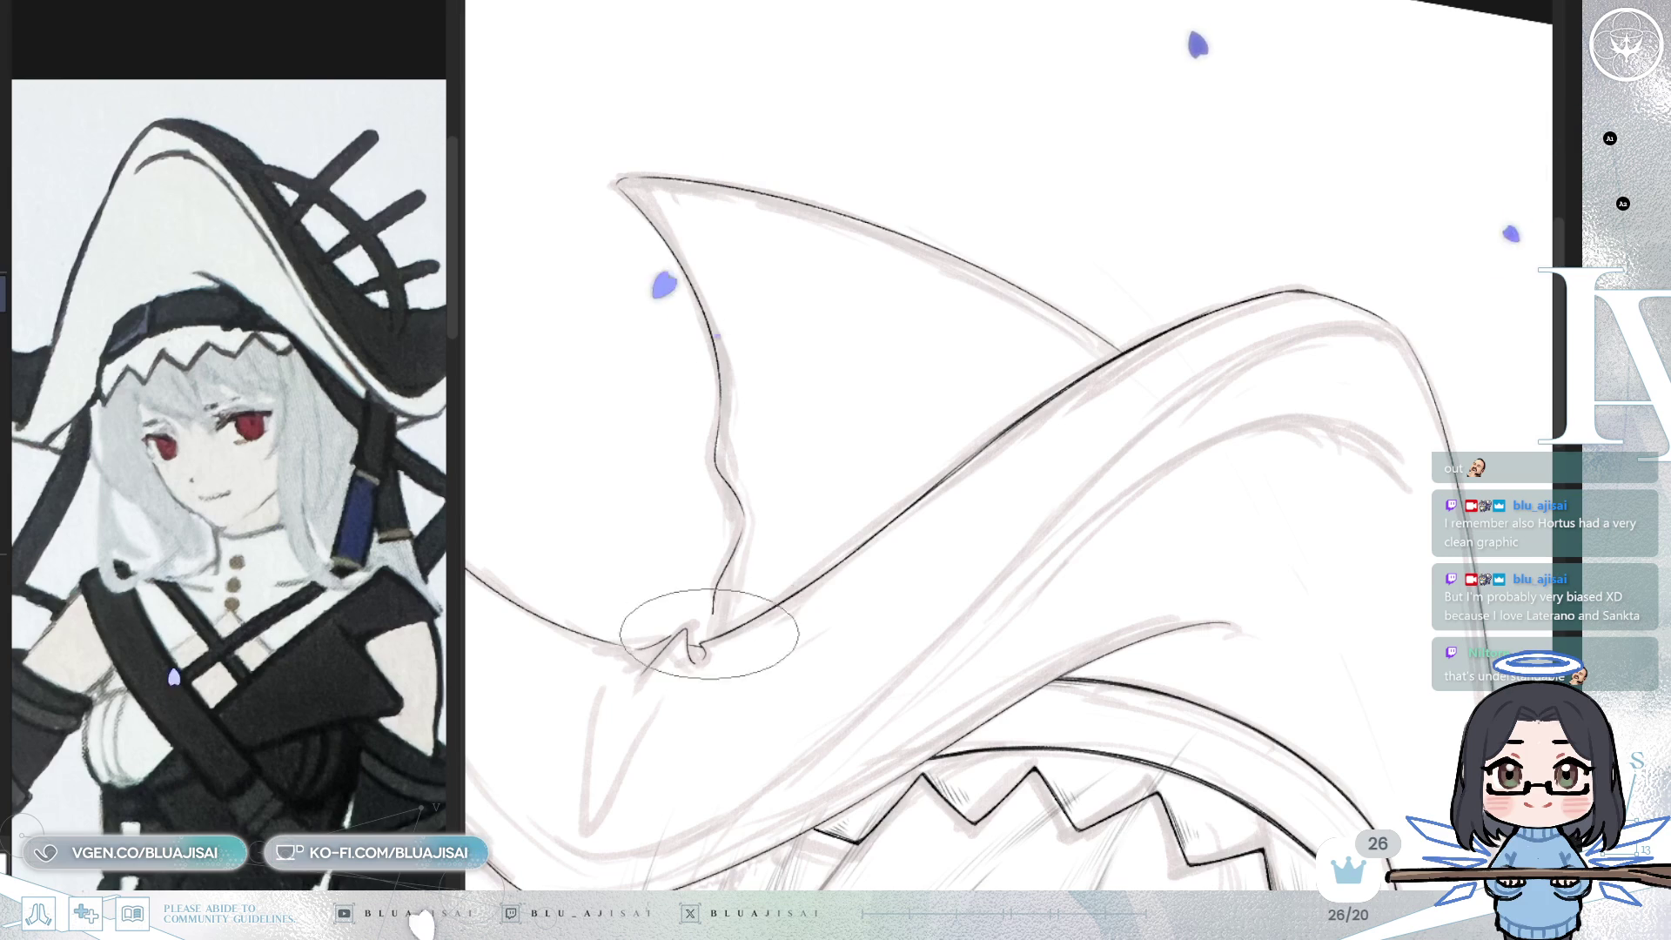
pyautogui.press('End')
pyautogui.press('End')
pyautogui.press('End')
pyautogui.press('End')
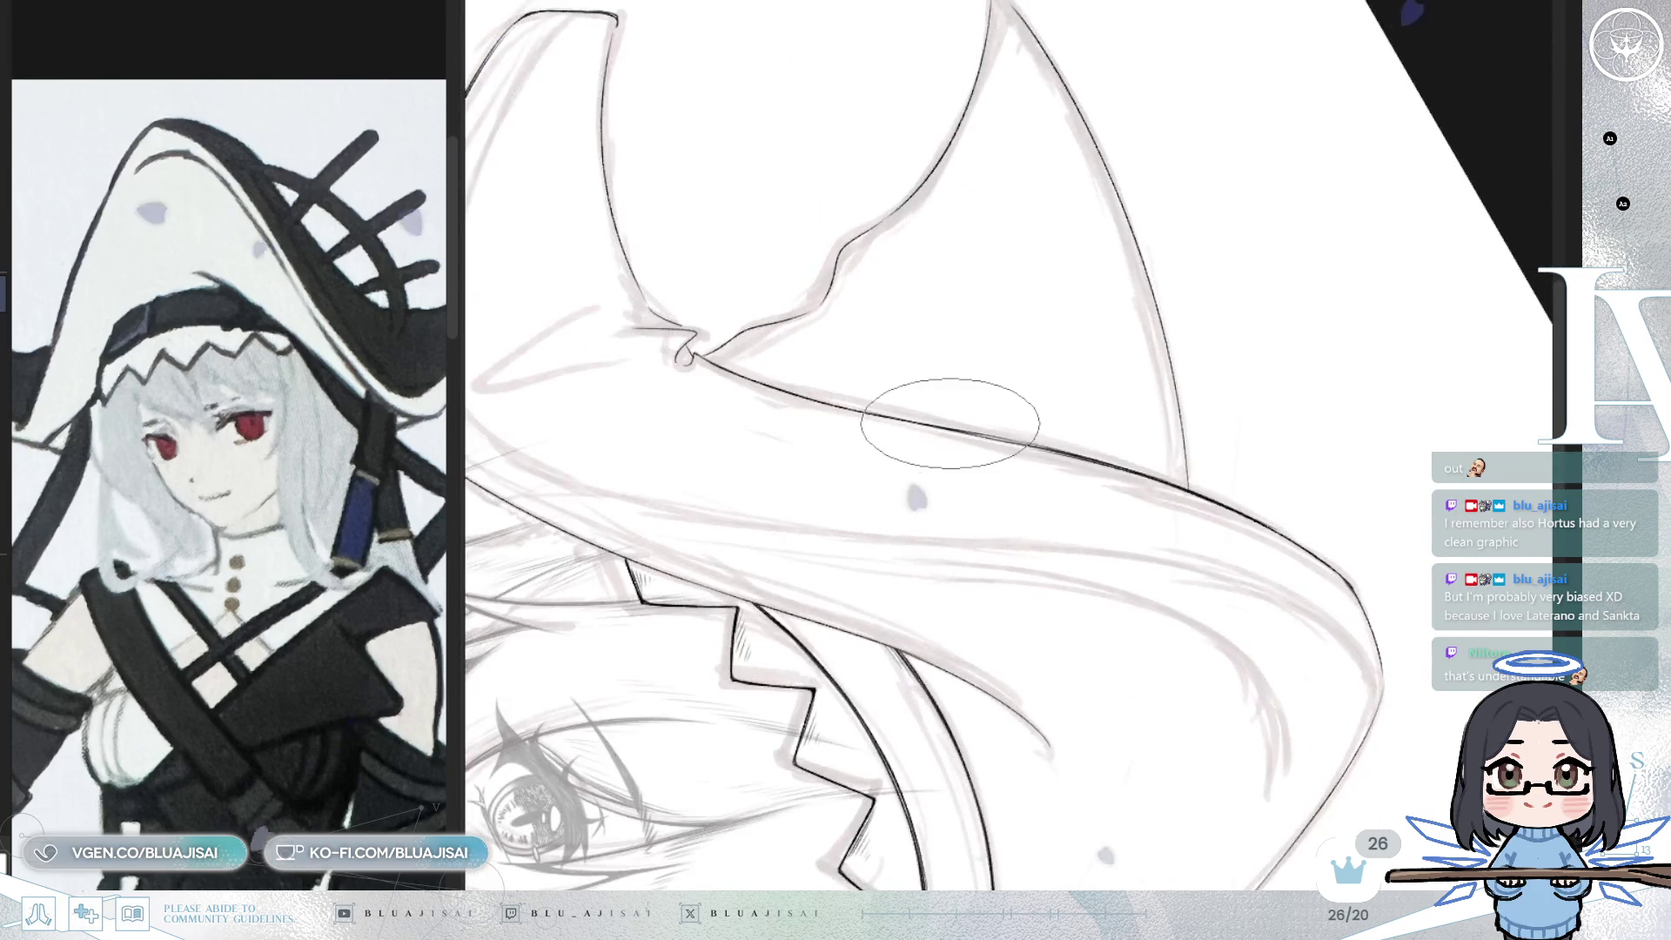
pyautogui.press('End')
pyautogui.press('End')
pyautogui.press('End')
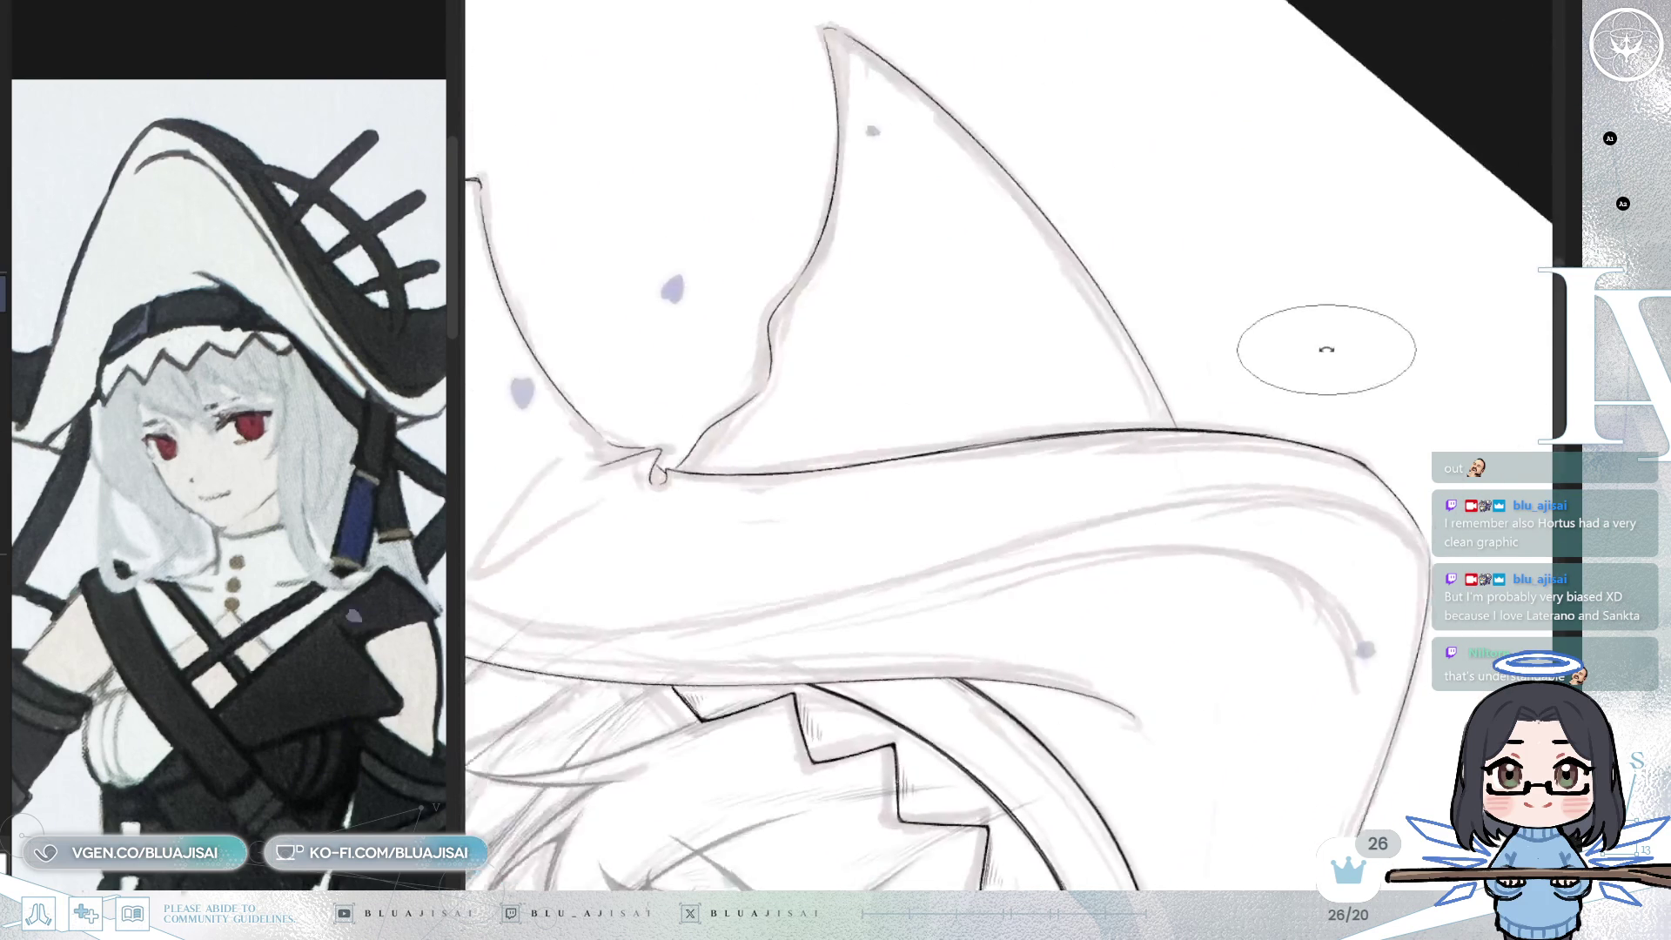
pyautogui.scroll(1, 1175, 297)
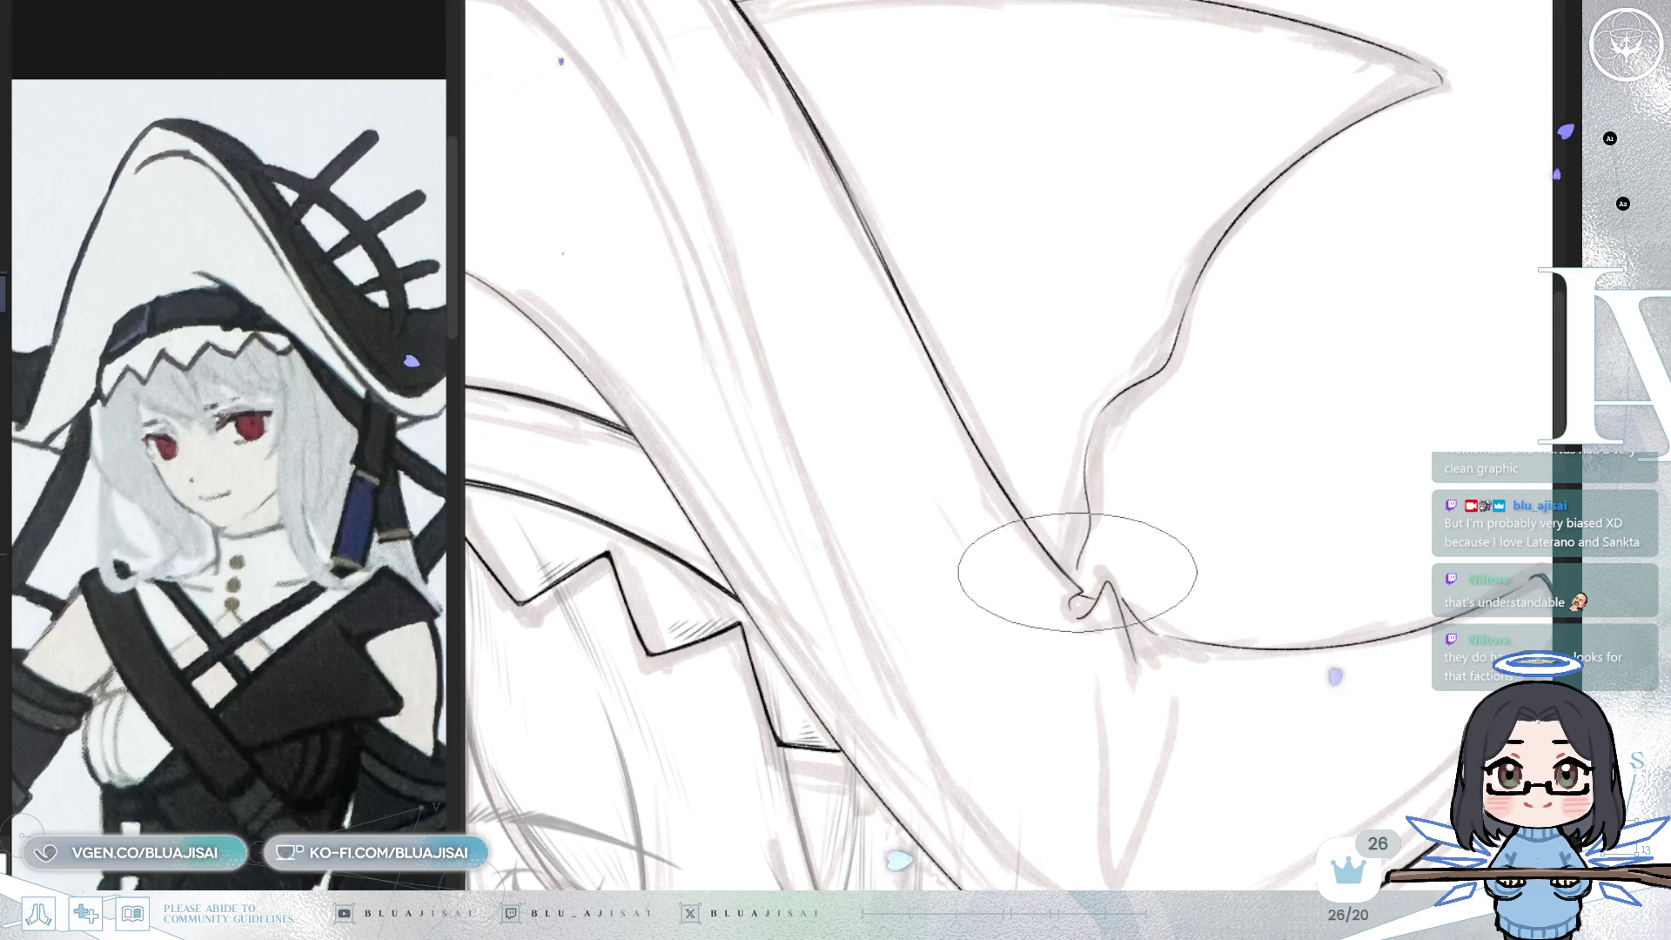
pyautogui.scroll(-1, 1063, 578)
pyautogui.scroll(-1, 1254, 403)
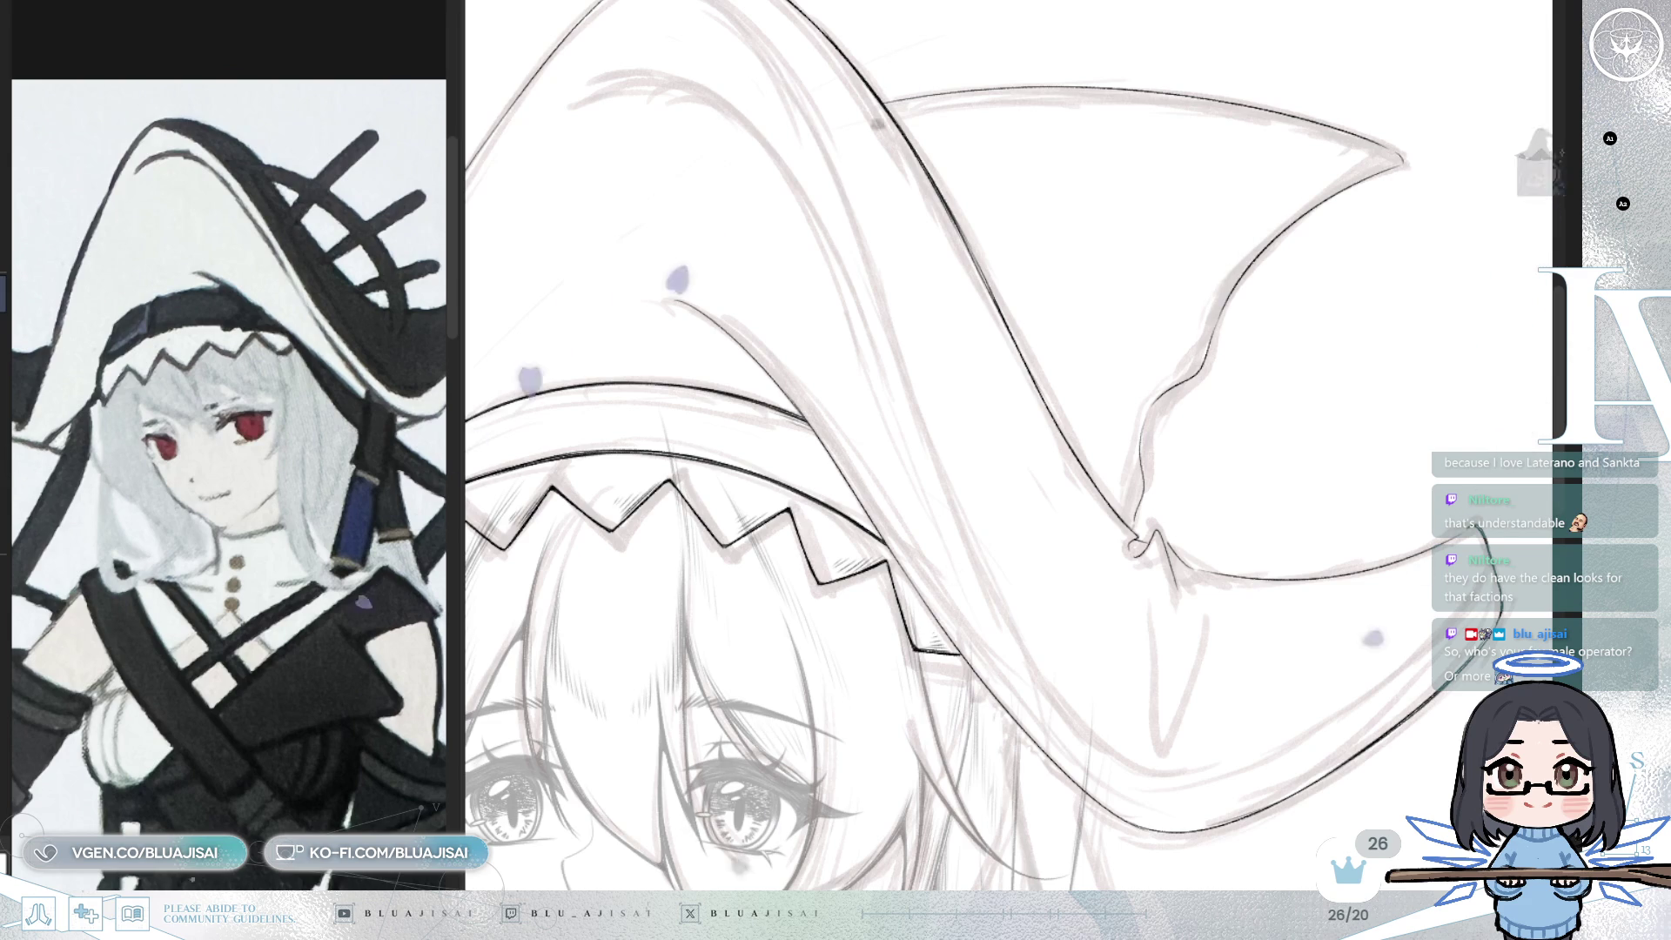
pyautogui.press('h')
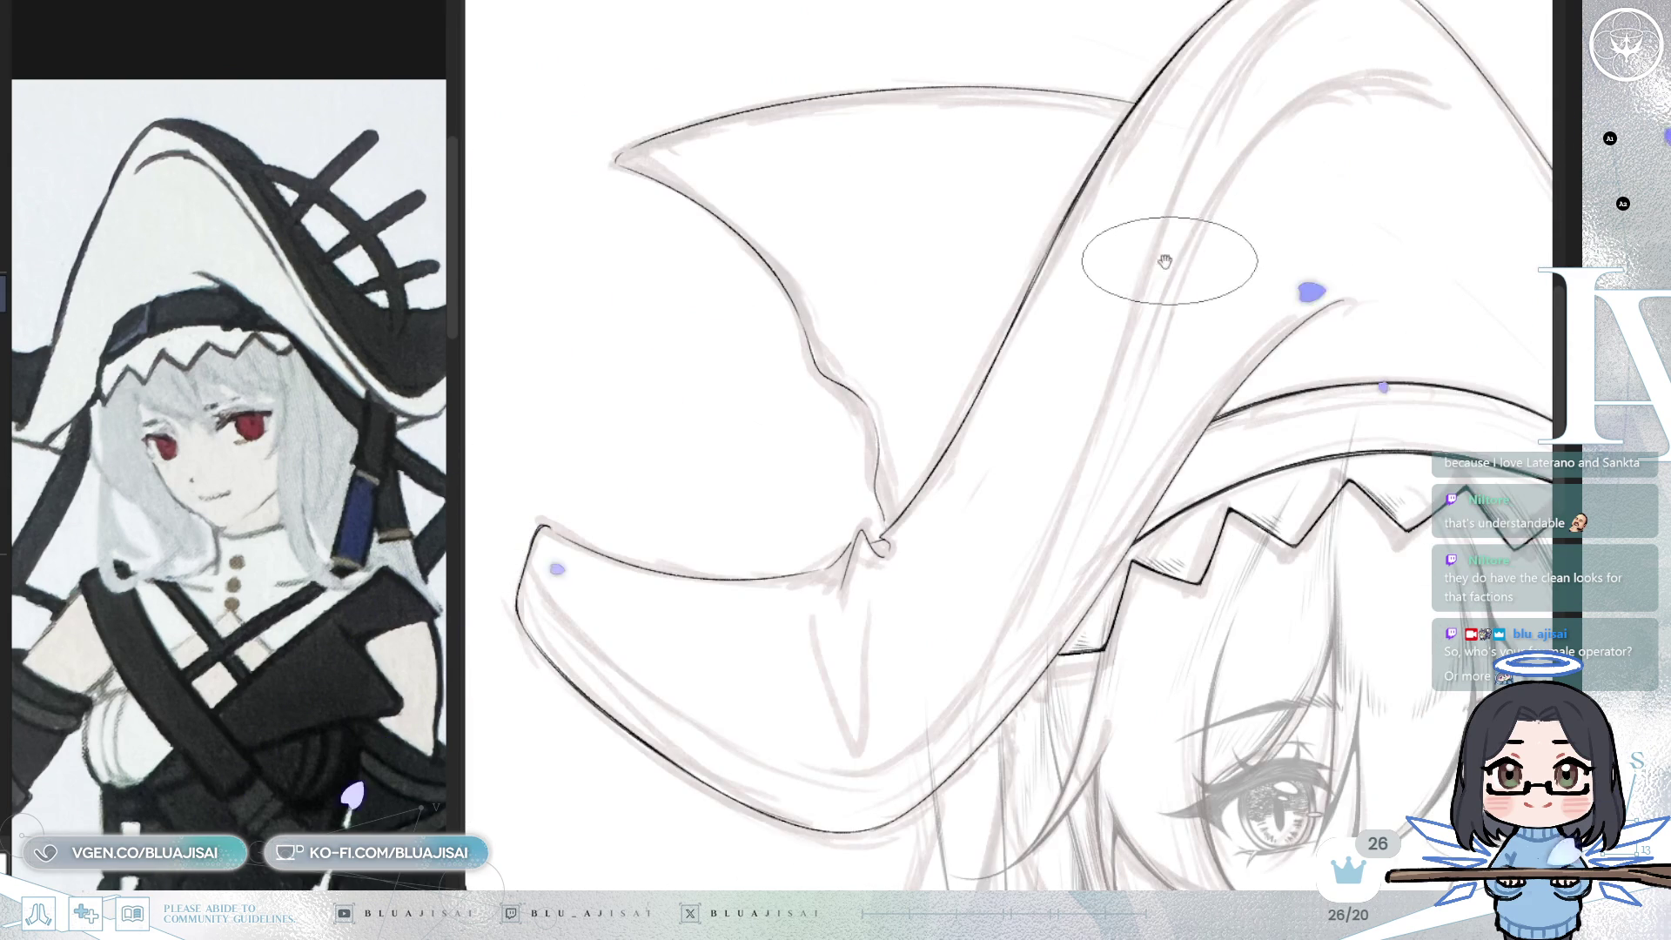
# - Zoom in and fill the brim crease solid black
pyautogui.scroll(2, 1167, 253)
pyautogui.scroll(2, 914, 336)
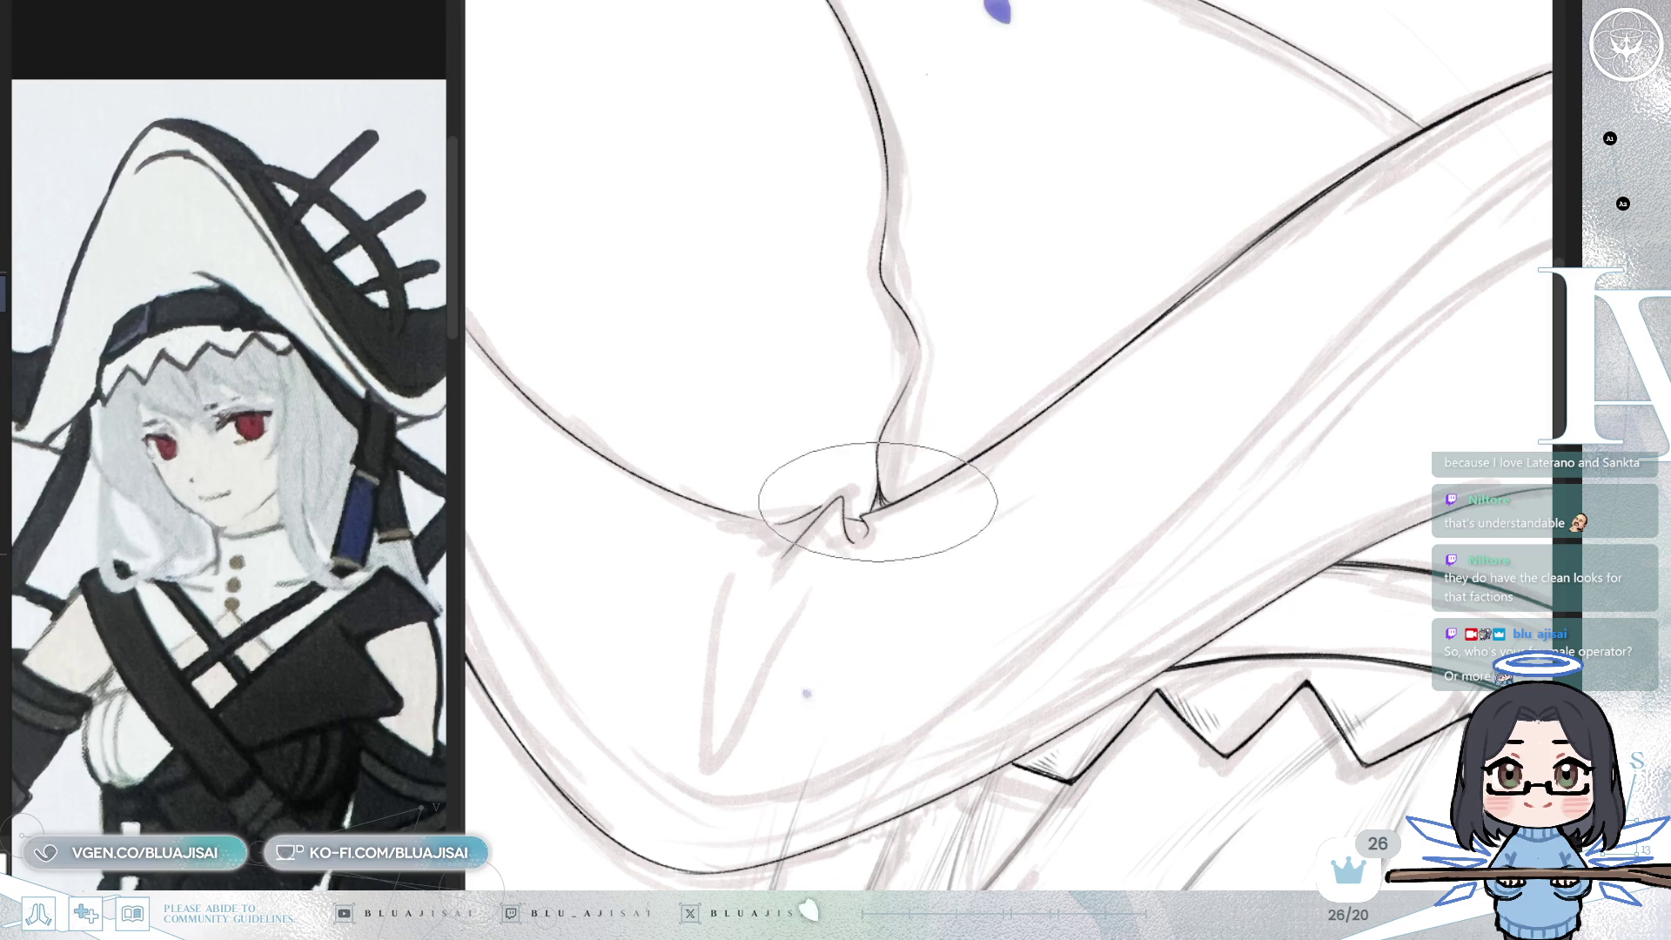
pyautogui.moveTo(875, 491); pyautogui.dragTo(882, 507)
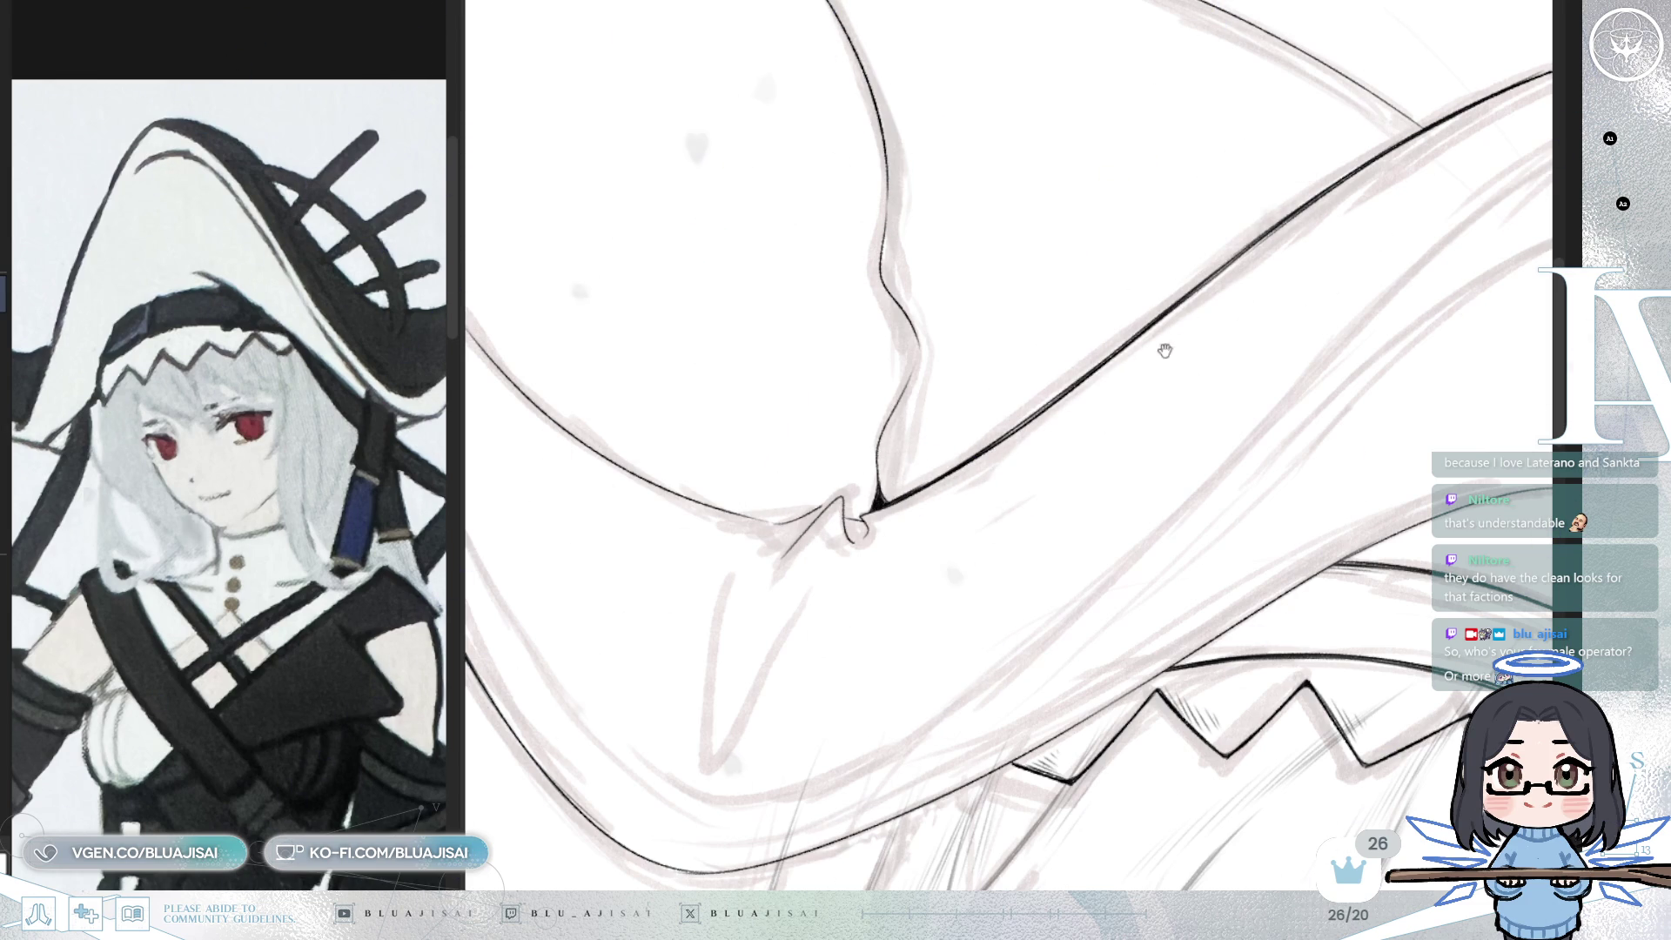
# - Trace the hat crown's contour over the sketch, rotating and panning between strokes
pyautogui.moveTo(1136, 362); pyautogui.dragTo(1020, 442)
pyautogui.moveTo(1325, 262); pyautogui.dragTo(1163, 410)
pyautogui.press('-')
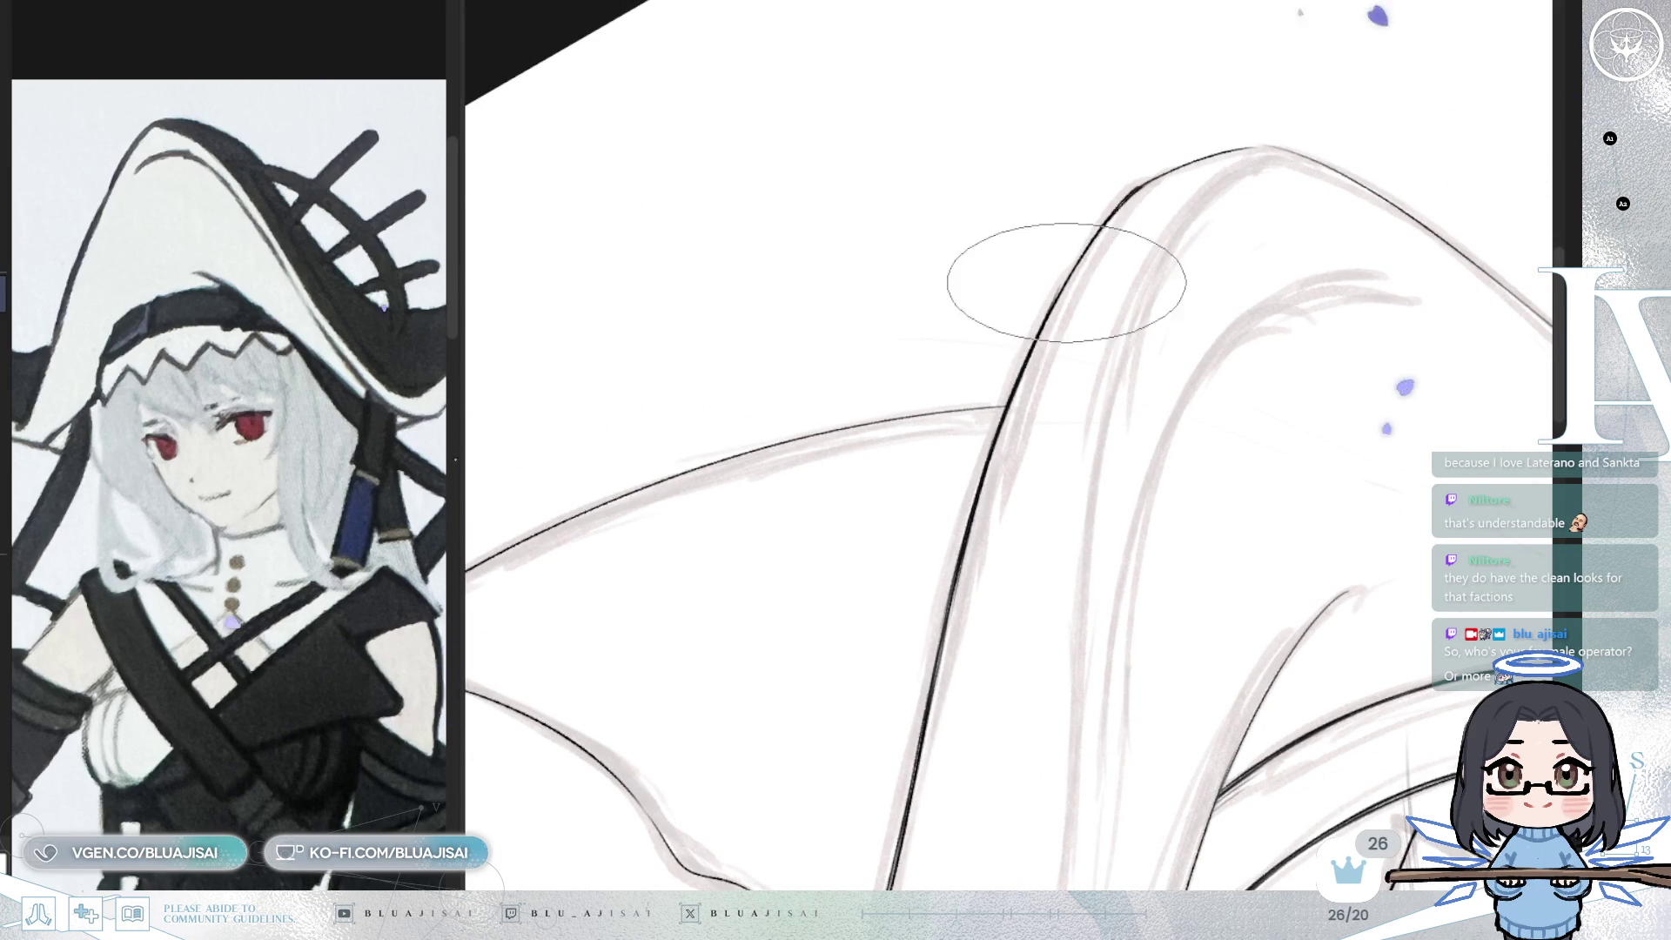
pyautogui.moveTo(1119, 205); pyautogui.dragTo(1089, 253)
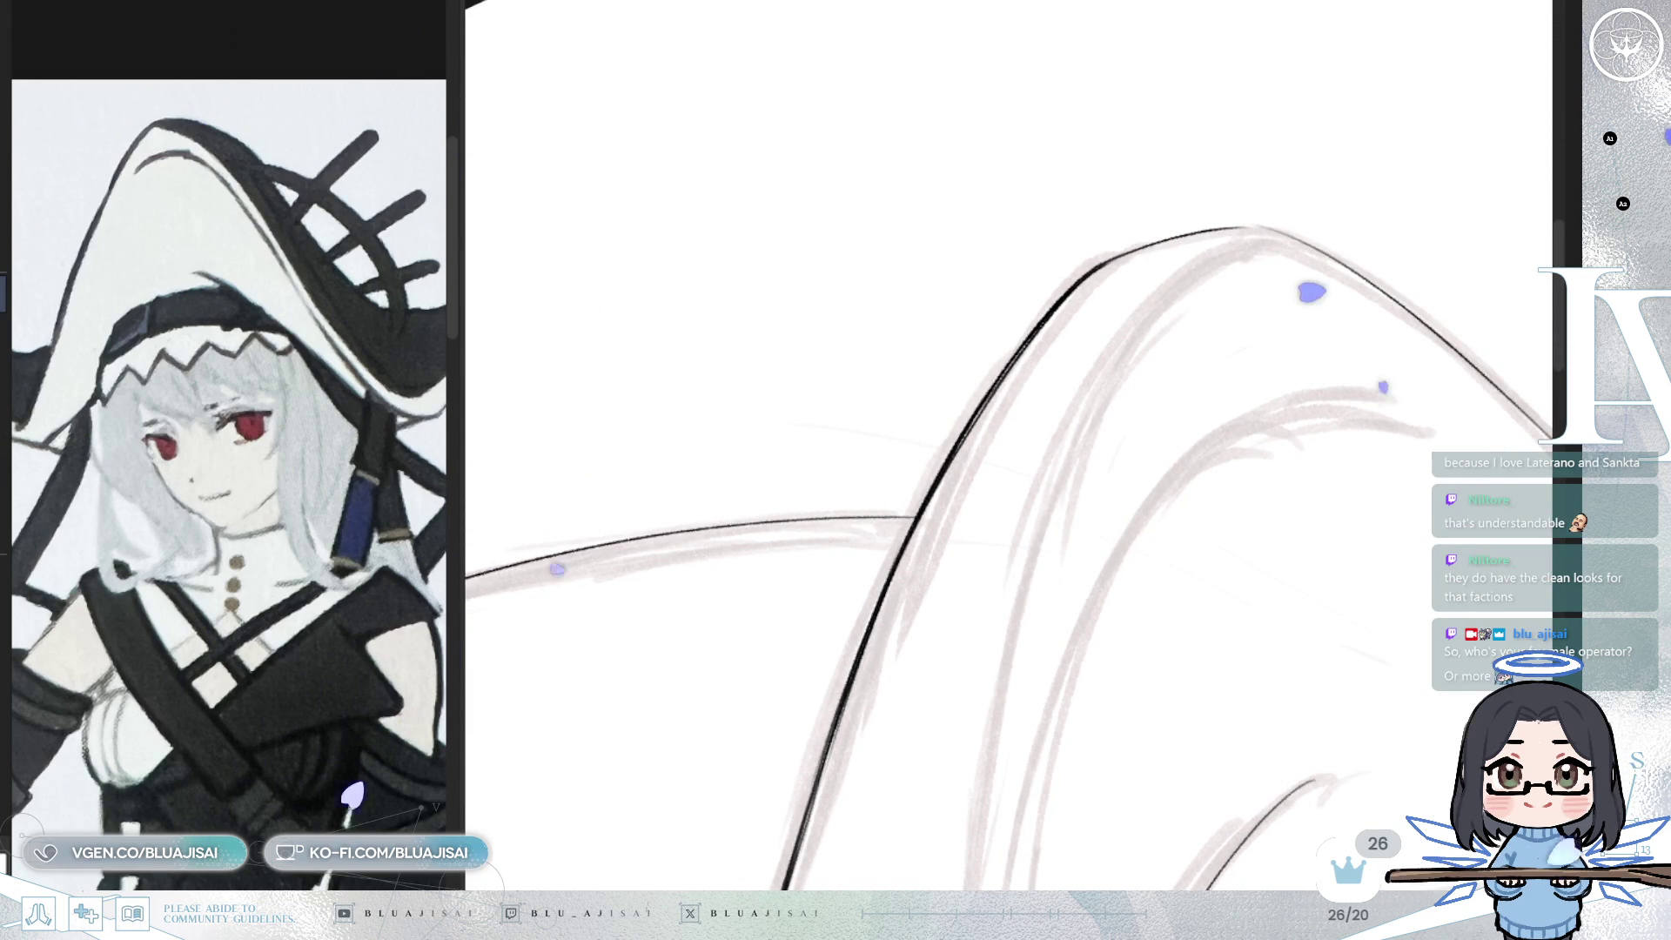
pyautogui.moveTo(1119, 336); pyautogui.dragTo(1081, 458)
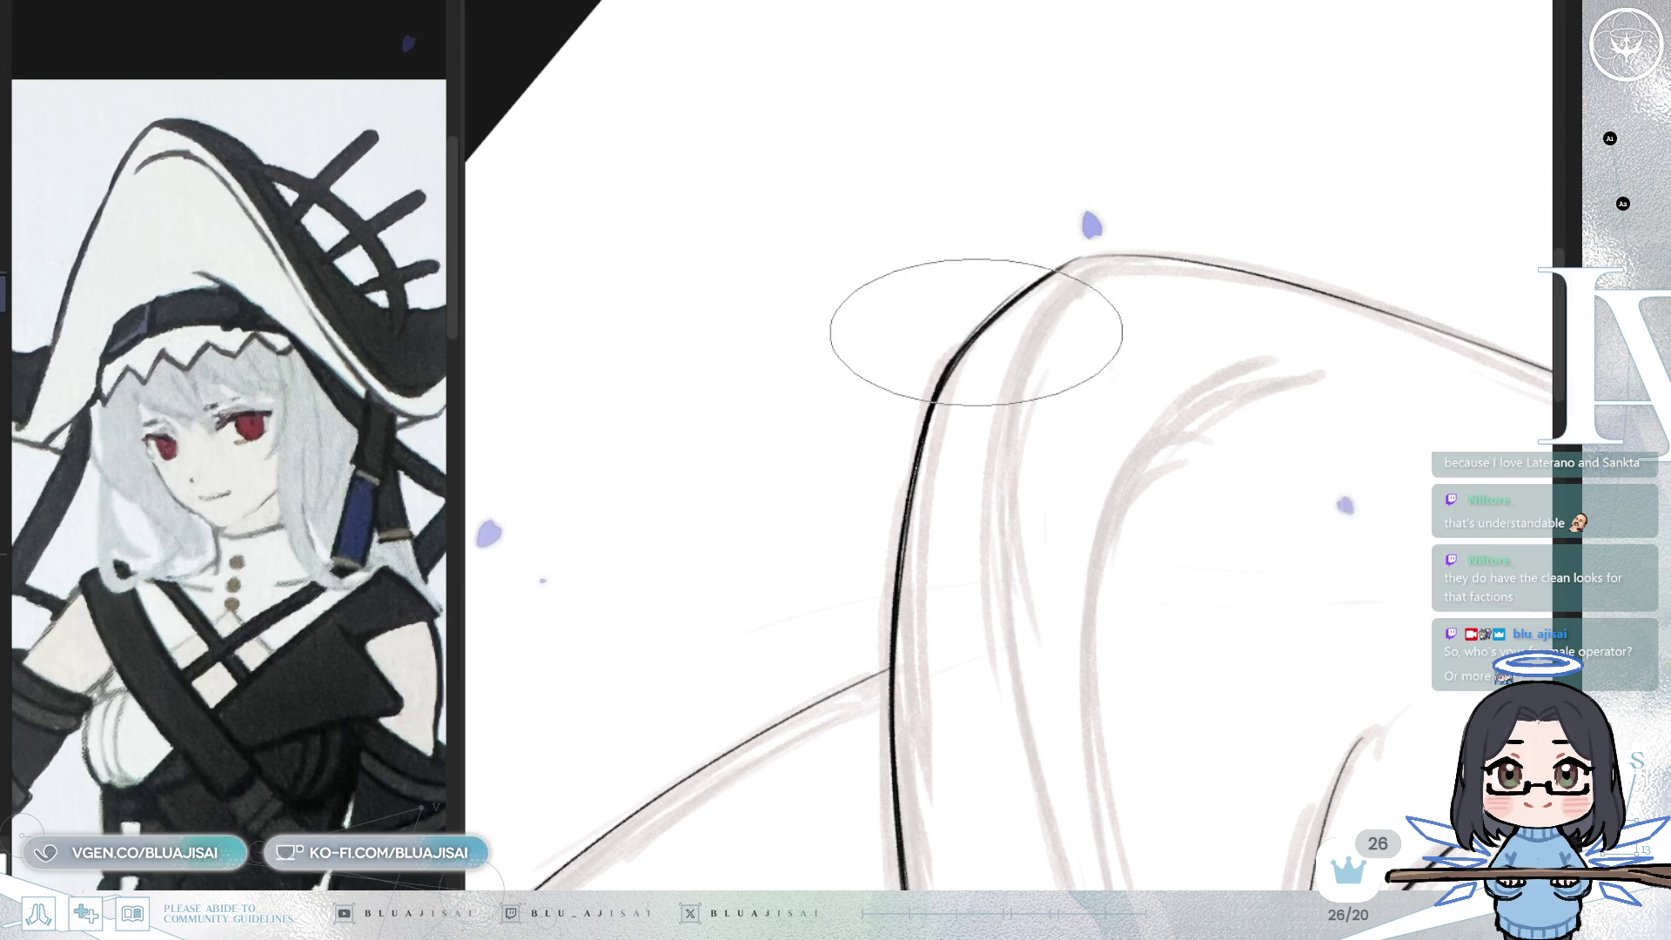
pyautogui.moveTo(1070, 250)
pyautogui.mouseDown()
pyautogui.moveTo(1089, 311)
pyautogui.moveTo(1029, 350)
pyautogui.moveTo(1080, 342)
pyautogui.moveTo(825, 567)
pyautogui.moveTo(1021, 380)
pyautogui.mouseUp()
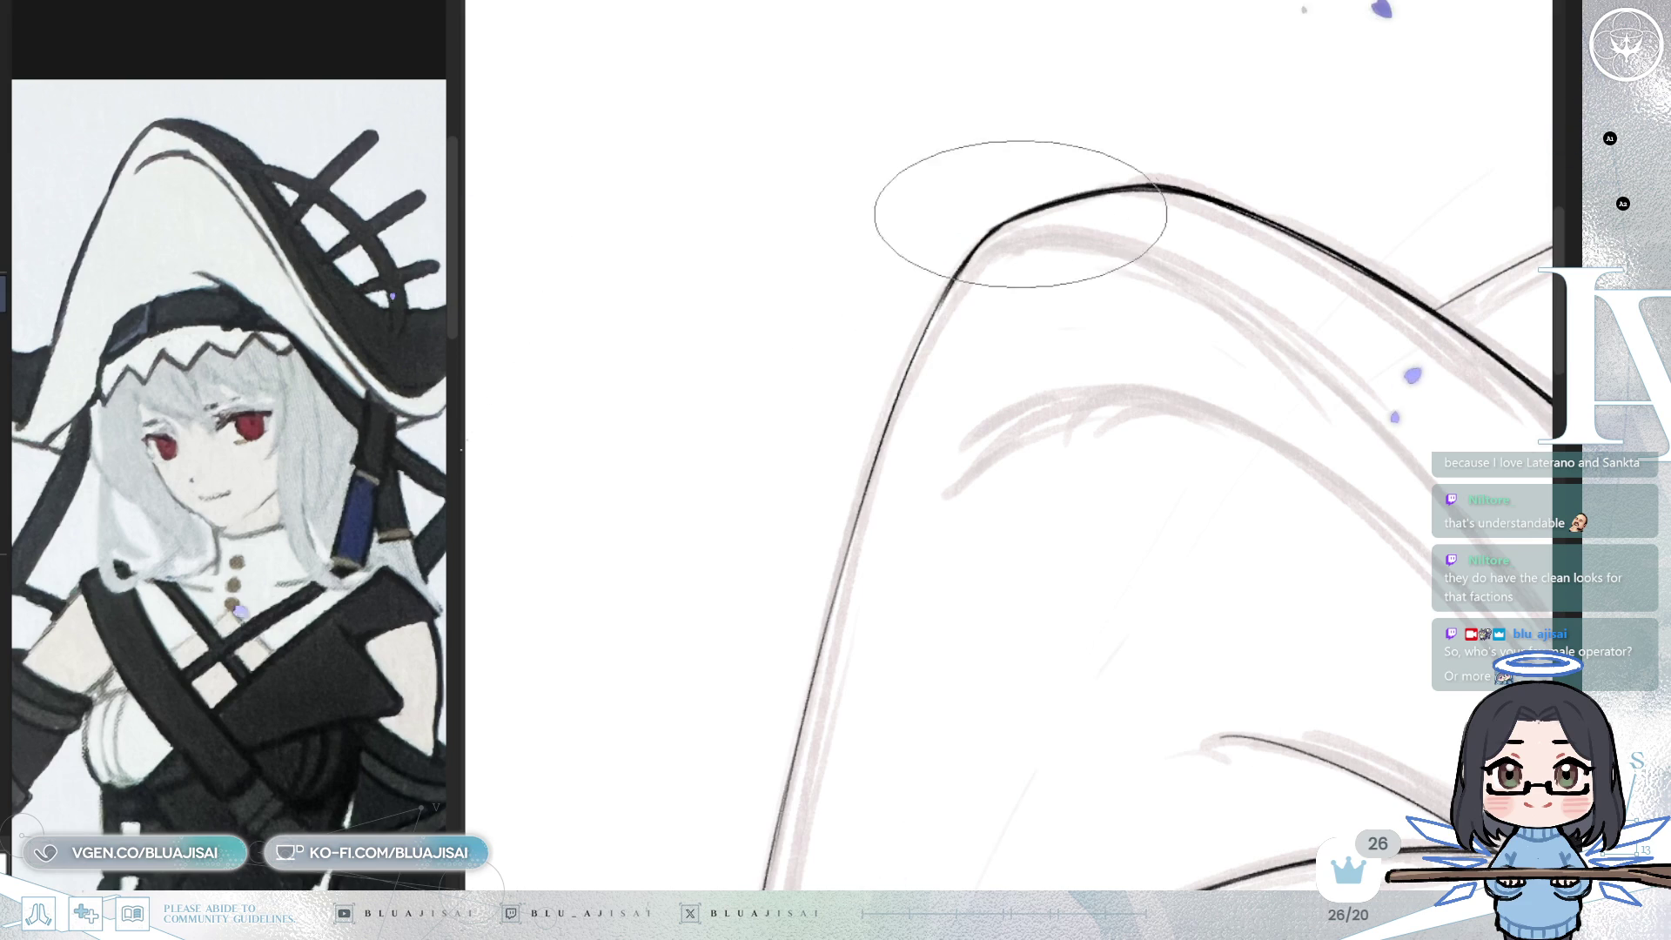
pyautogui.moveTo(912, 360)
pyautogui.mouseDown()
pyautogui.moveTo(943, 298)
pyautogui.moveTo(970, 455)
pyautogui.moveTo(1048, 345)
pyautogui.mouseUp()
pyautogui.moveTo(1126, 296); pyautogui.dragTo(813, 470)
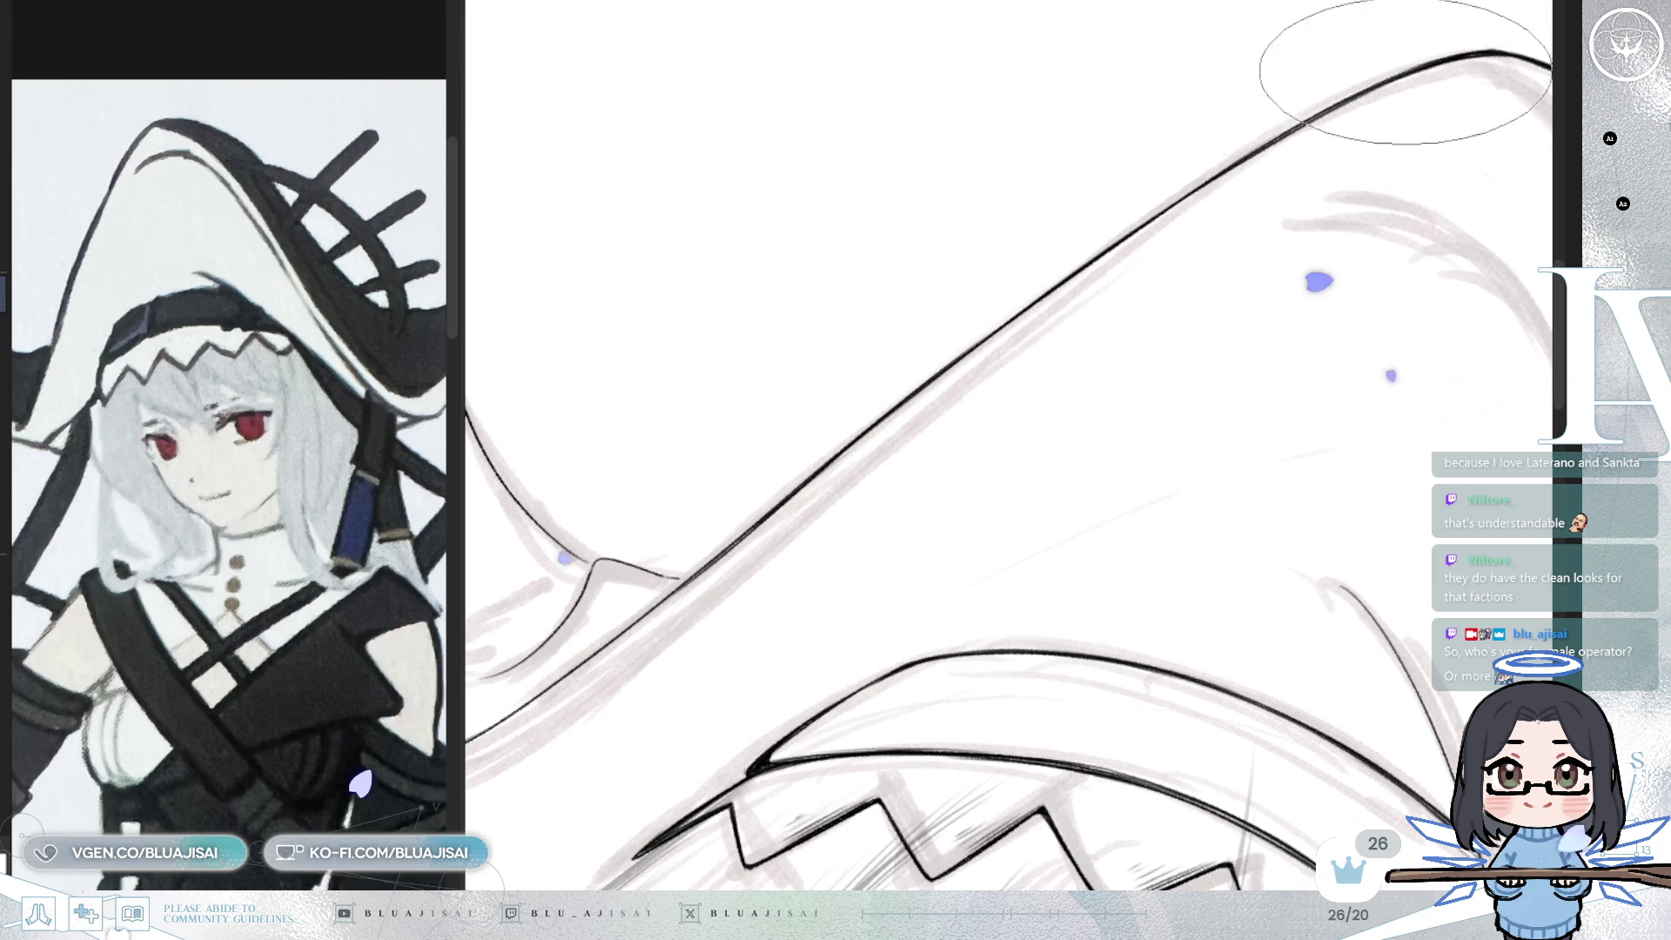
pyautogui.scroll(-3, 1254, 139)
# - Rotate and pan the canvas onto the brim curl, sliding the reference photo to show the brim
pyautogui.press('-')
pyautogui.press('-')
pyautogui.press('-')
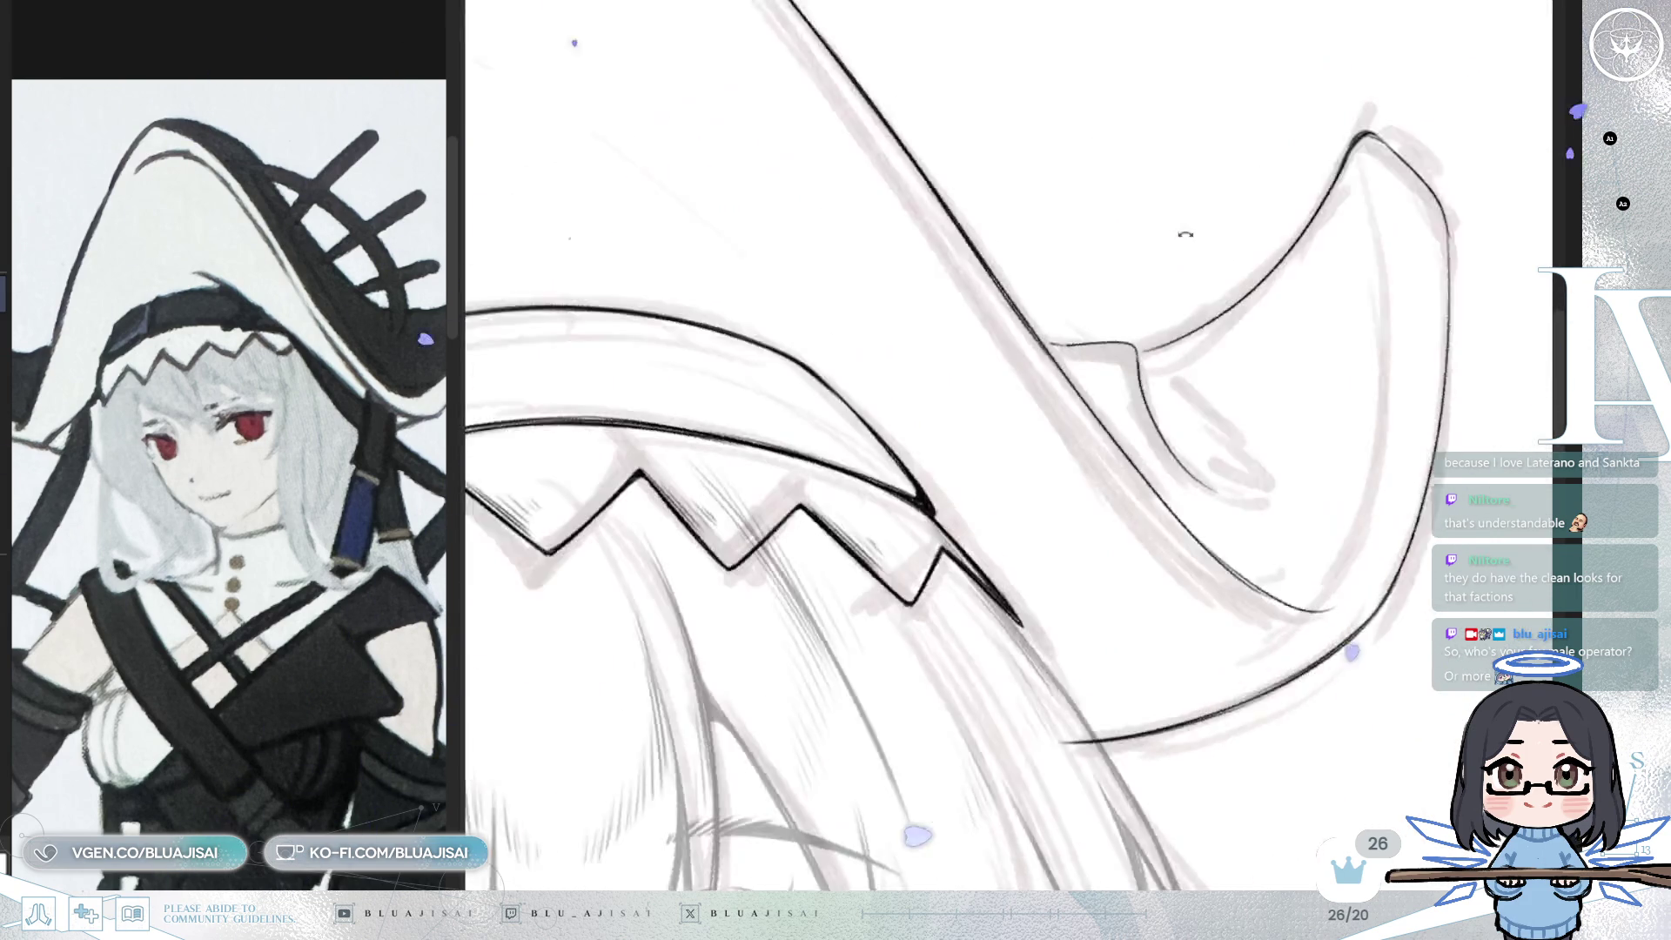
pyautogui.press('-')
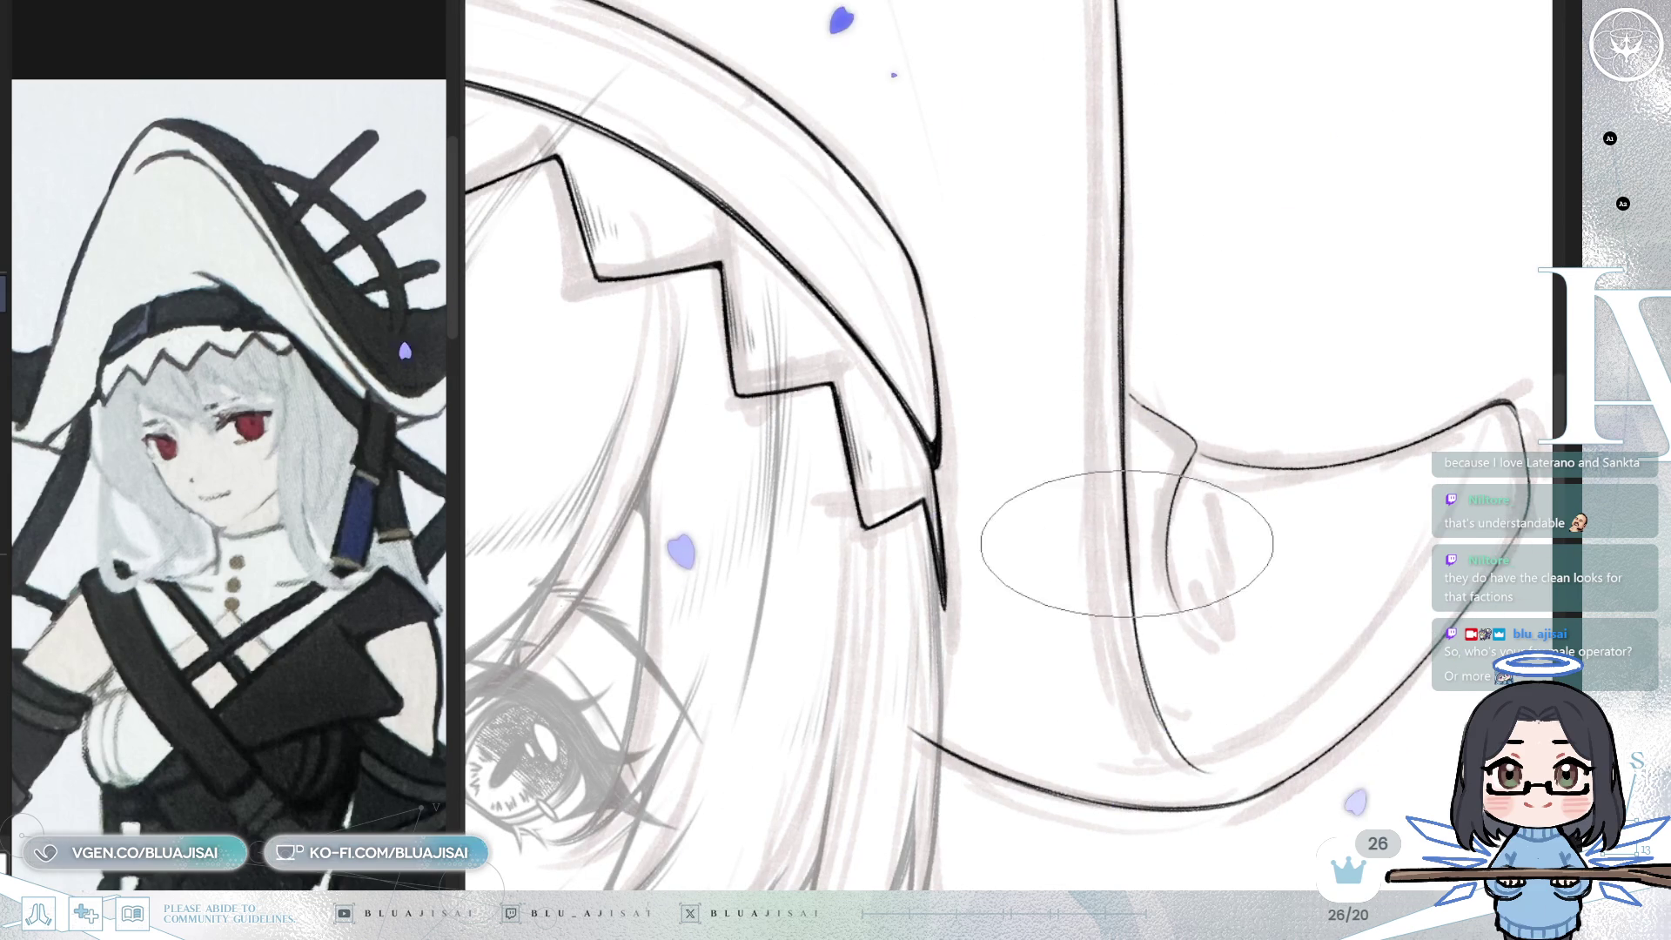
pyautogui.press('-')
pyautogui.scroll(-3, 1145, 582)
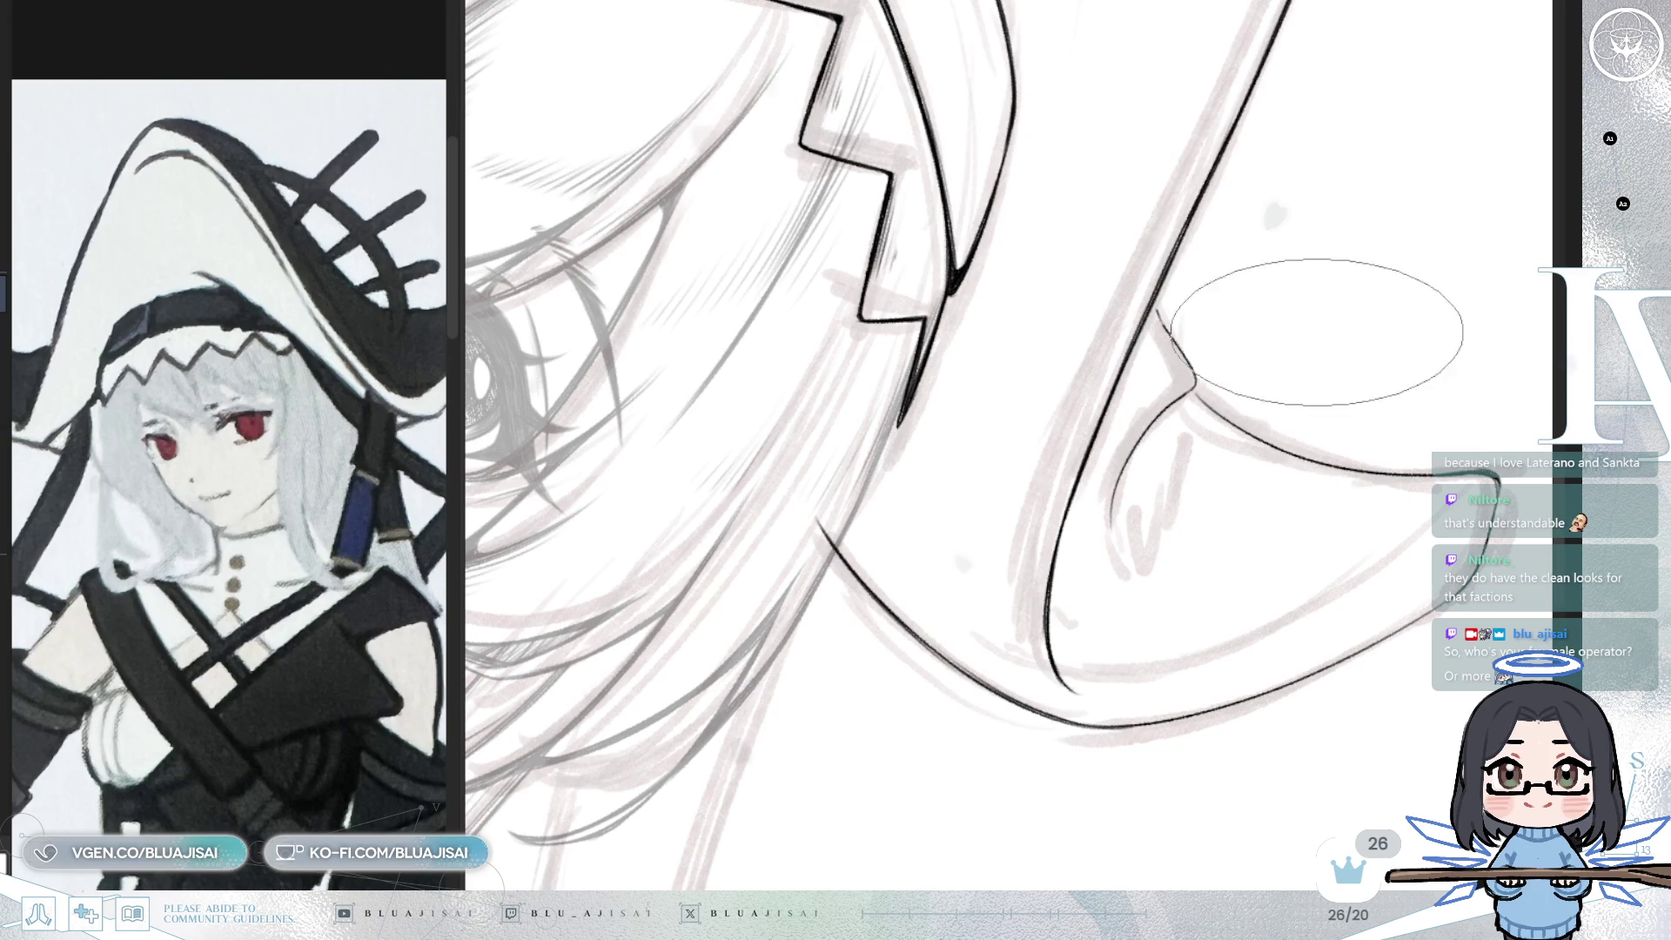
pyautogui.moveTo(1079, 478)
pyautogui.mouseDown()
pyautogui.moveTo(1308, 443)
pyautogui.moveTo(1295, 467)
pyautogui.mouseUp()
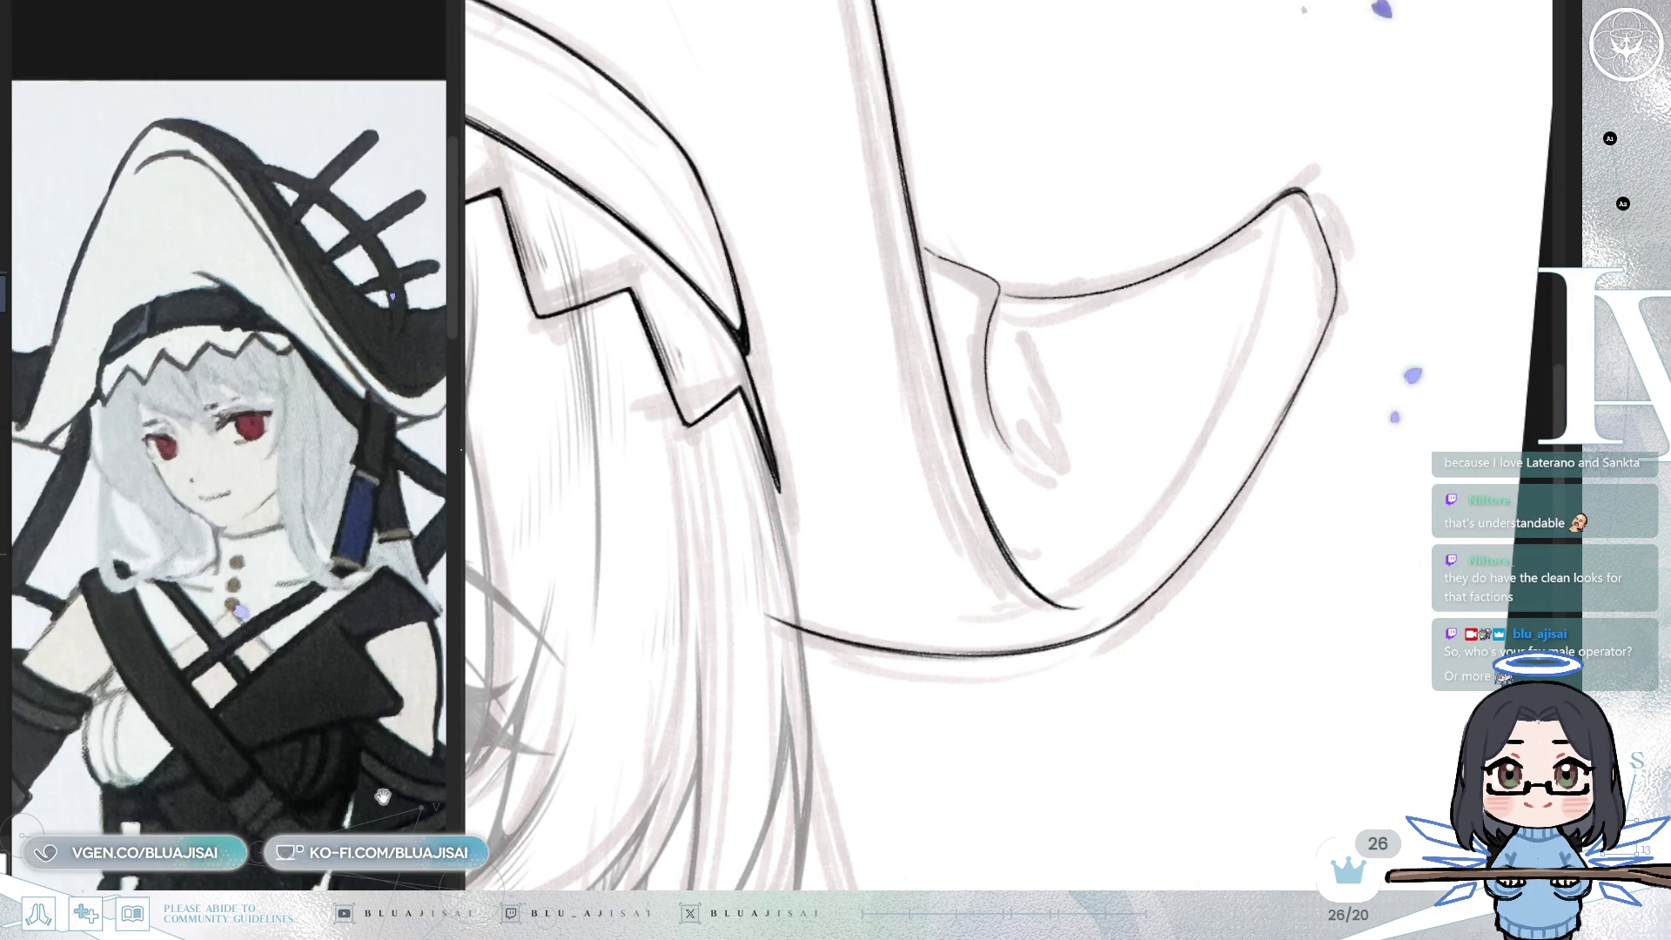
pyautogui.moveTo(383, 792); pyautogui.dragTo(308, 809)
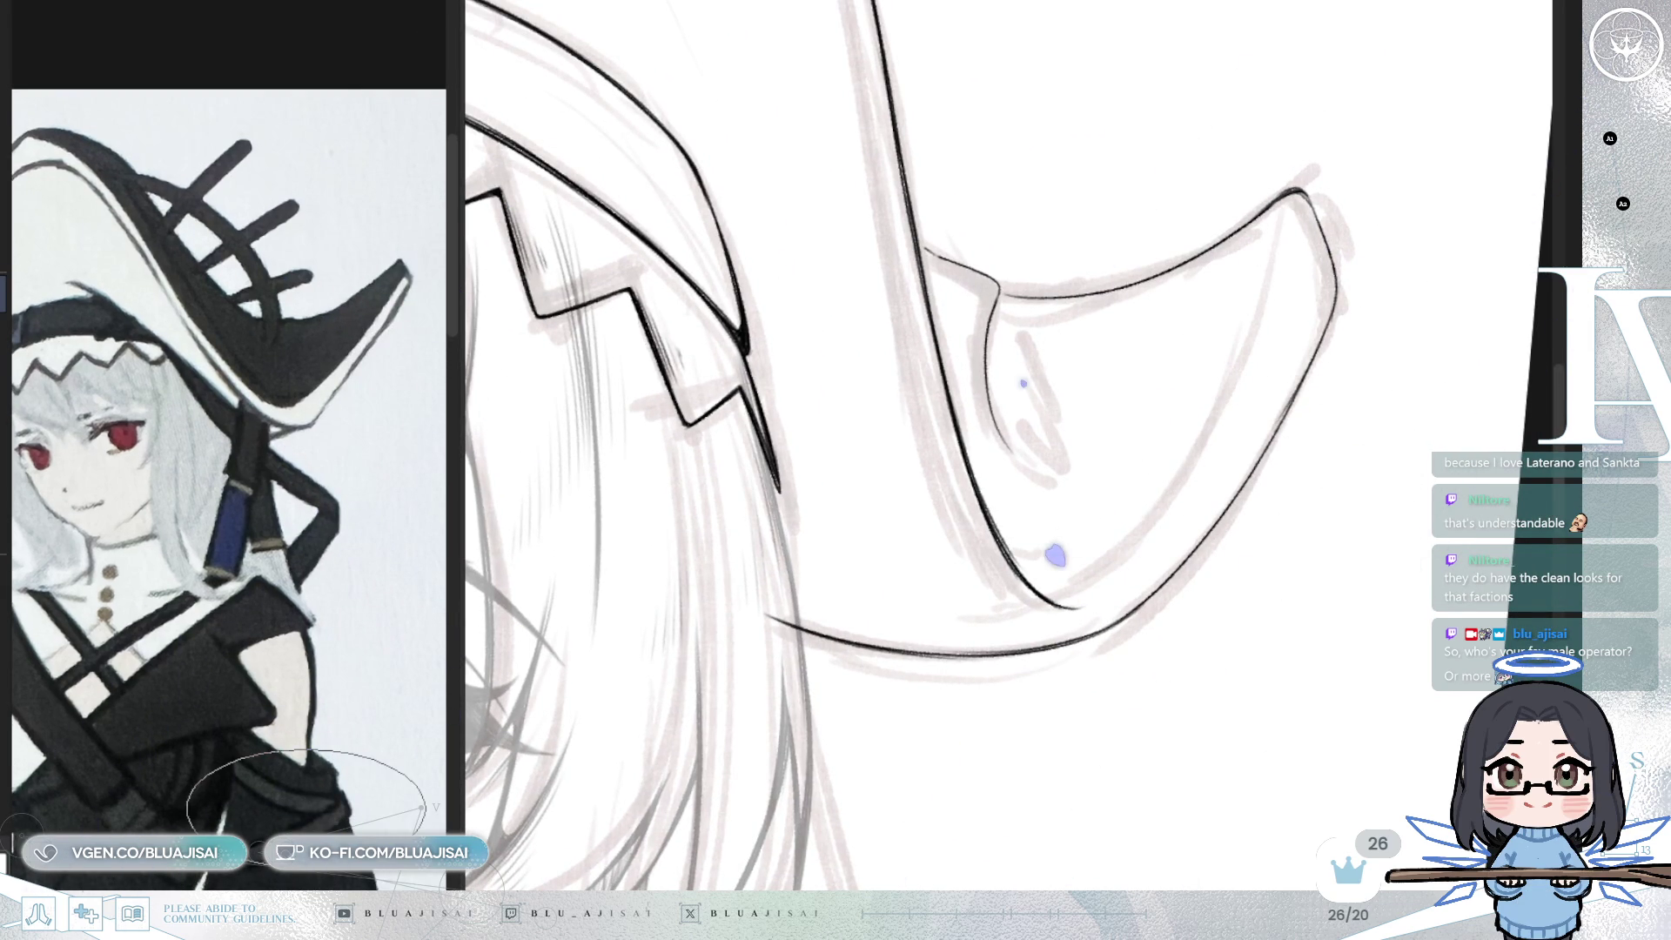
pyautogui.moveTo(825, 668); pyautogui.dragTo(900, 66)
pyautogui.moveTo(1314, 475)
pyautogui.mouseDown()
pyautogui.moveTo(1384, 438)
pyautogui.moveTo(1363, 156)
pyautogui.mouseUp()
pyautogui.moveTo(1346, 329); pyautogui.dragTo(1390, 206)
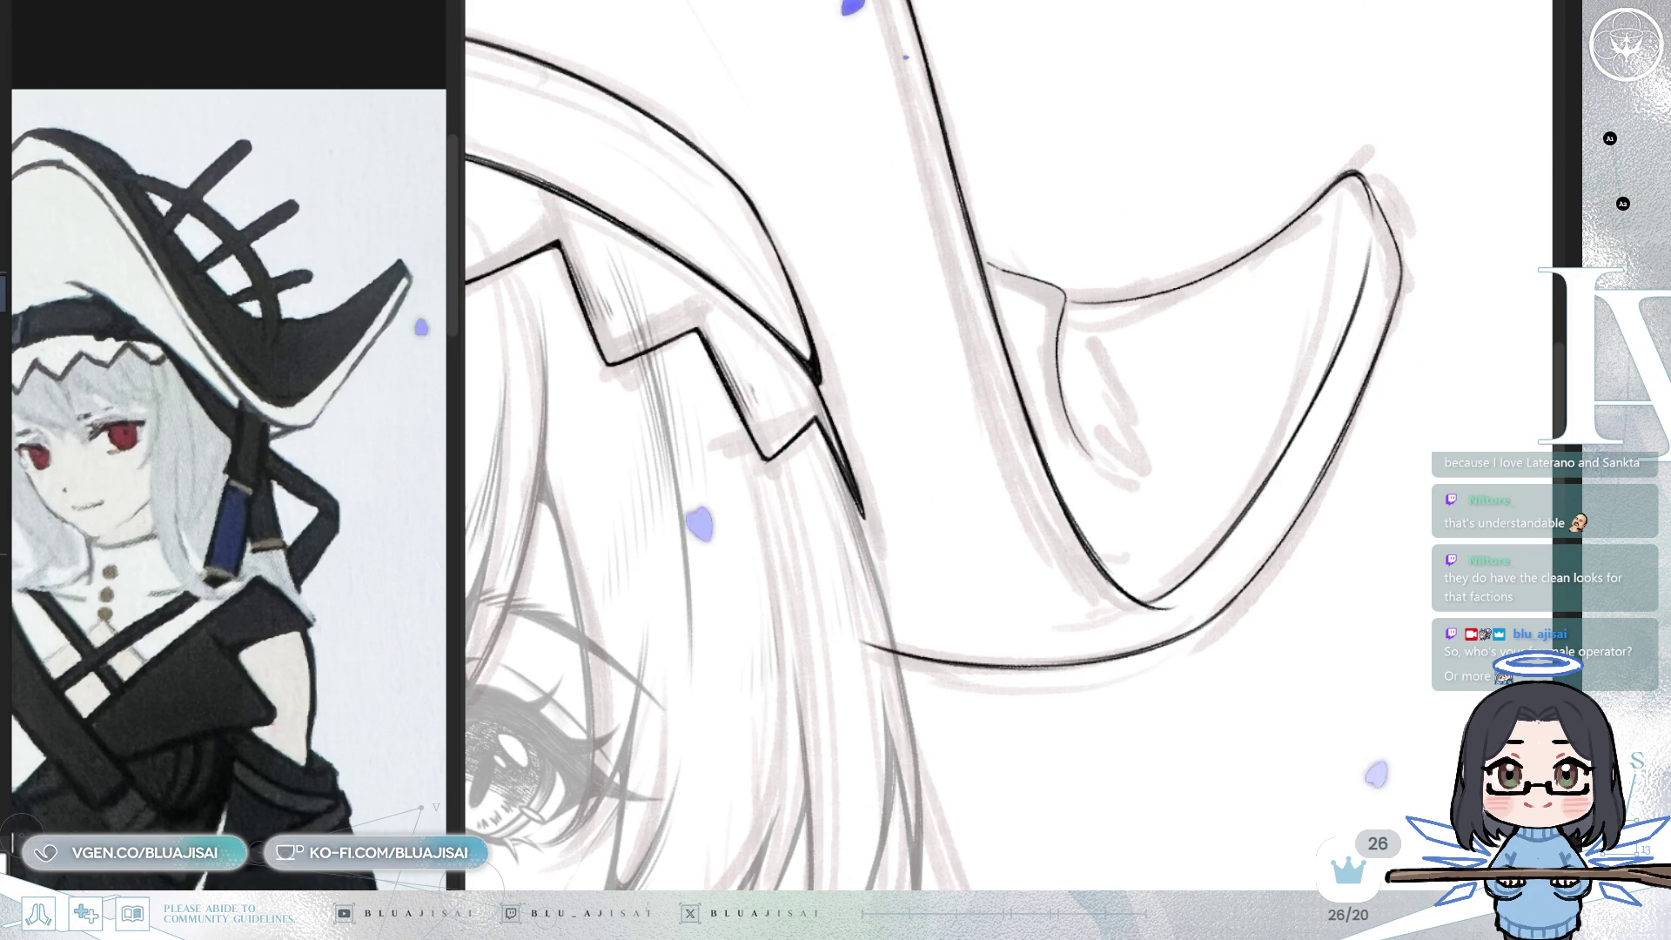
# - Mirror the canvas and bring the brim curl's tip and fold into view at a comfortable angle
pyautogui.press('h')
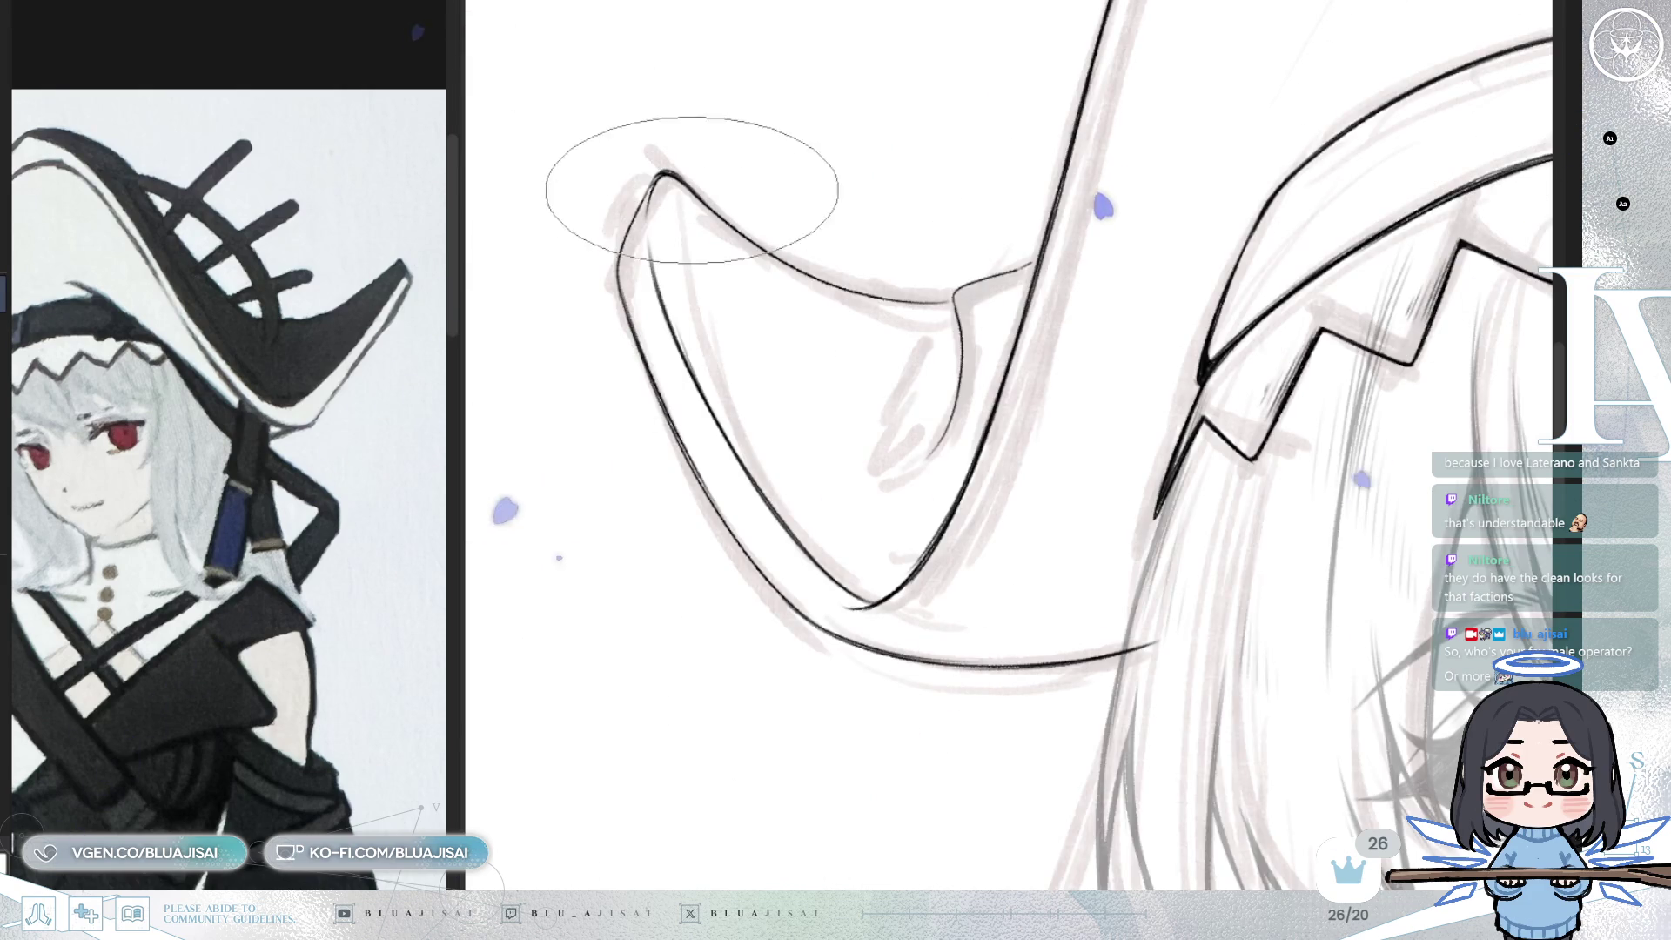
pyautogui.moveTo(693, 172); pyautogui.dragTo(962, 206)
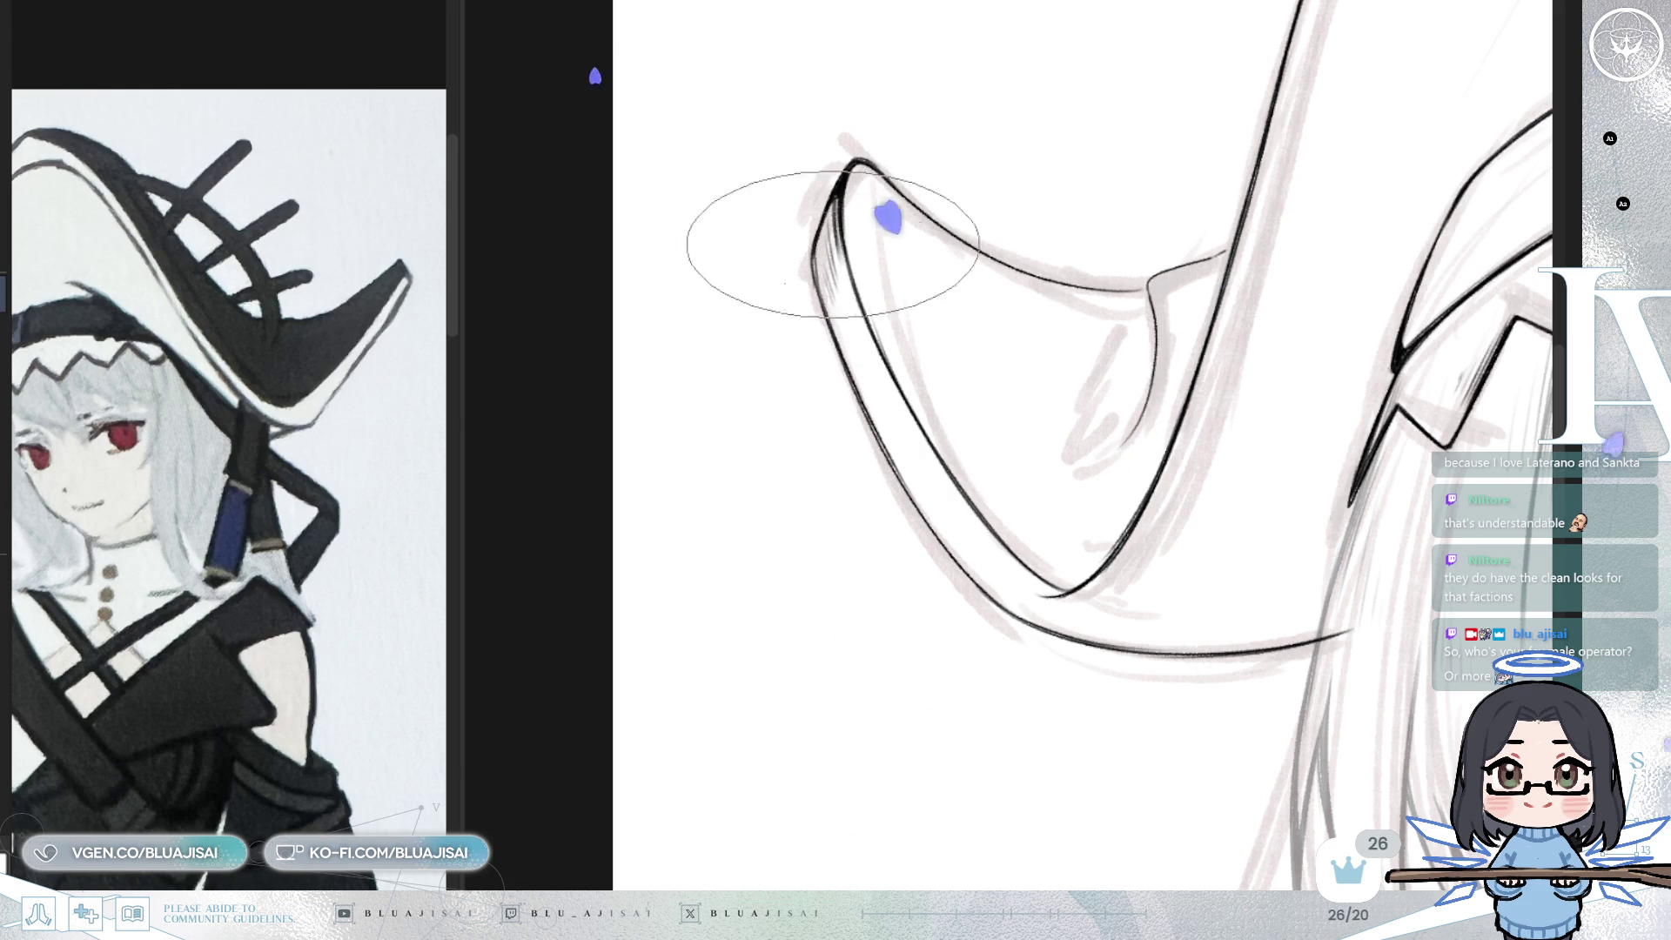
pyautogui.moveTo(944, 526); pyautogui.dragTo(934, 362)
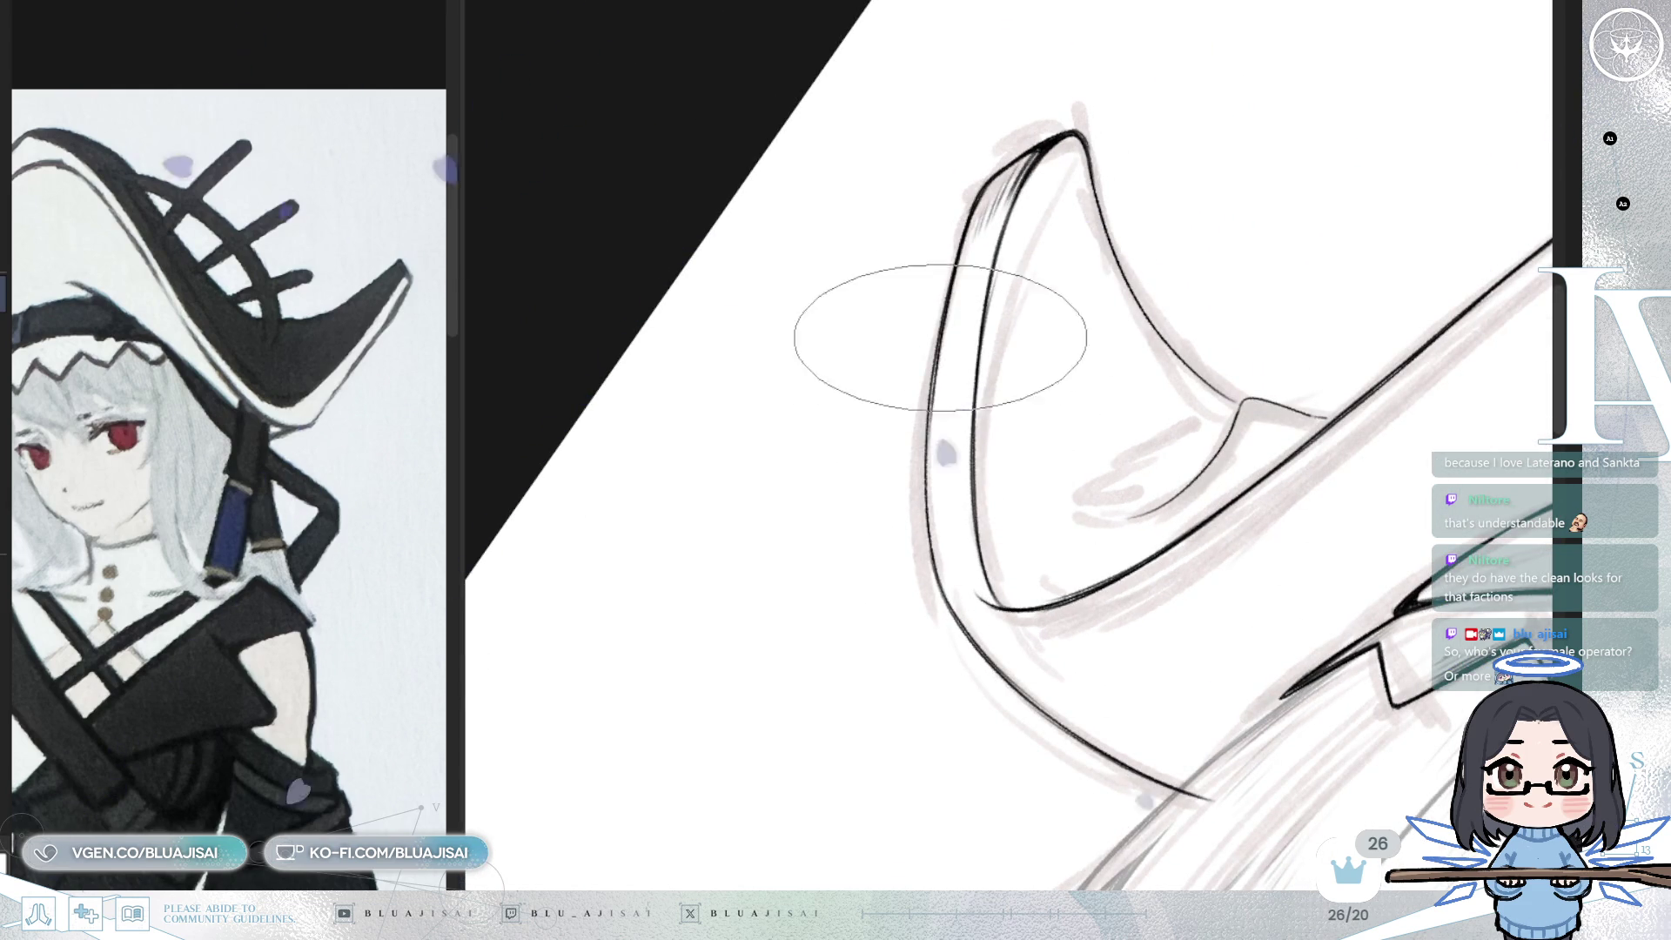
pyautogui.moveTo(977, 691)
pyautogui.mouseDown()
pyautogui.moveTo(1023, 571)
pyautogui.moveTo(932, 290)
pyautogui.mouseUp()
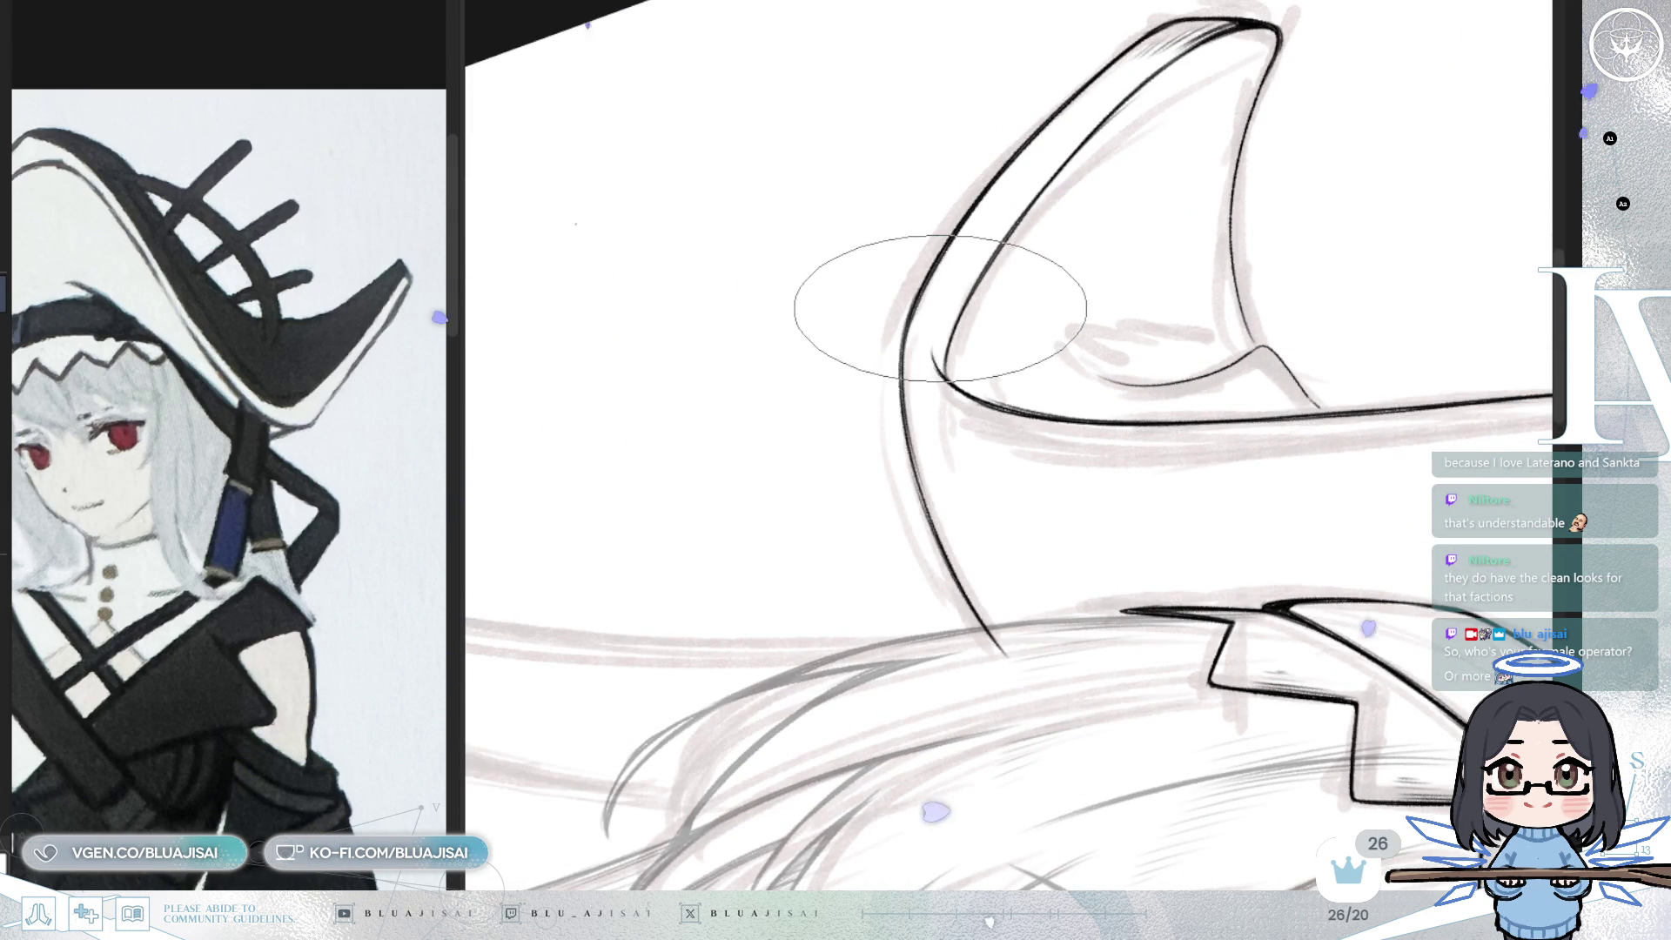
pyautogui.moveTo(944, 360); pyautogui.dragTo(986, 313)
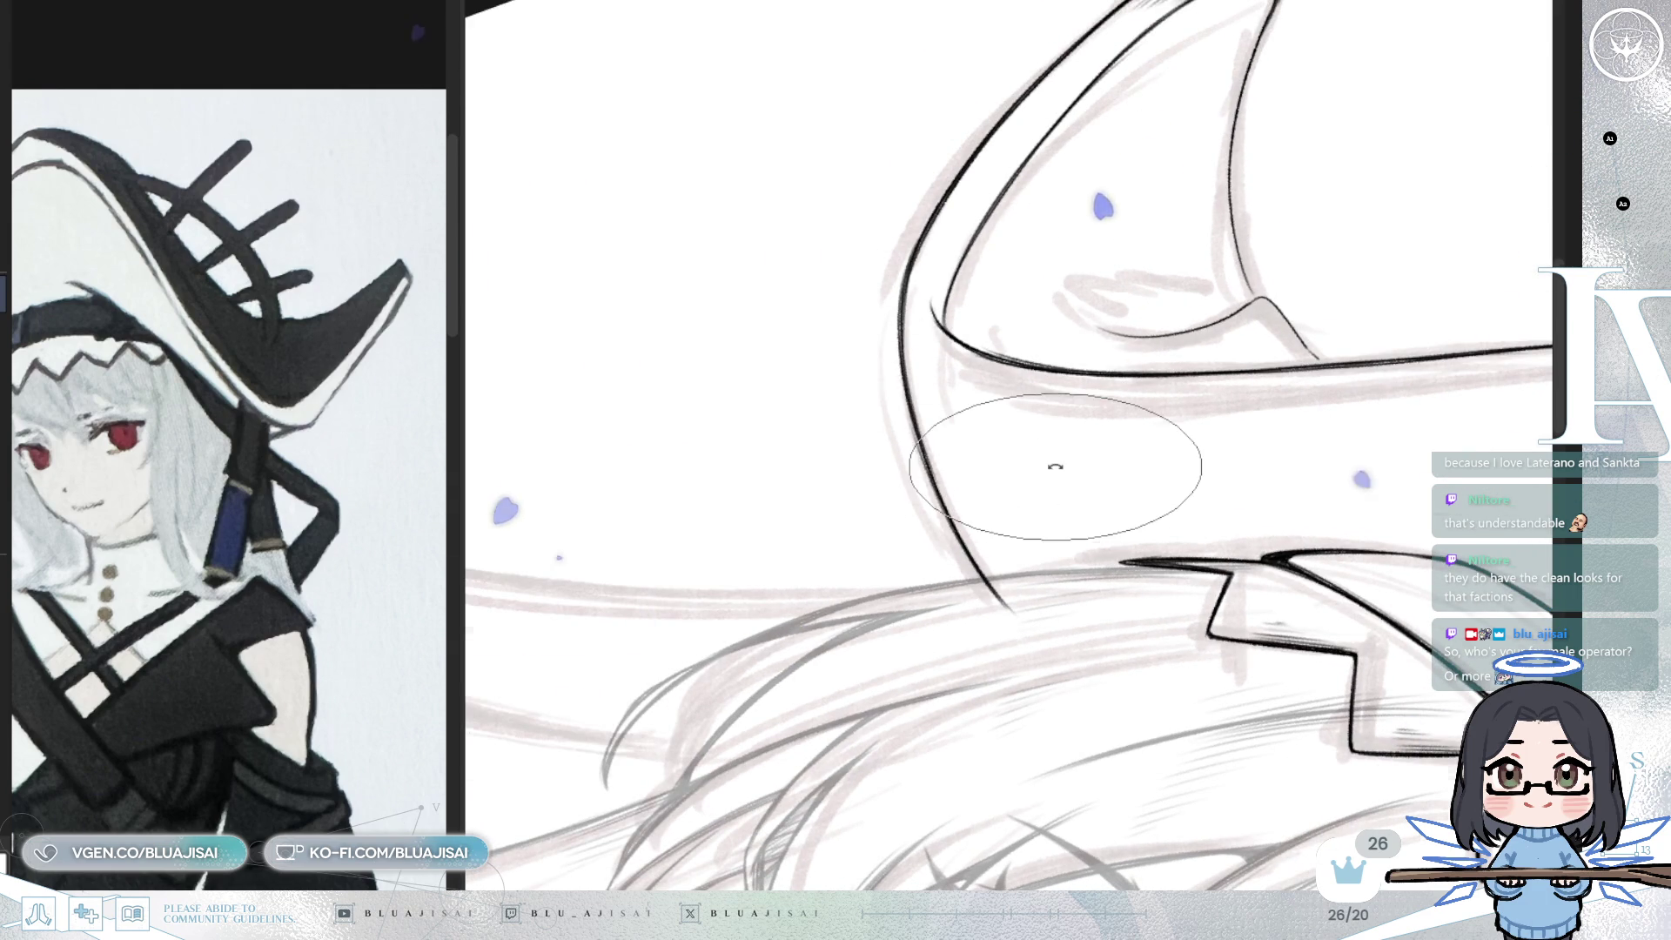
# - Draw two thin tapered crease lines inside the curled brim's fold
pyautogui.press('-')
pyautogui.press('-')
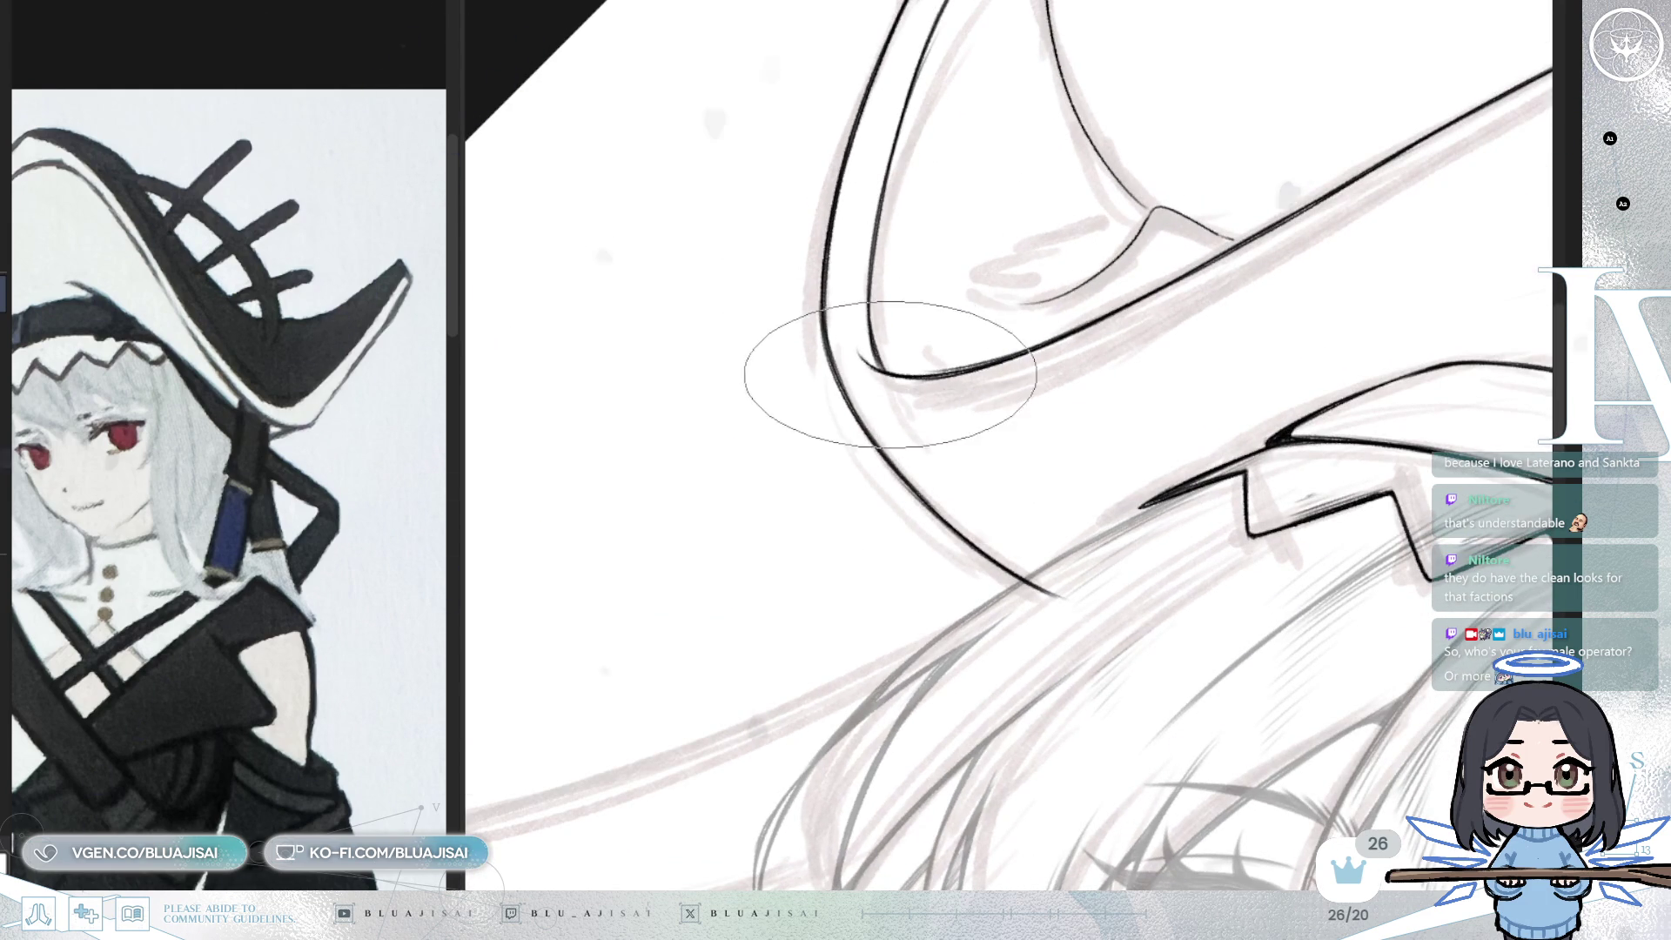
pyautogui.press('-')
pyautogui.press('-')
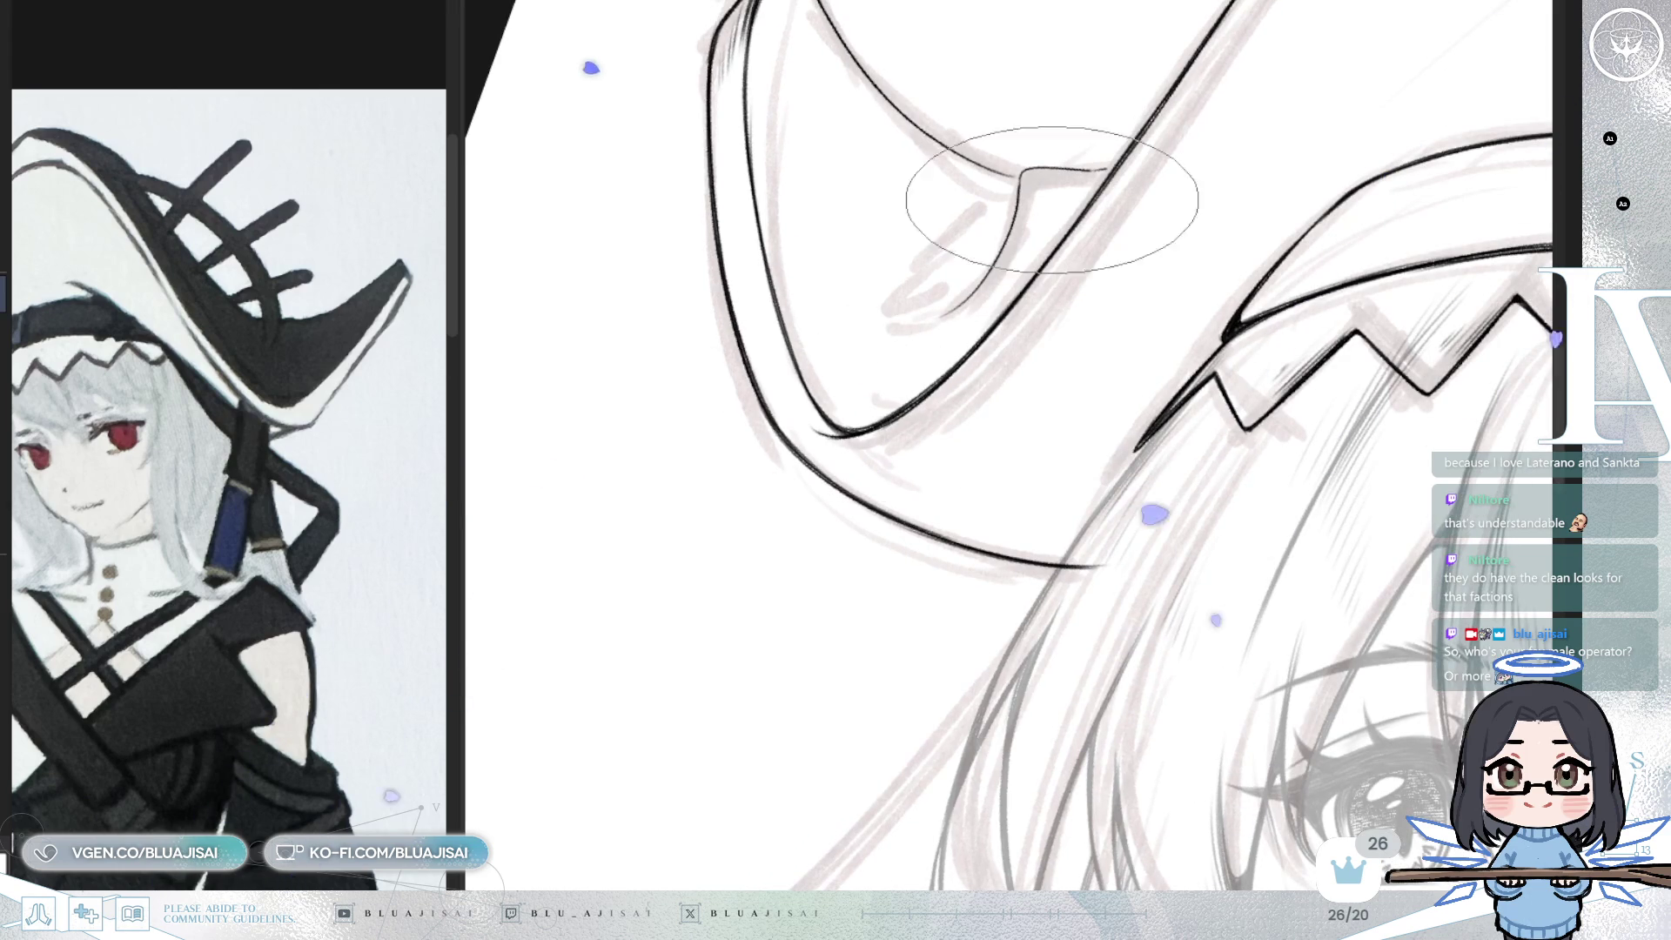
pyautogui.press('-')
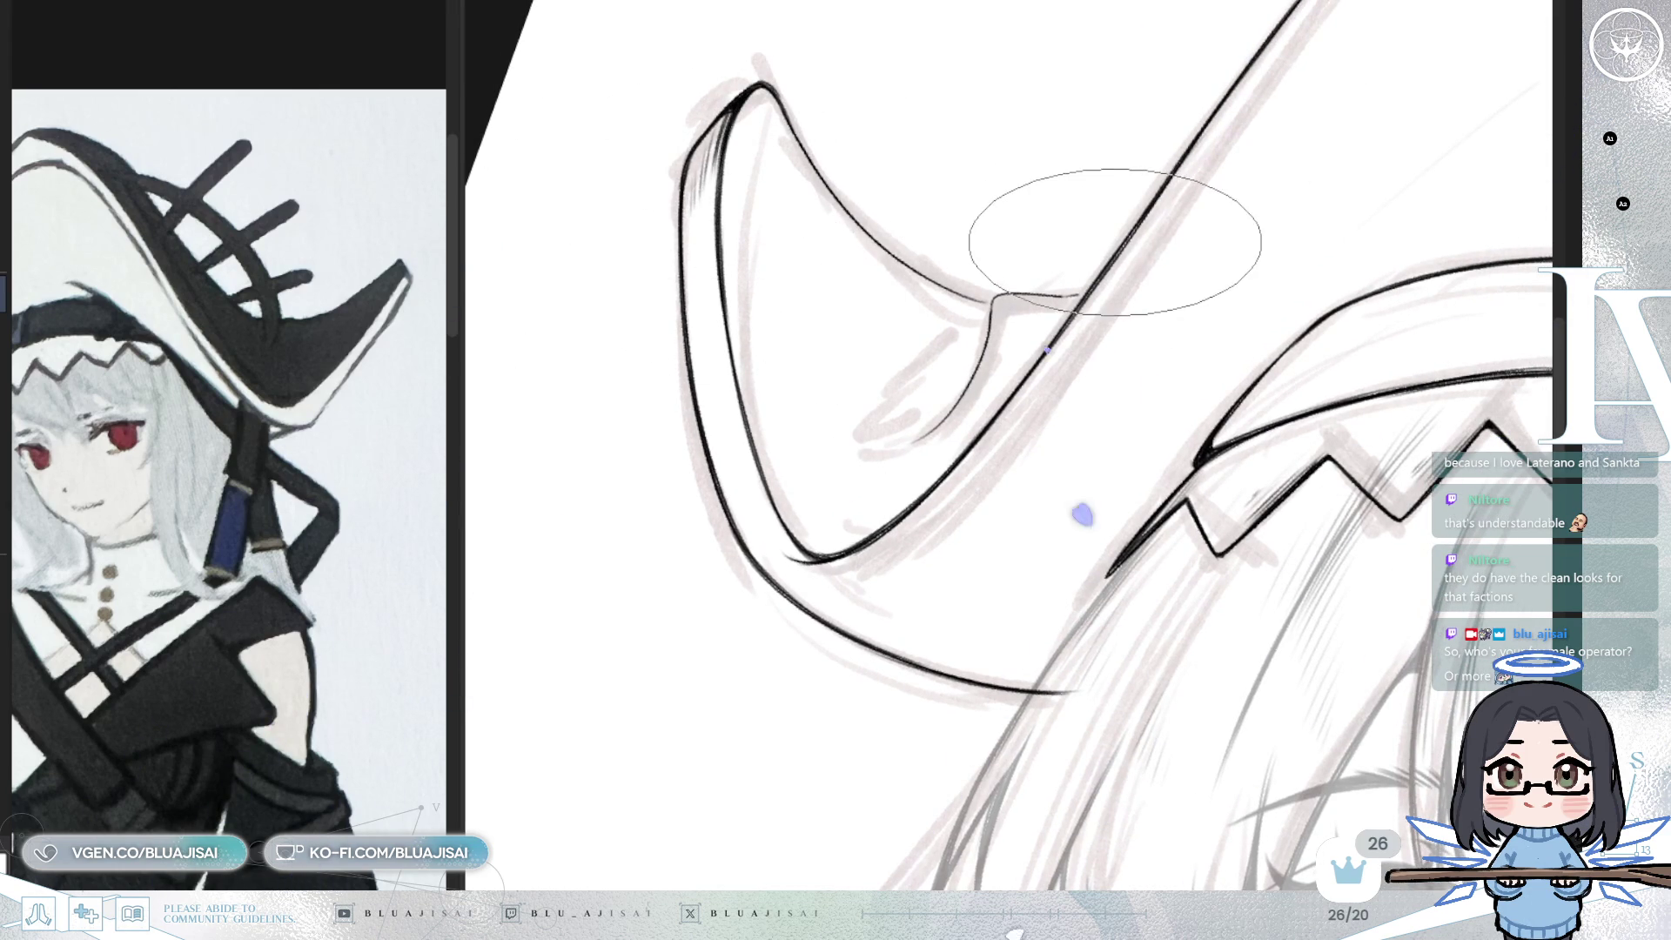
pyautogui.press('m')
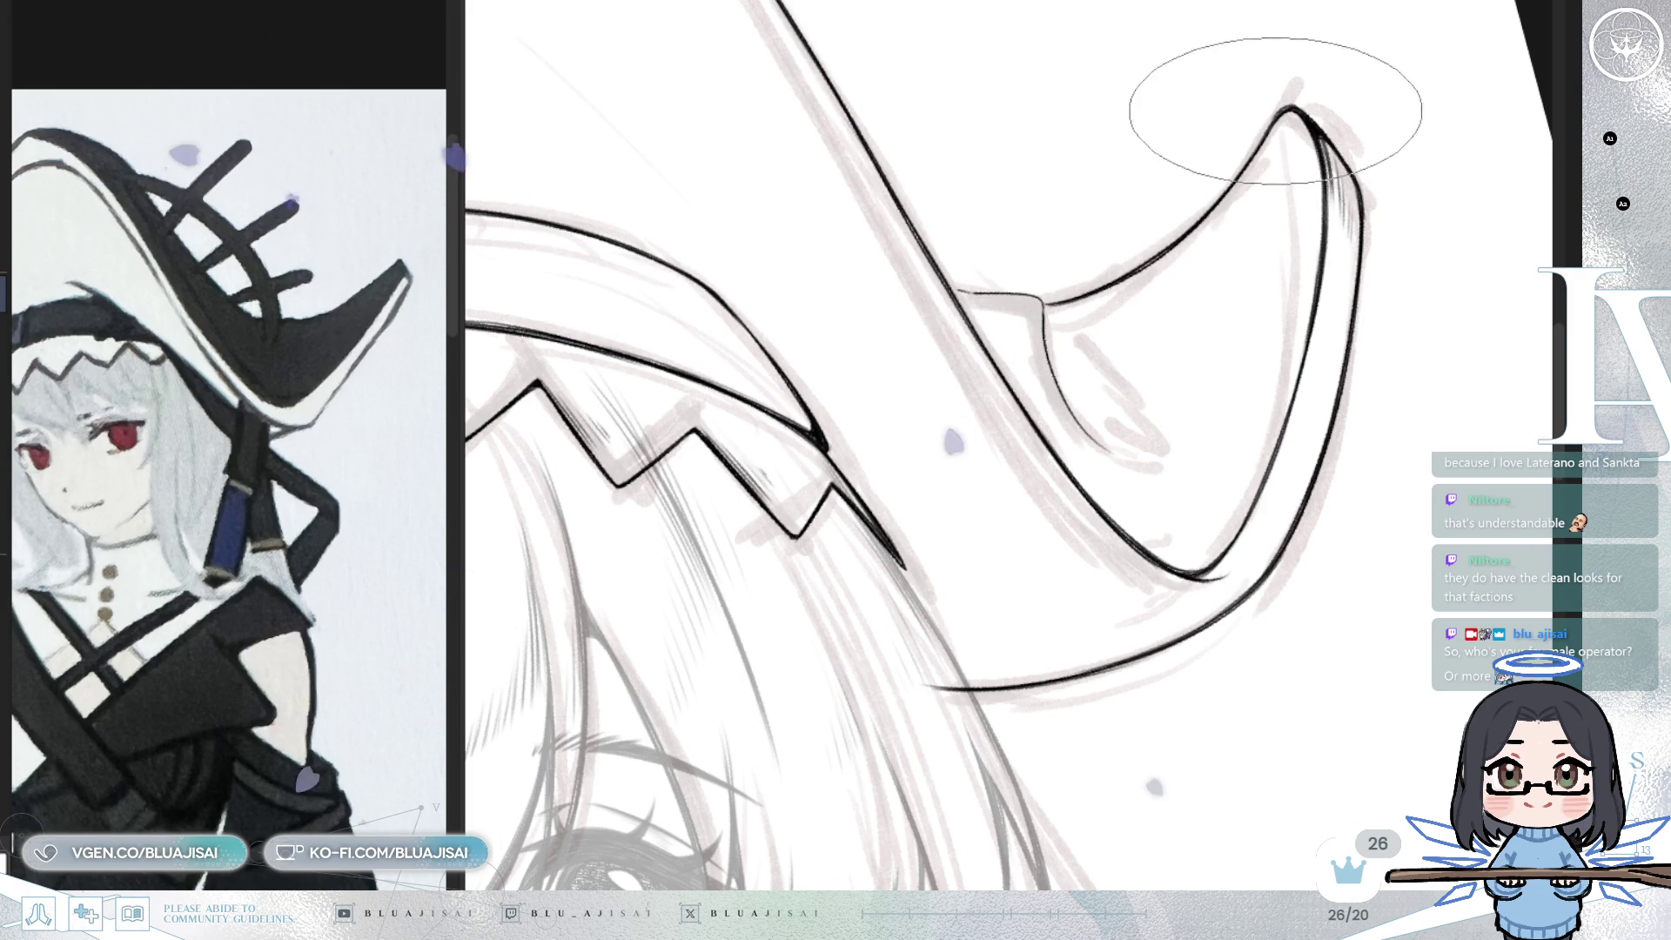
pyautogui.press('m')
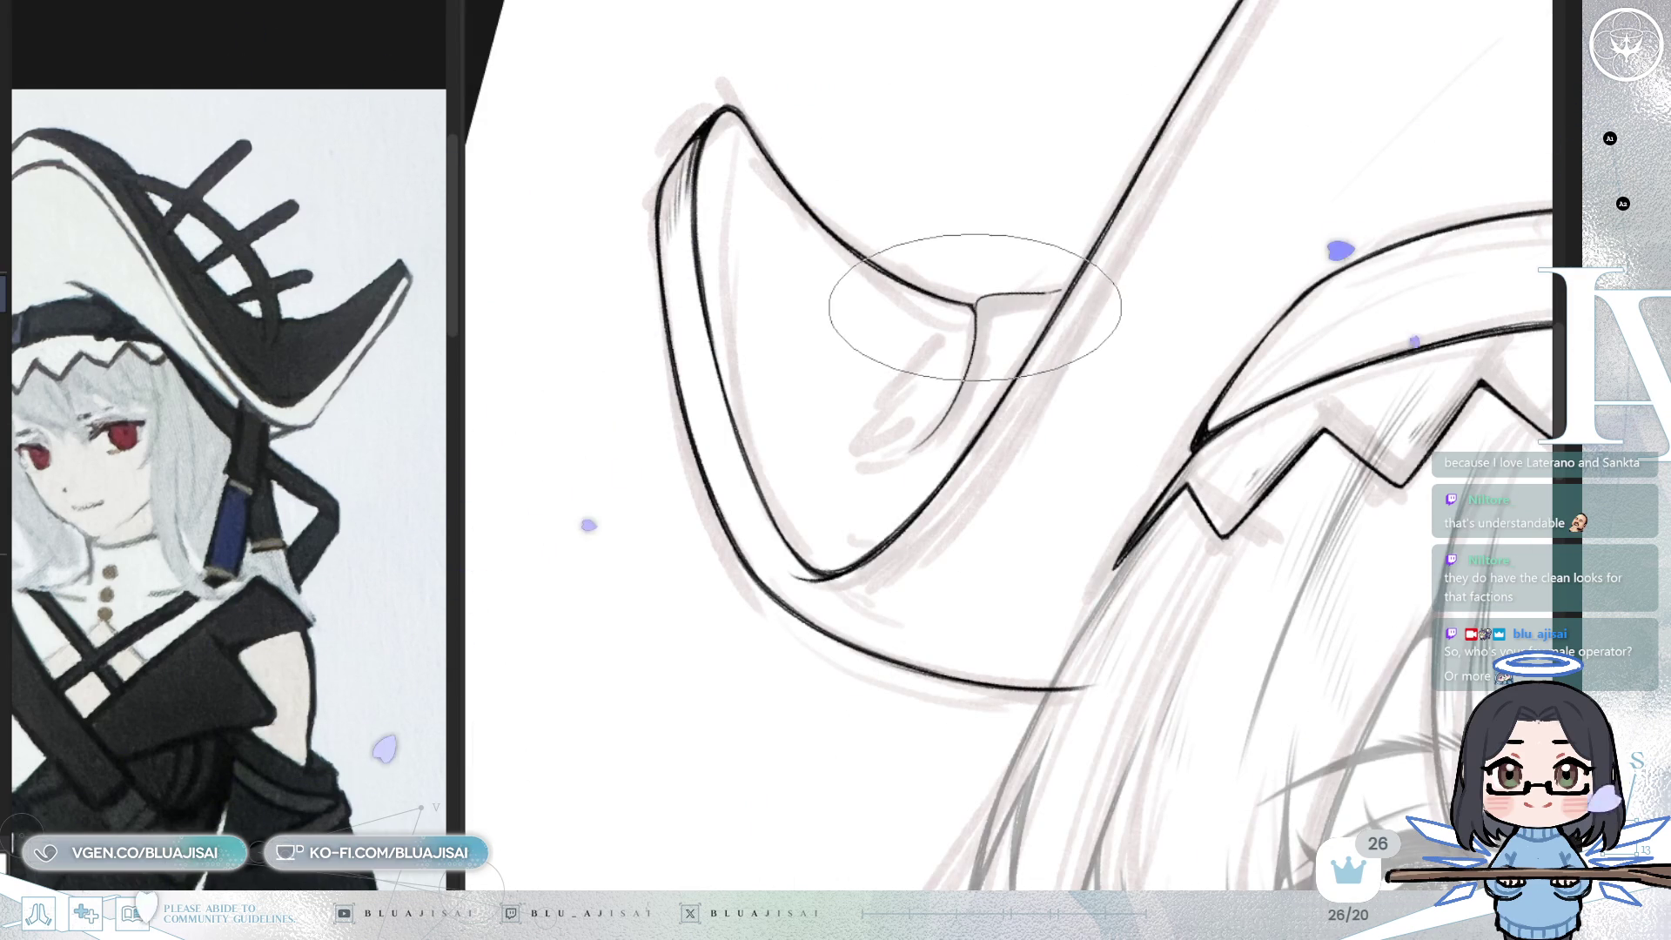
pyautogui.press('Delete')
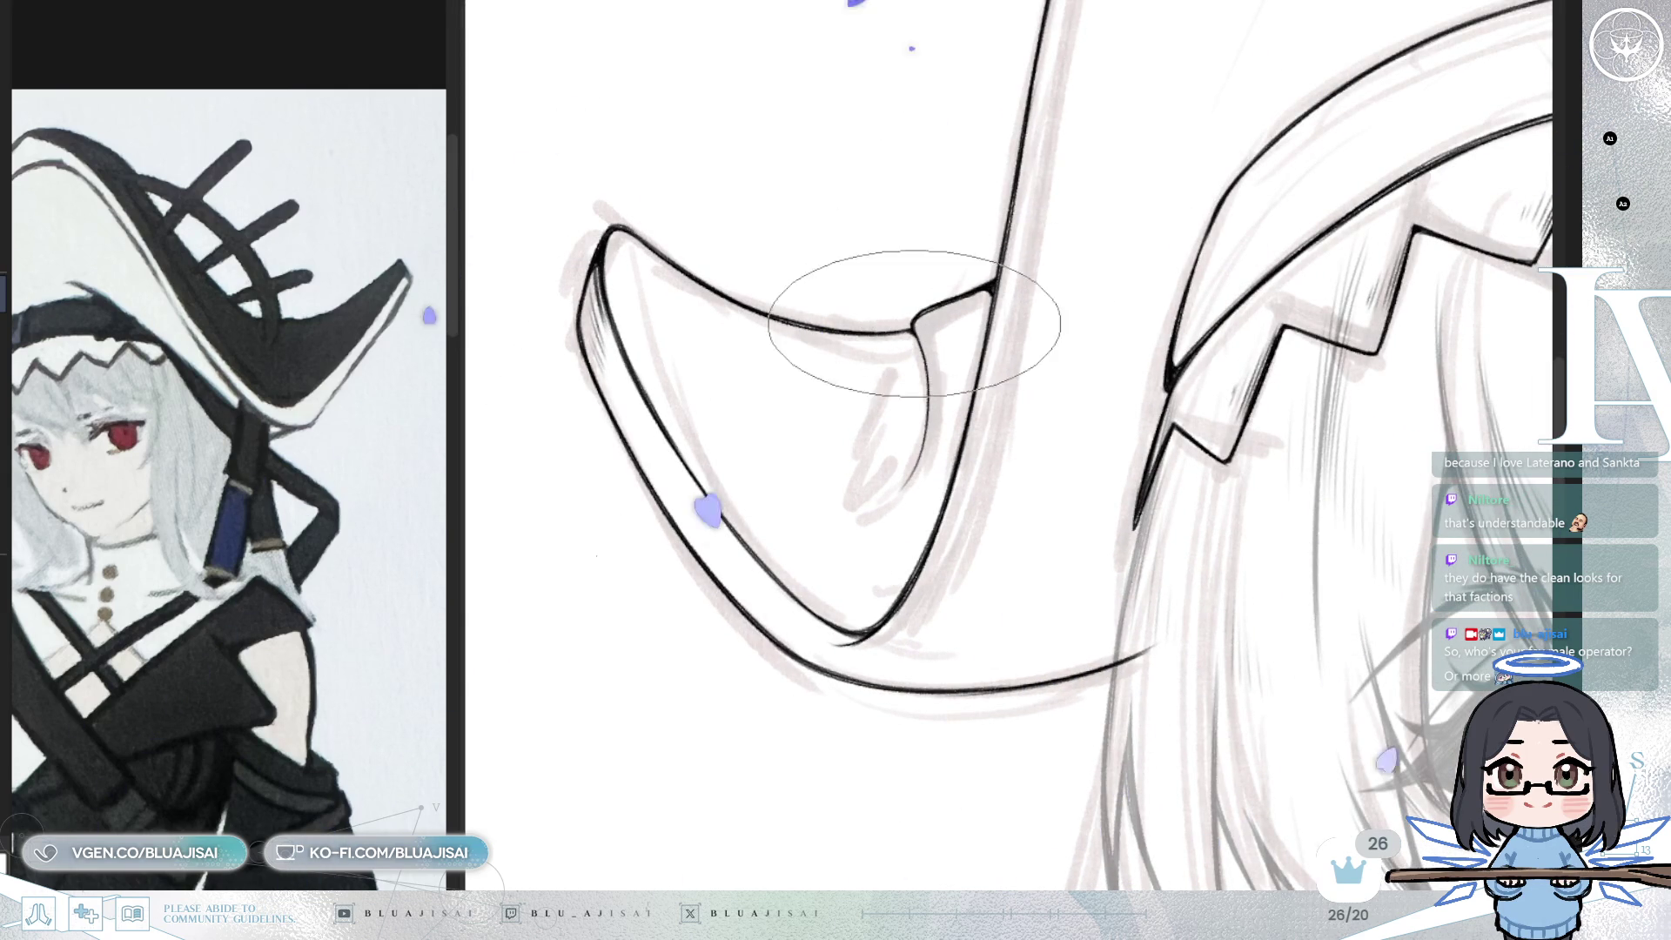
pyautogui.press('Insert')
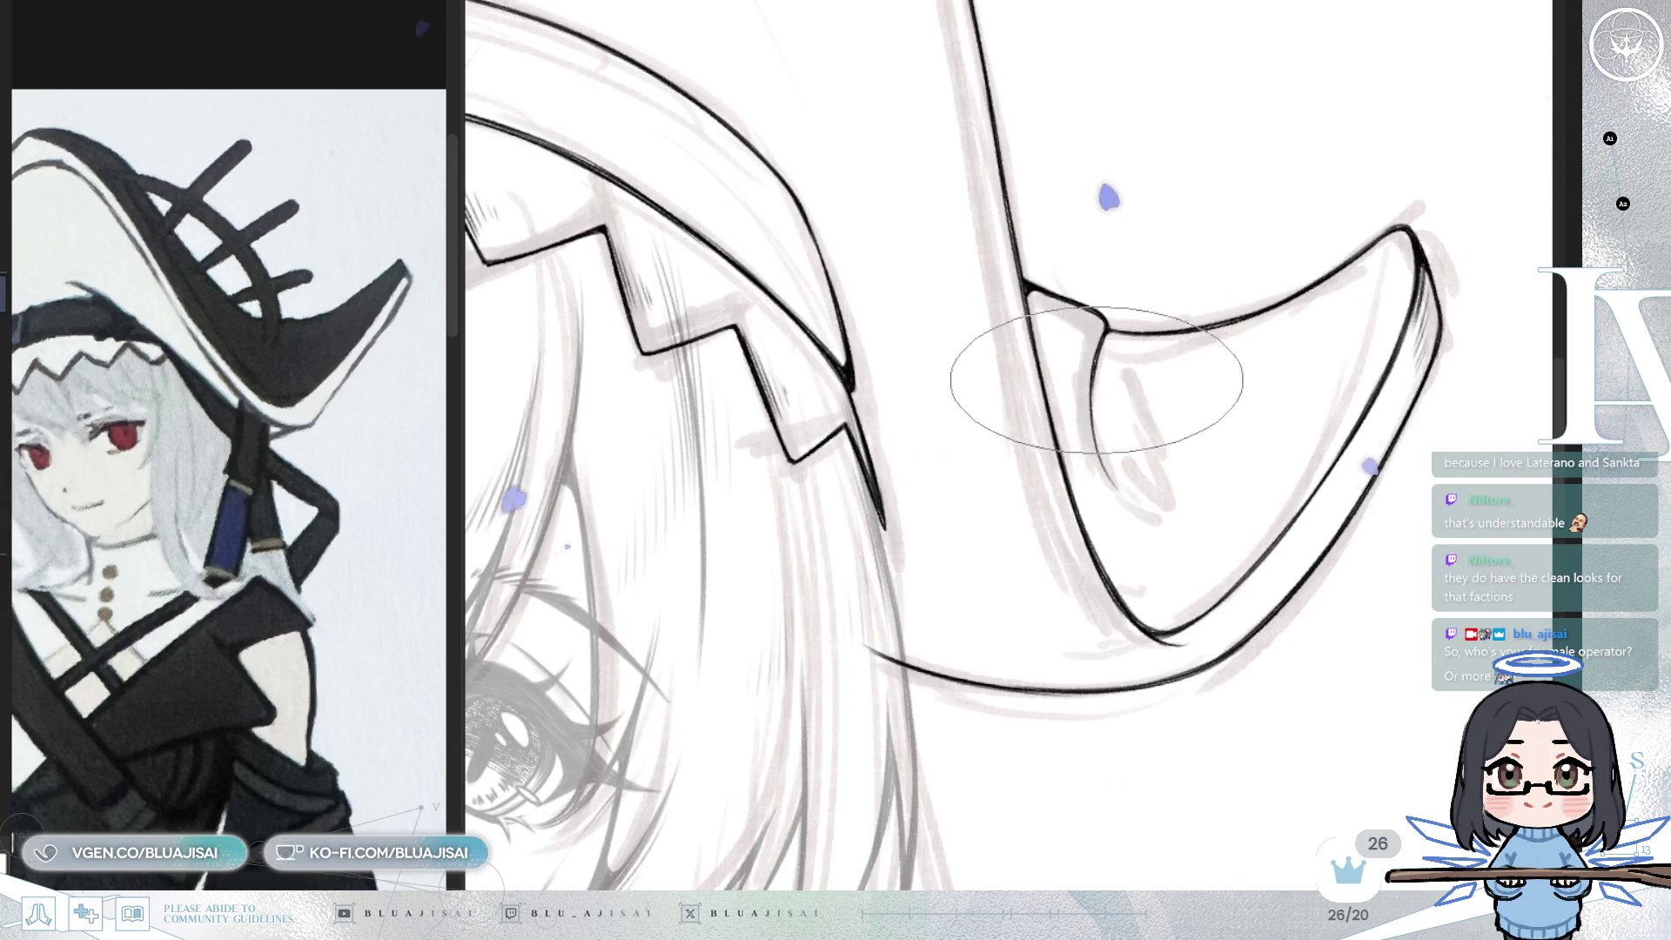
pyautogui.press('Insert')
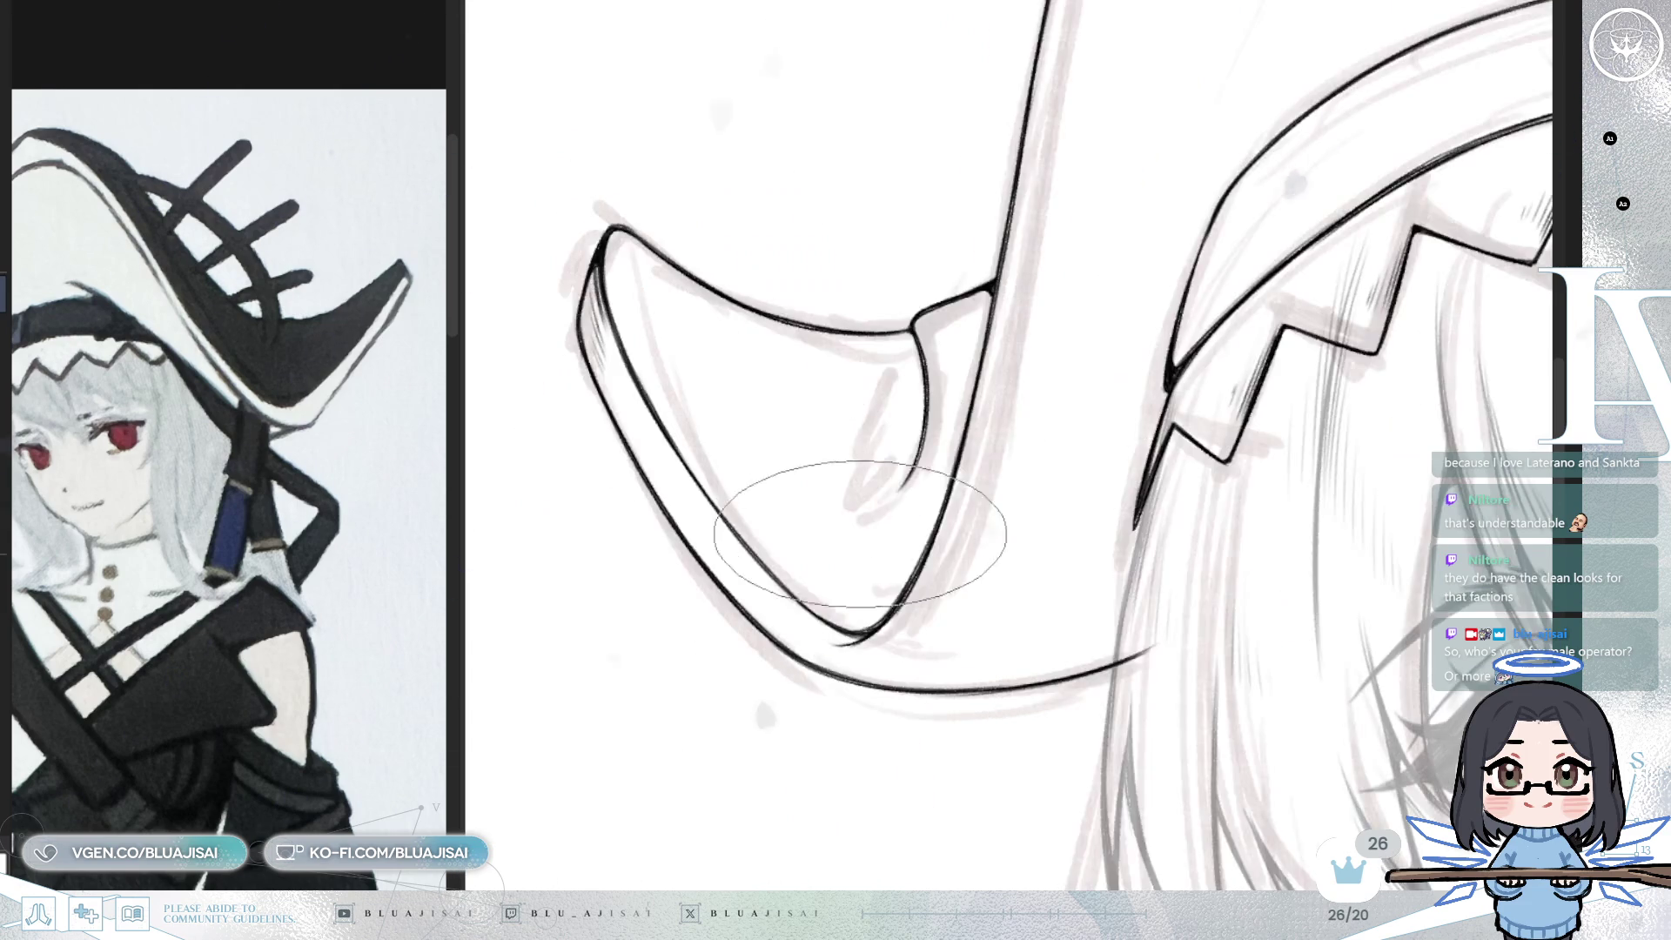
pyautogui.moveTo(905, 474); pyautogui.dragTo(834, 528)
pyautogui.moveTo(897, 366); pyautogui.dragTo(844, 512)
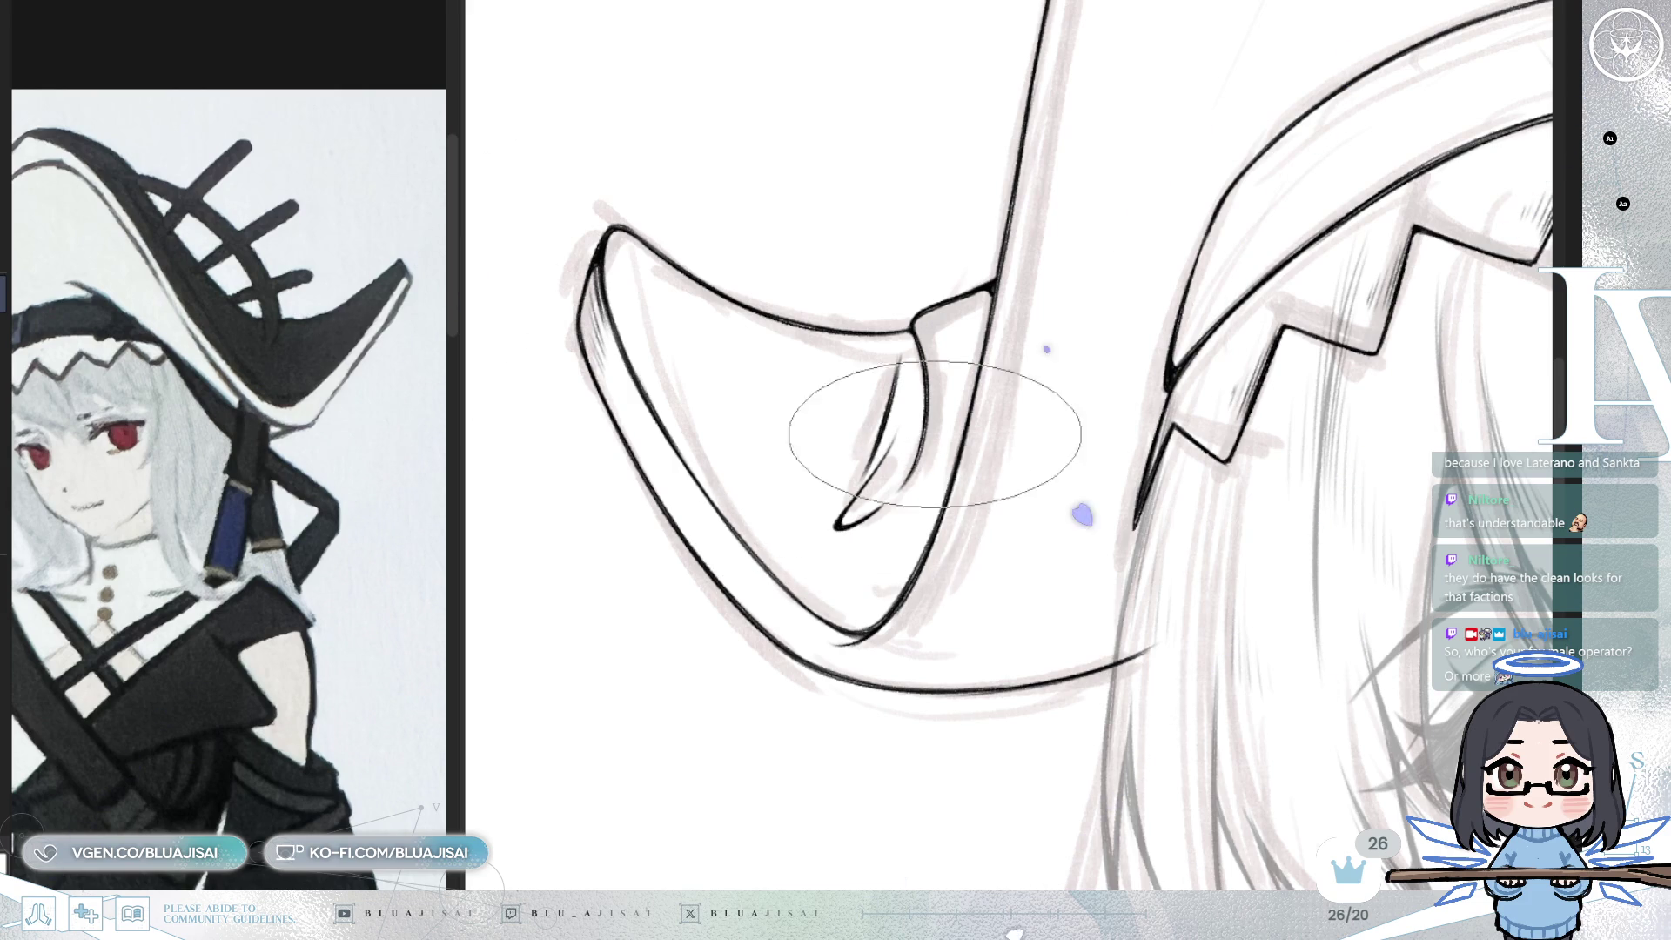
pyautogui.scroll(1, 964, 300)
pyautogui.press('6')
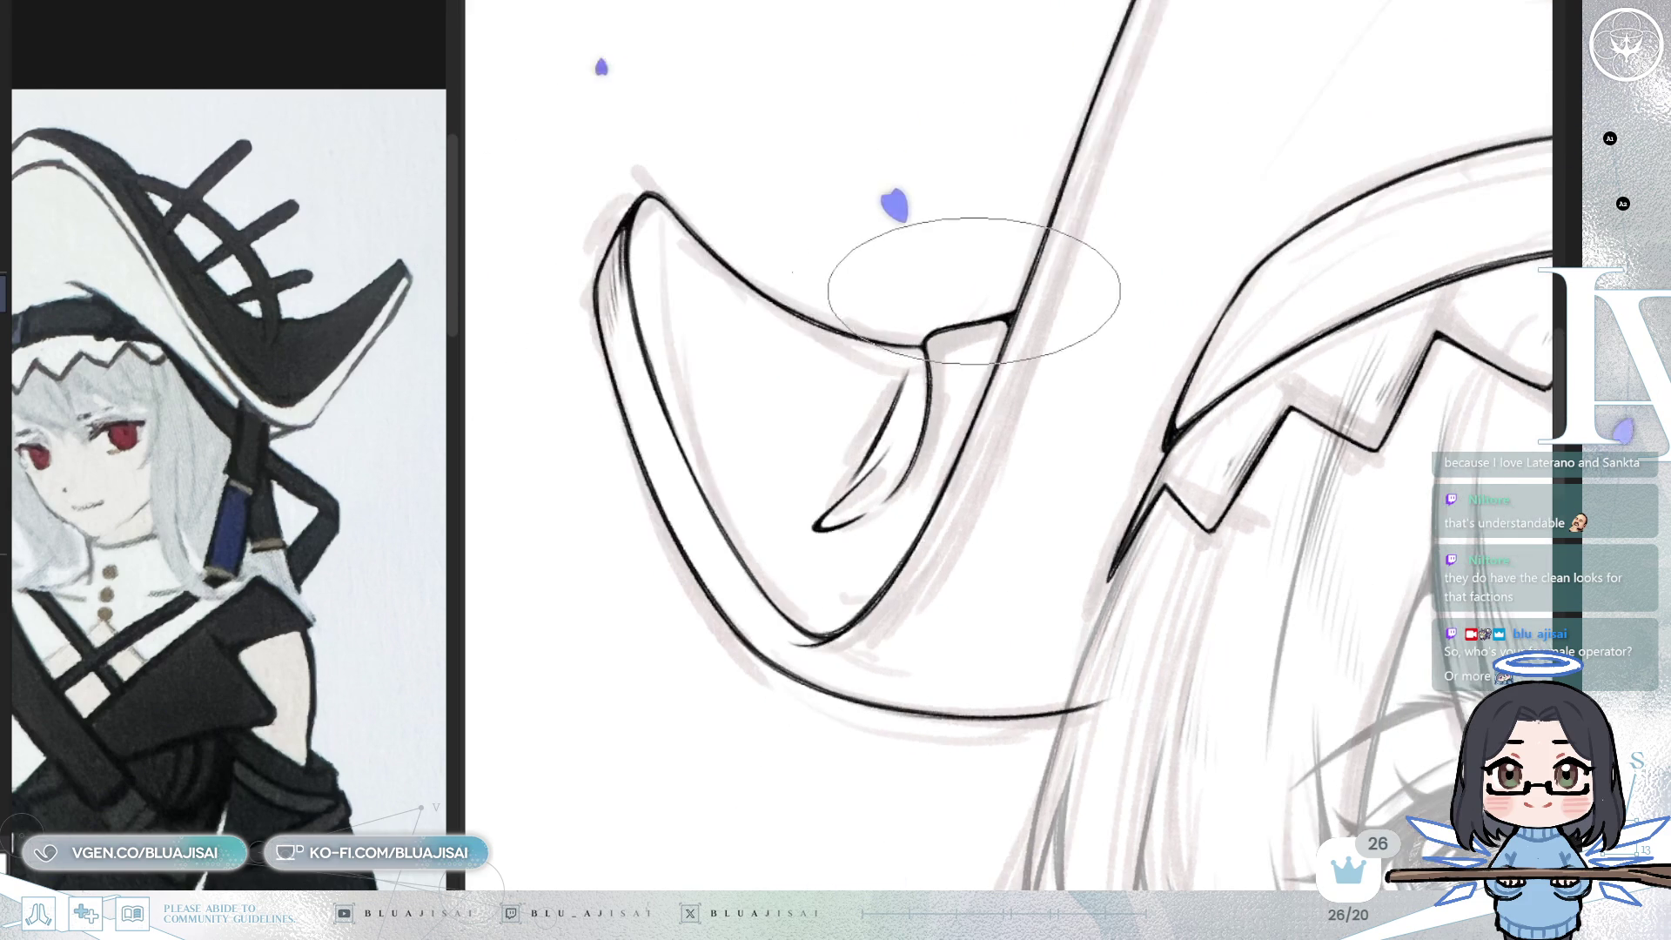
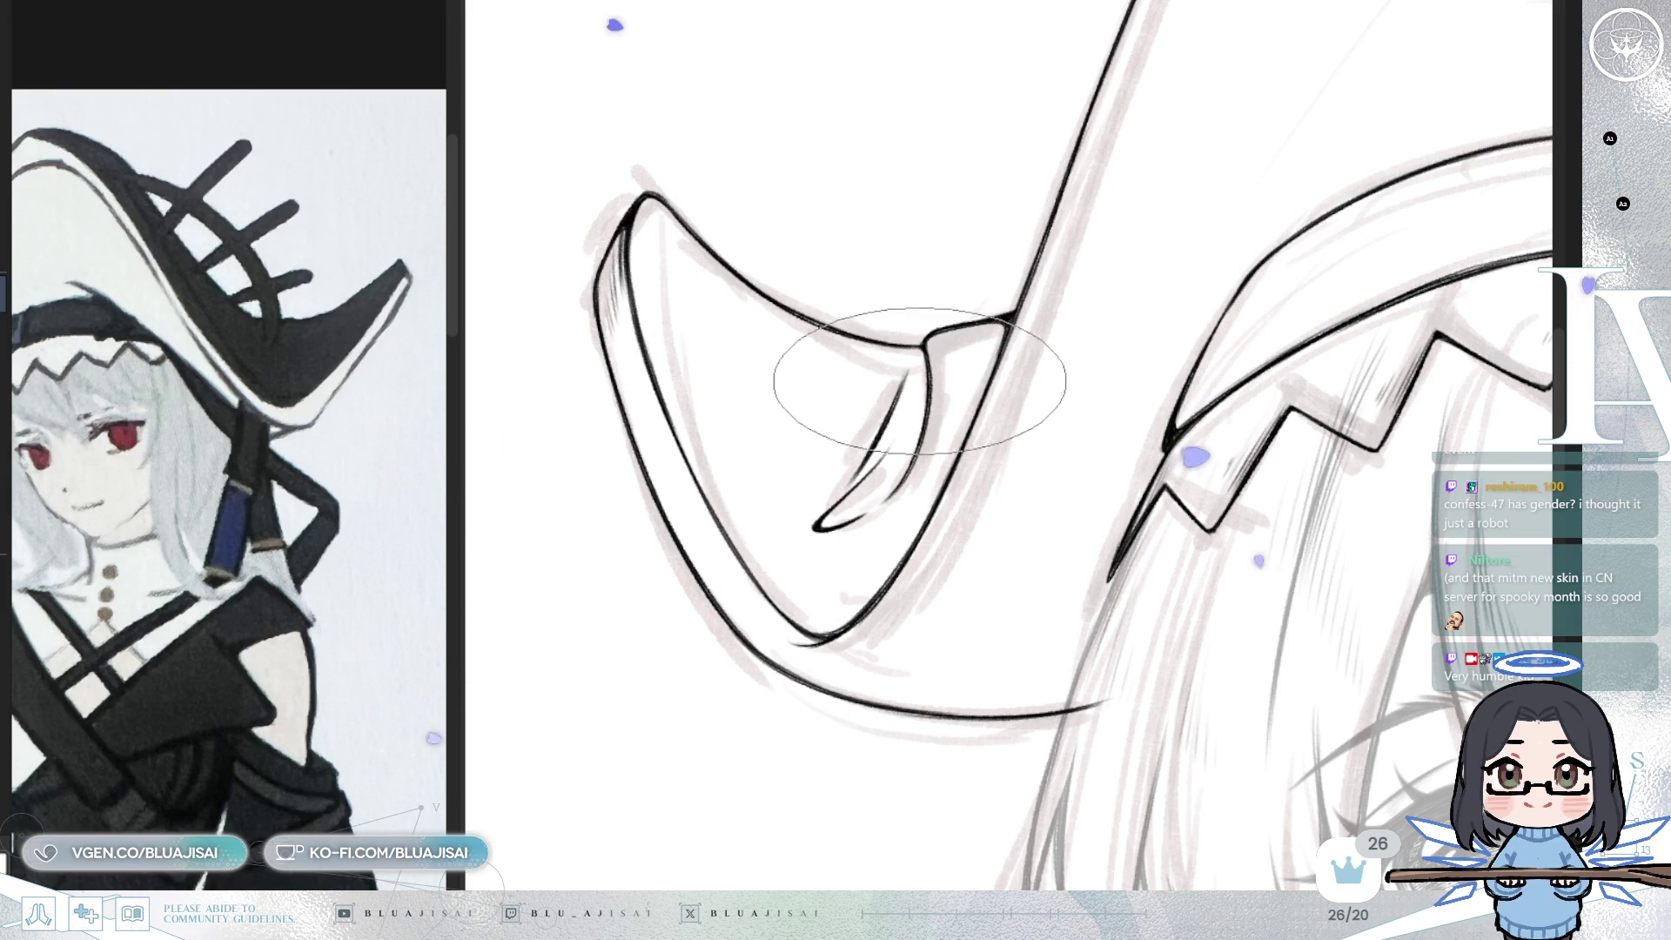
# - Hatch inside the curled brim tip with short dark strokes, then reframe the view on the hat band
pyautogui.moveTo(871, 435); pyautogui.dragTo(831, 483)
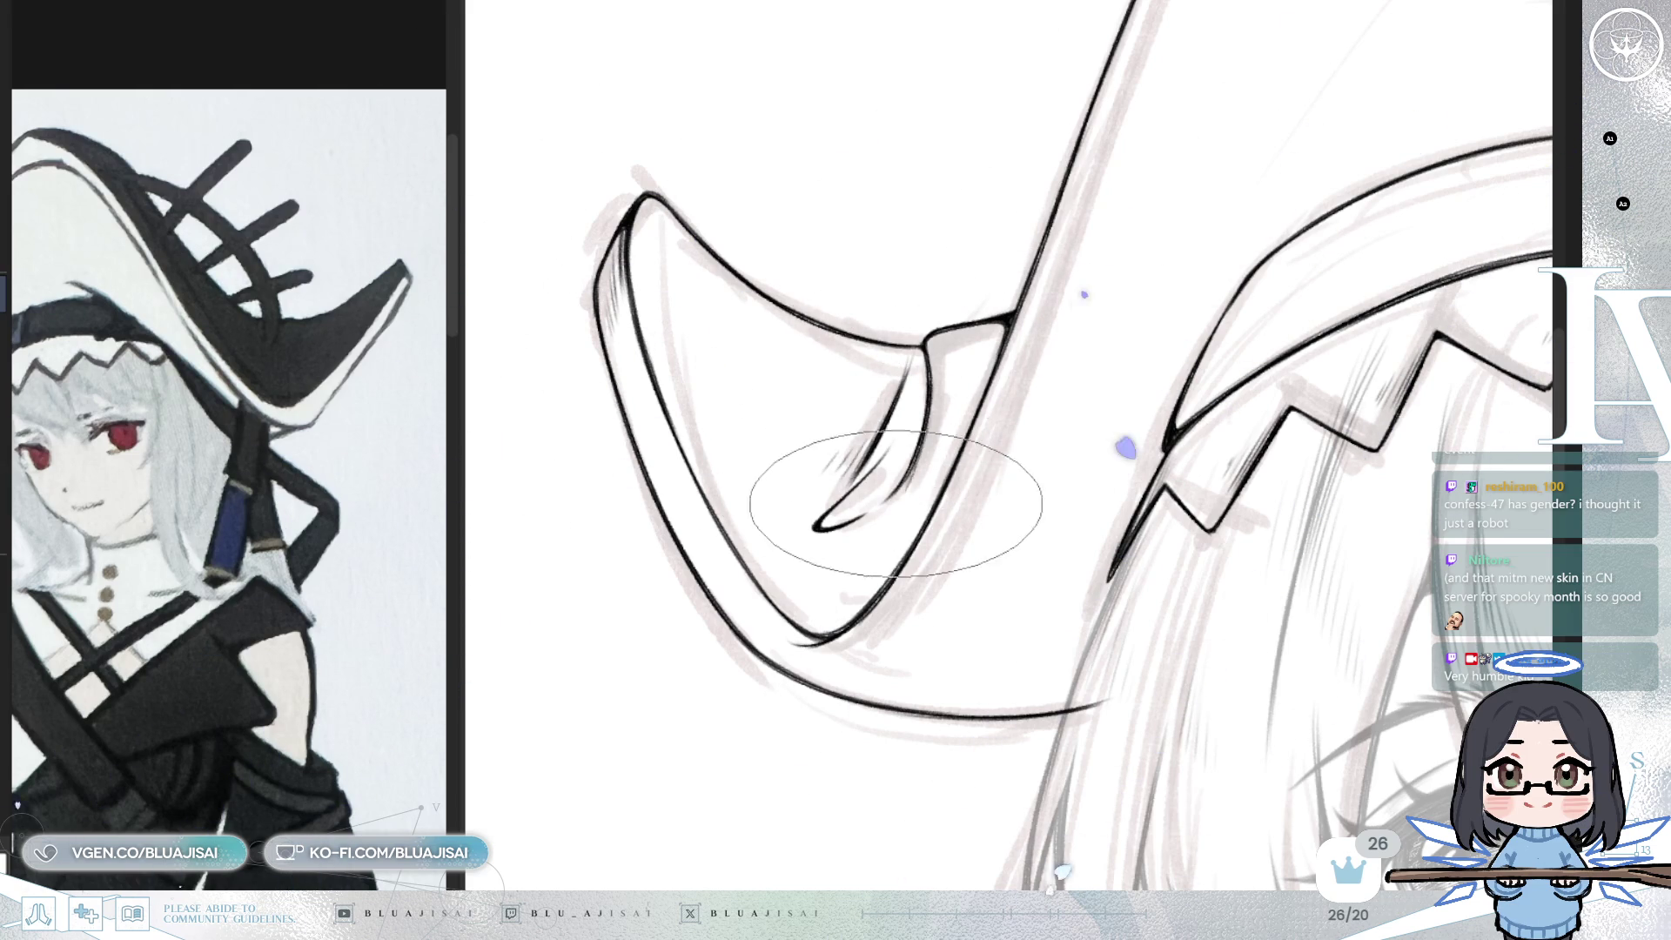
pyautogui.moveTo(903, 518); pyautogui.dragTo(855, 555)
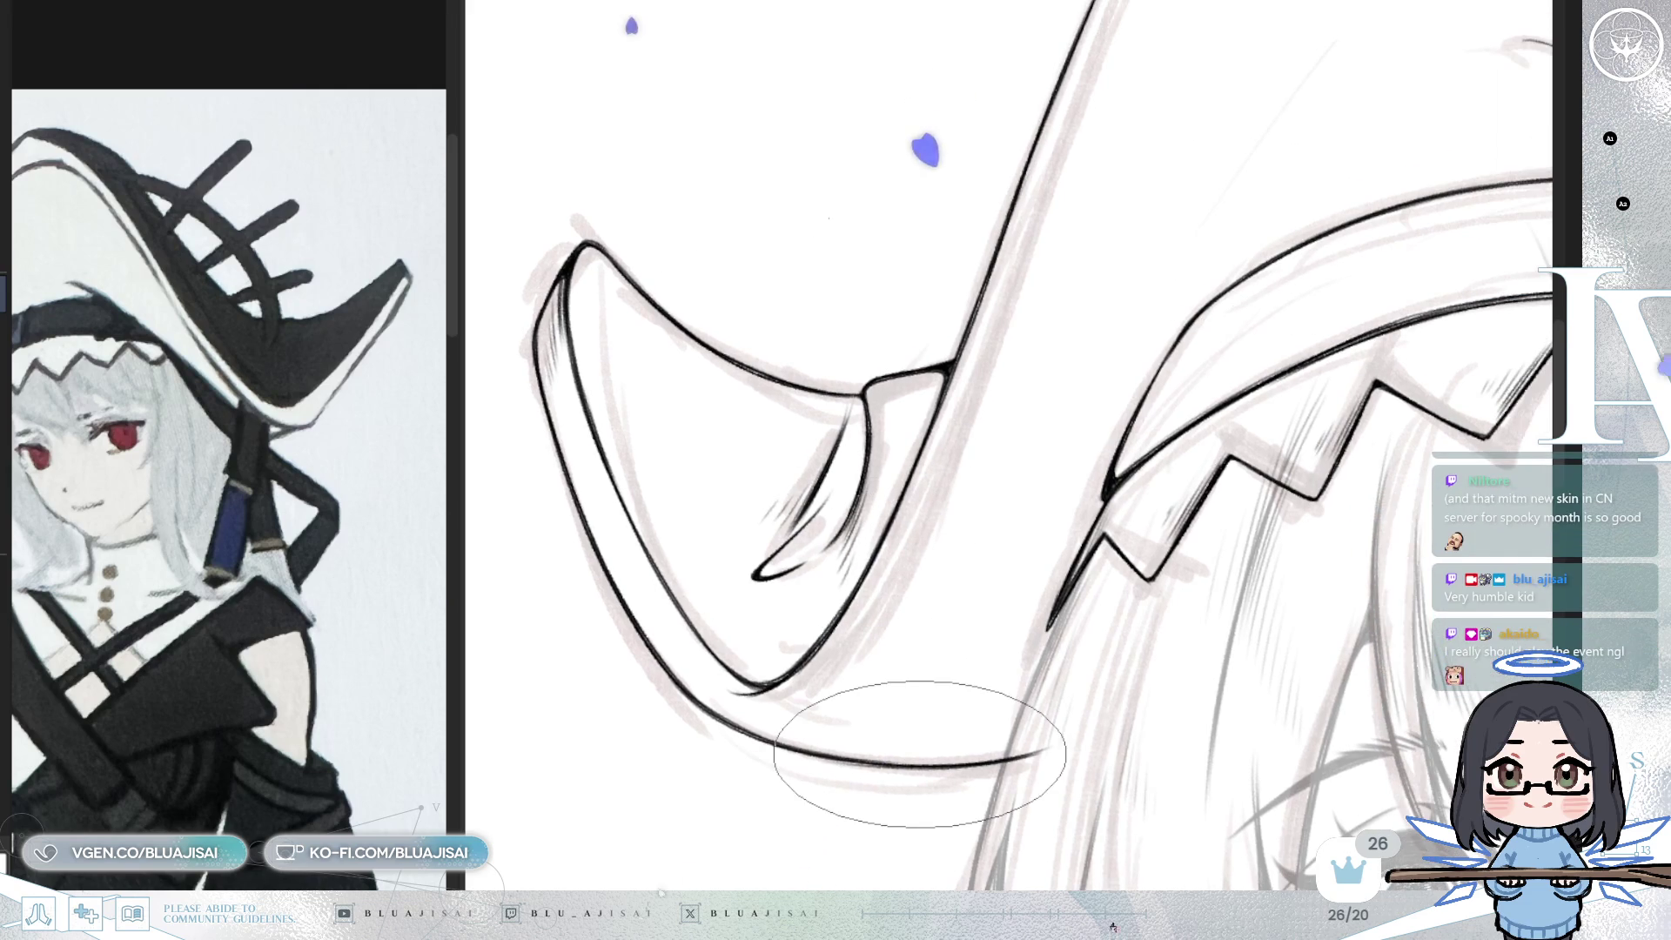
pyautogui.moveTo(1077, 695); pyautogui.dragTo(1110, 551)
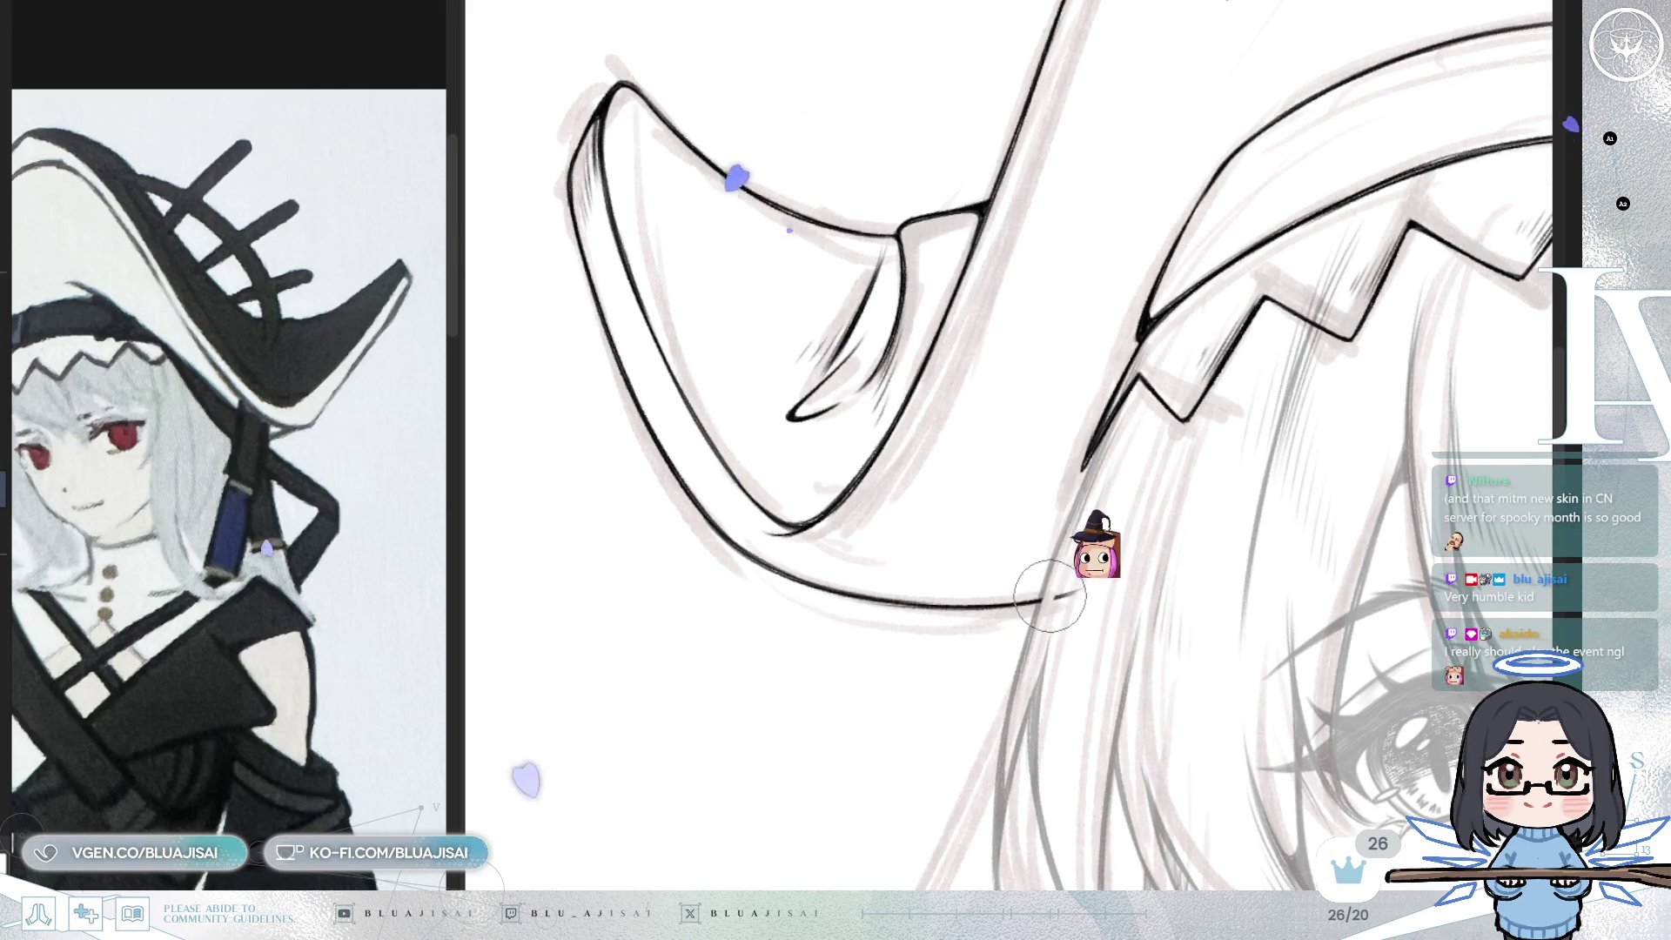
pyautogui.scroll(5, 1189, 497)
pyautogui.moveTo(1066, 252)
pyautogui.mouseDown()
pyautogui.moveTo(1049, 369)
pyautogui.moveTo(1080, 384)
pyautogui.moveTo(1066, 337)
pyautogui.moveTo(1071, 412)
pyautogui.mouseUp()
pyautogui.scroll(2, 1053, 278)
pyautogui.scroll(-2, 1044, 274)
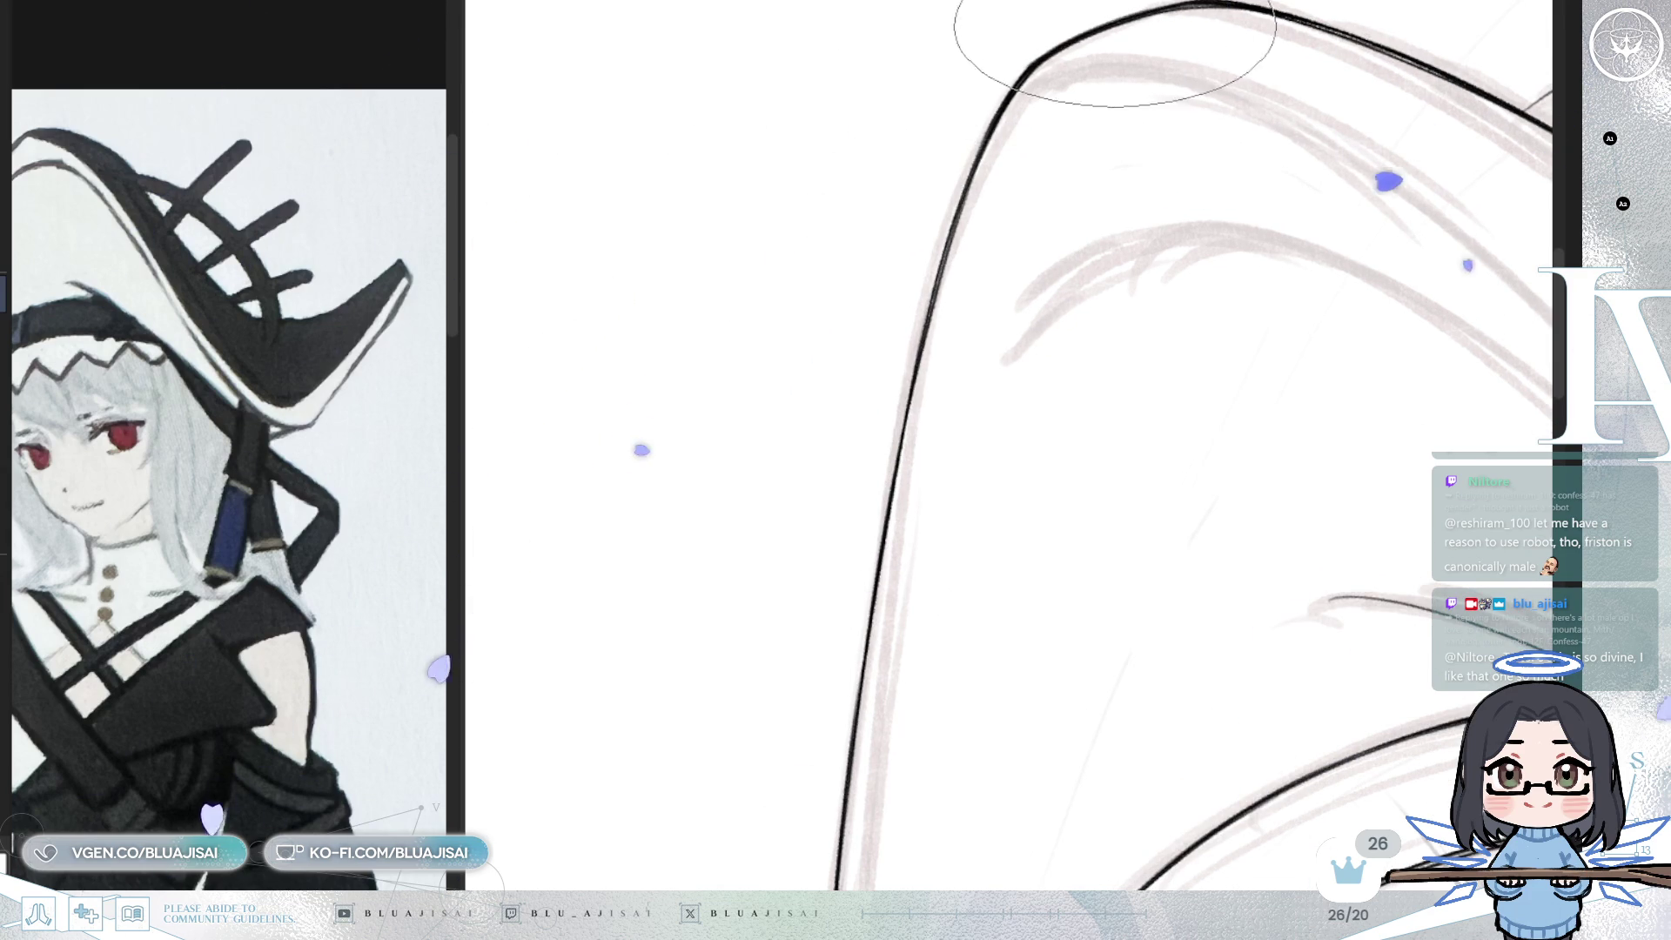
# - Zoom in and add short dark accent strokes along the curved line above the zigzag band
pyautogui.scroll(-2, 1251, 181)
pyautogui.scroll(-3, 1250, 181)
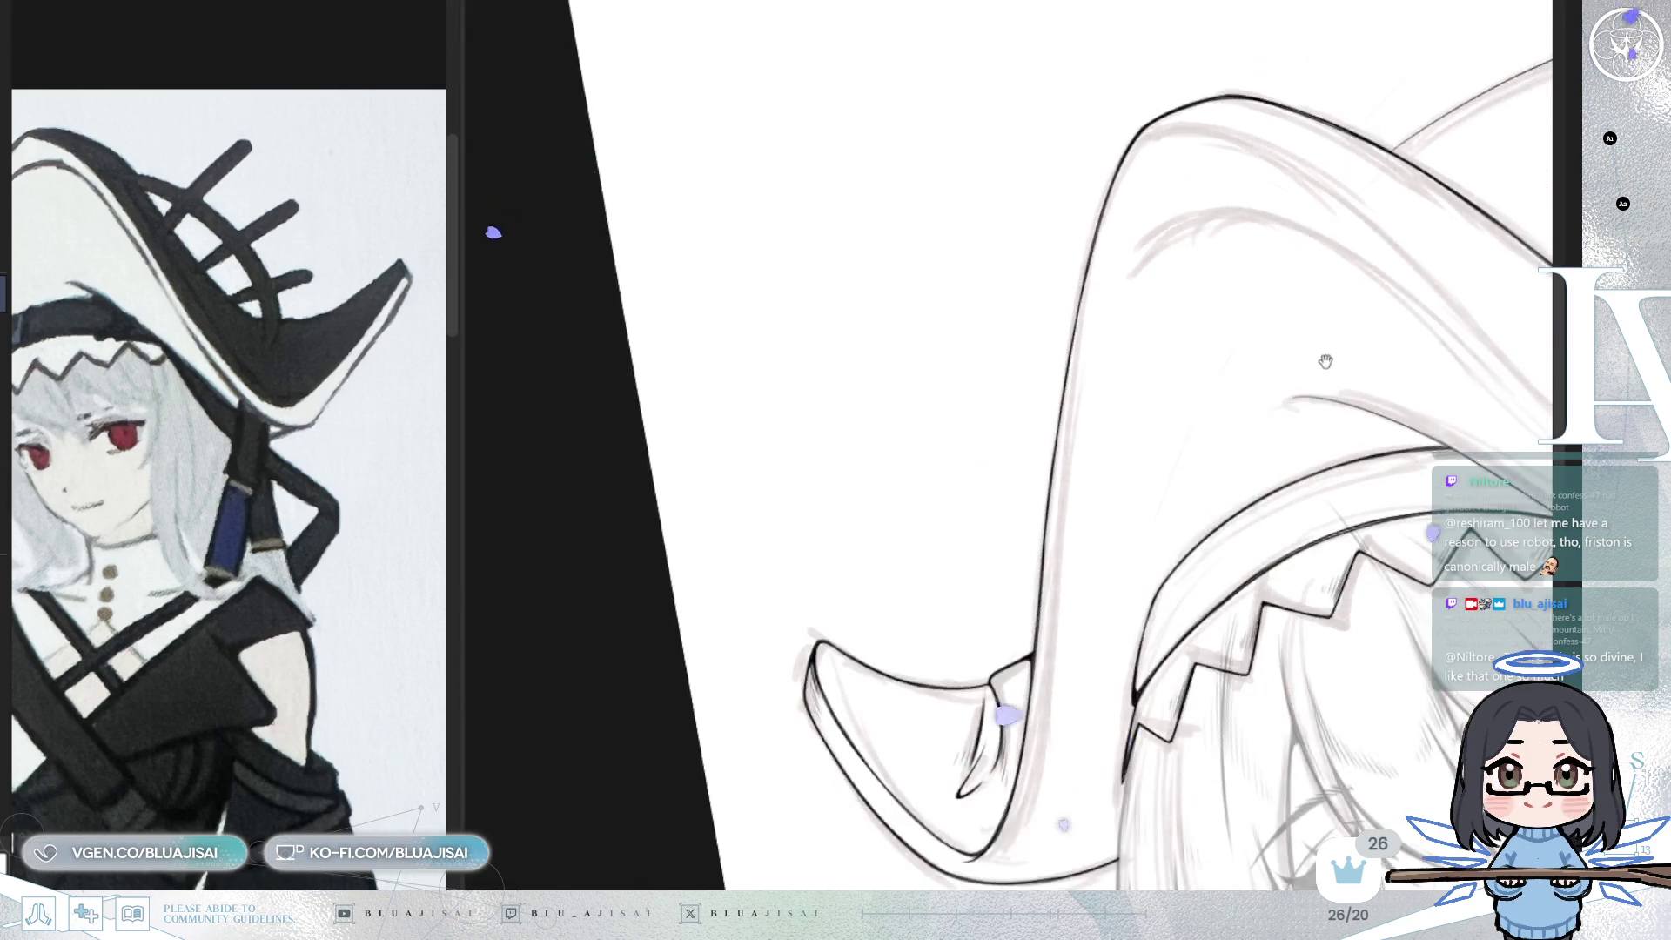
pyautogui.scroll(2, 1123, 353)
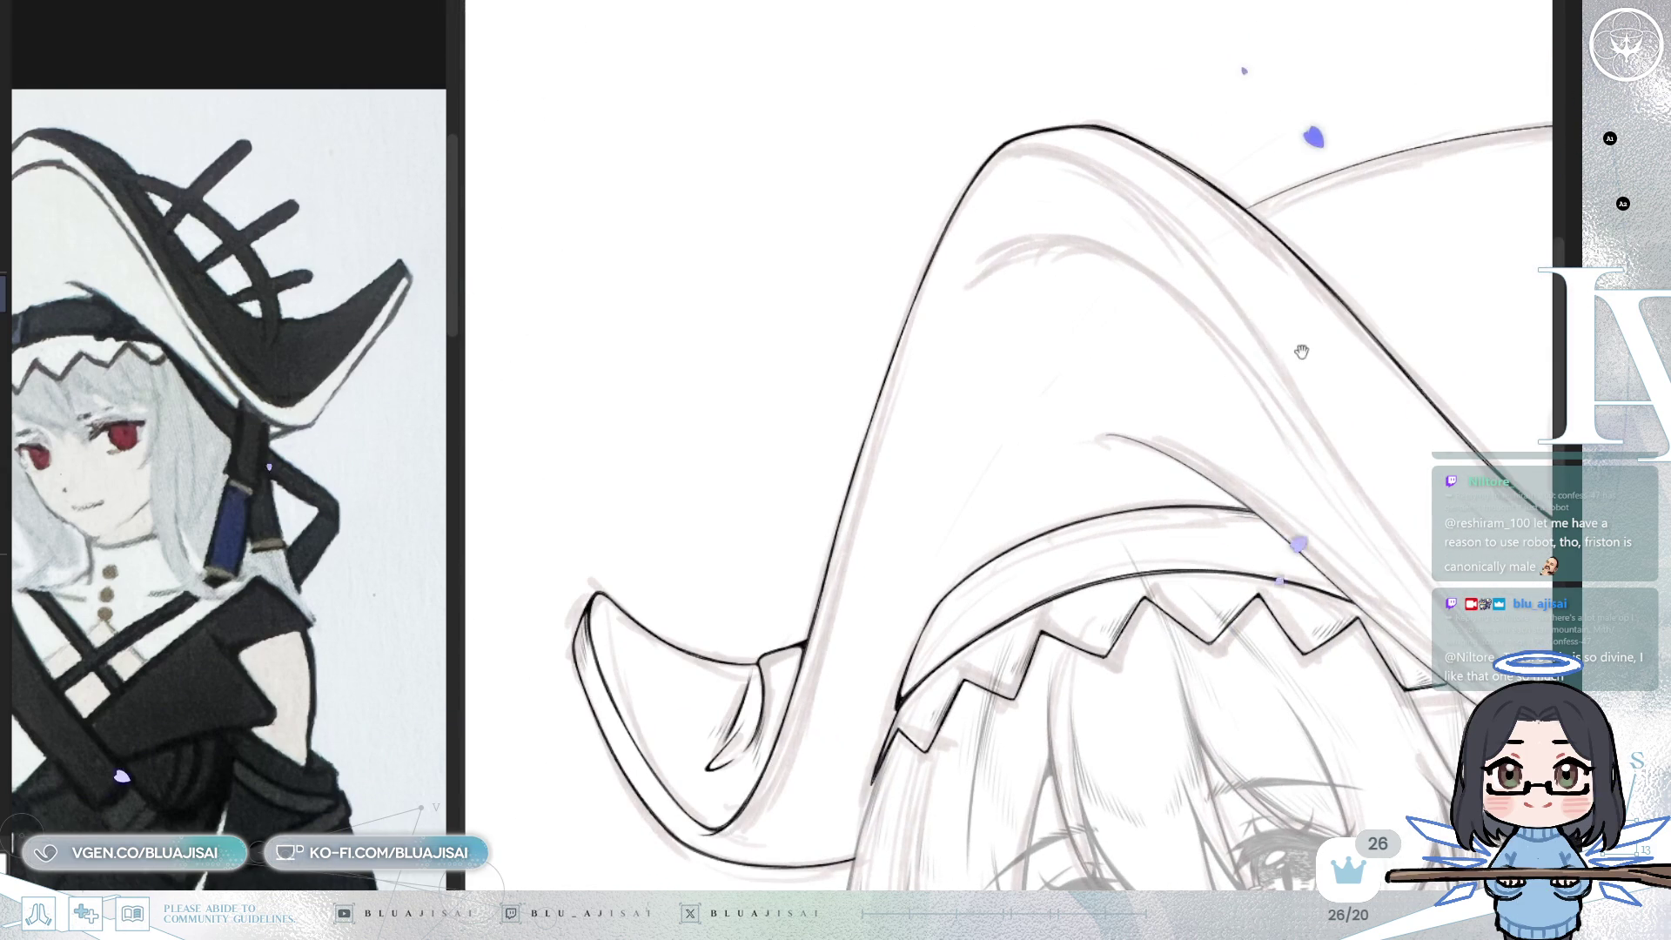
pyautogui.scroll(2, 1238, 331)
pyautogui.scroll(1, 1406, 289)
pyautogui.scroll(3, 1406, 289)
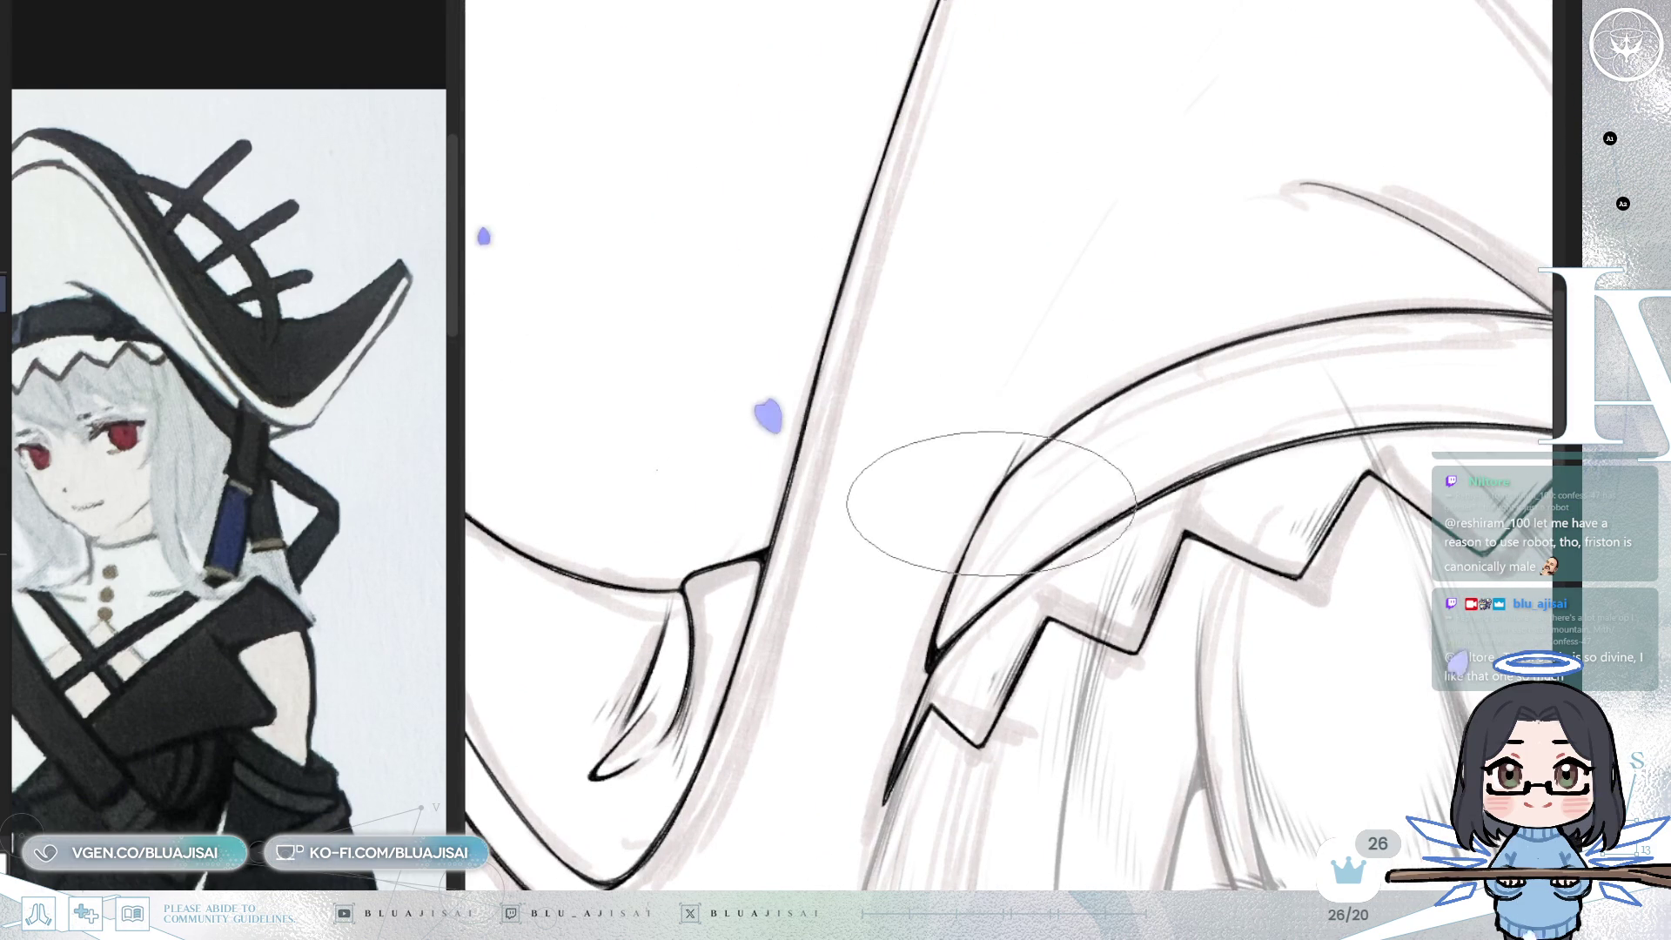
pyautogui.moveTo(1018, 463)
pyautogui.mouseDown()
pyautogui.moveTo(1041, 436)
pyautogui.moveTo(970, 485)
pyautogui.moveTo(1023, 445)
pyautogui.mouseUp()
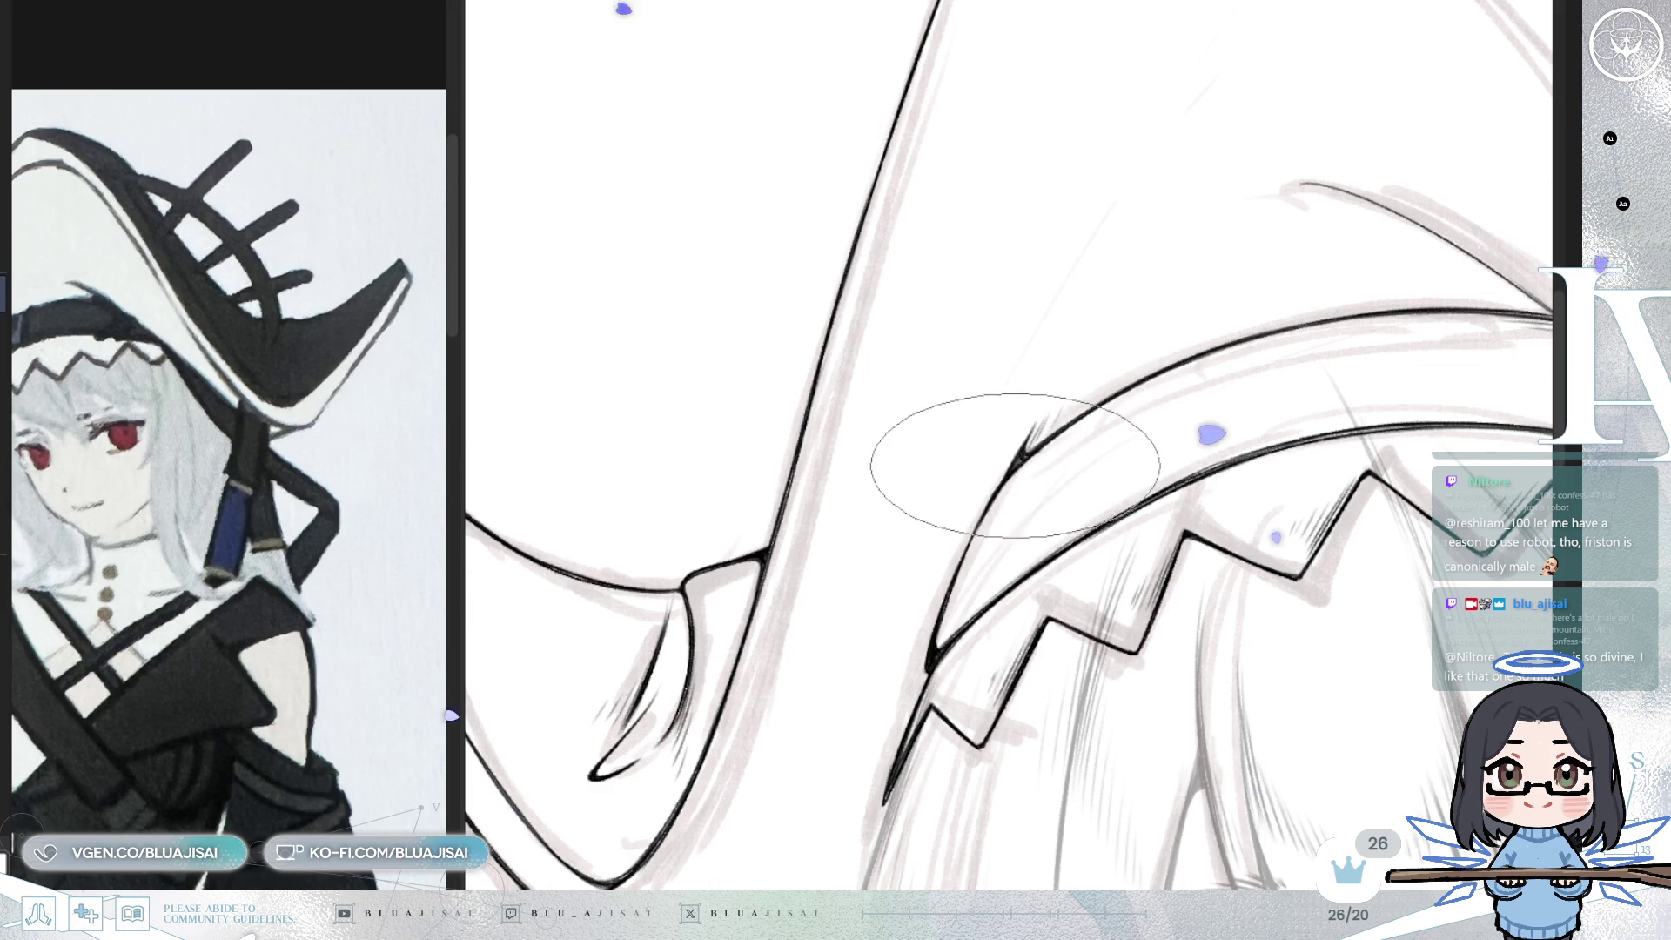
# - Mirror the view to check proportions, restore it, and re-angle the canvas over the hat band
pyautogui.press('-')
pyautogui.press('h')
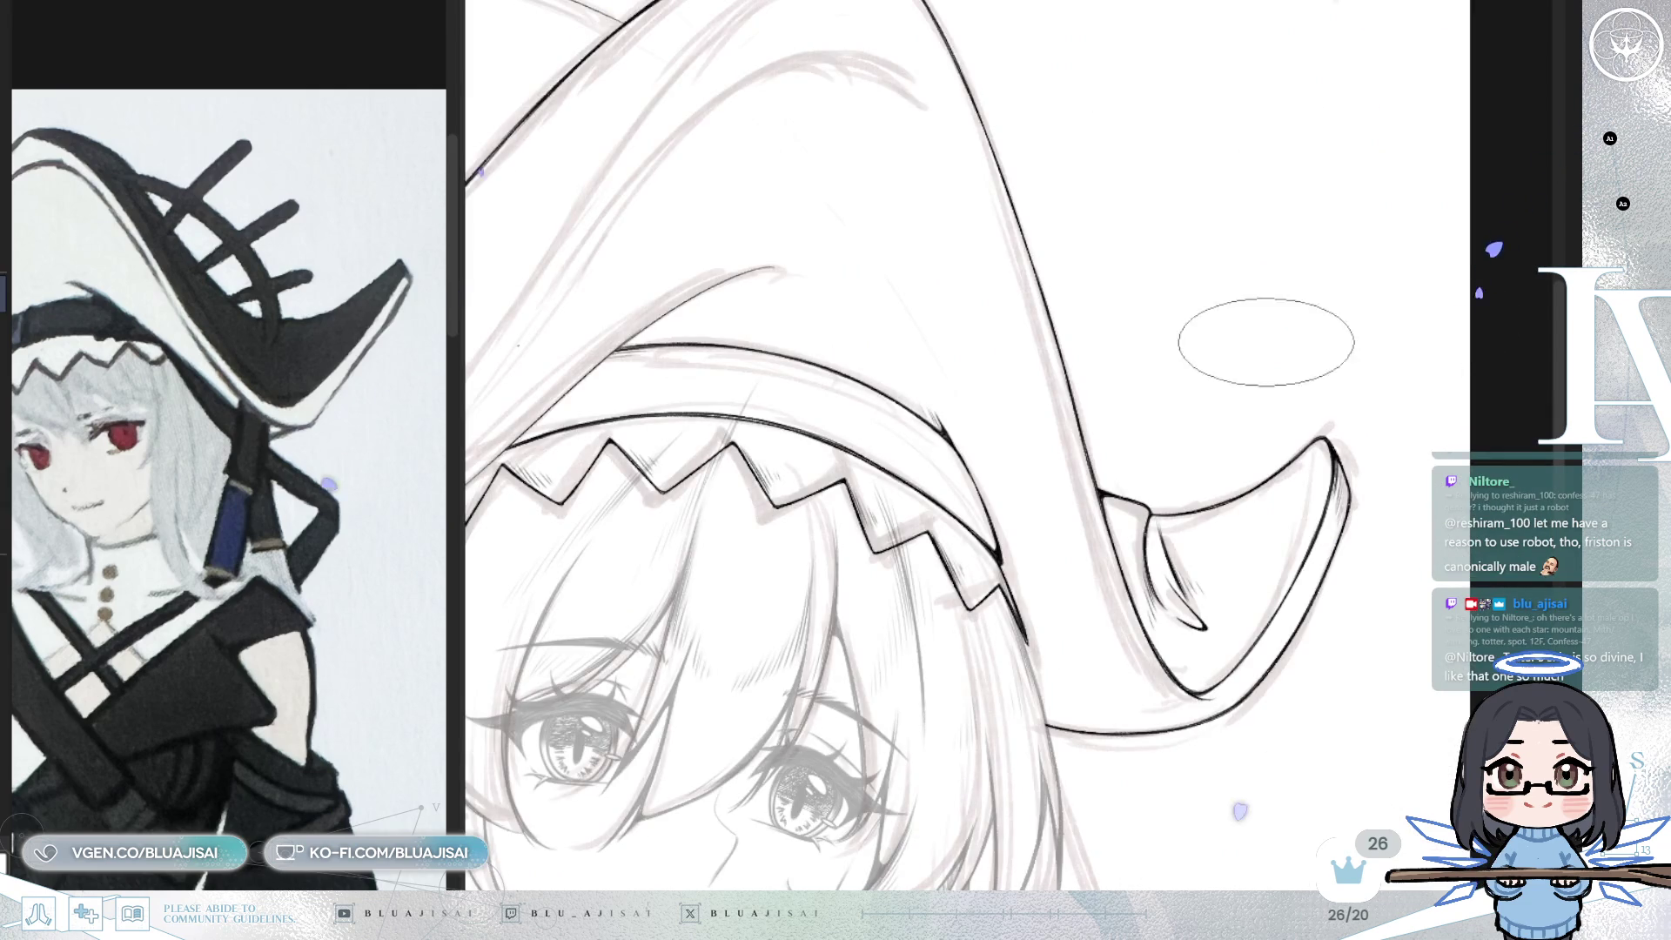
pyautogui.press('+')
pyautogui.press('h')
pyautogui.moveTo(1289, 418); pyautogui.dragTo(1343, 375)
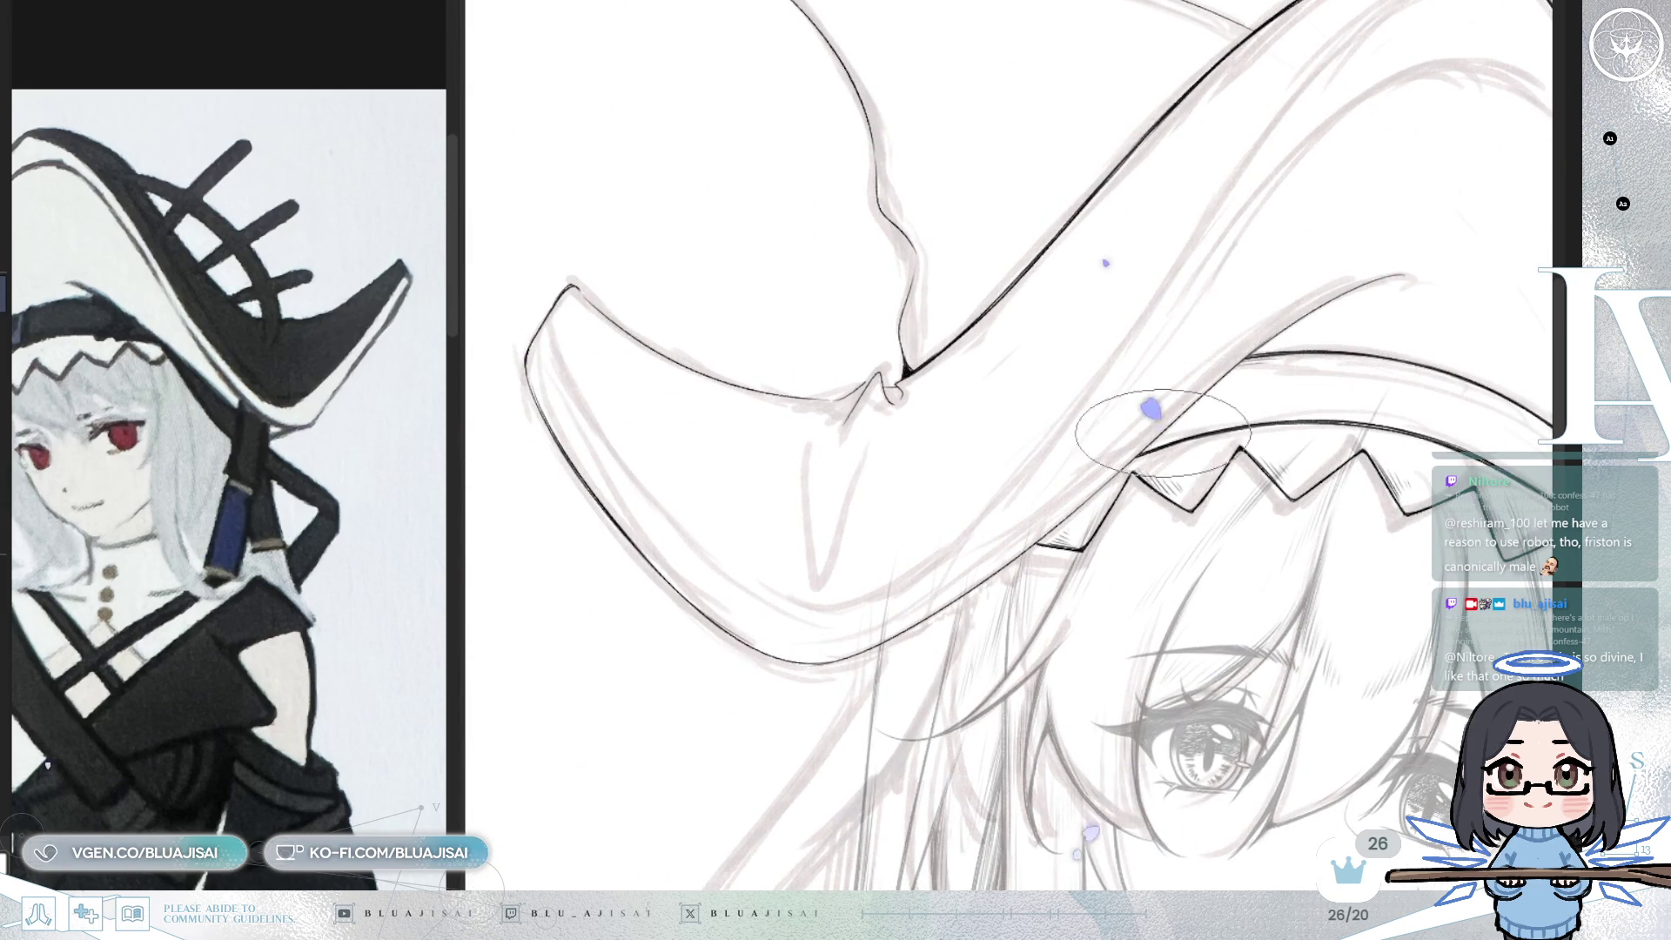
pyautogui.press('End')
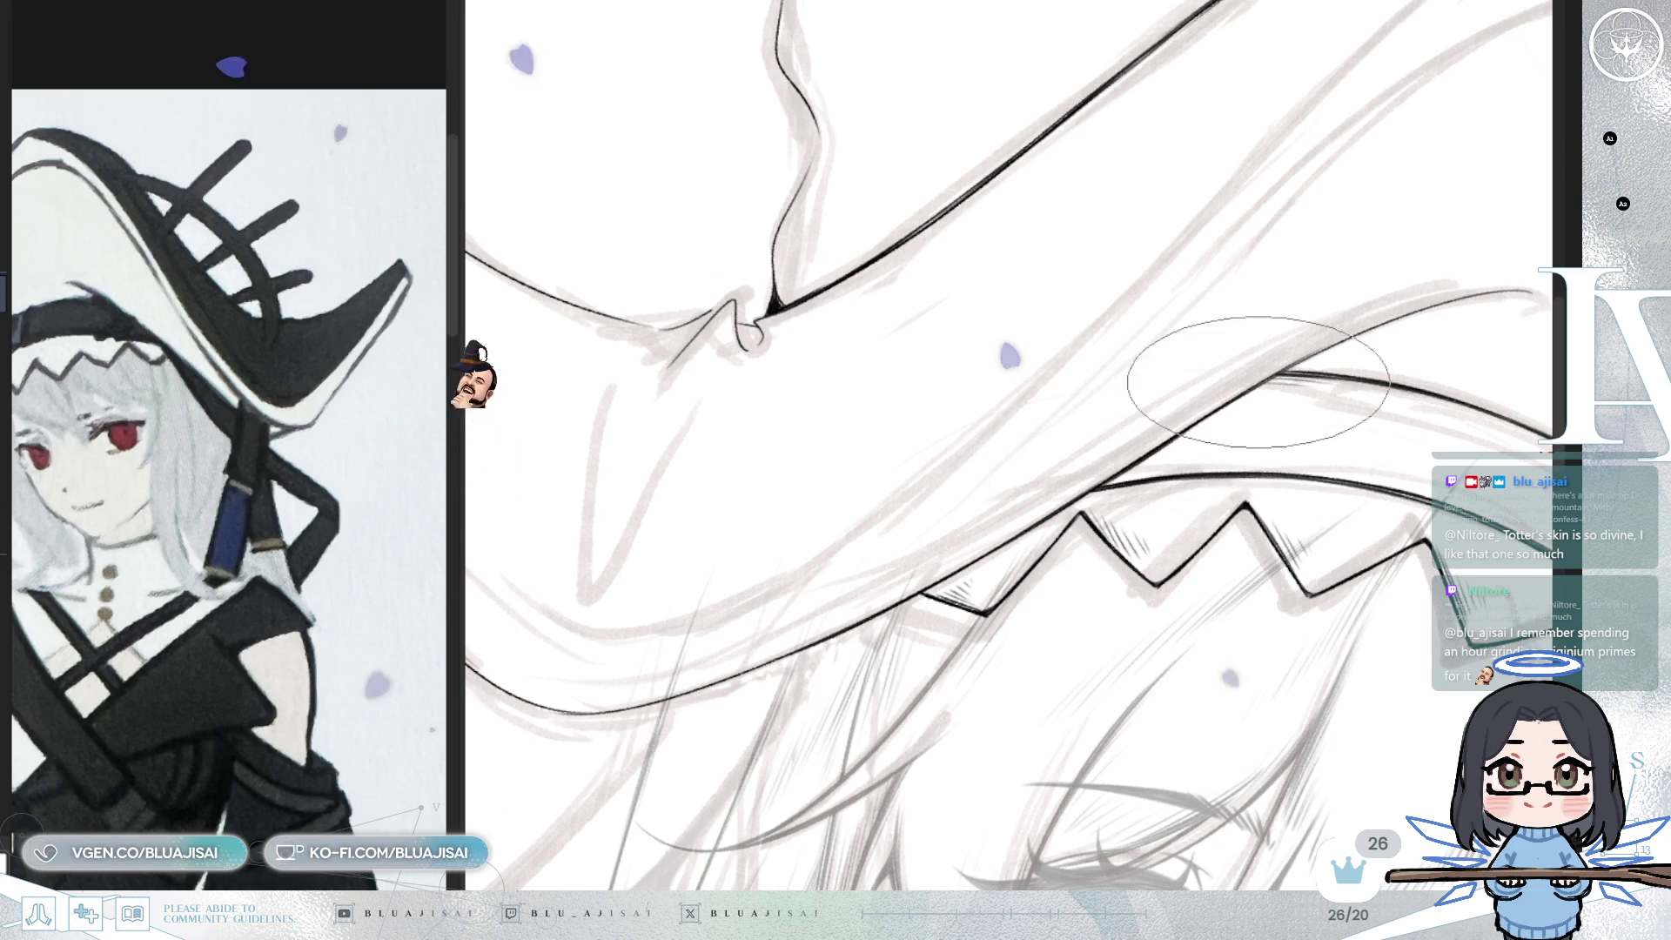
pyautogui.press('Delete')
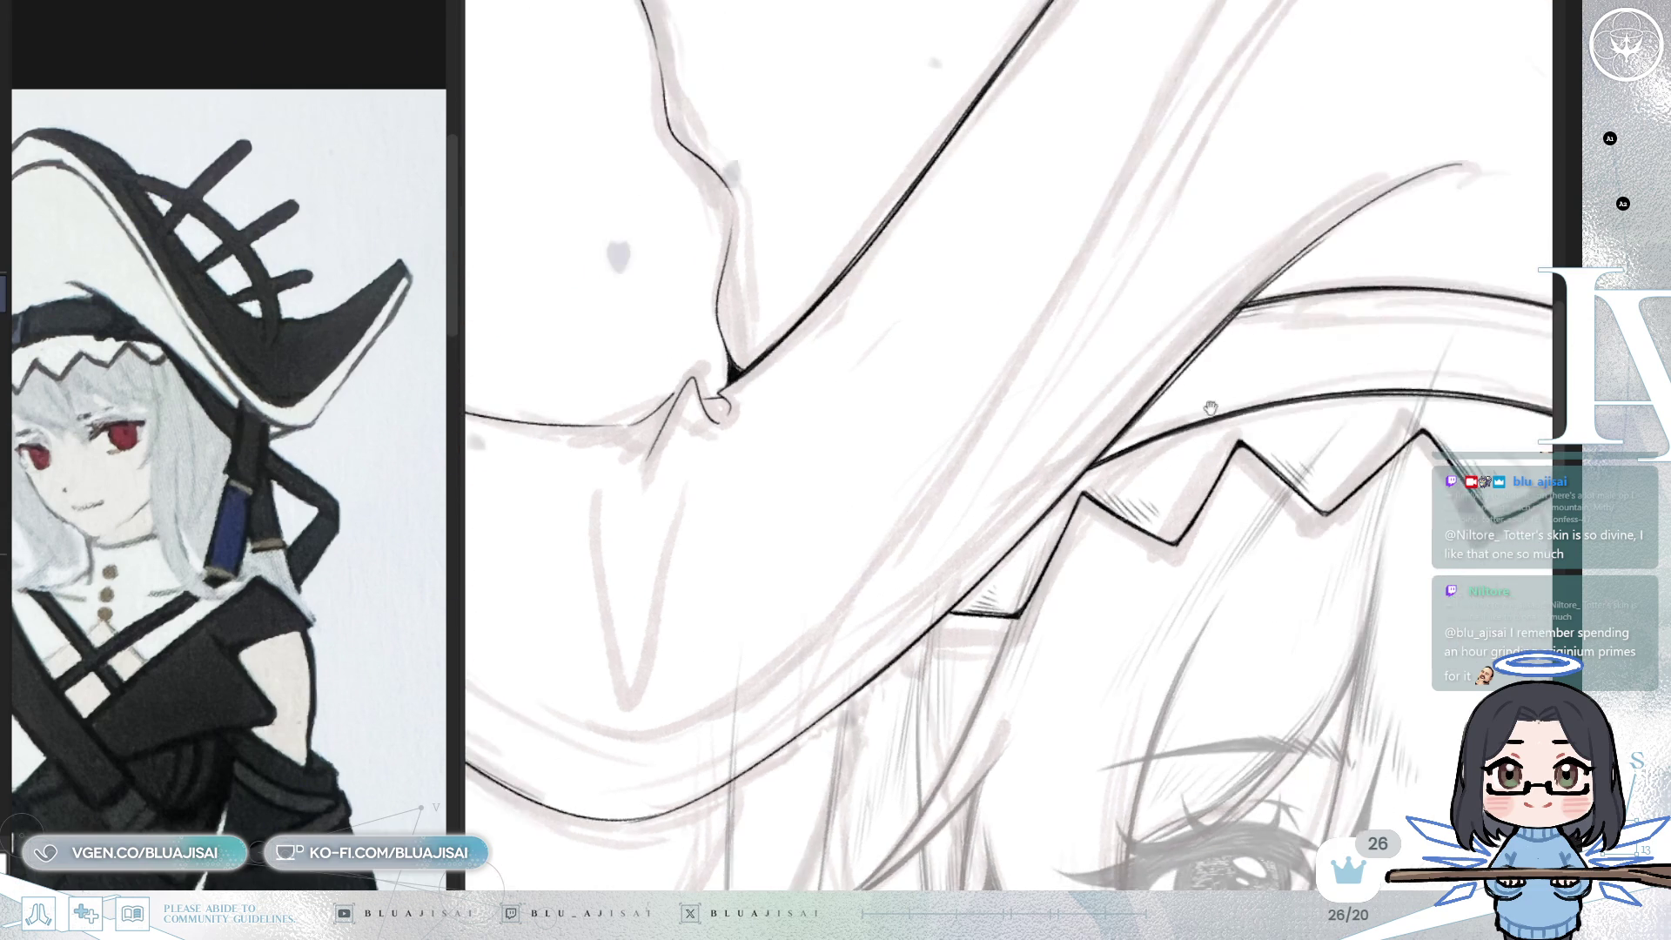
pyautogui.press('5')
pyautogui.moveTo(1205, 468); pyautogui.dragTo(1190, 517)
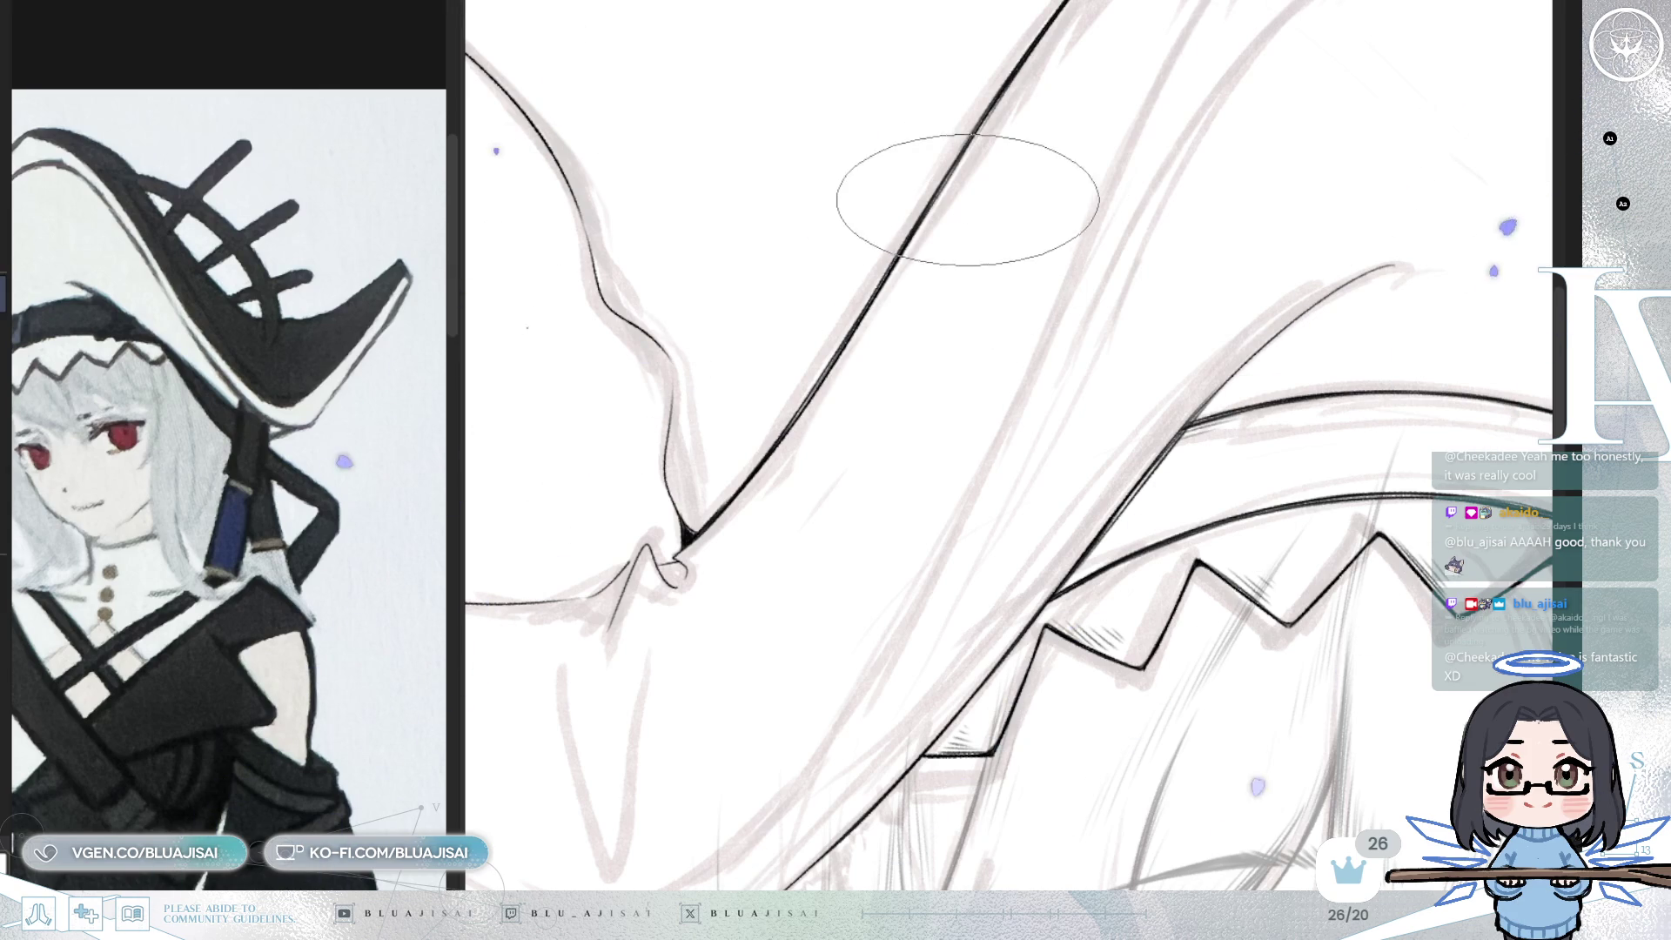
# - Rotate the canvas and erase part of the line junction above the hat band
pyautogui.press('^')
pyautogui.press('^')
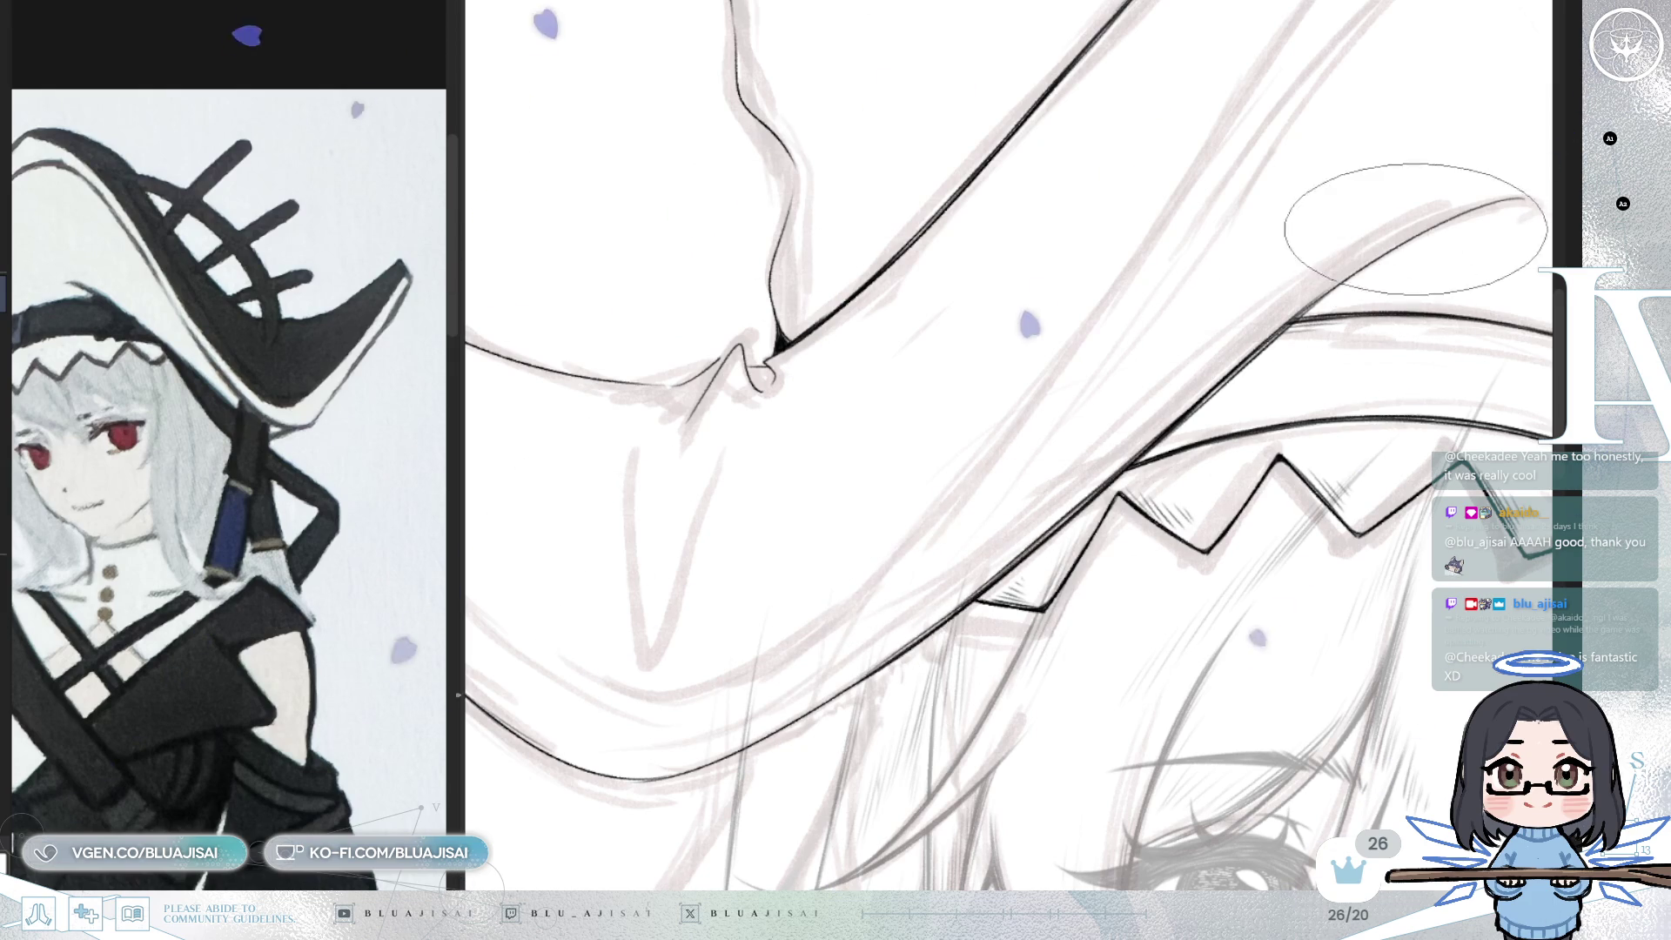
pyautogui.press('-')
pyautogui.press('-')
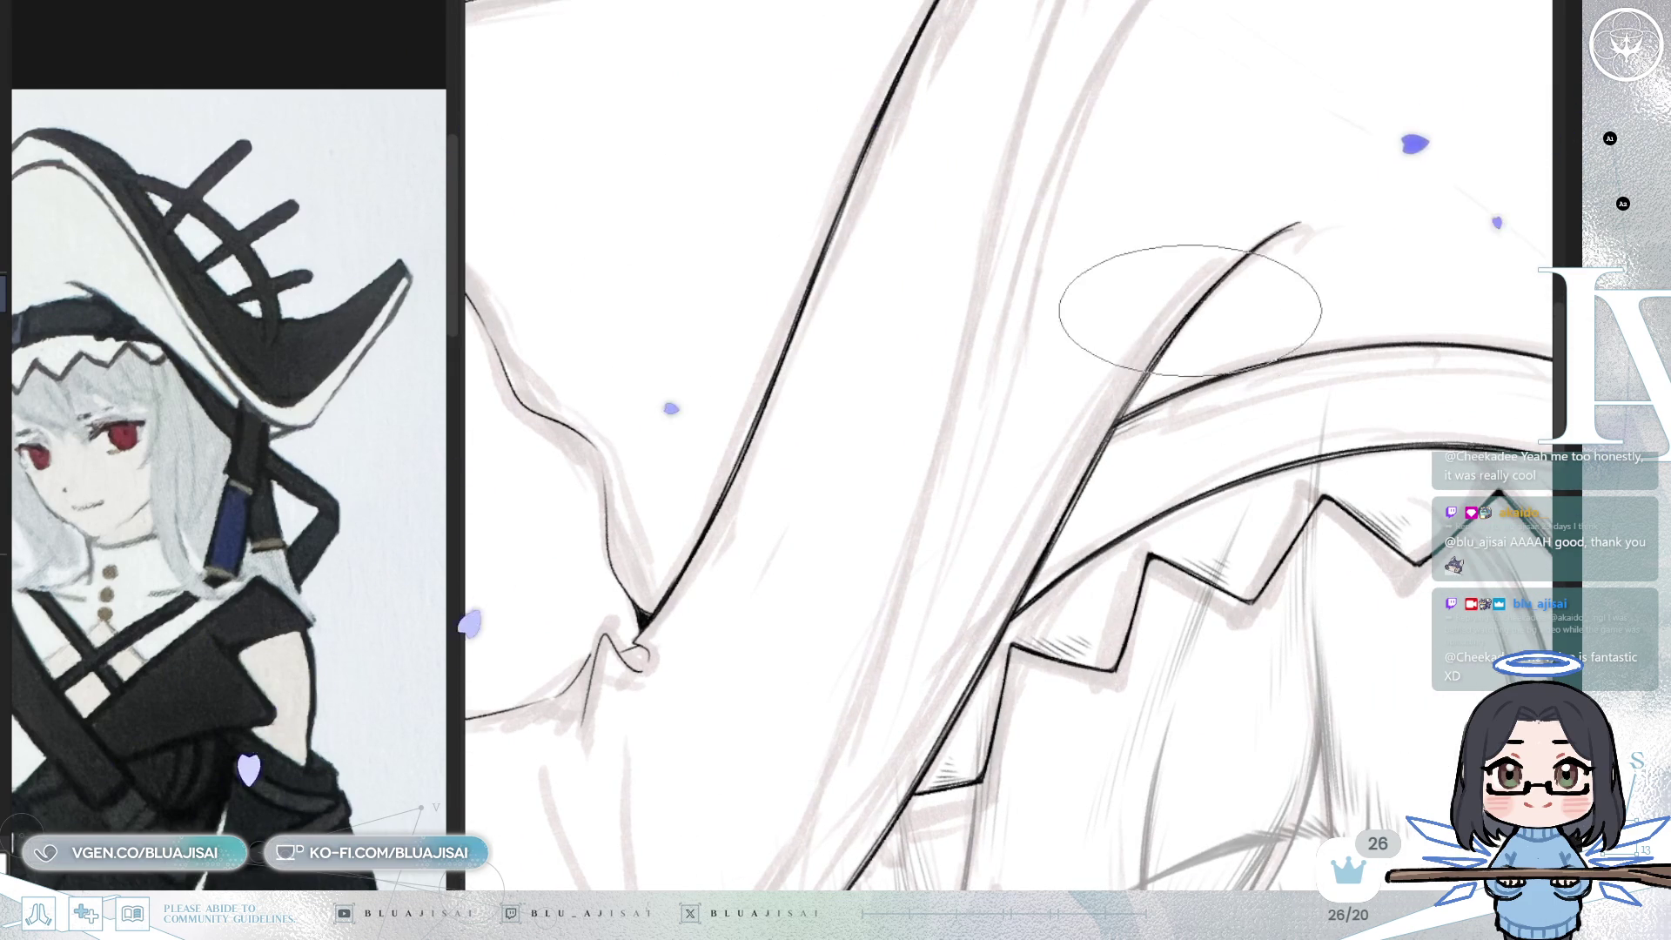
pyautogui.moveTo(1141, 381)
pyautogui.mouseDown()
pyautogui.moveTo(1122, 417)
pyautogui.moveTo(1157, 379)
pyautogui.moveTo(1159, 397)
pyautogui.mouseUp()
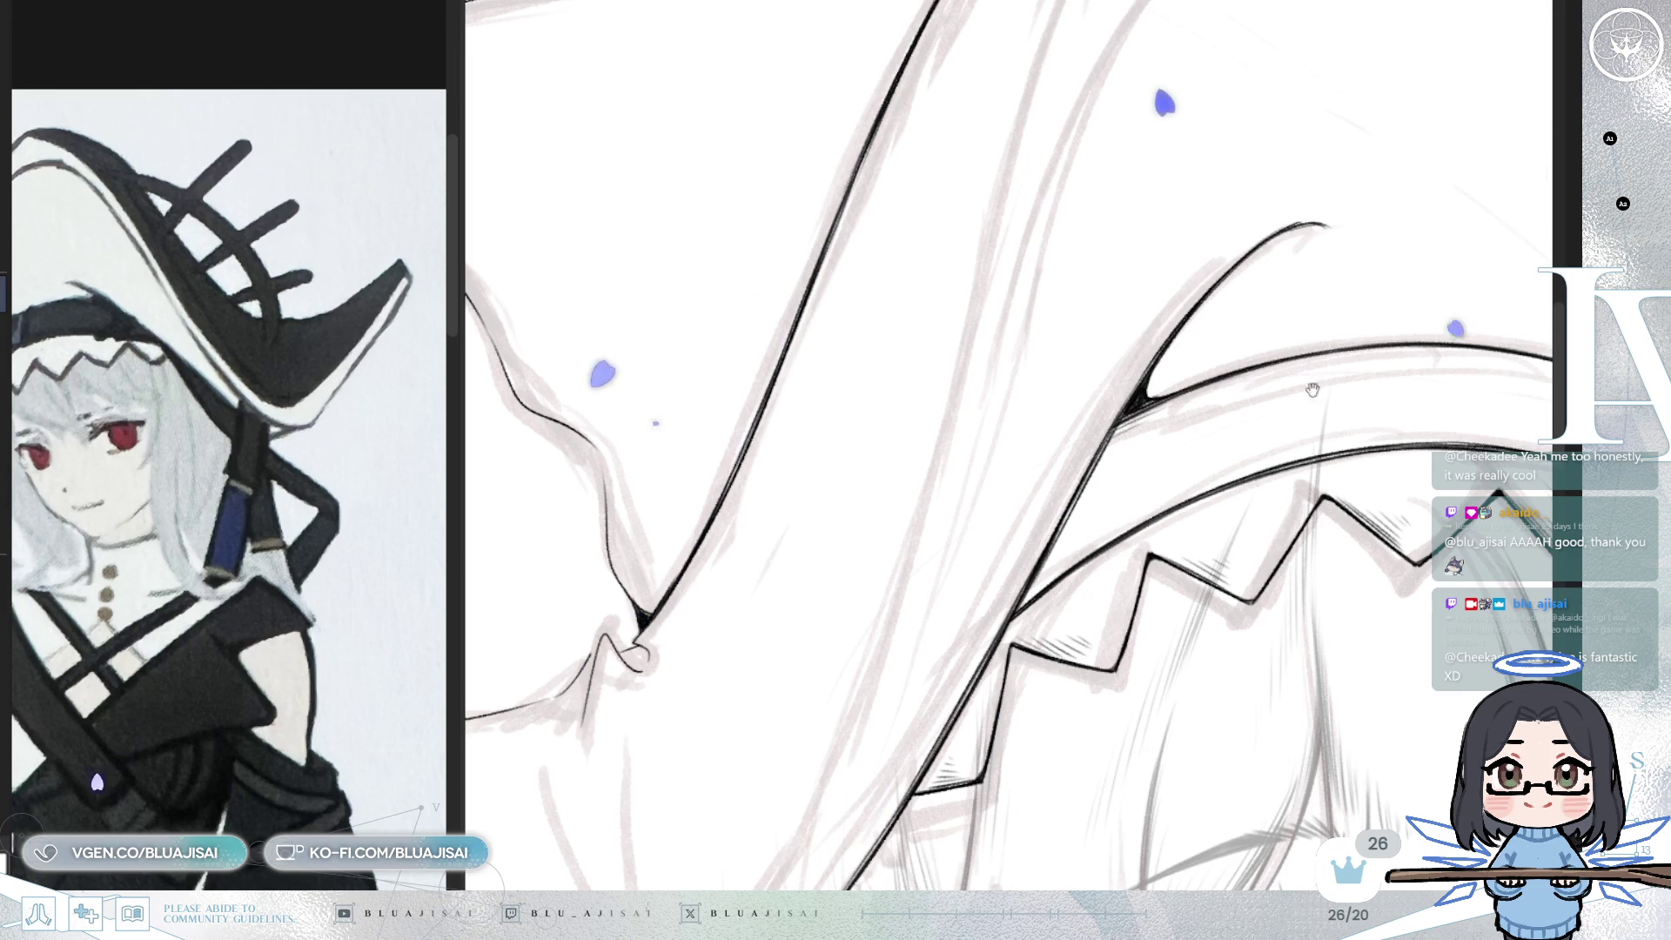
# - Rotate toward the hat's inner curve and add short hatching strokes inside it
pyautogui.moveTo(1231, 317); pyautogui.dragTo(953, 430)
pyautogui.press('Delete')
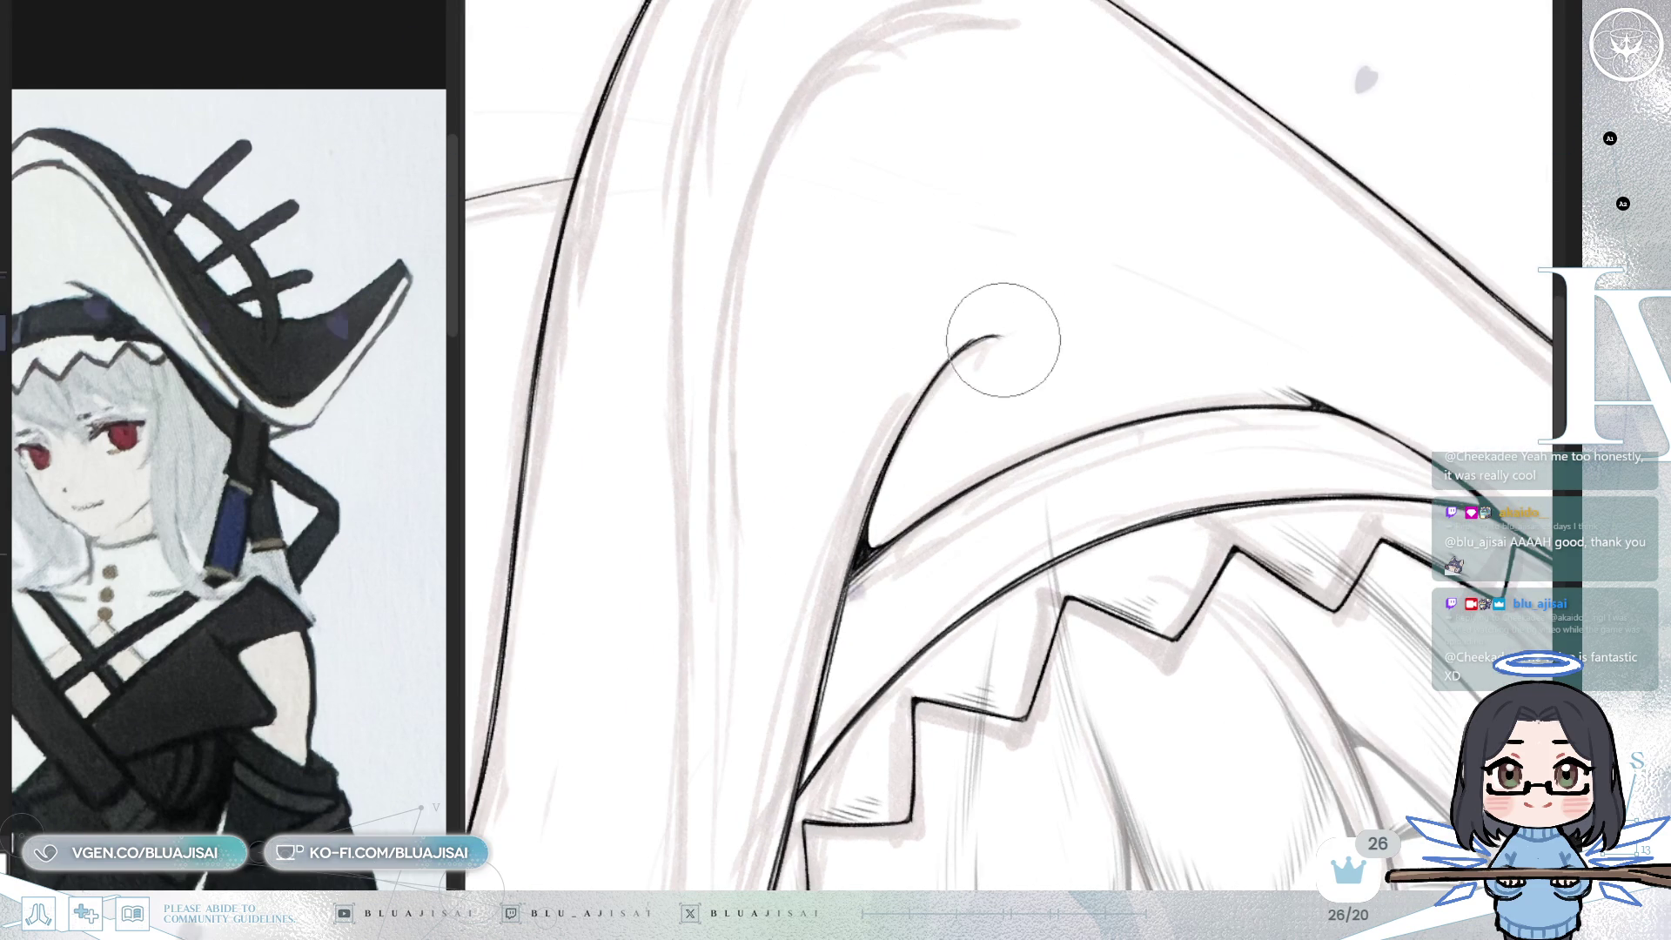
pyautogui.press('Delete')
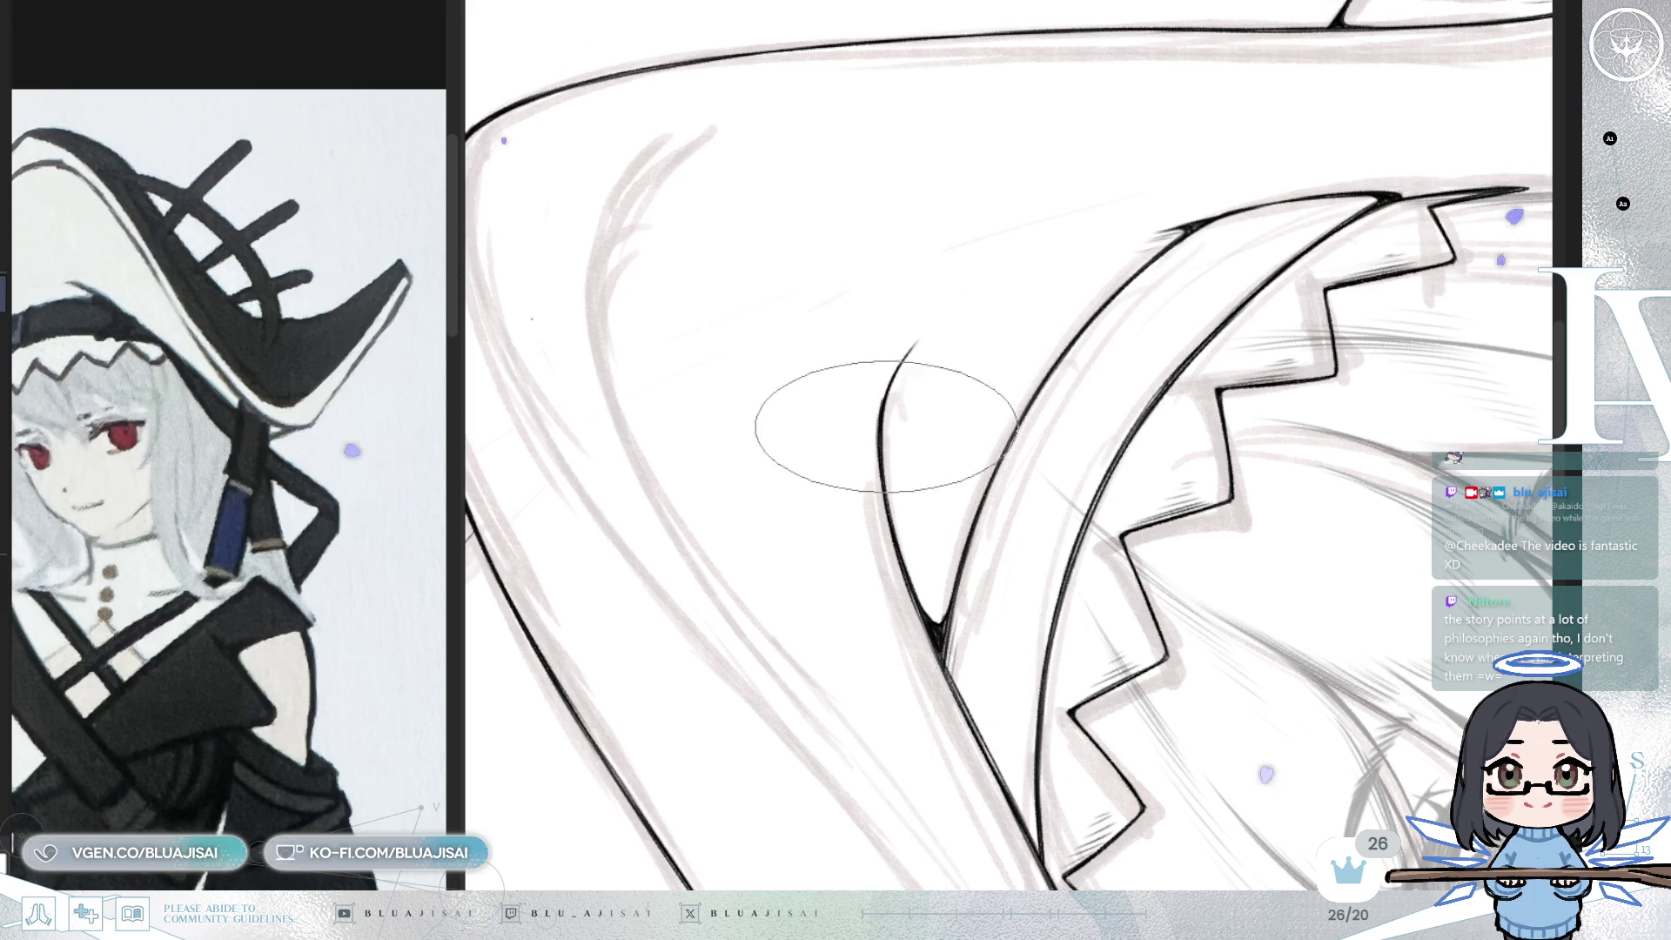
pyautogui.moveTo(914, 460); pyautogui.dragTo(921, 492)
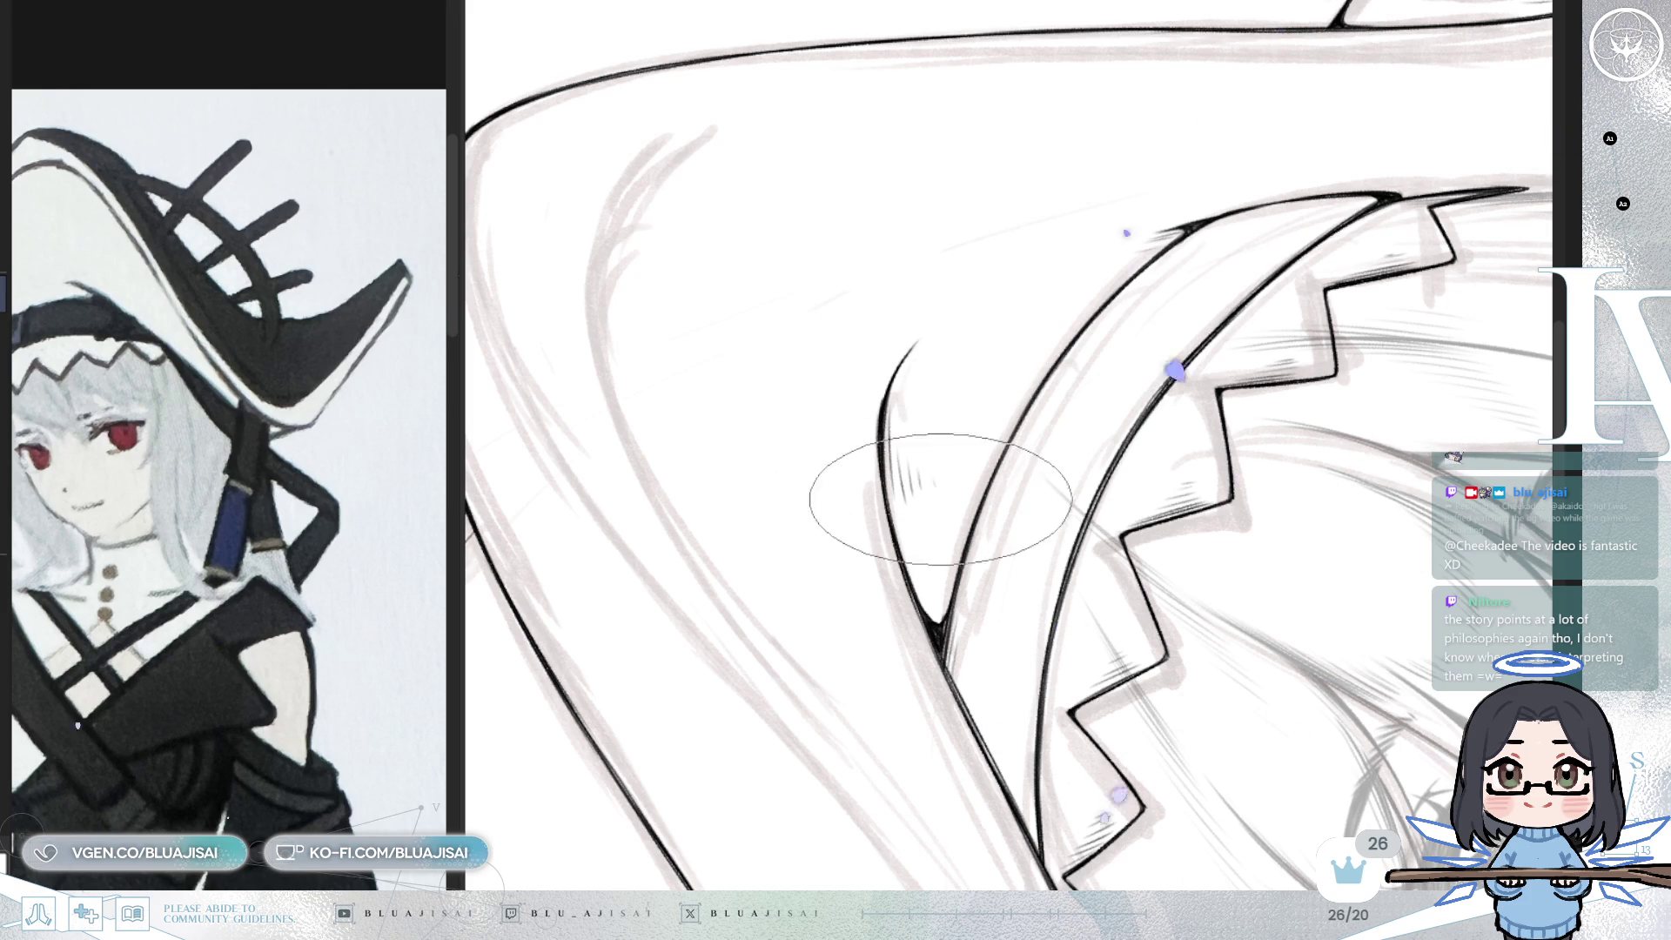
pyautogui.moveTo(1283, 335); pyautogui.dragTo(1152, 435)
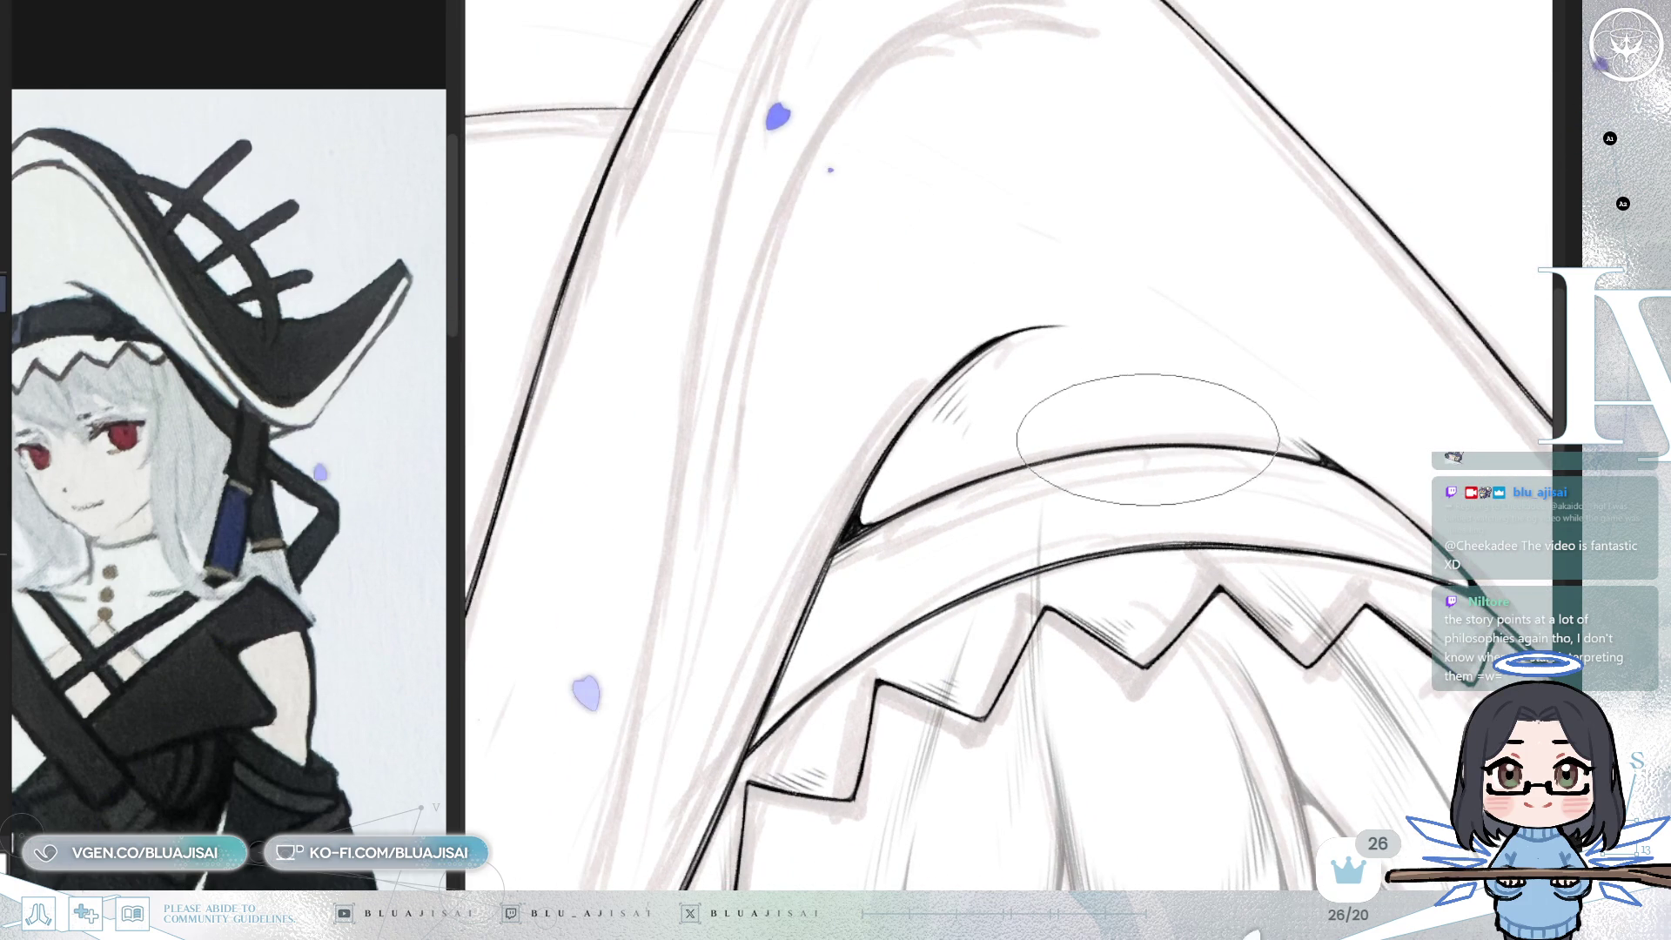
pyautogui.moveTo(1127, 523); pyautogui.dragTo(1149, 437)
# - Zoom to the hat tip, ink a line down the crown's inner crease, then zoom out to the face
pyautogui.scroll(-3, 1147, 432)
pyautogui.scroll(-1, 1148, 435)
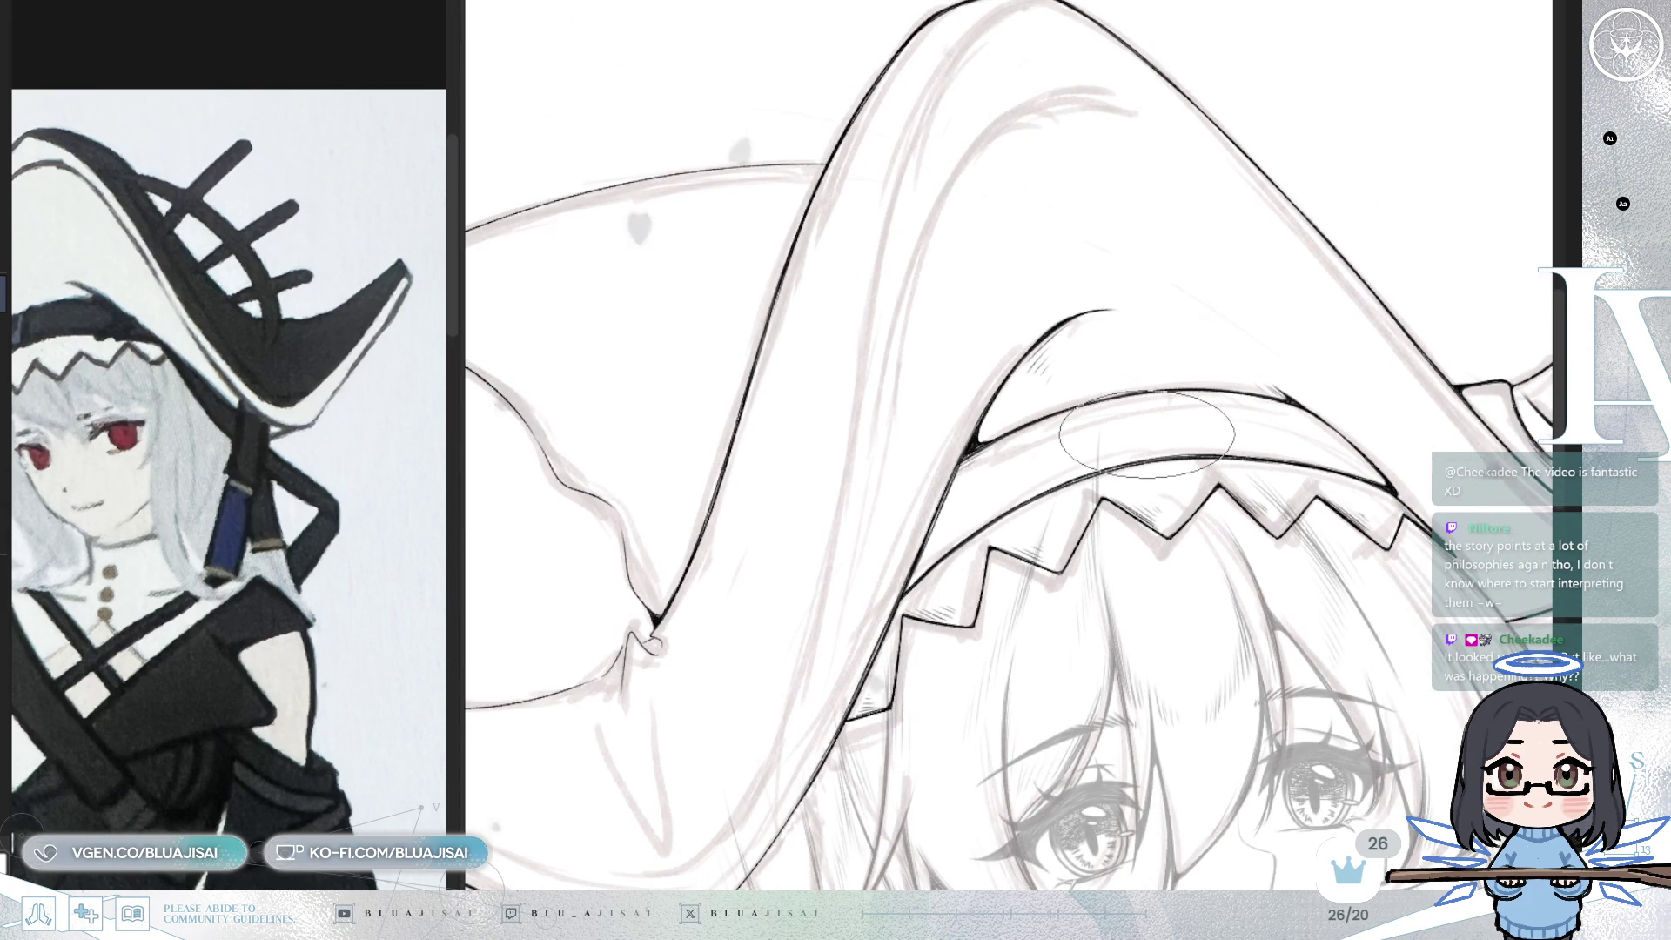
pyautogui.moveTo(1147, 436); pyautogui.dragTo(1163, 442)
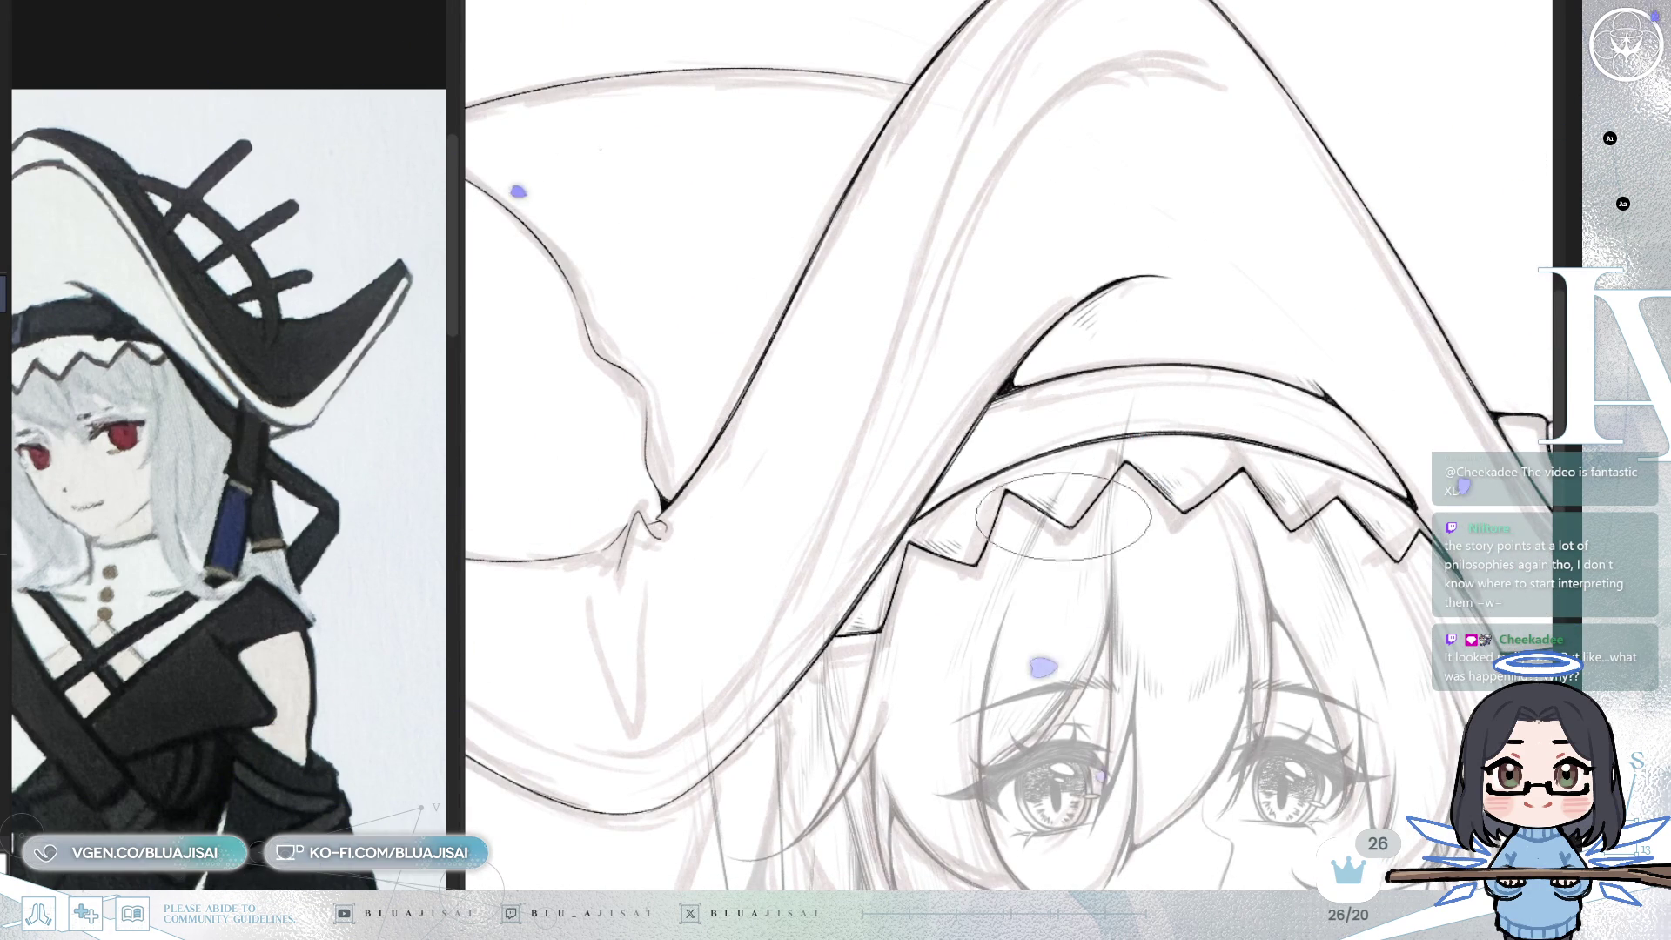
pyautogui.scroll(-2, 1161, 431)
pyautogui.scroll(-2, 1085, 507)
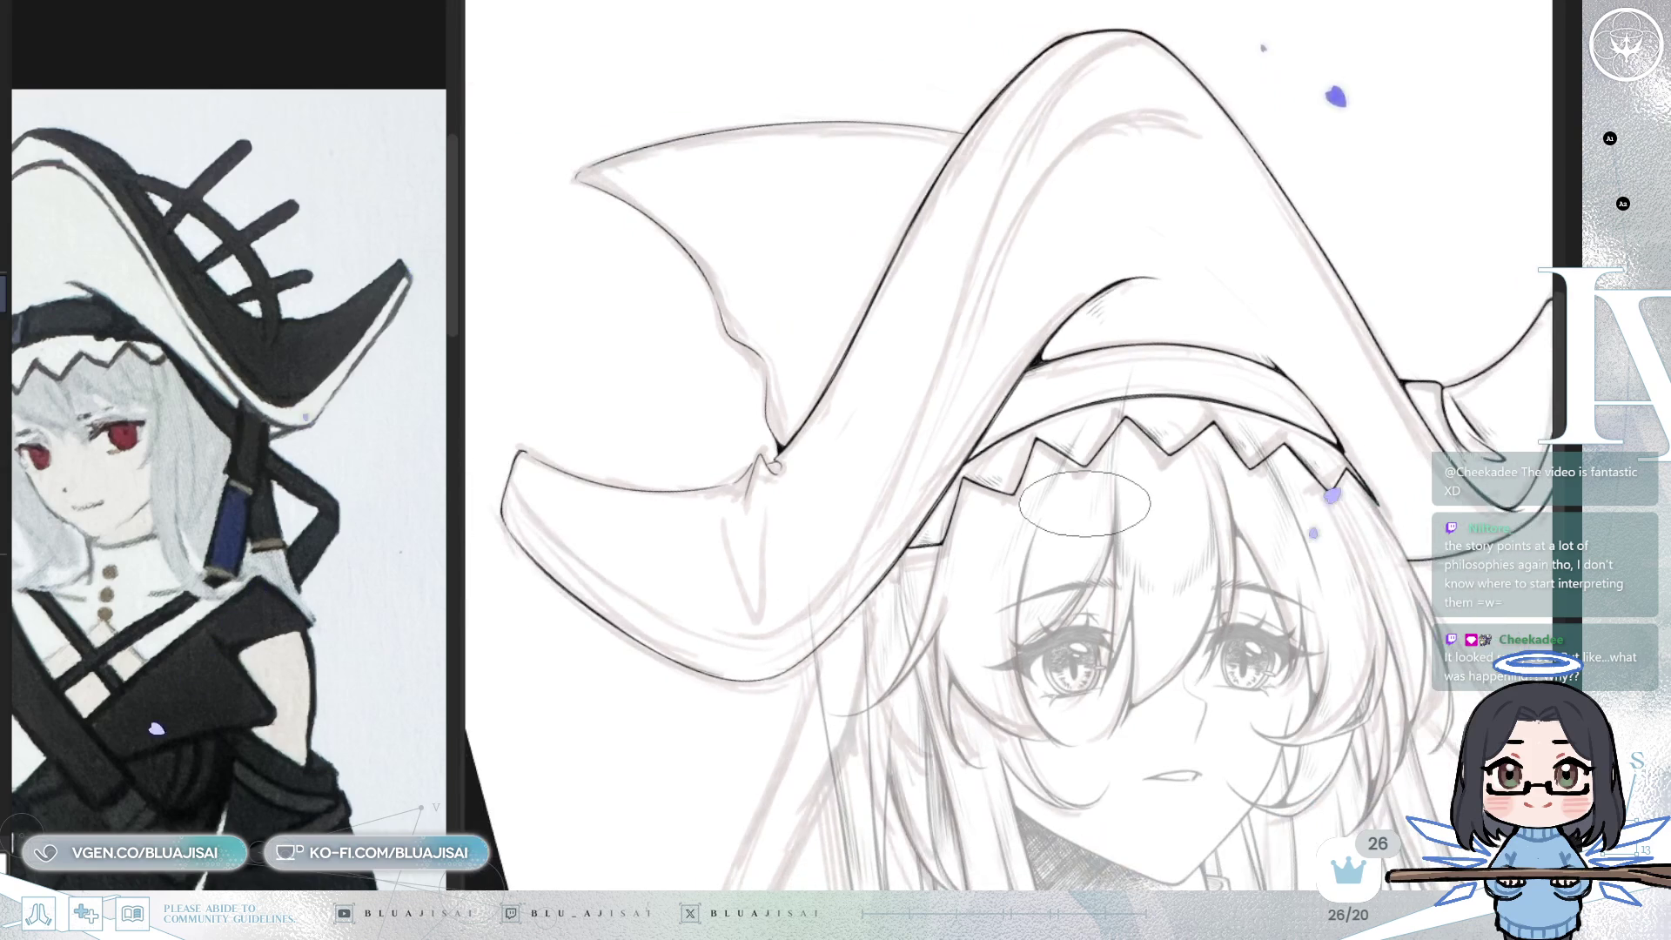
pyautogui.moveTo(1084, 502); pyautogui.dragTo(1147, 450)
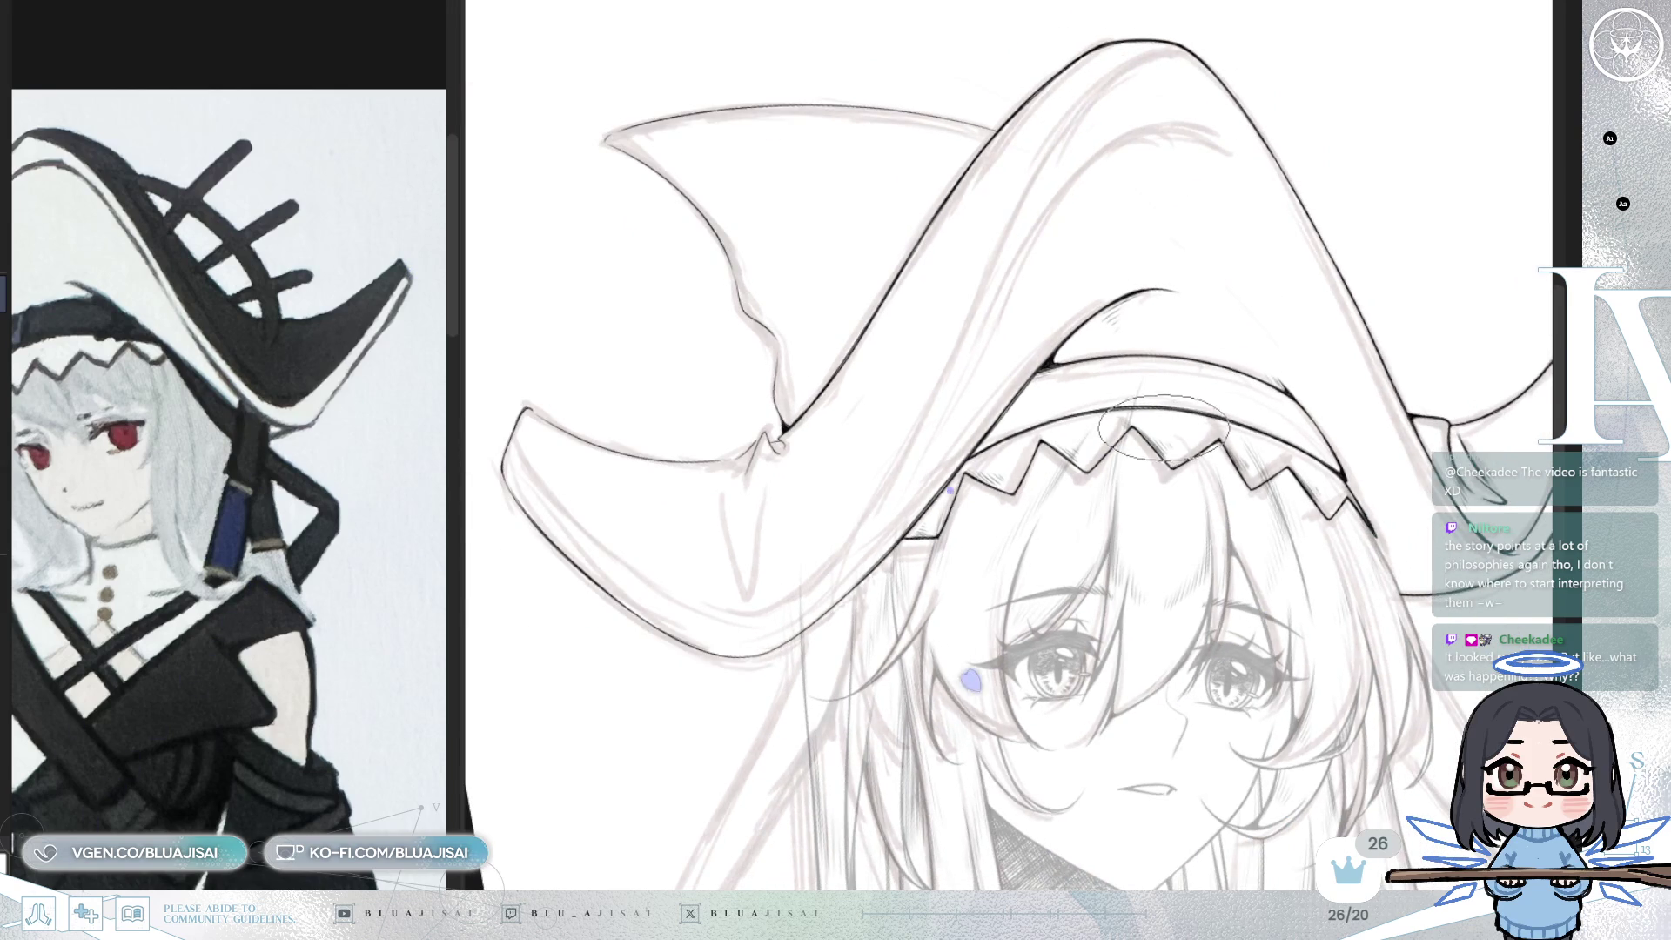
pyautogui.scroll(-3, 1164, 427)
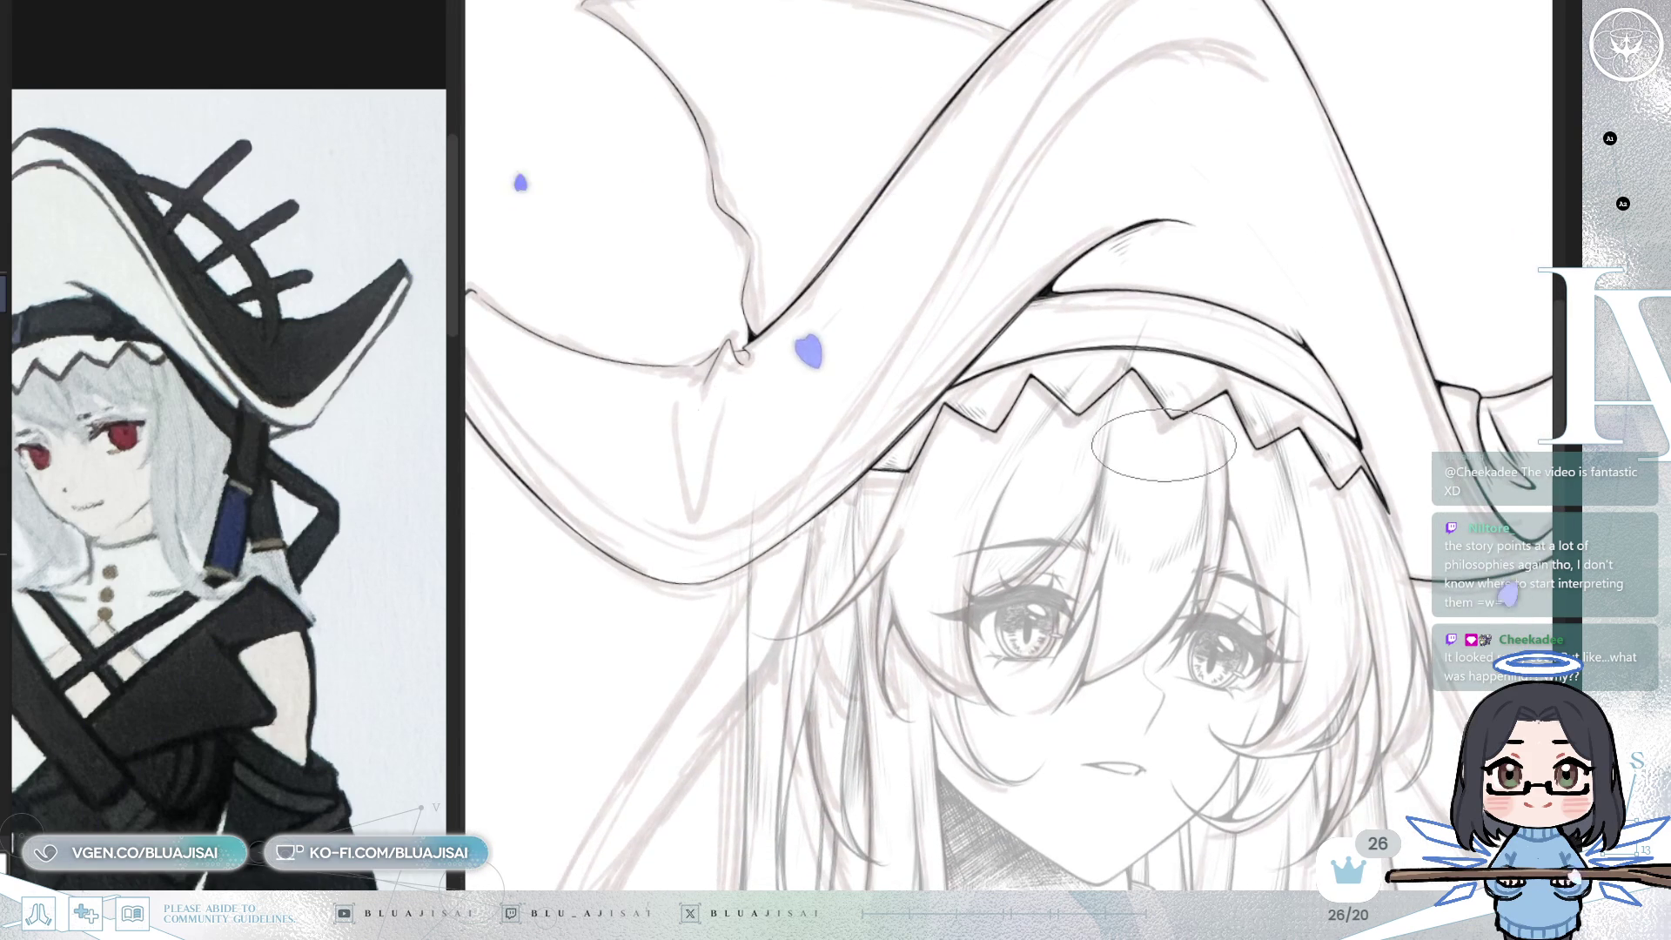
pyautogui.scroll(-3, 1164, 444)
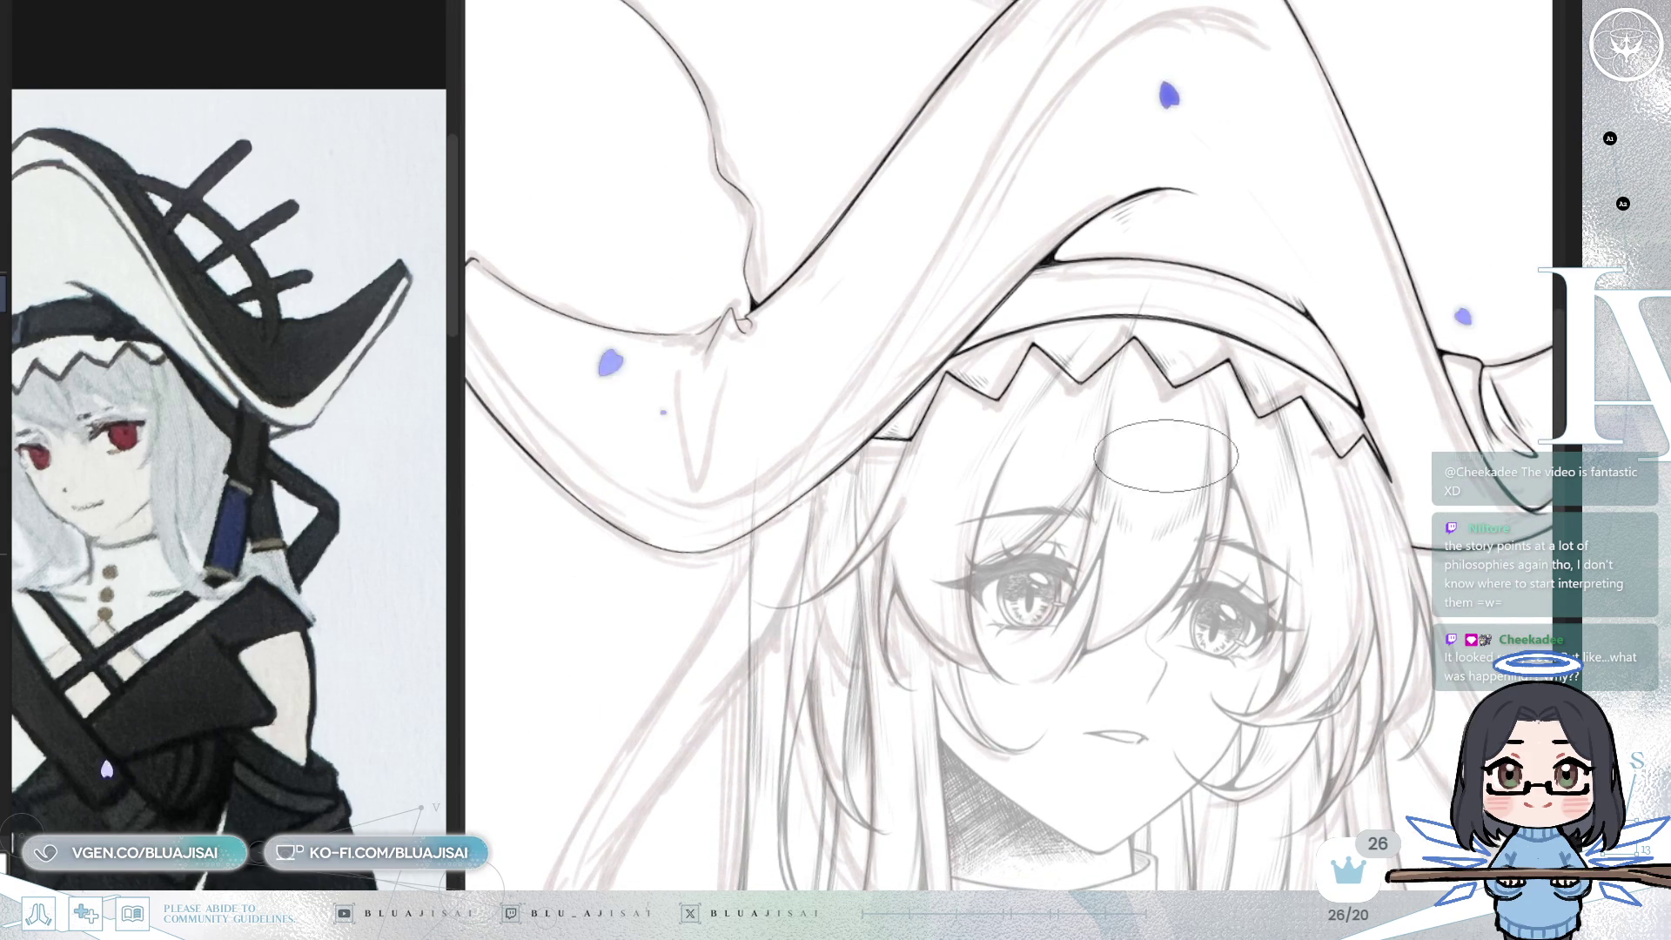
pyautogui.scroll(3, 1158, 409)
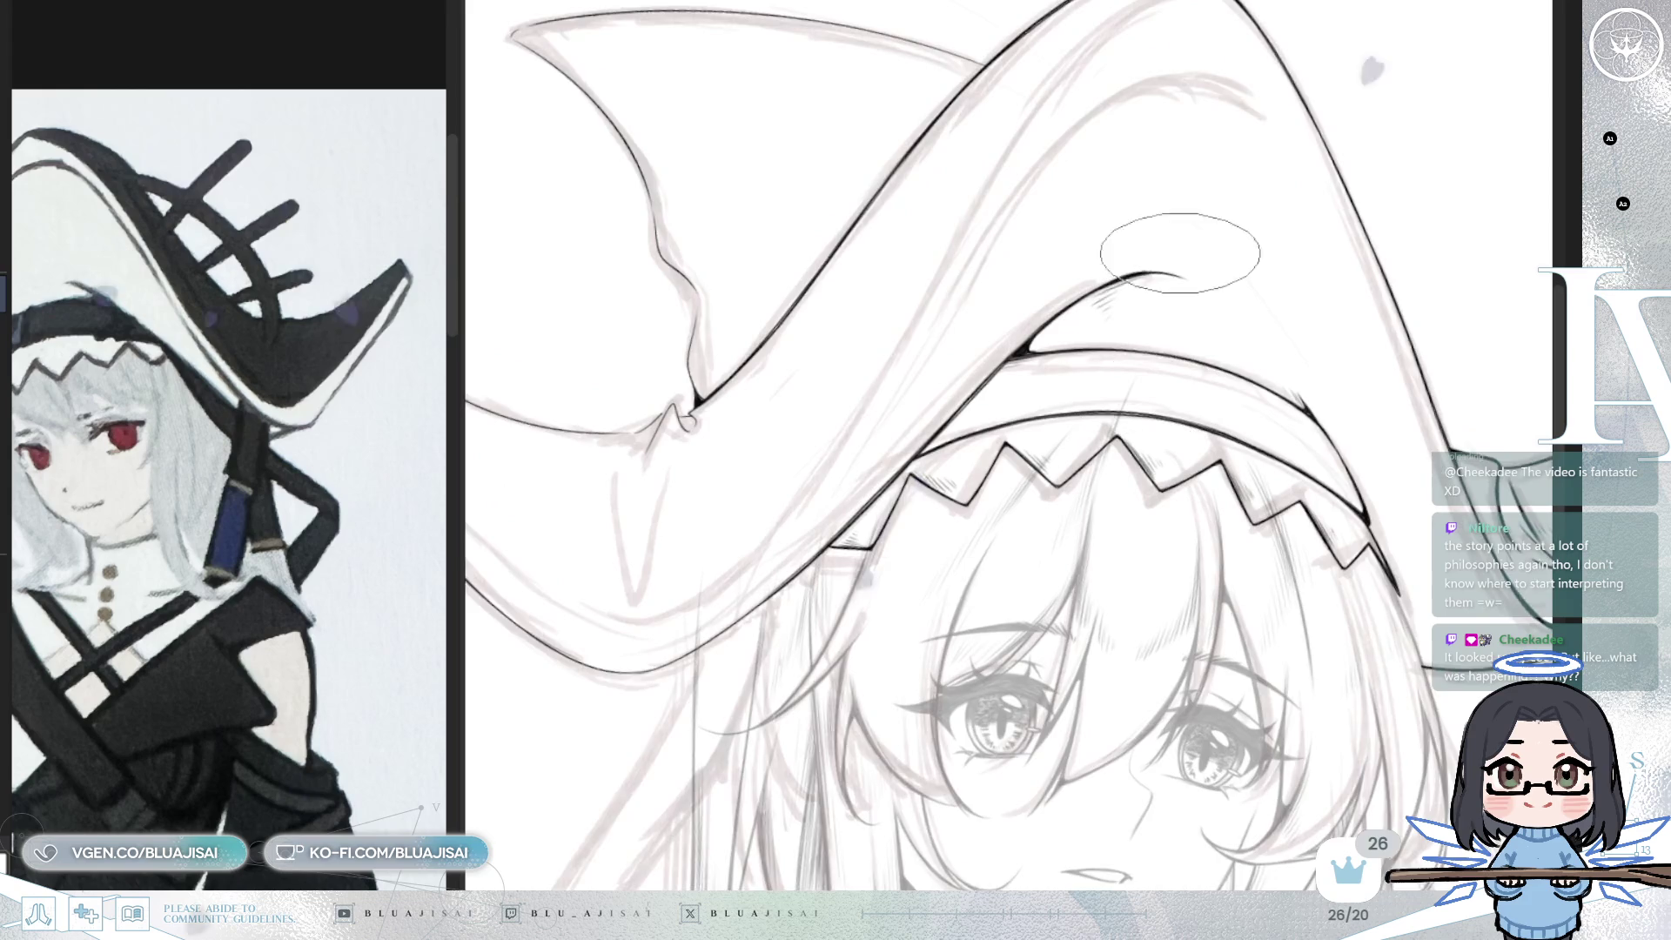
pyautogui.scroll(2, 1175, 174)
pyautogui.scroll(3, 1123, 209)
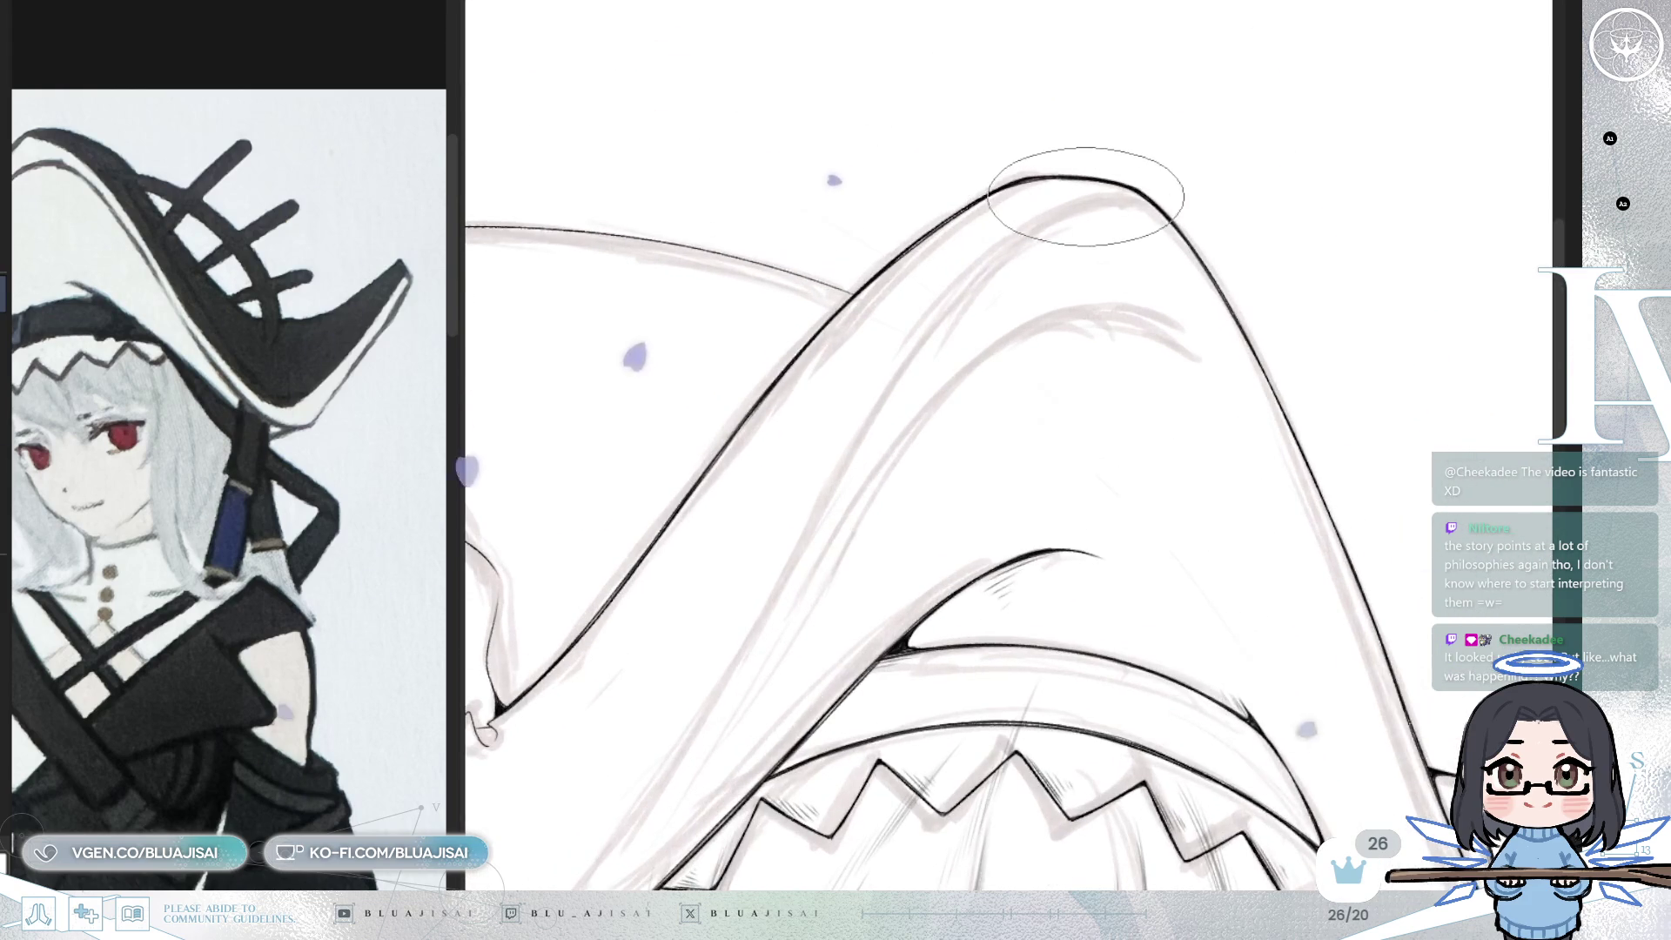
pyautogui.moveTo(1095, 197); pyautogui.dragTo(858, 430)
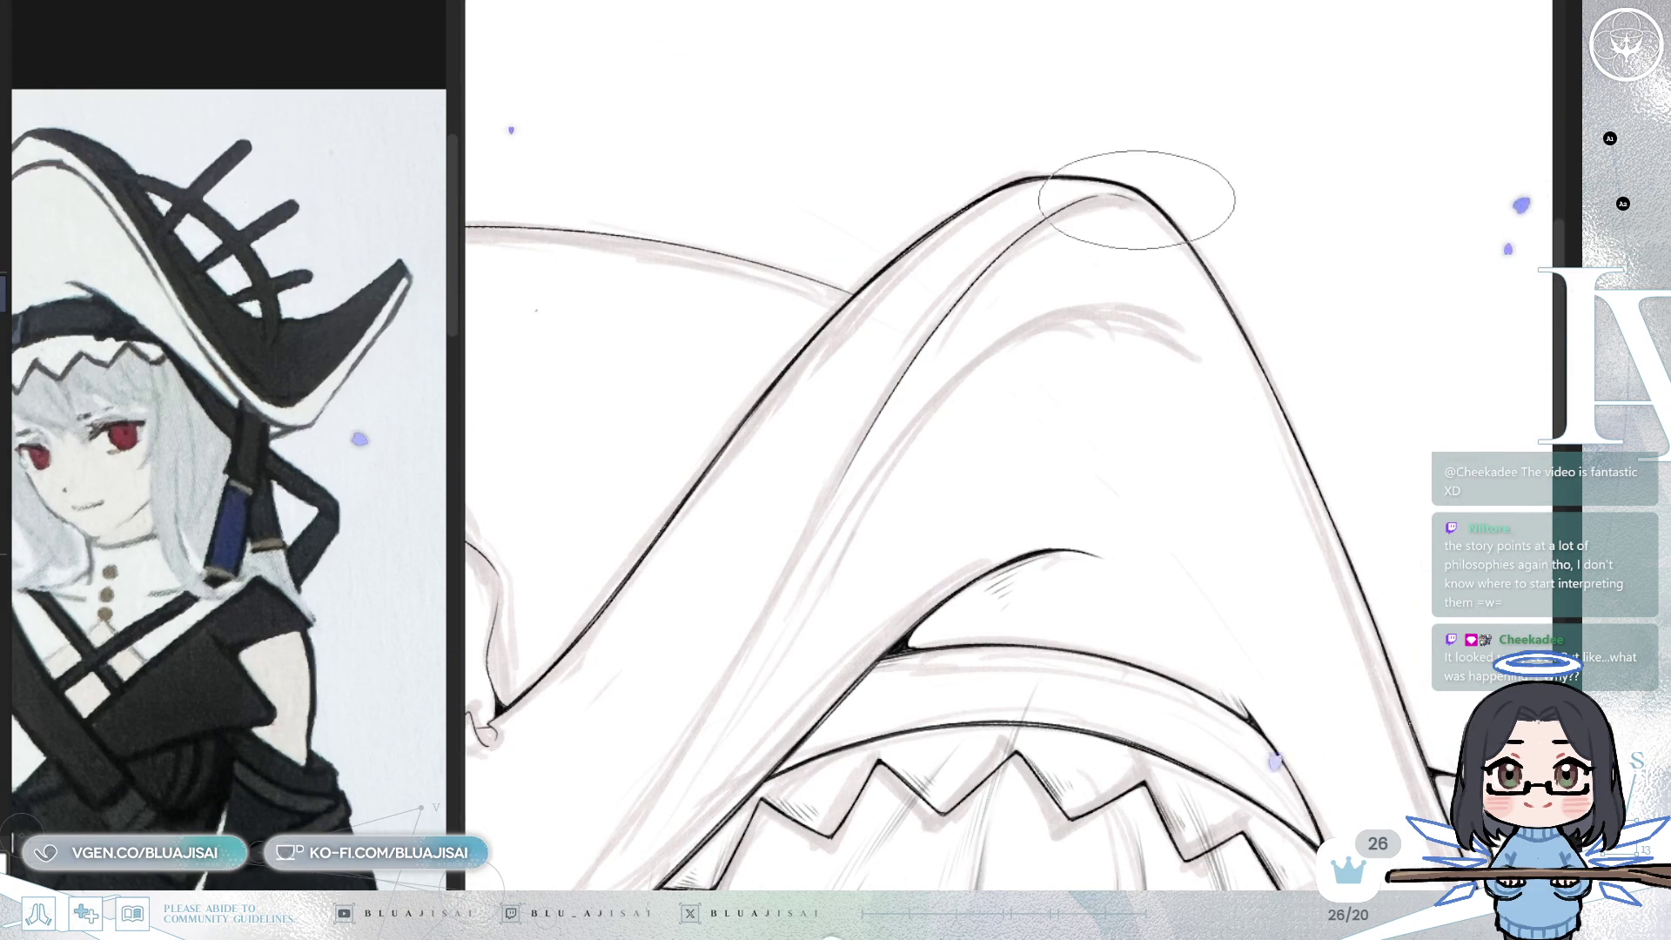
pyautogui.moveTo(952, 777); pyautogui.dragTo(1069, 461)
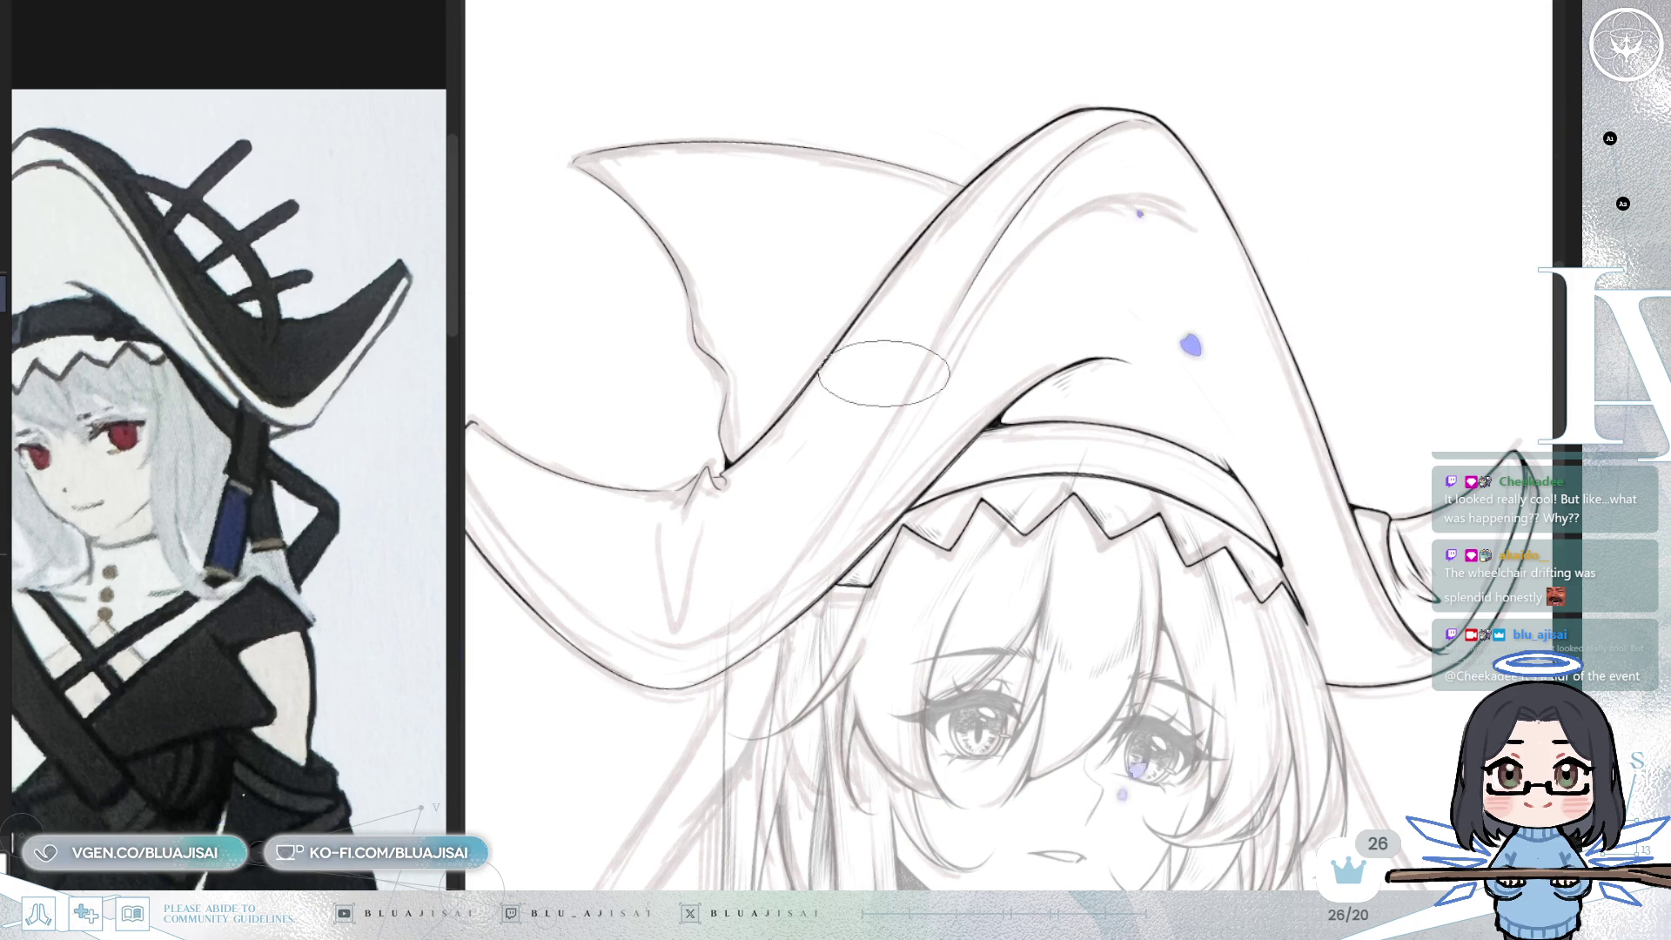
# - Rotate and zoom the canvas along the hood edge to find a working angle
pyautogui.moveTo(917, 393); pyautogui.dragTo(1037, 317)
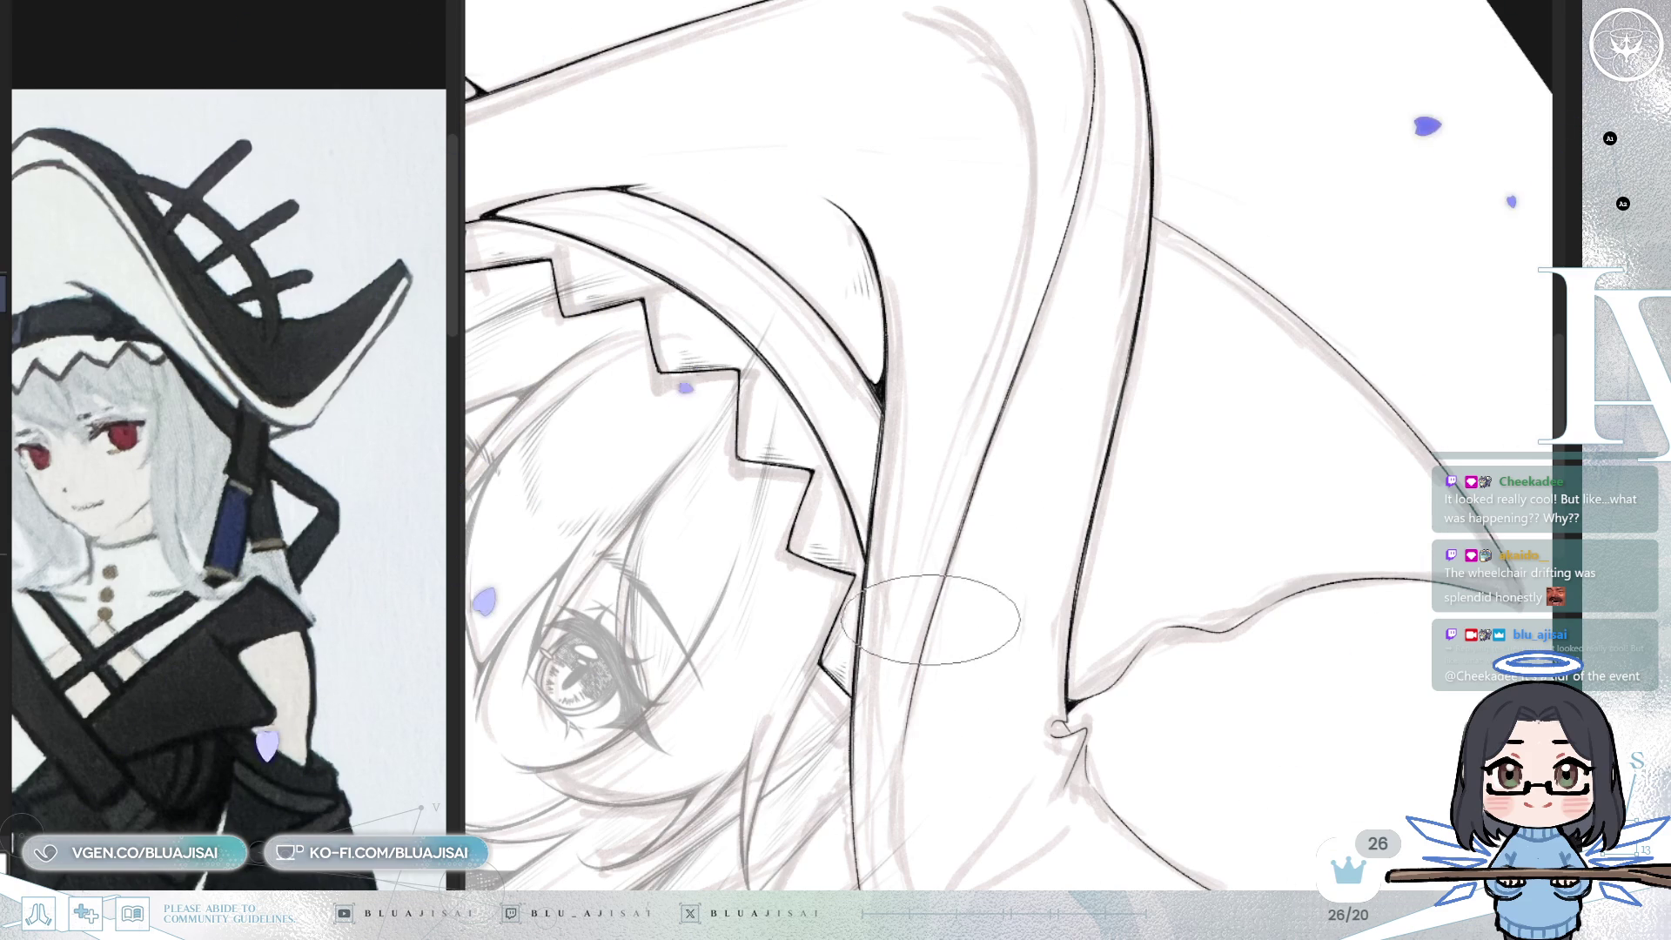
pyautogui.press('-')
pyautogui.press('End')
pyautogui.press('End')
pyautogui.press('End')
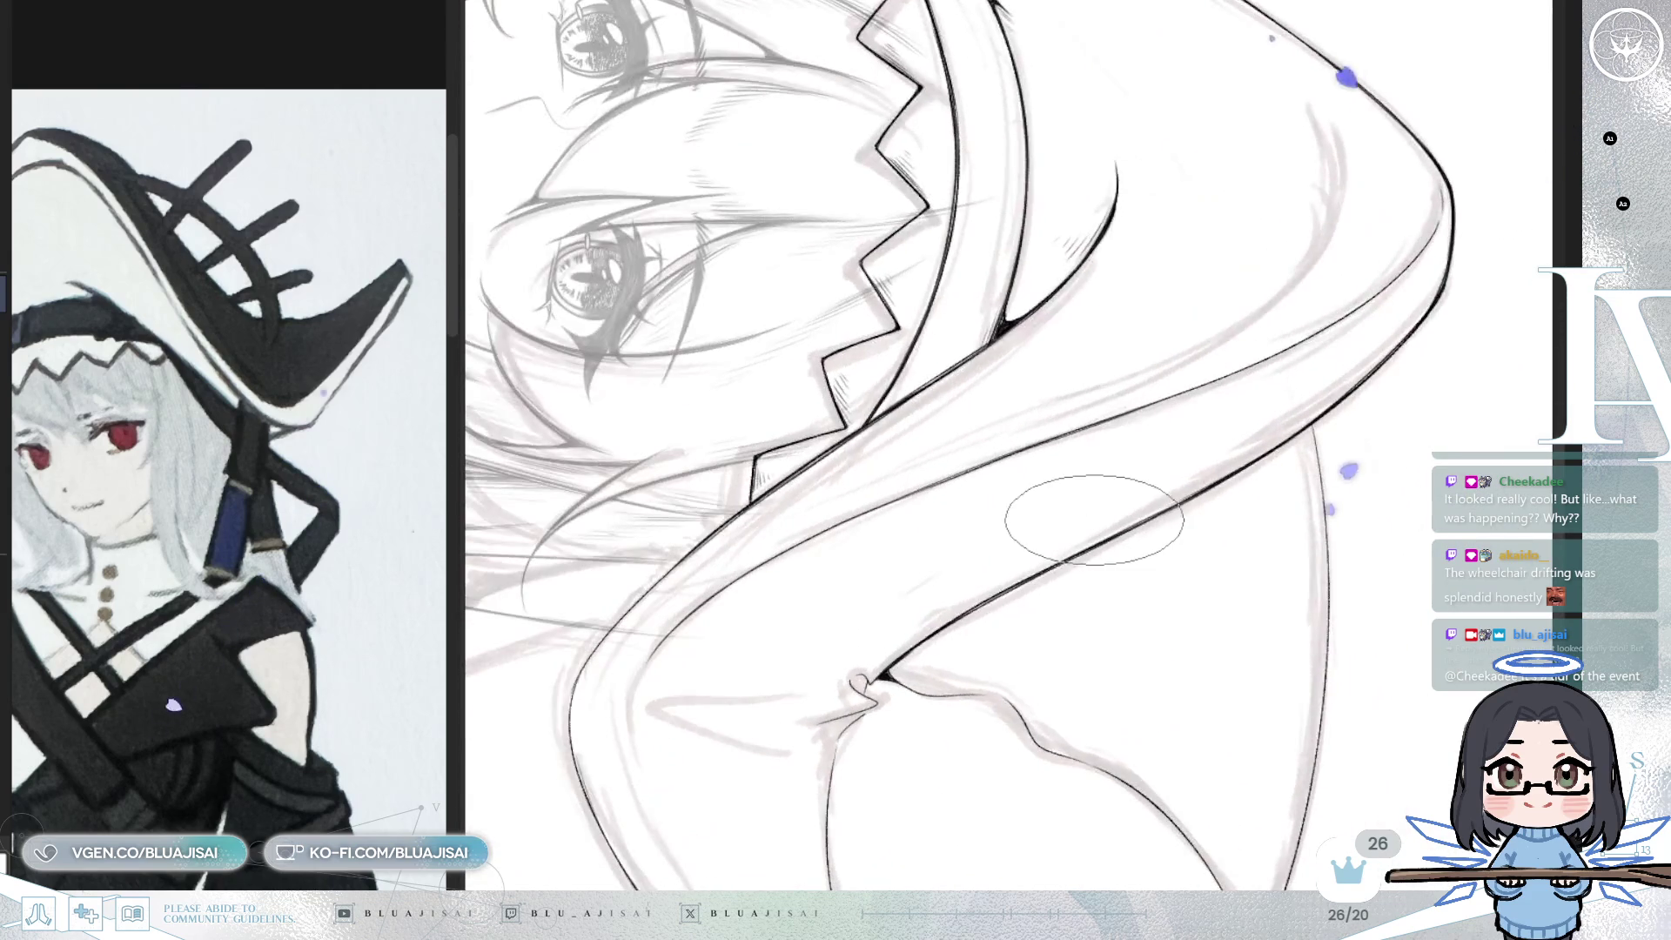
pyautogui.press('Delete')
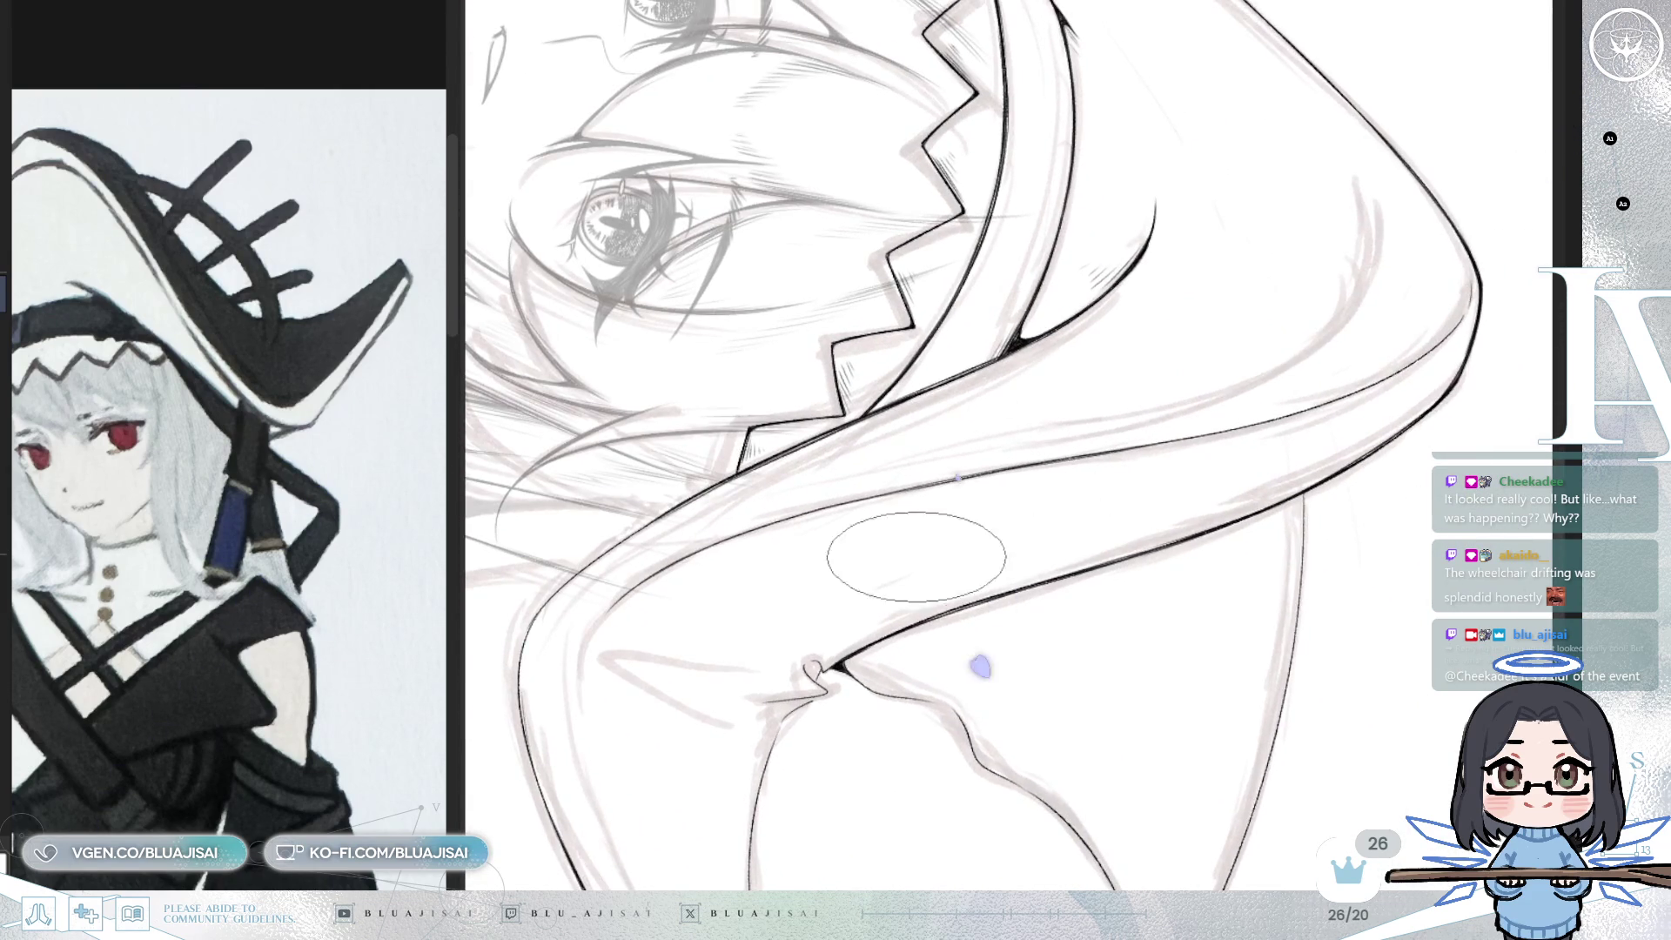
pyautogui.press('+')
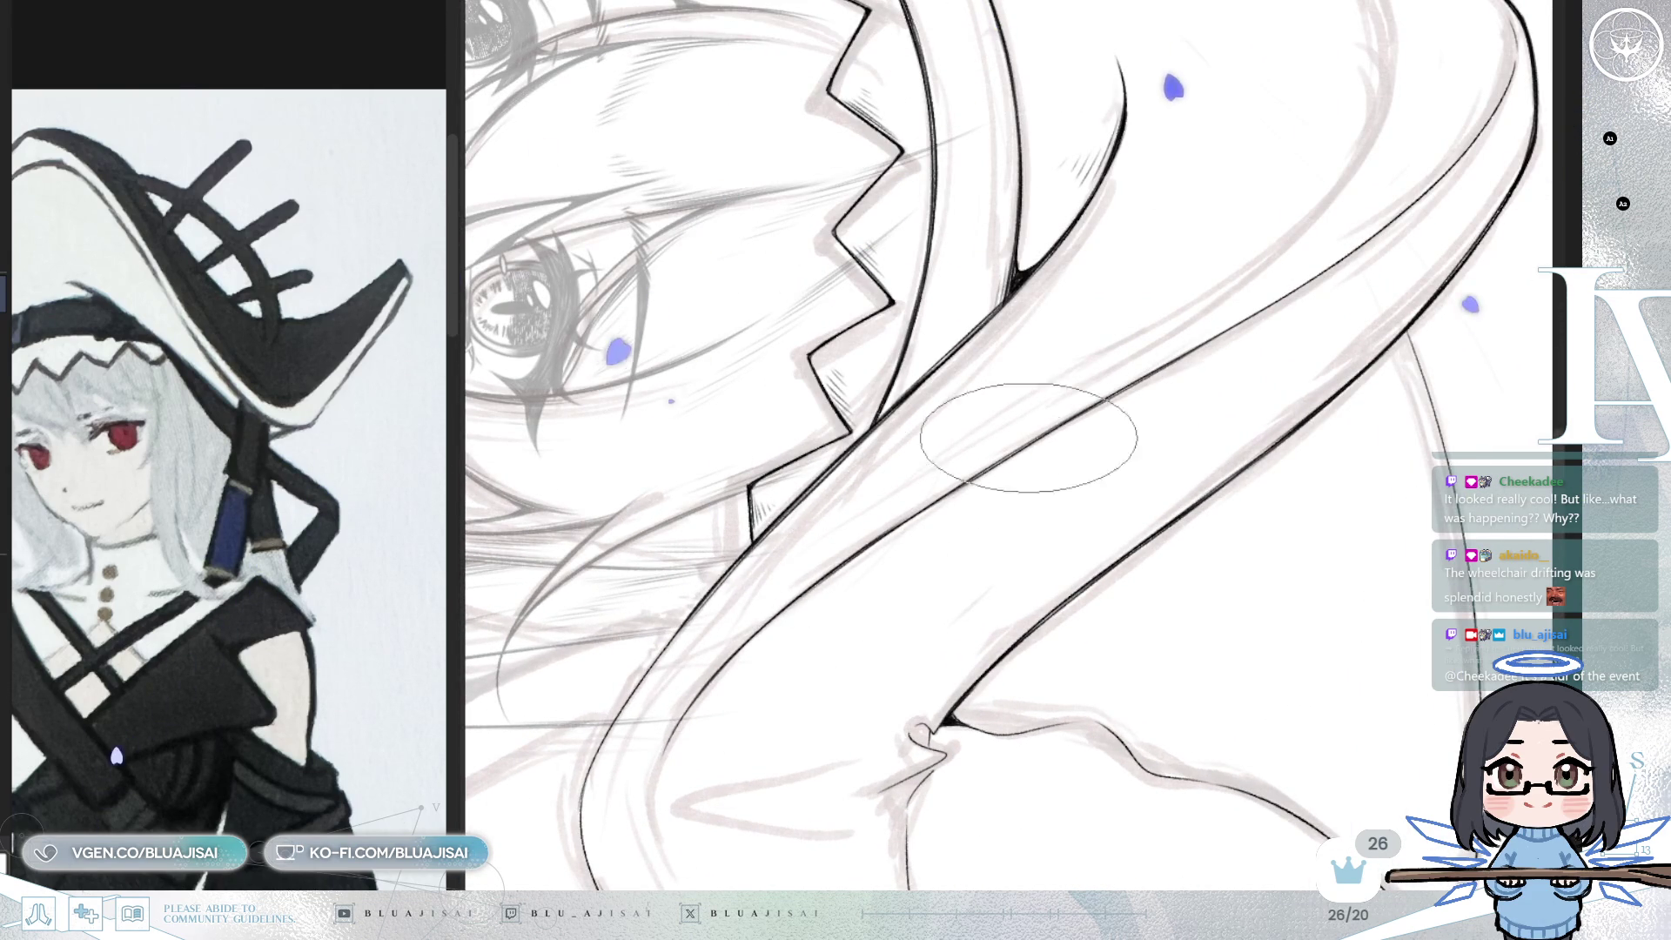
pyautogui.press('End')
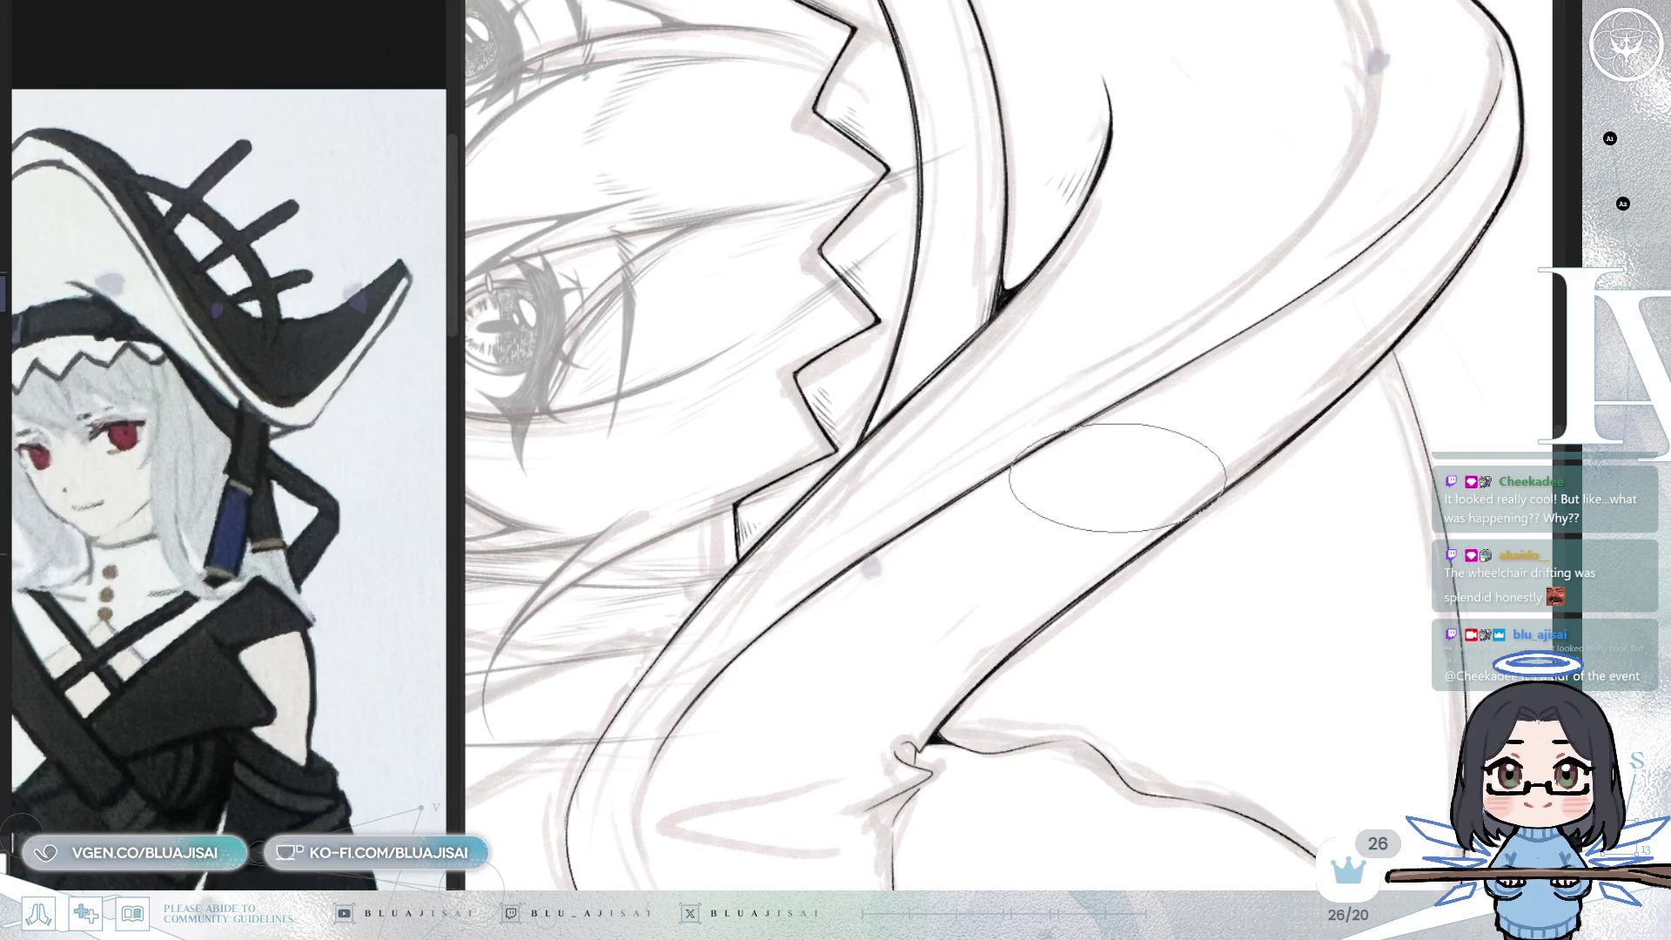
pyautogui.press('Delete')
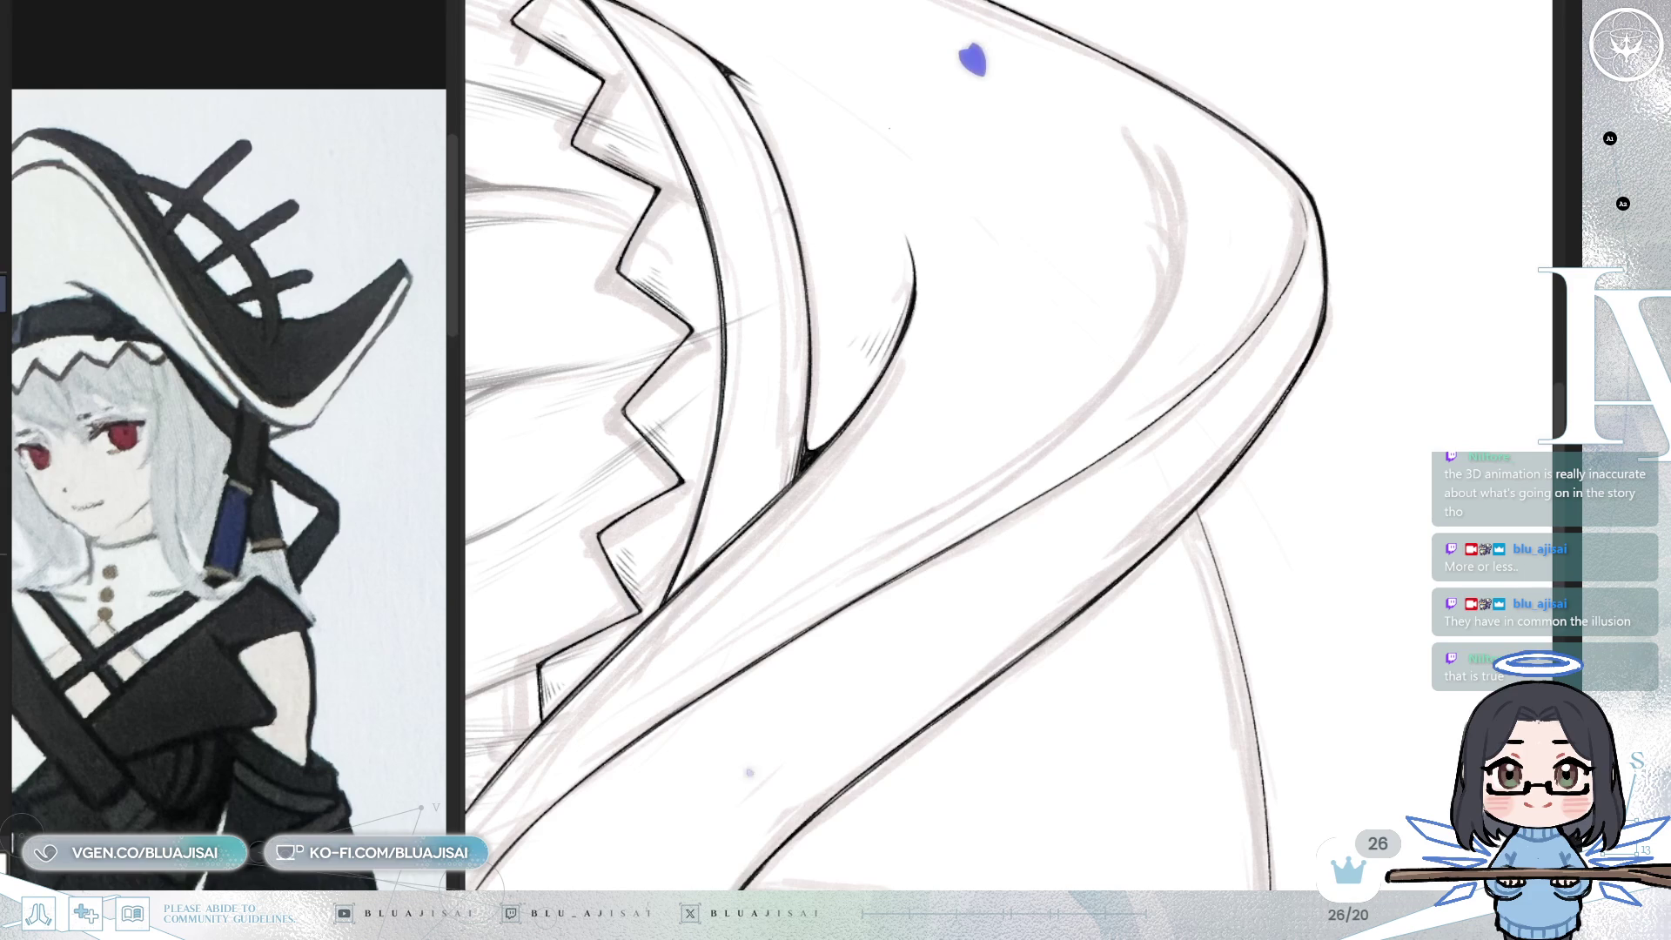
pyautogui.moveTo(1110, 7)
pyautogui.mouseDown()
pyautogui.moveTo(1124, 384)
pyautogui.moveTo(1008, 429)
pyautogui.moveTo(1185, 397)
pyautogui.moveTo(992, 454)
pyautogui.moveTo(933, 421)
pyautogui.mouseUp()
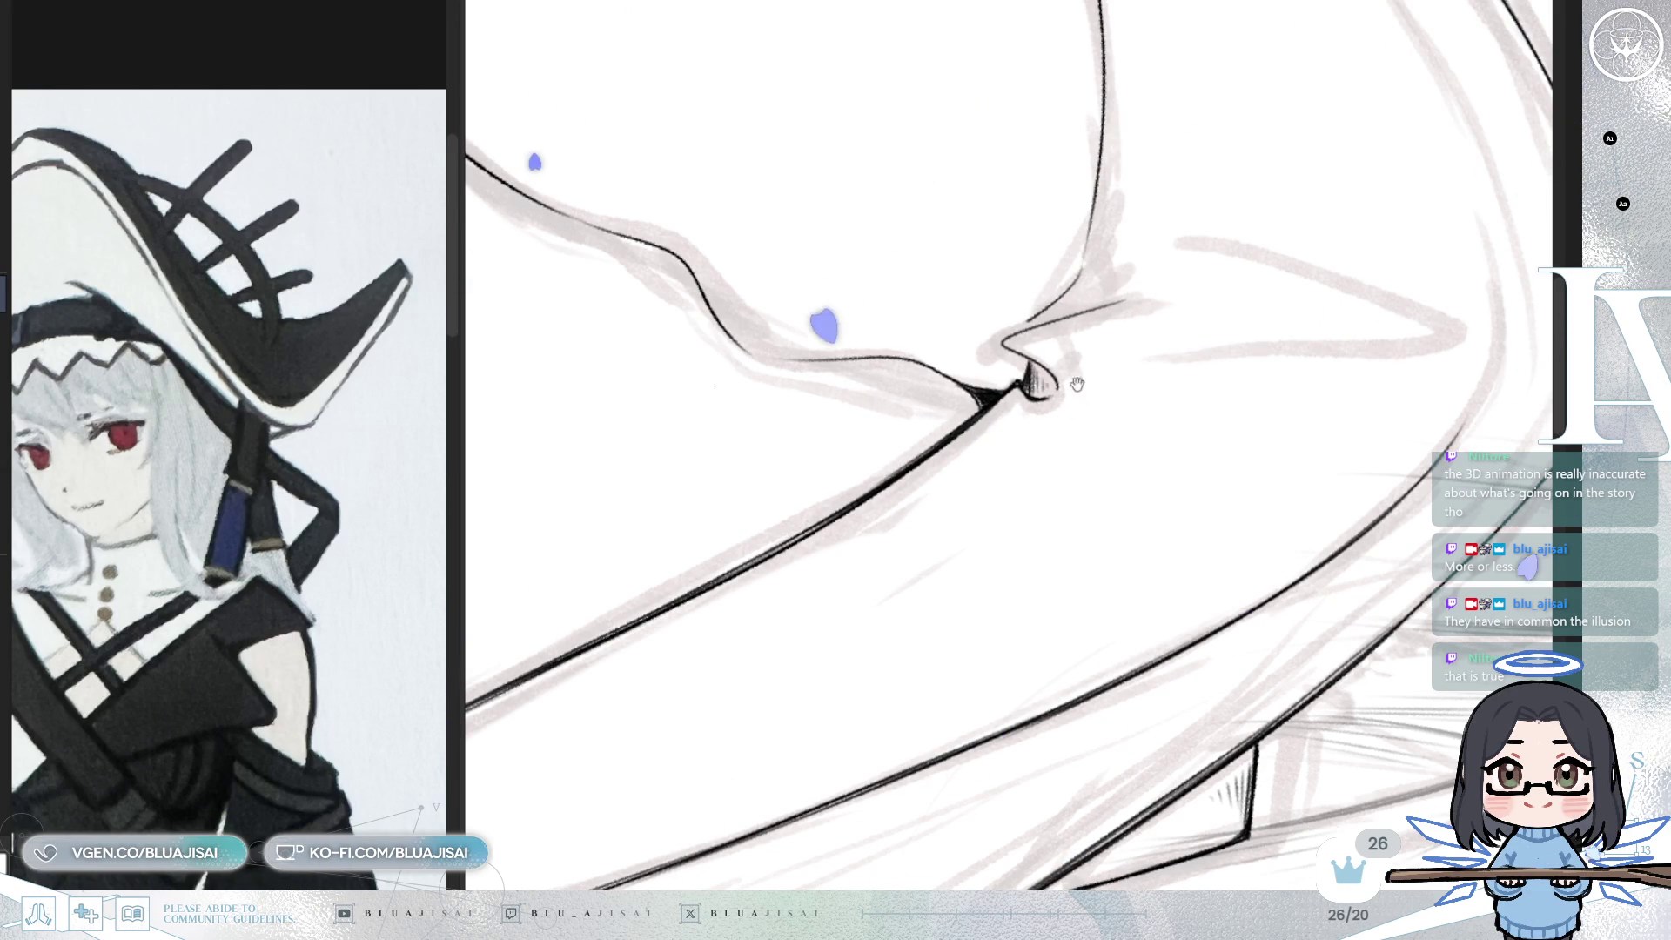
# - Frame the brim fold and knot with mirrored, rotated views and hatch the crease with short strokes
pyautogui.moveTo(1084, 374); pyautogui.dragTo(1071, 423)
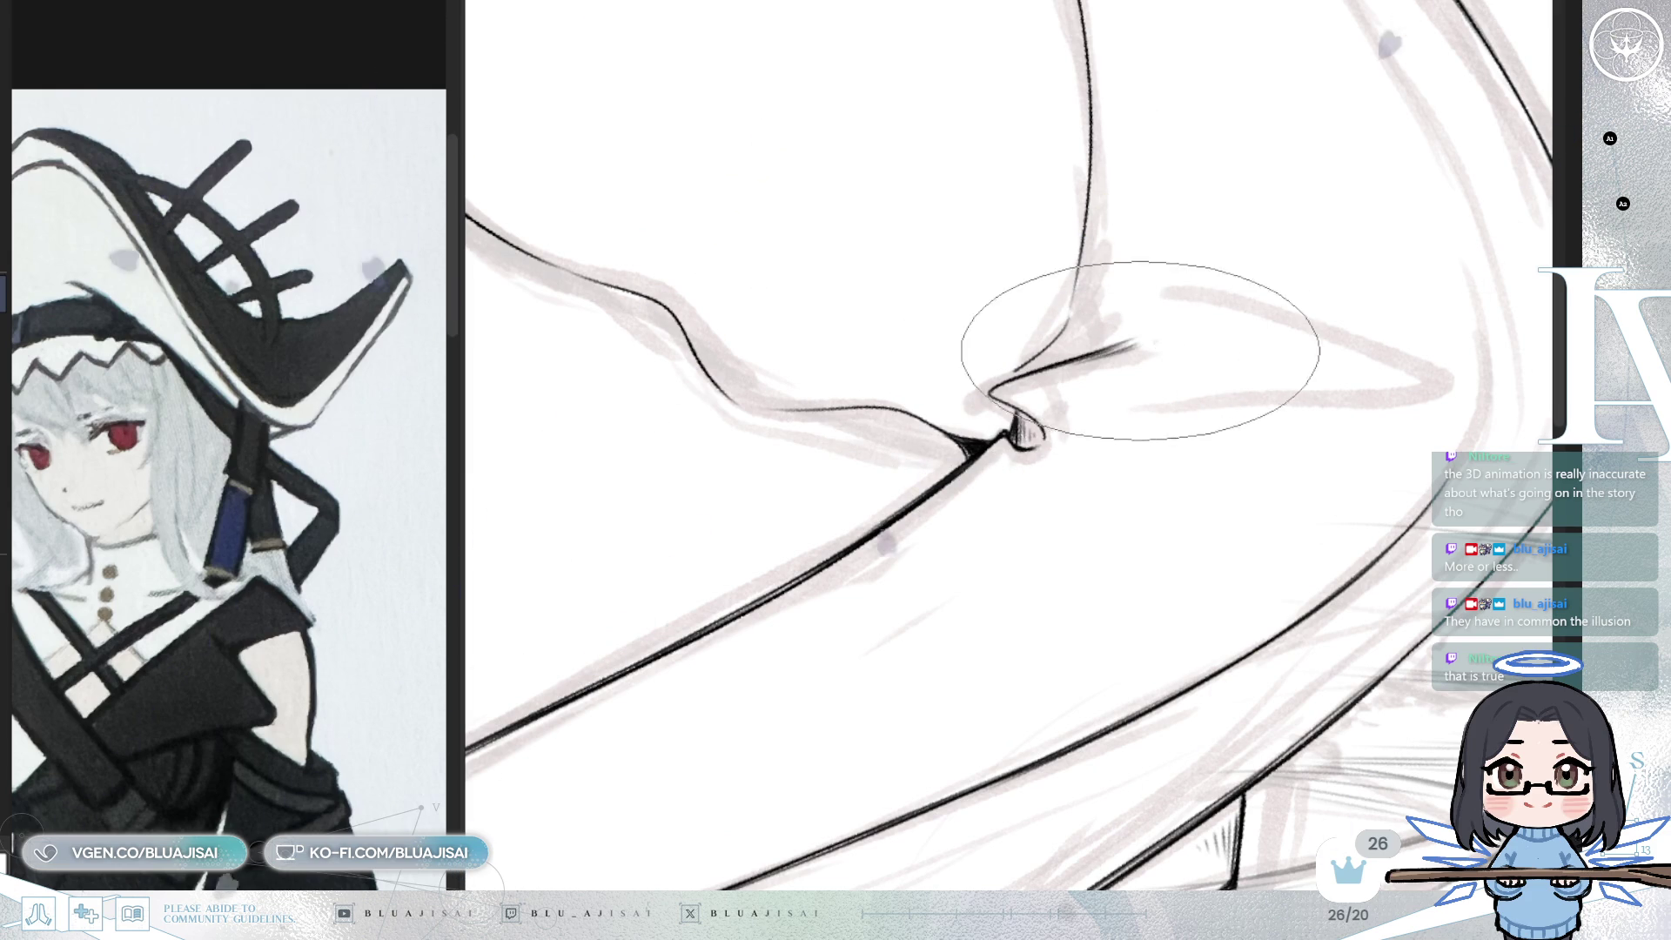
pyautogui.moveTo(1101, 372)
pyautogui.mouseDown()
pyautogui.moveTo(1188, 349)
pyautogui.moveTo(1000, 398)
pyautogui.mouseUp()
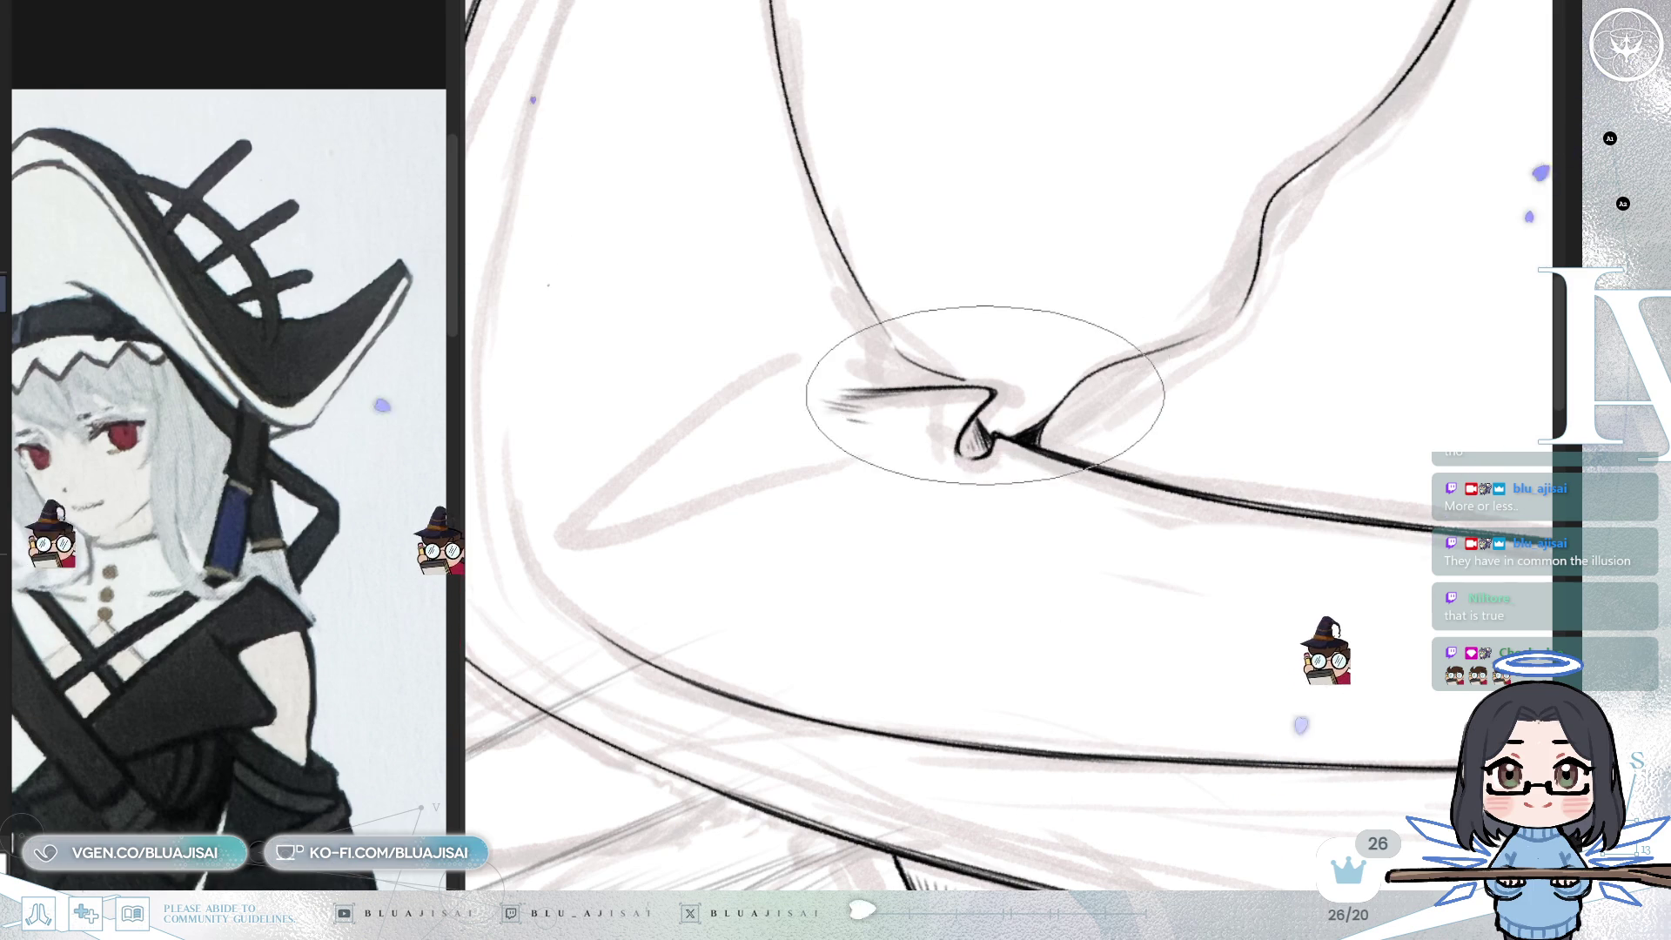
pyautogui.moveTo(981, 384); pyautogui.dragTo(952, 436)
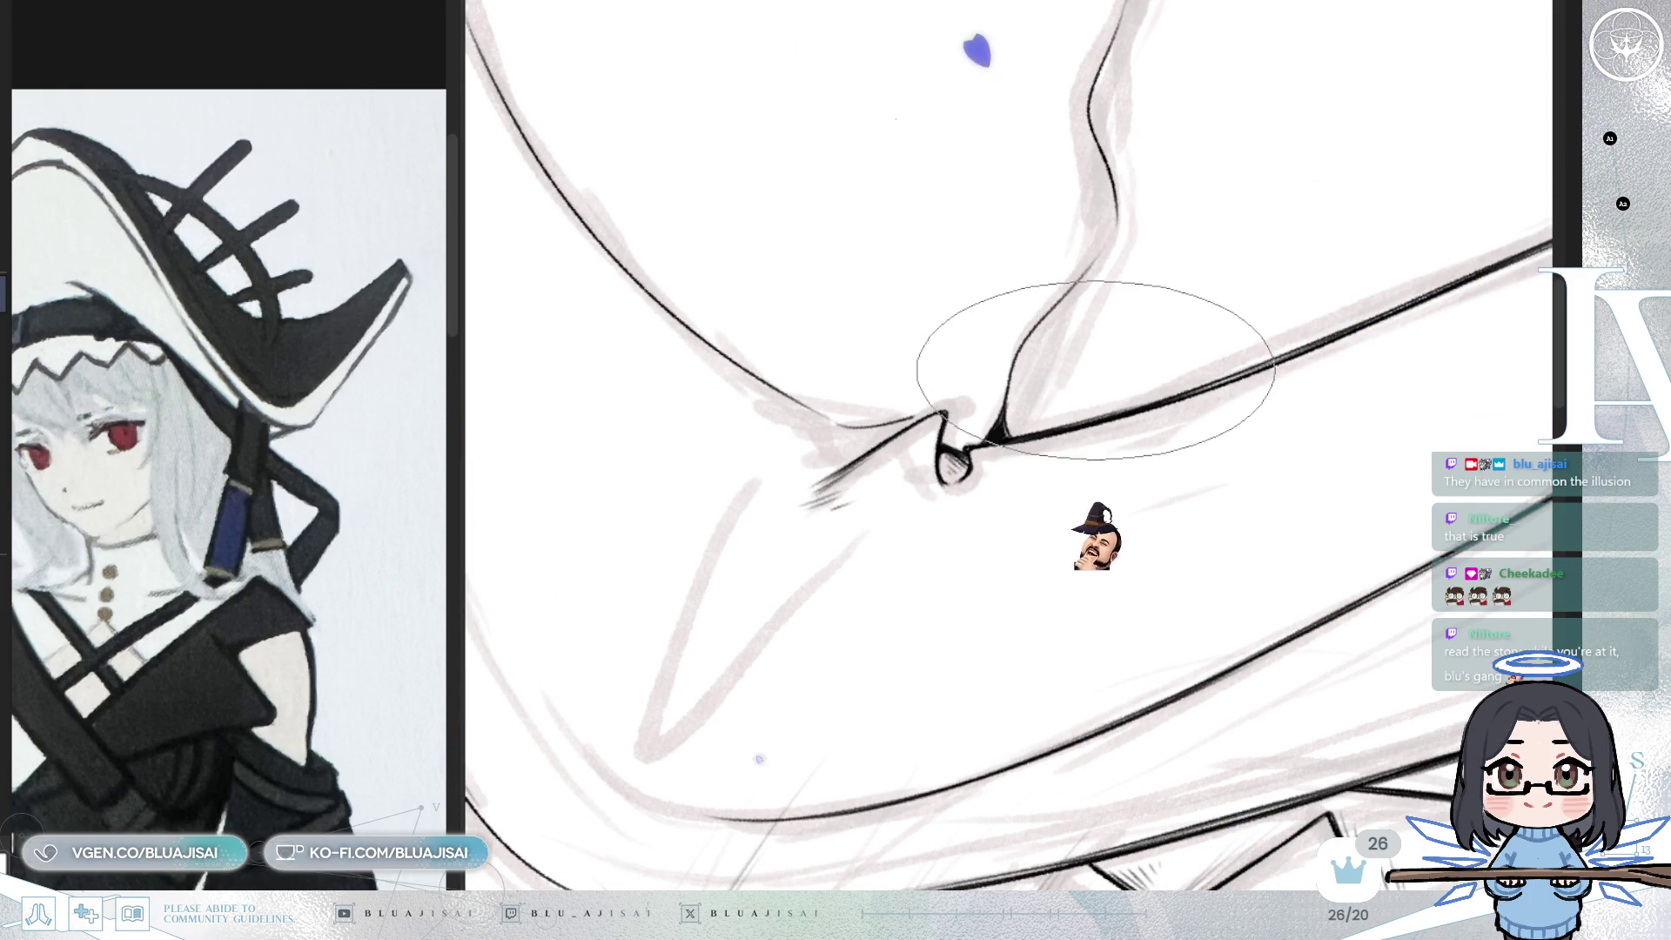
pyautogui.press('h')
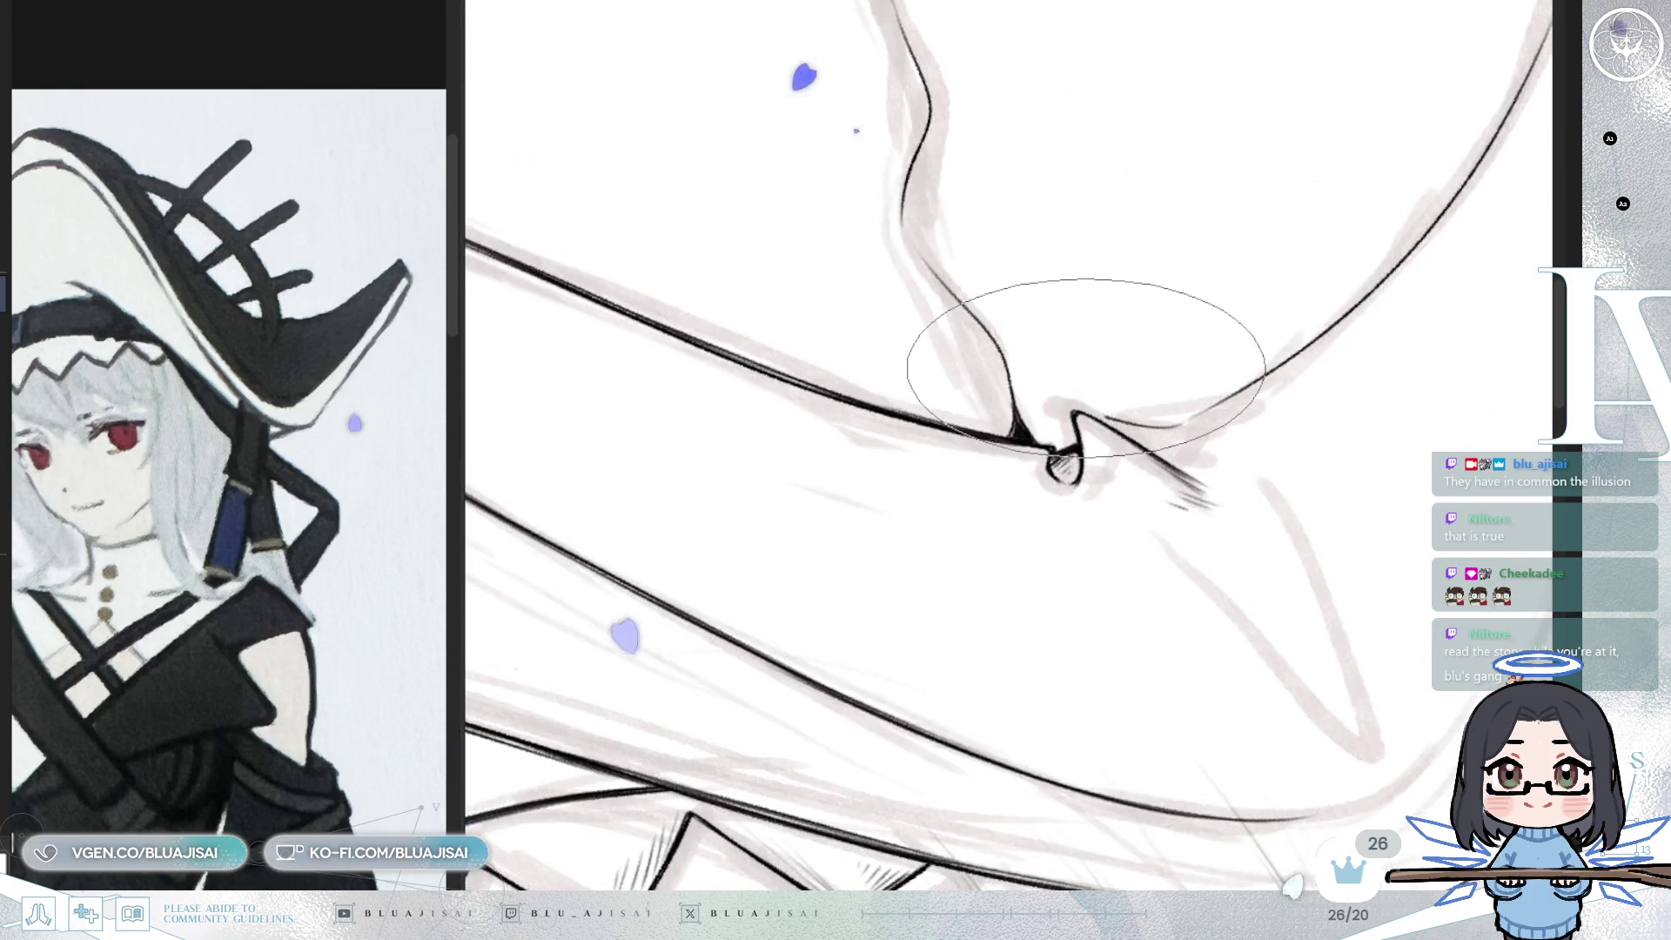
pyautogui.moveTo(1088, 367)
pyautogui.mouseDown()
pyautogui.moveTo(1186, 369)
pyautogui.moveTo(1064, 381)
pyautogui.moveTo(1116, 456)
pyautogui.moveTo(995, 483)
pyautogui.moveTo(910, 531)
pyautogui.mouseUp()
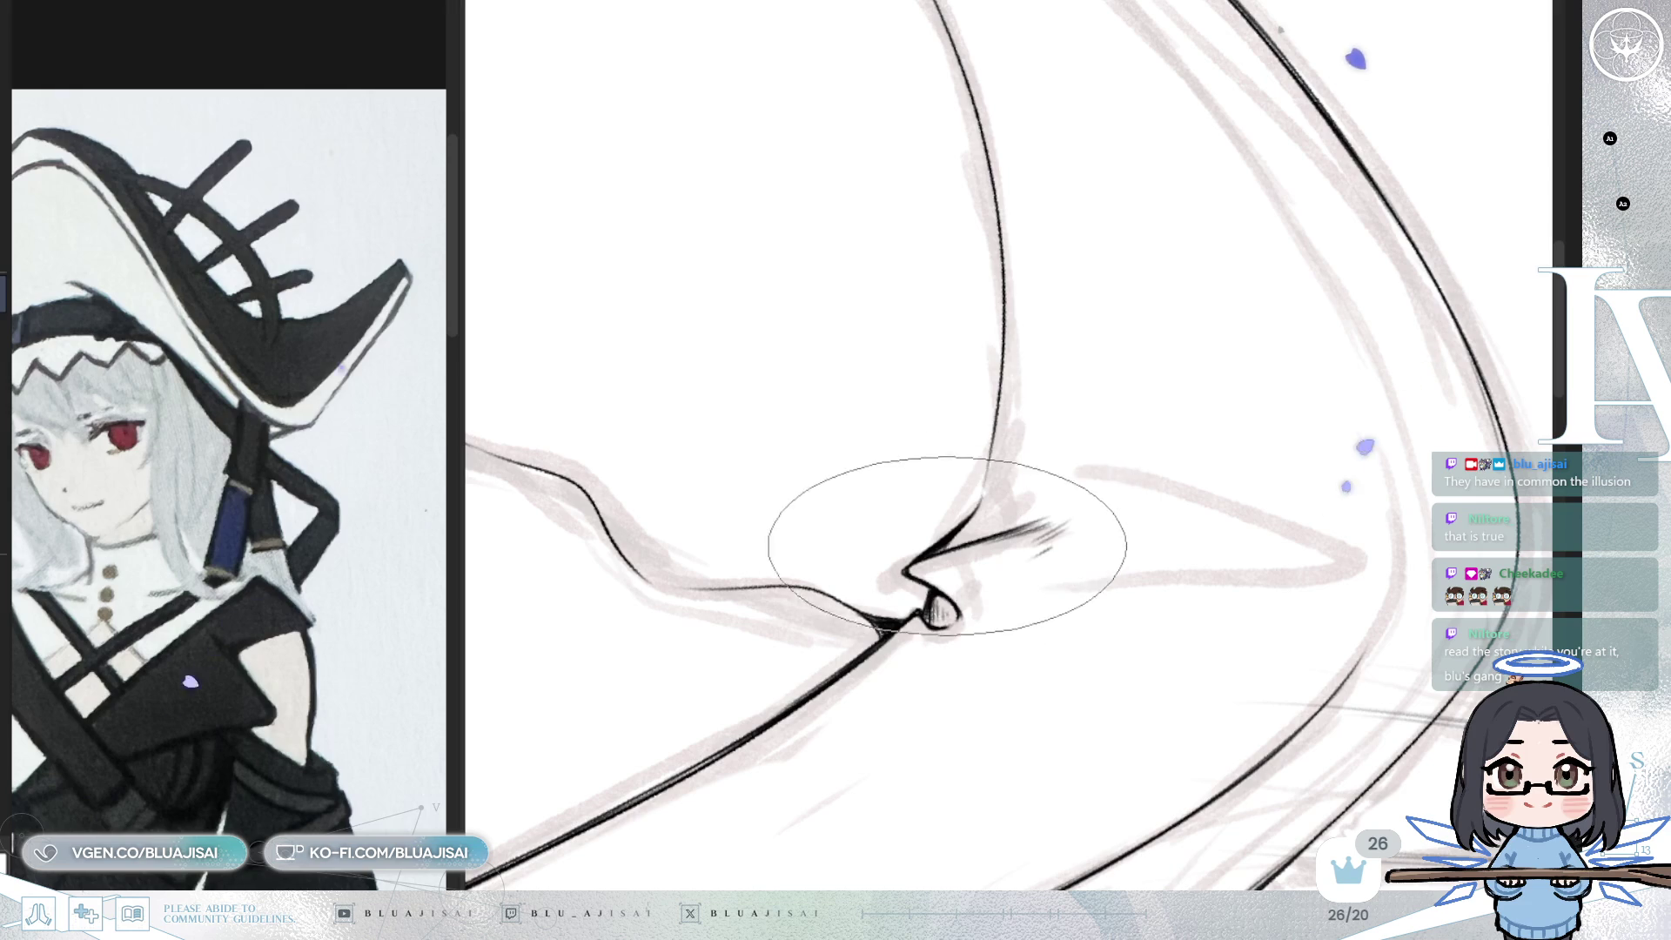
pyautogui.press('6')
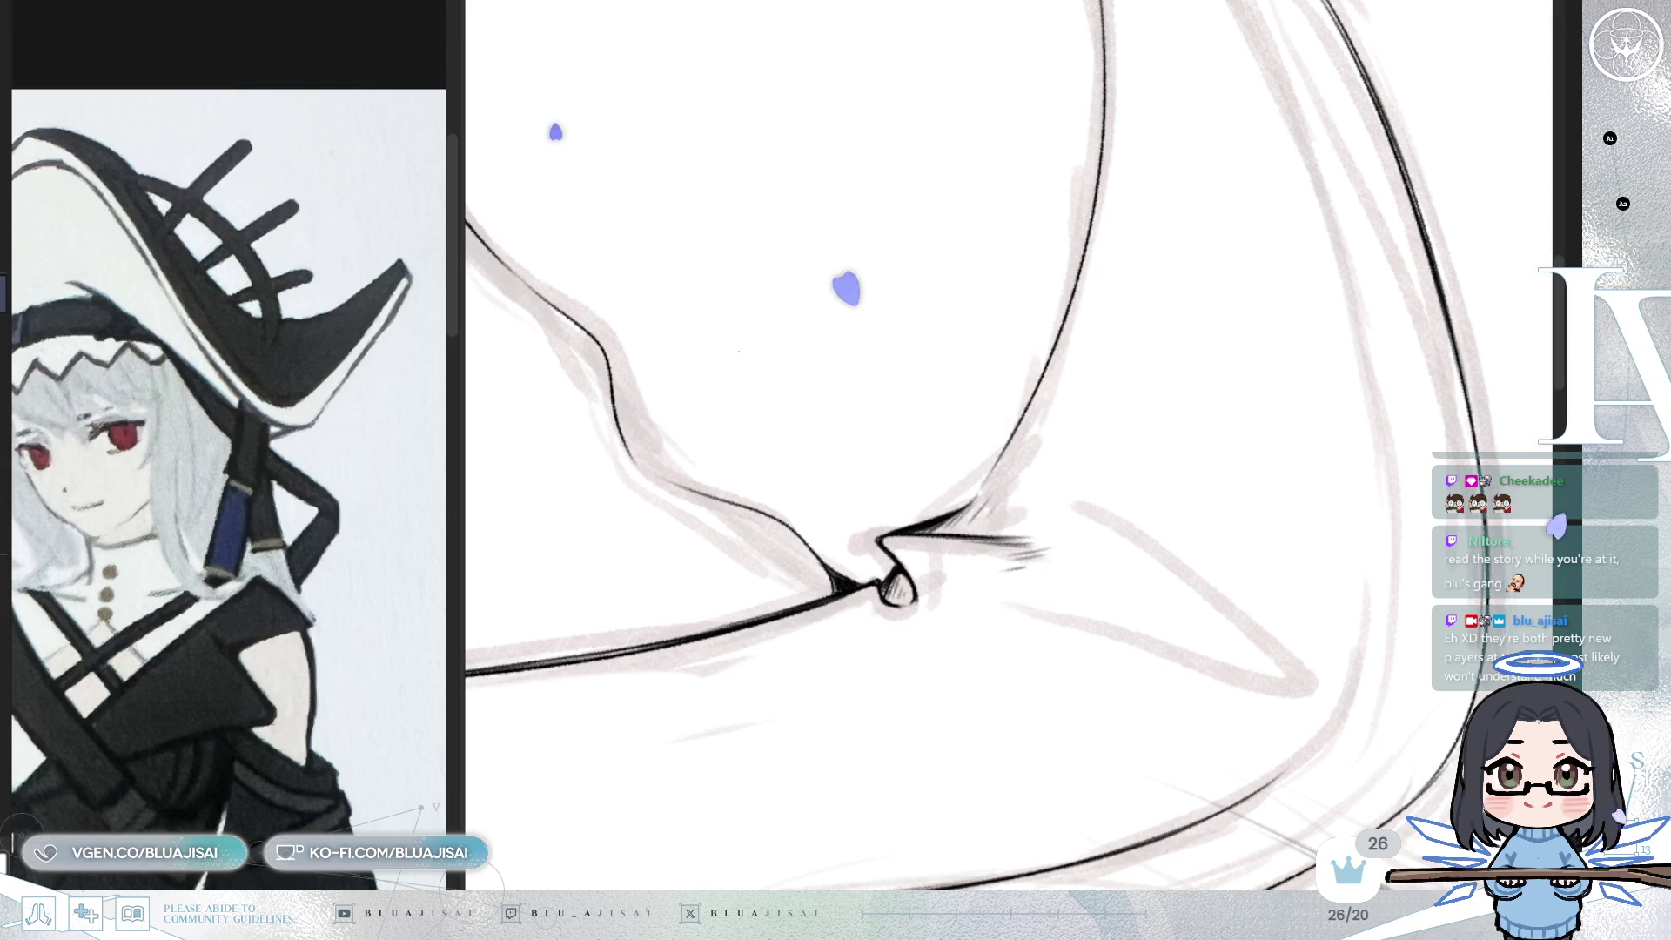
pyautogui.press('^')
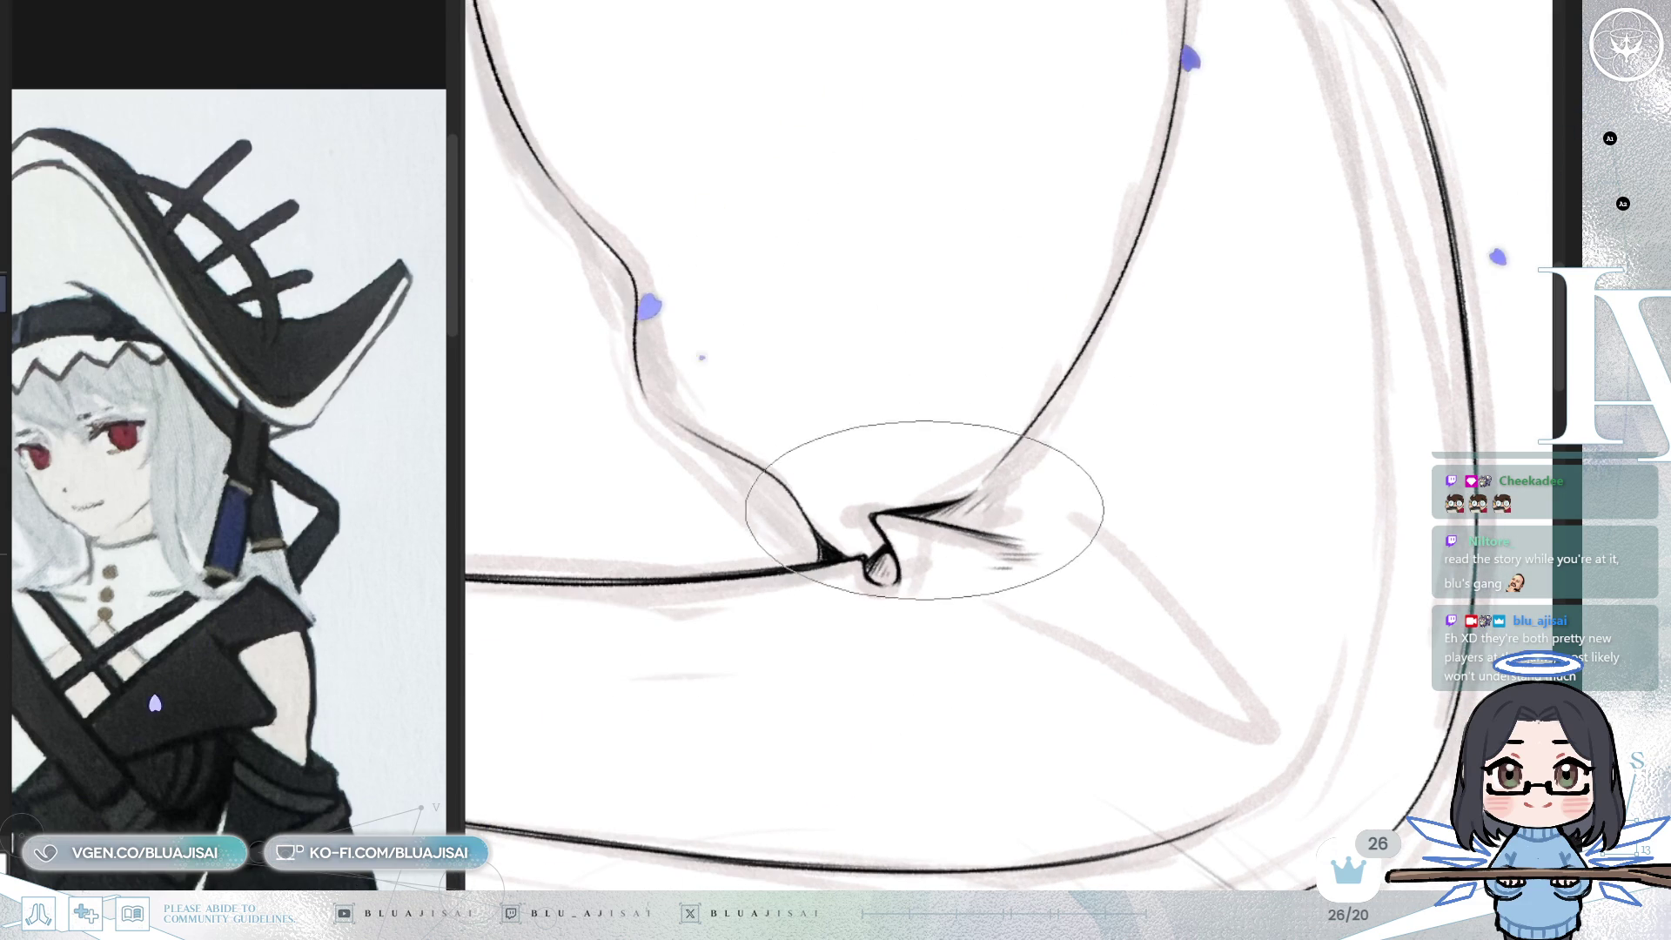
pyautogui.press('^')
pyautogui.moveTo(902, 596); pyautogui.dragTo(889, 378)
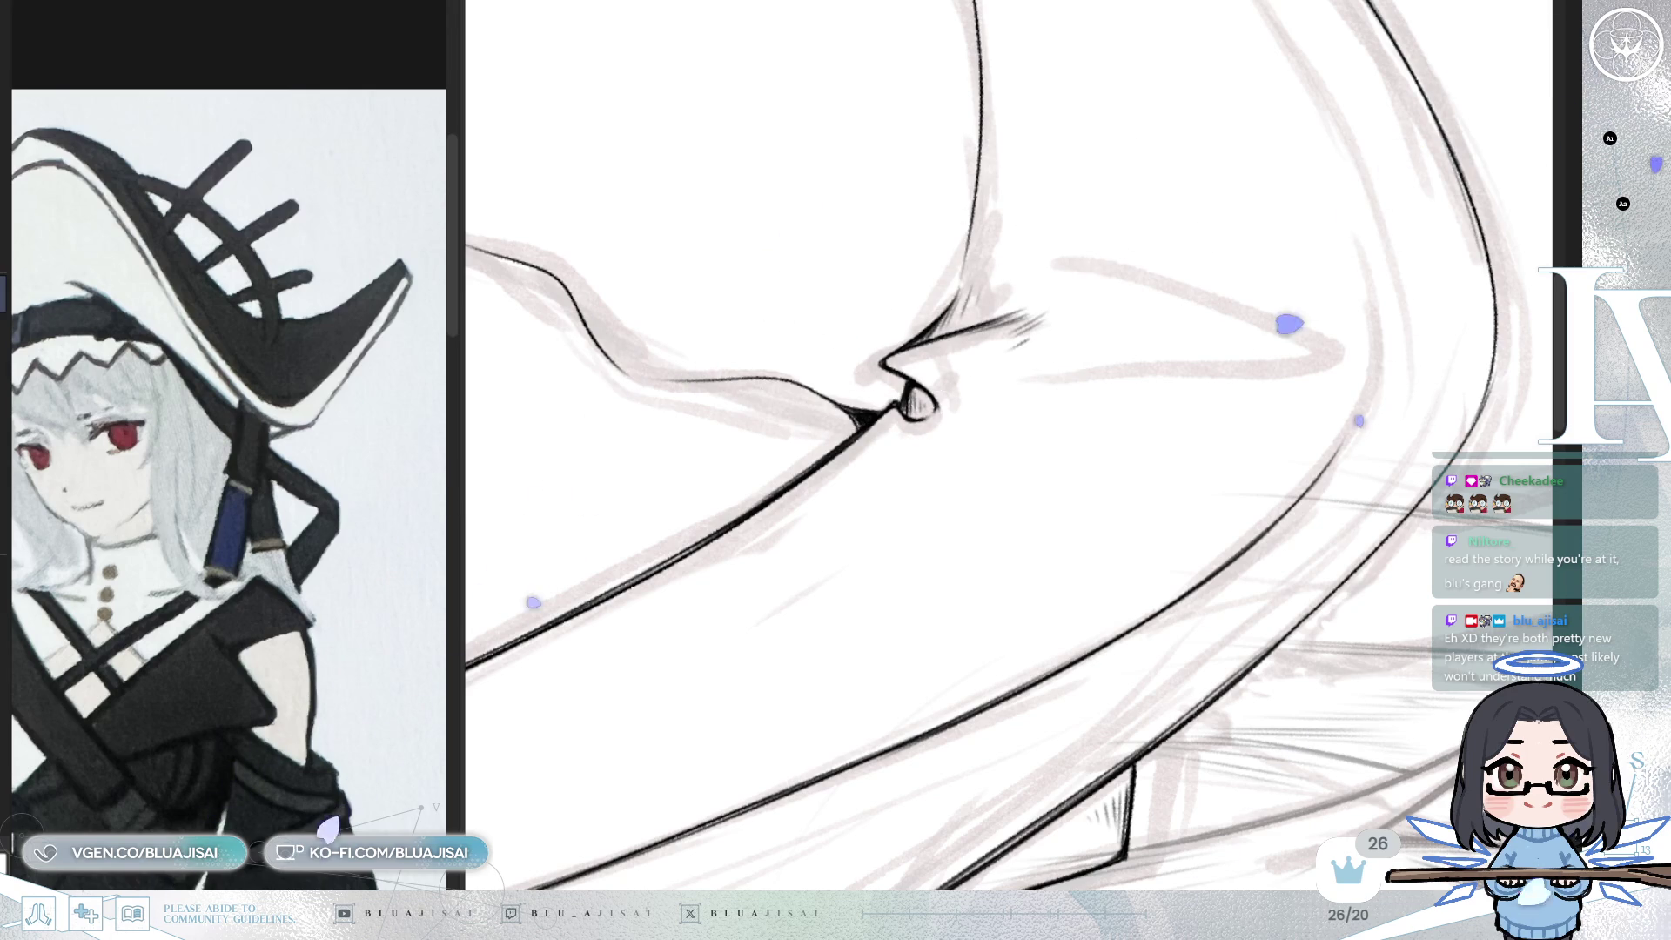
pyautogui.moveTo(1345, 324)
pyautogui.mouseDown()
pyautogui.moveTo(1377, 329)
pyautogui.moveTo(1186, 403)
pyautogui.moveTo(992, 582)
pyautogui.moveTo(858, 541)
pyautogui.moveTo(794, 588)
pyautogui.mouseUp()
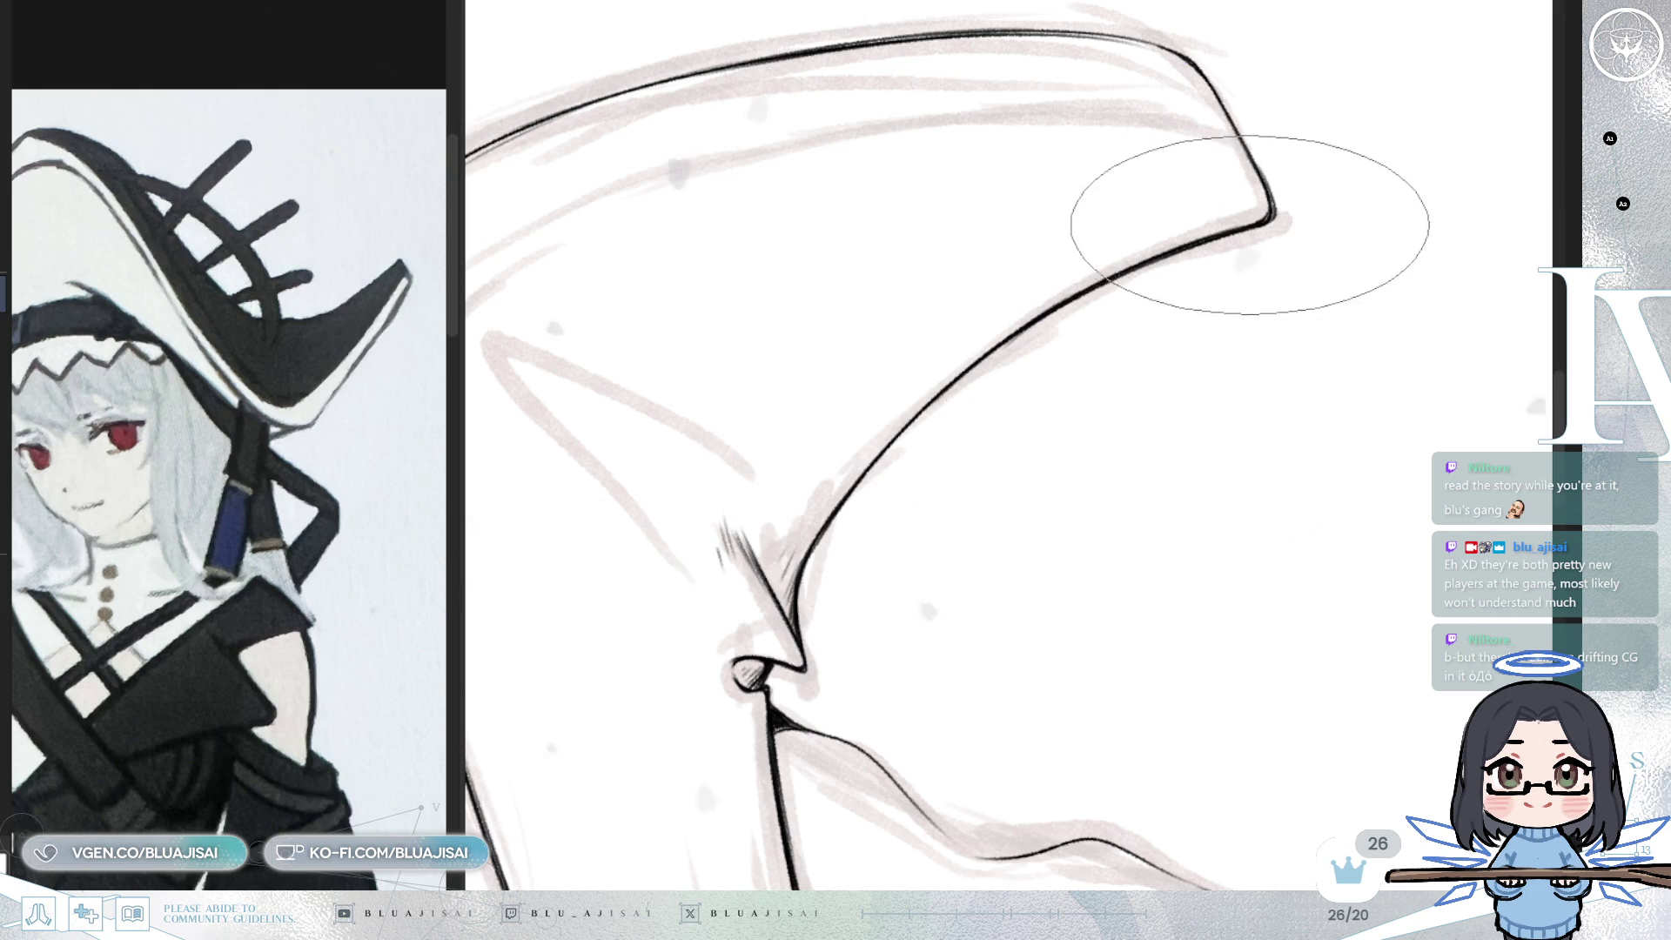
pyautogui.moveTo(1246, 220)
pyautogui.mouseDown()
pyautogui.moveTo(1230, 194)
pyautogui.moveTo(1276, 213)
pyautogui.moveTo(1213, 235)
pyautogui.moveTo(1221, 248)
pyautogui.mouseUp()
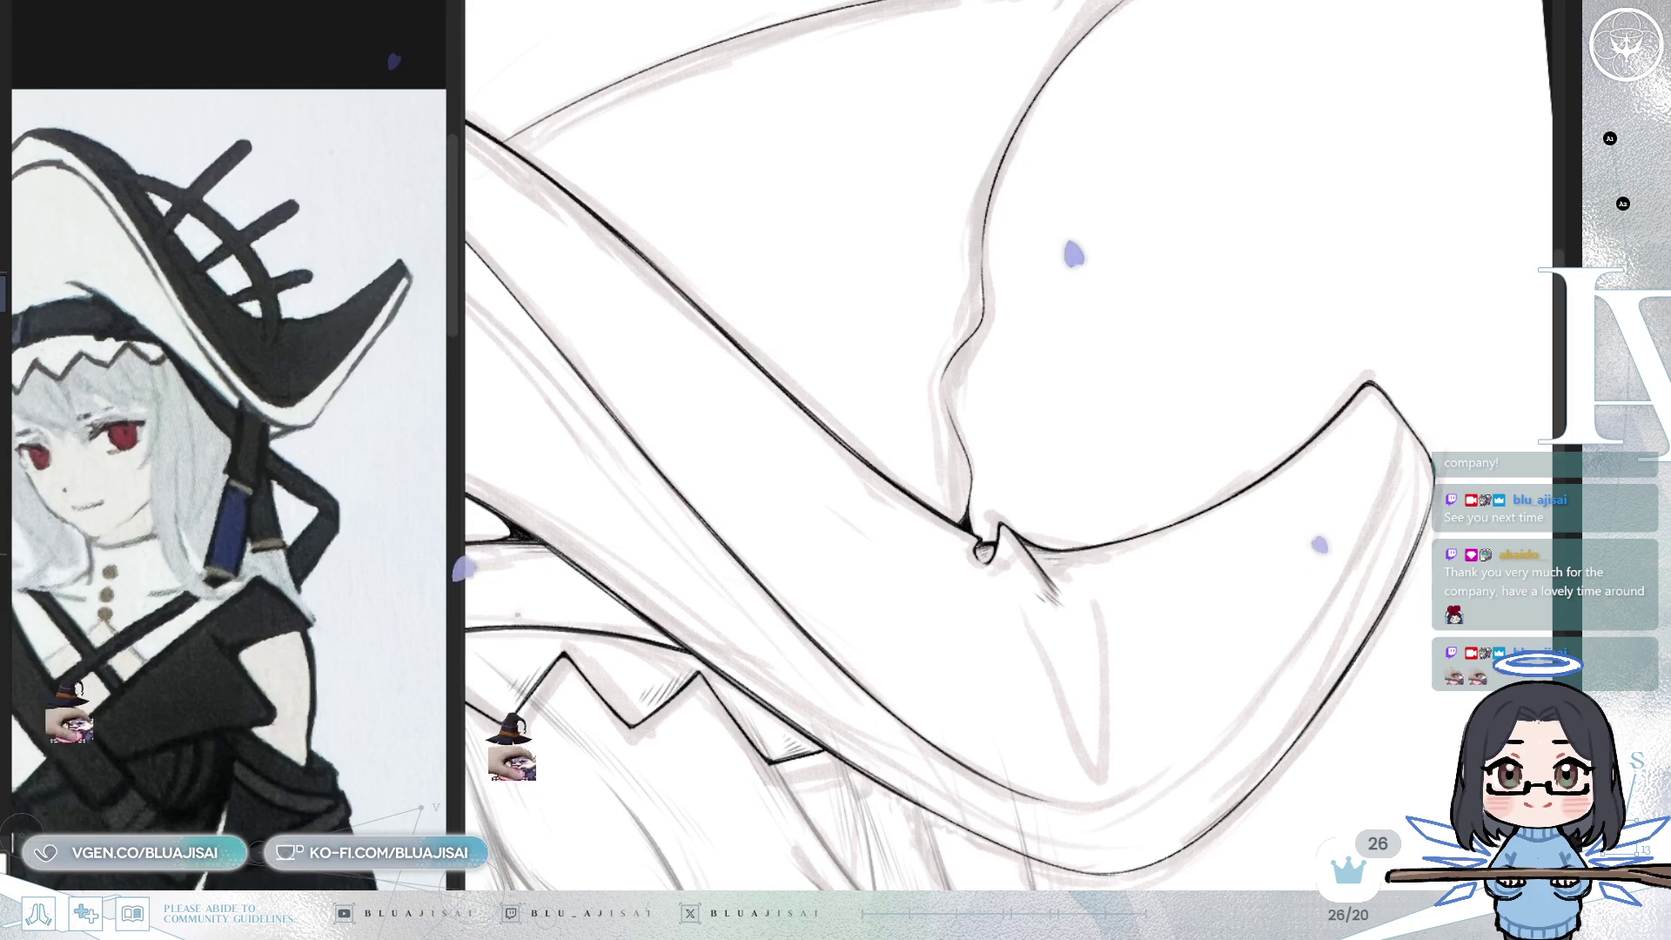
# - Outline the pointed upturned brim tip in black ink, then zoom out to check the whole hat
pyautogui.scroll(3, 1156, 55)
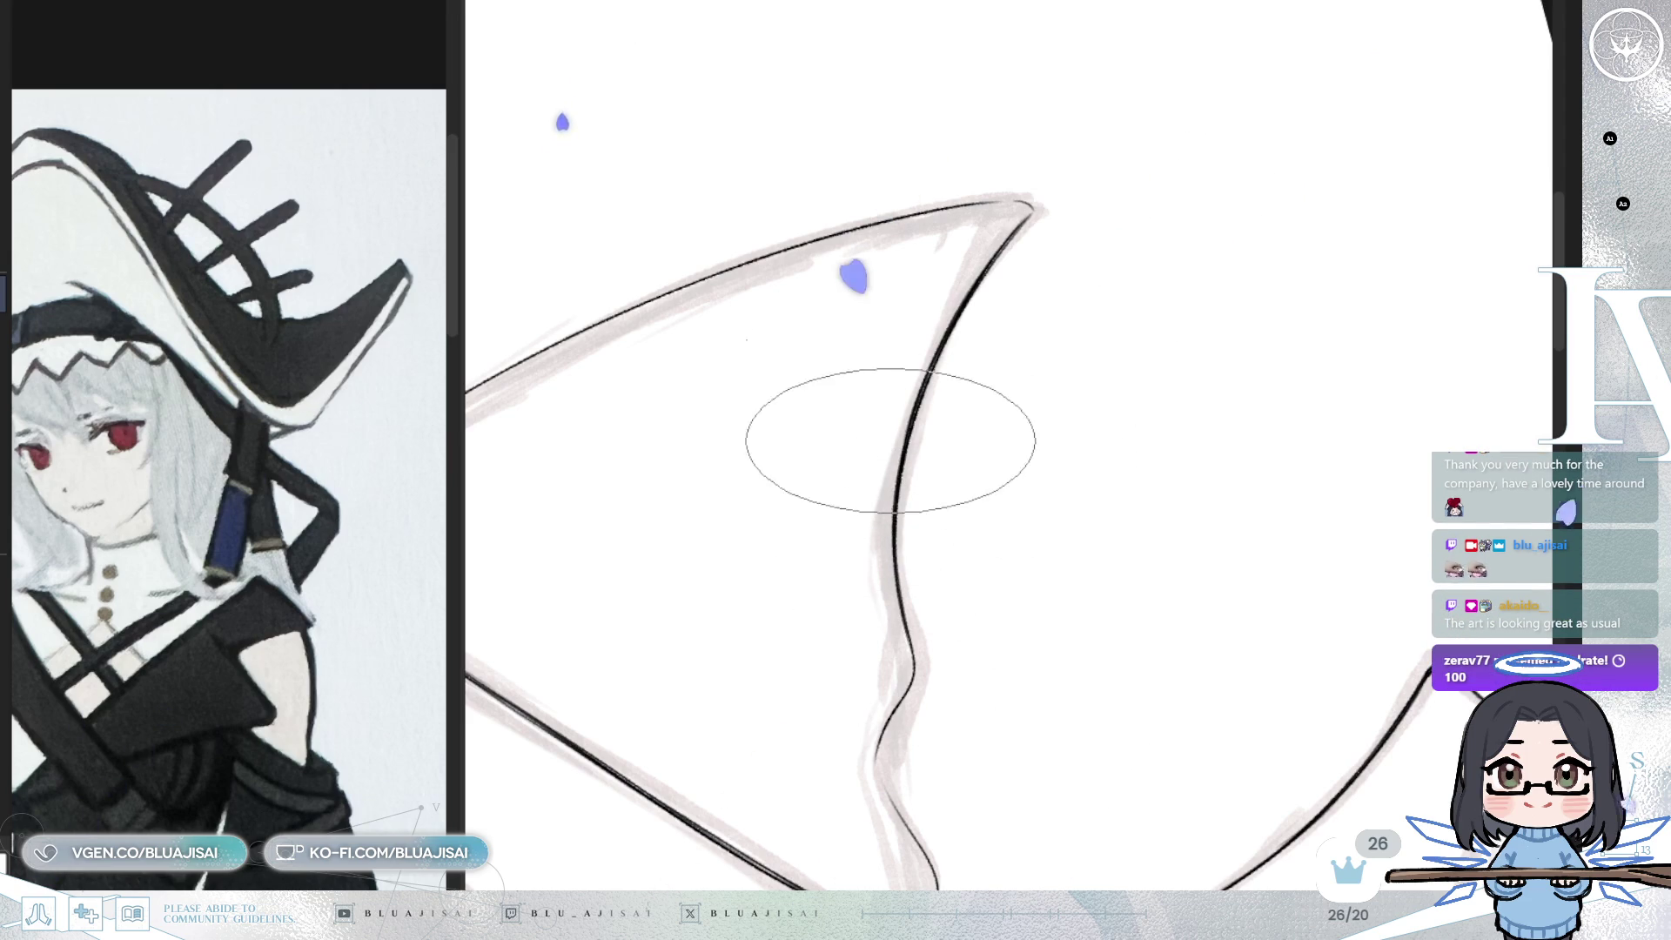
pyautogui.moveTo(923, 479); pyautogui.dragTo(949, 357)
pyautogui.moveTo(1070, 377); pyautogui.dragTo(1076, 356)
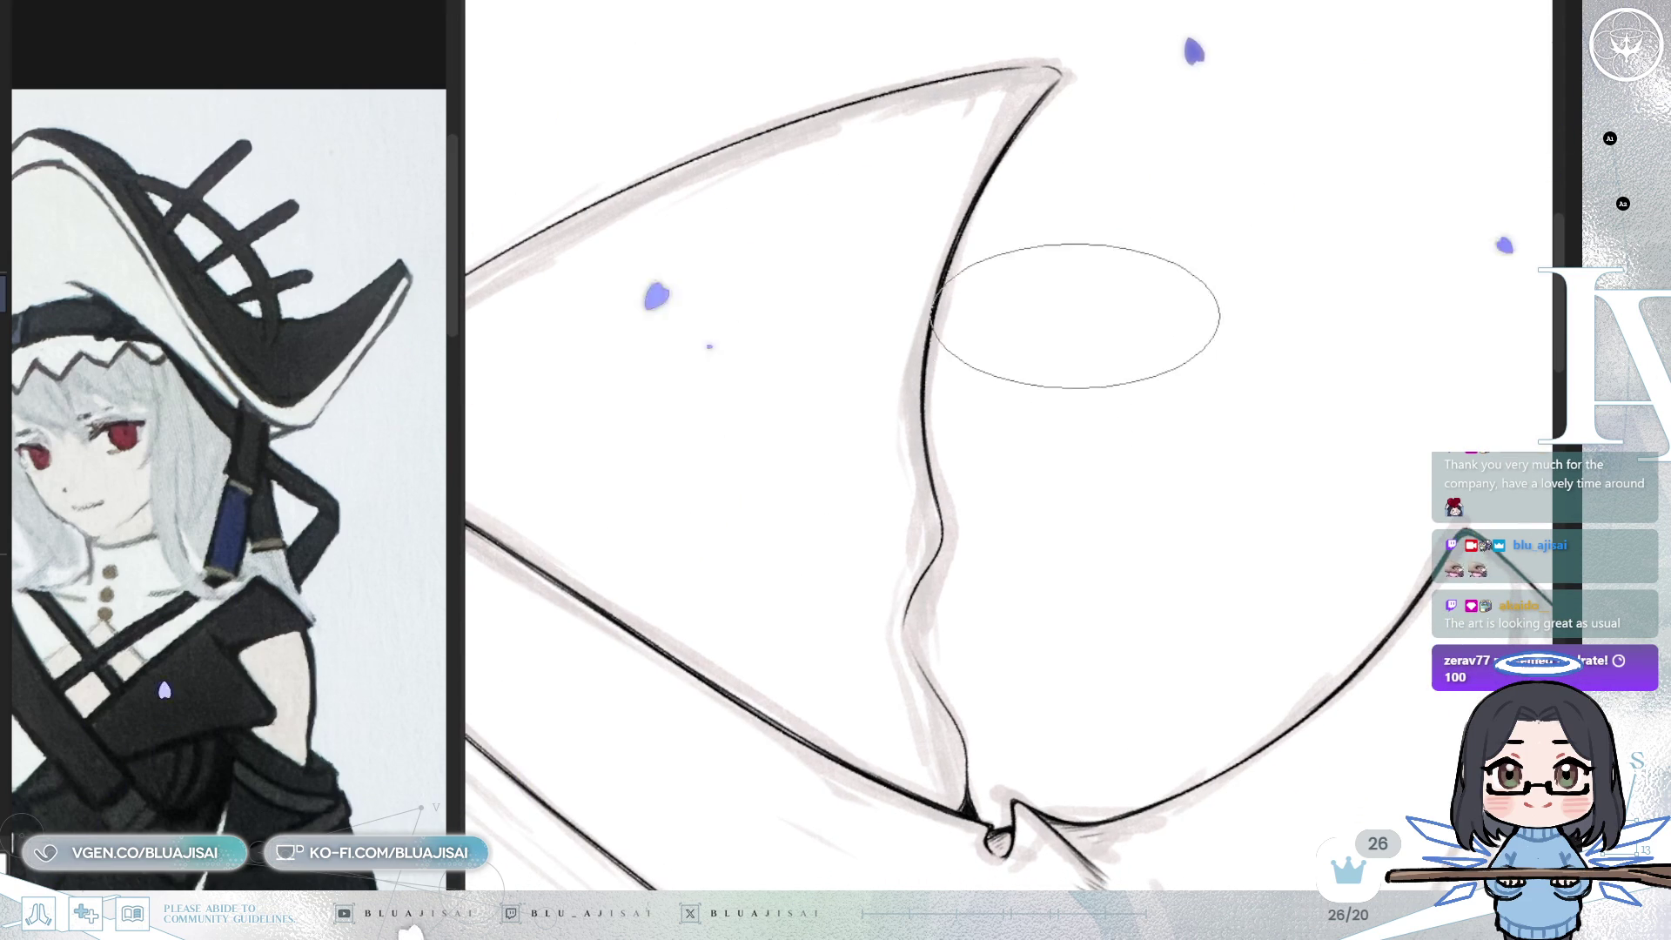
pyautogui.moveTo(941, 466)
pyautogui.mouseDown()
pyautogui.moveTo(1036, 336)
pyautogui.moveTo(1052, 392)
pyautogui.mouseUp()
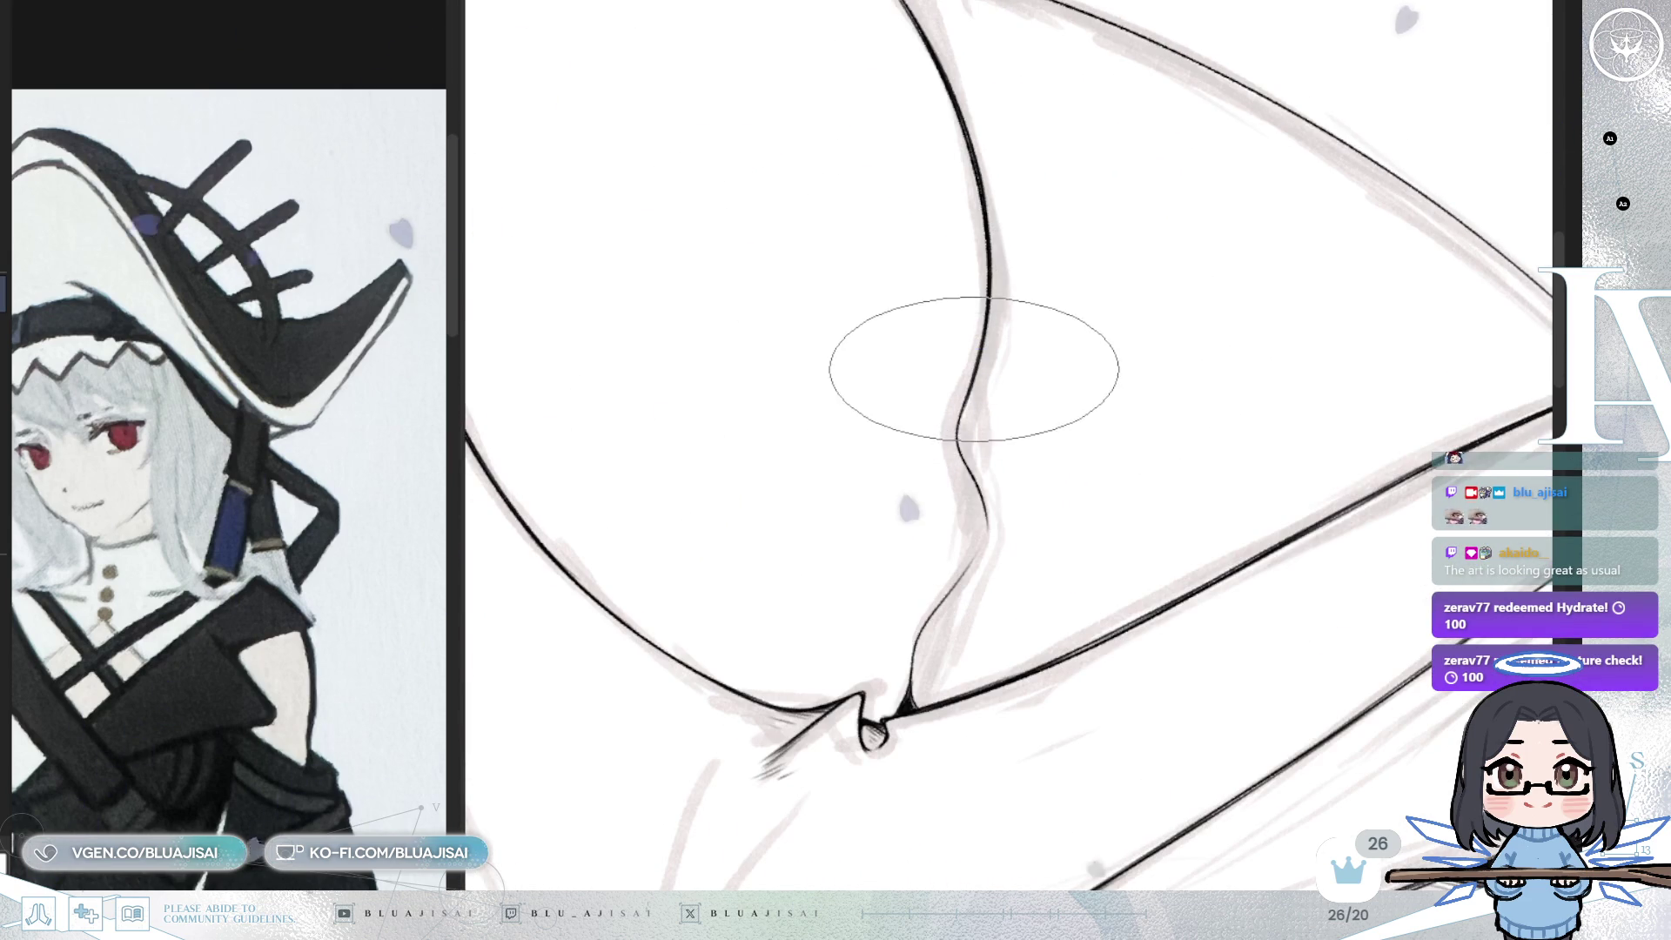
pyautogui.moveTo(958, 430)
pyautogui.mouseDown()
pyautogui.moveTo(966, 398)
pyautogui.moveTo(1009, 443)
pyautogui.moveTo(1007, 421)
pyautogui.mouseUp()
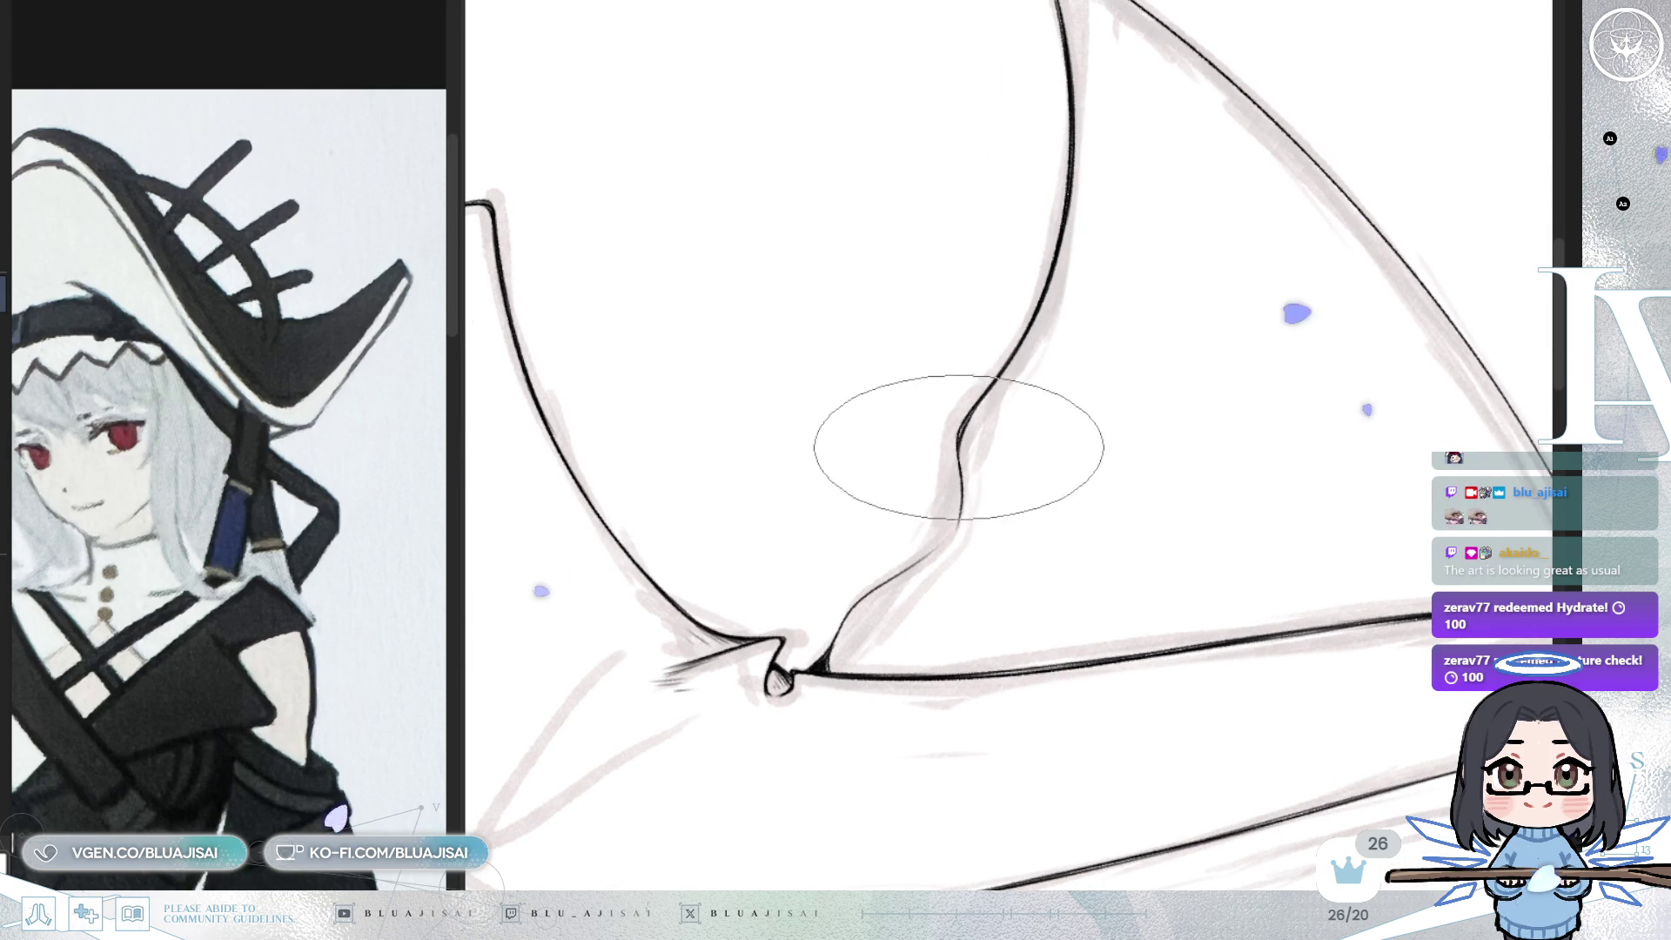
pyautogui.moveTo(958, 440)
pyautogui.mouseDown()
pyautogui.moveTo(946, 563)
pyautogui.moveTo(978, 530)
pyautogui.mouseUp()
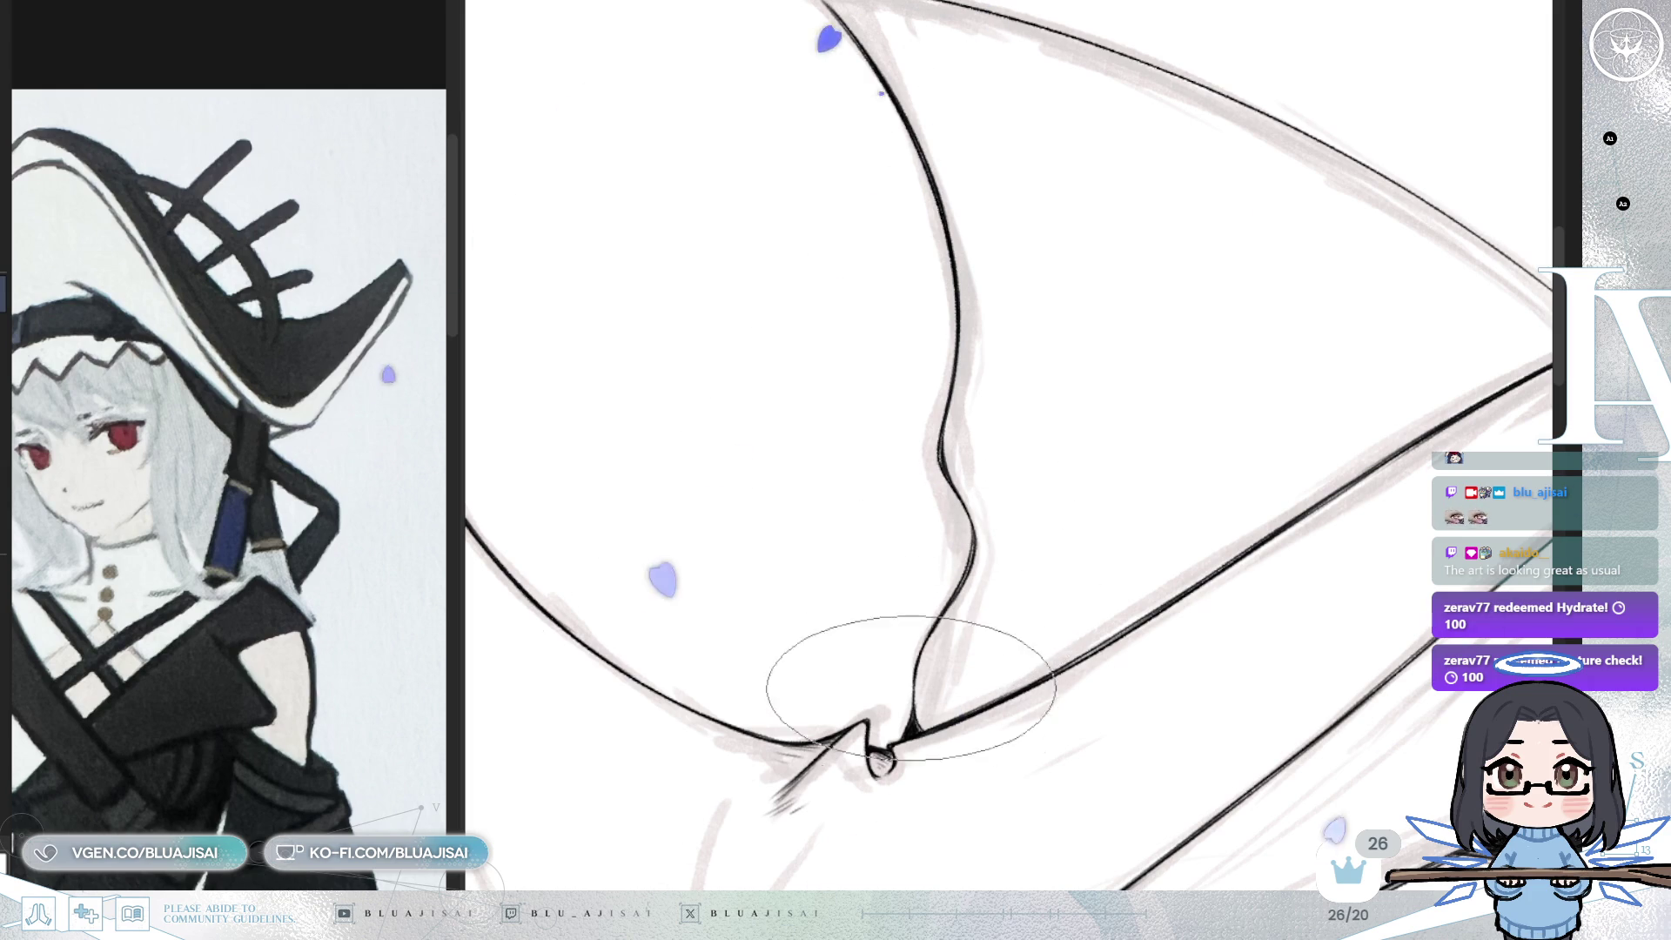
pyautogui.moveTo(870, 690)
pyautogui.mouseDown()
pyautogui.moveTo(1093, 410)
pyautogui.moveTo(1187, 395)
pyautogui.mouseUp()
pyautogui.moveTo(765, 467); pyautogui.dragTo(1078, 438)
pyautogui.moveTo(957, 362)
pyautogui.mouseDown()
pyautogui.moveTo(1045, 441)
pyautogui.moveTo(1094, 410)
pyautogui.mouseUp()
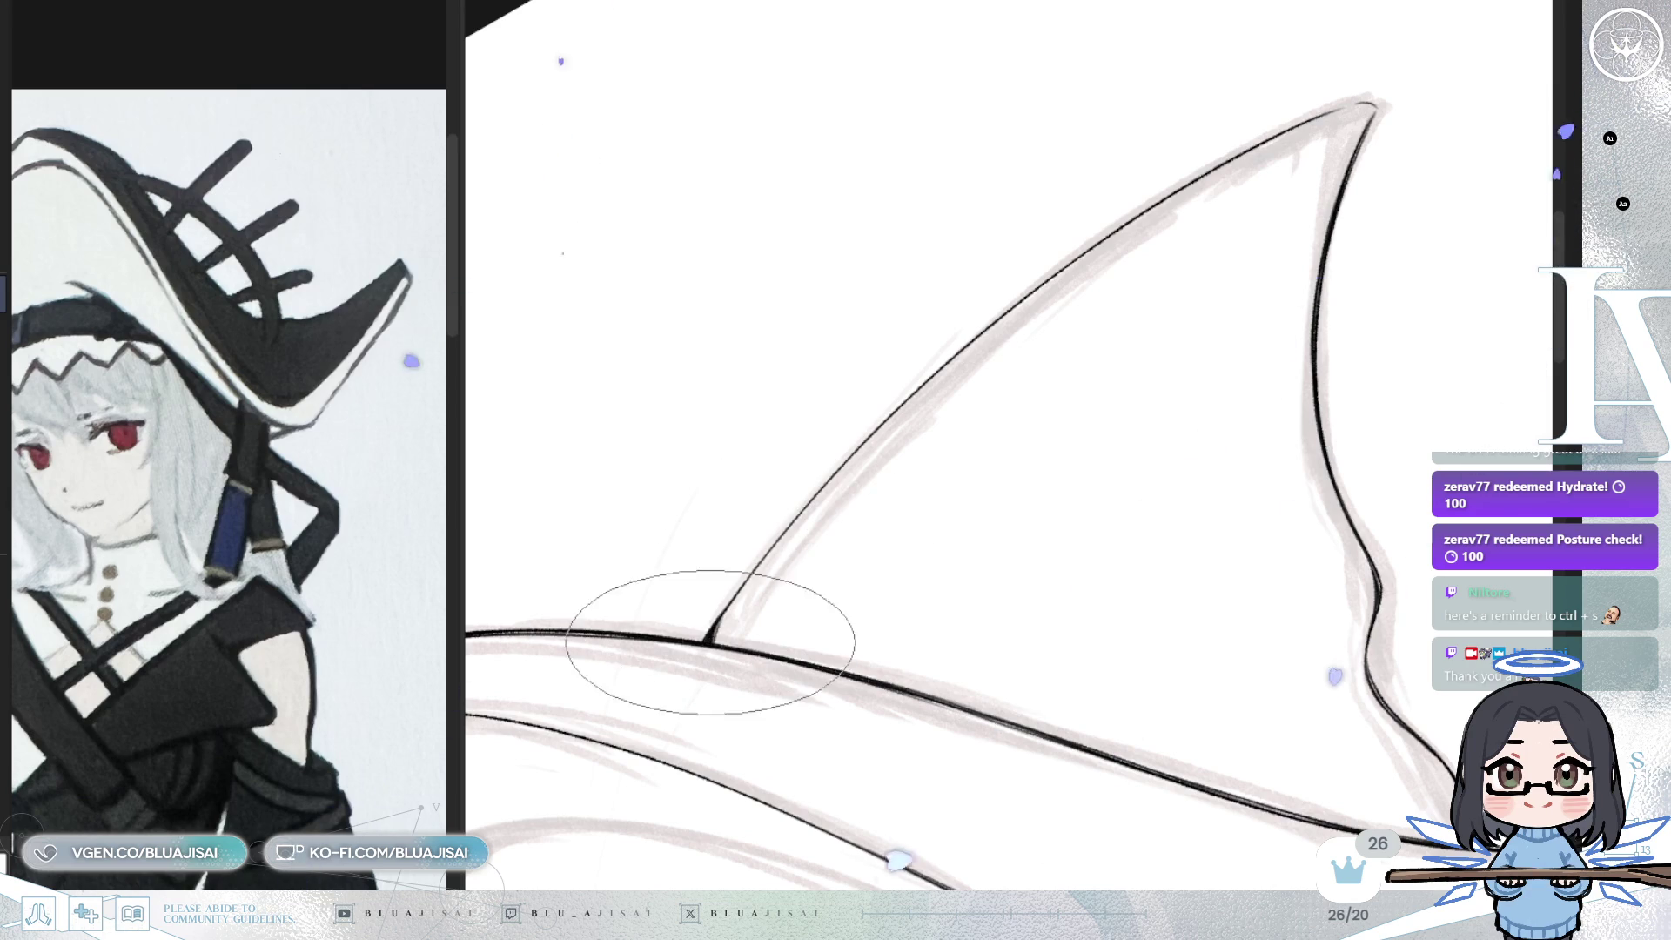
pyautogui.moveTo(1018, 303); pyautogui.dragTo(1104, 409)
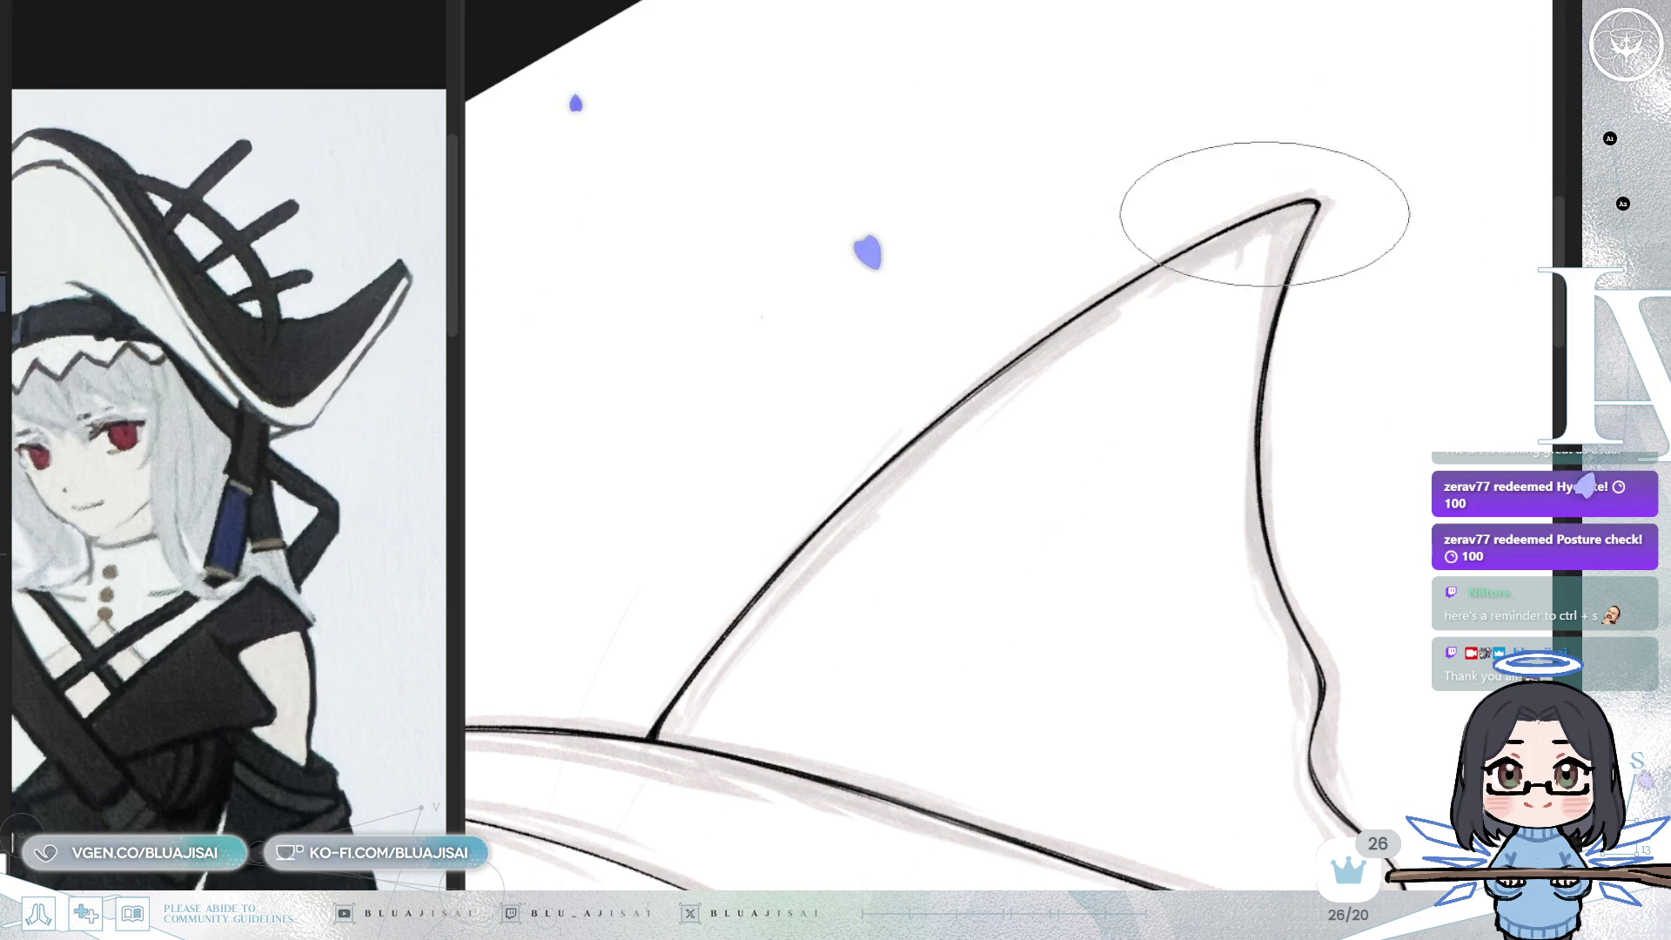
pyautogui.scroll(-3, 1316, 205)
pyautogui.scroll(-3, 1330, 217)
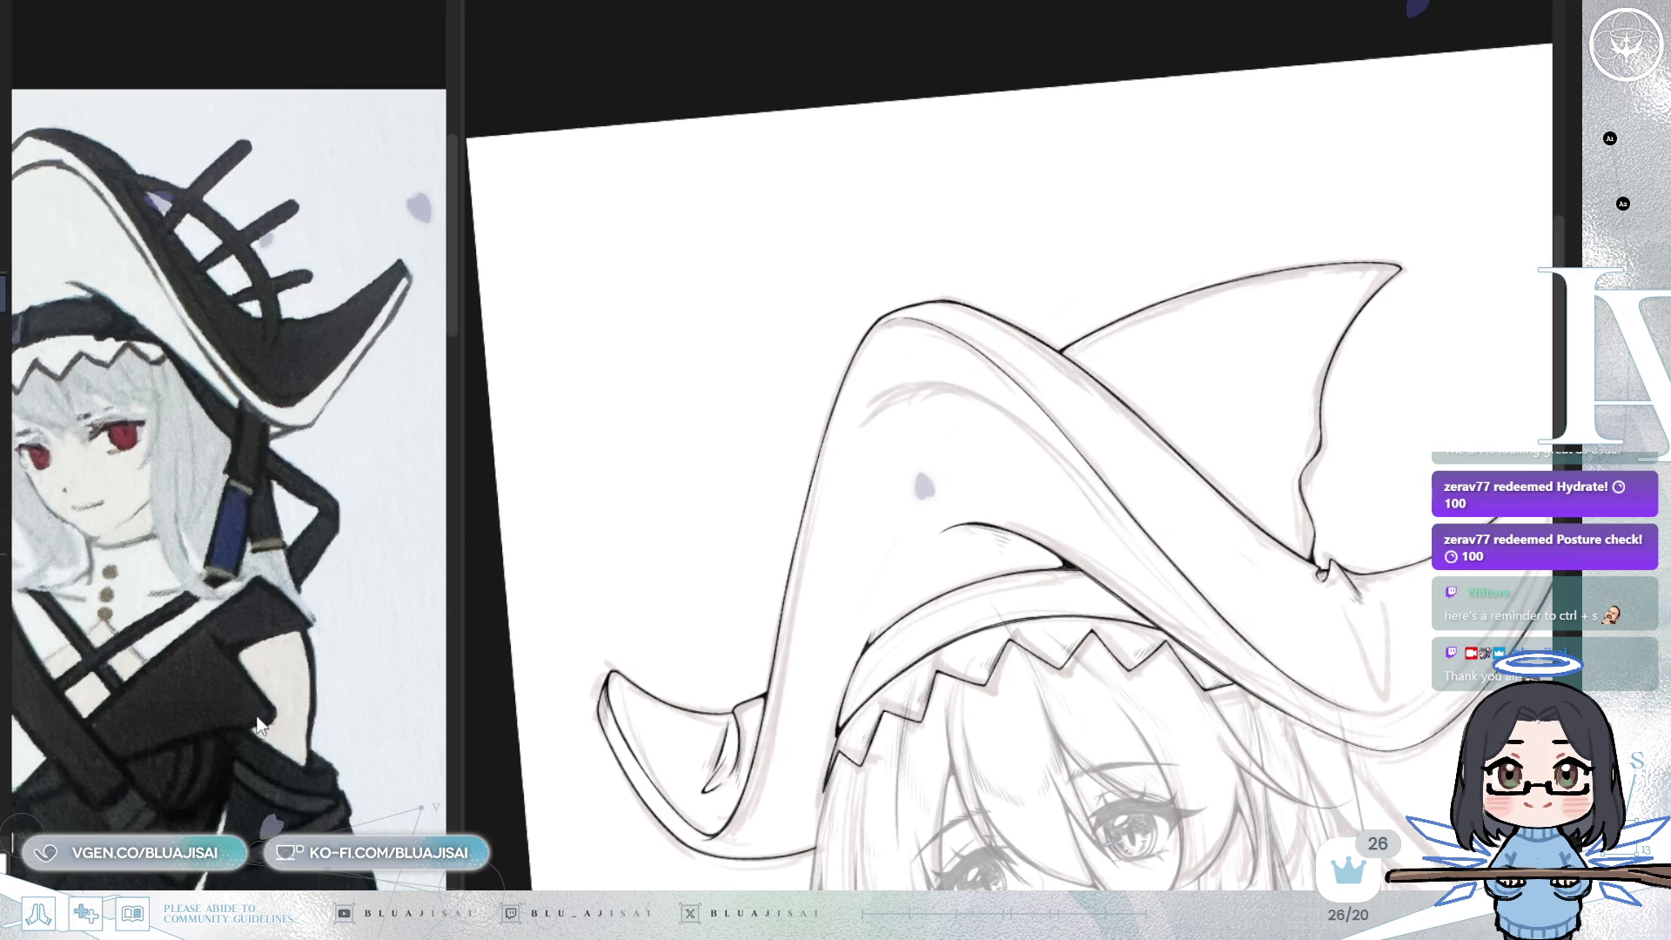
# - Extend the brim outline with a short ink stroke and enlarge the brush
pyautogui.scroll(-3, 323, 651)
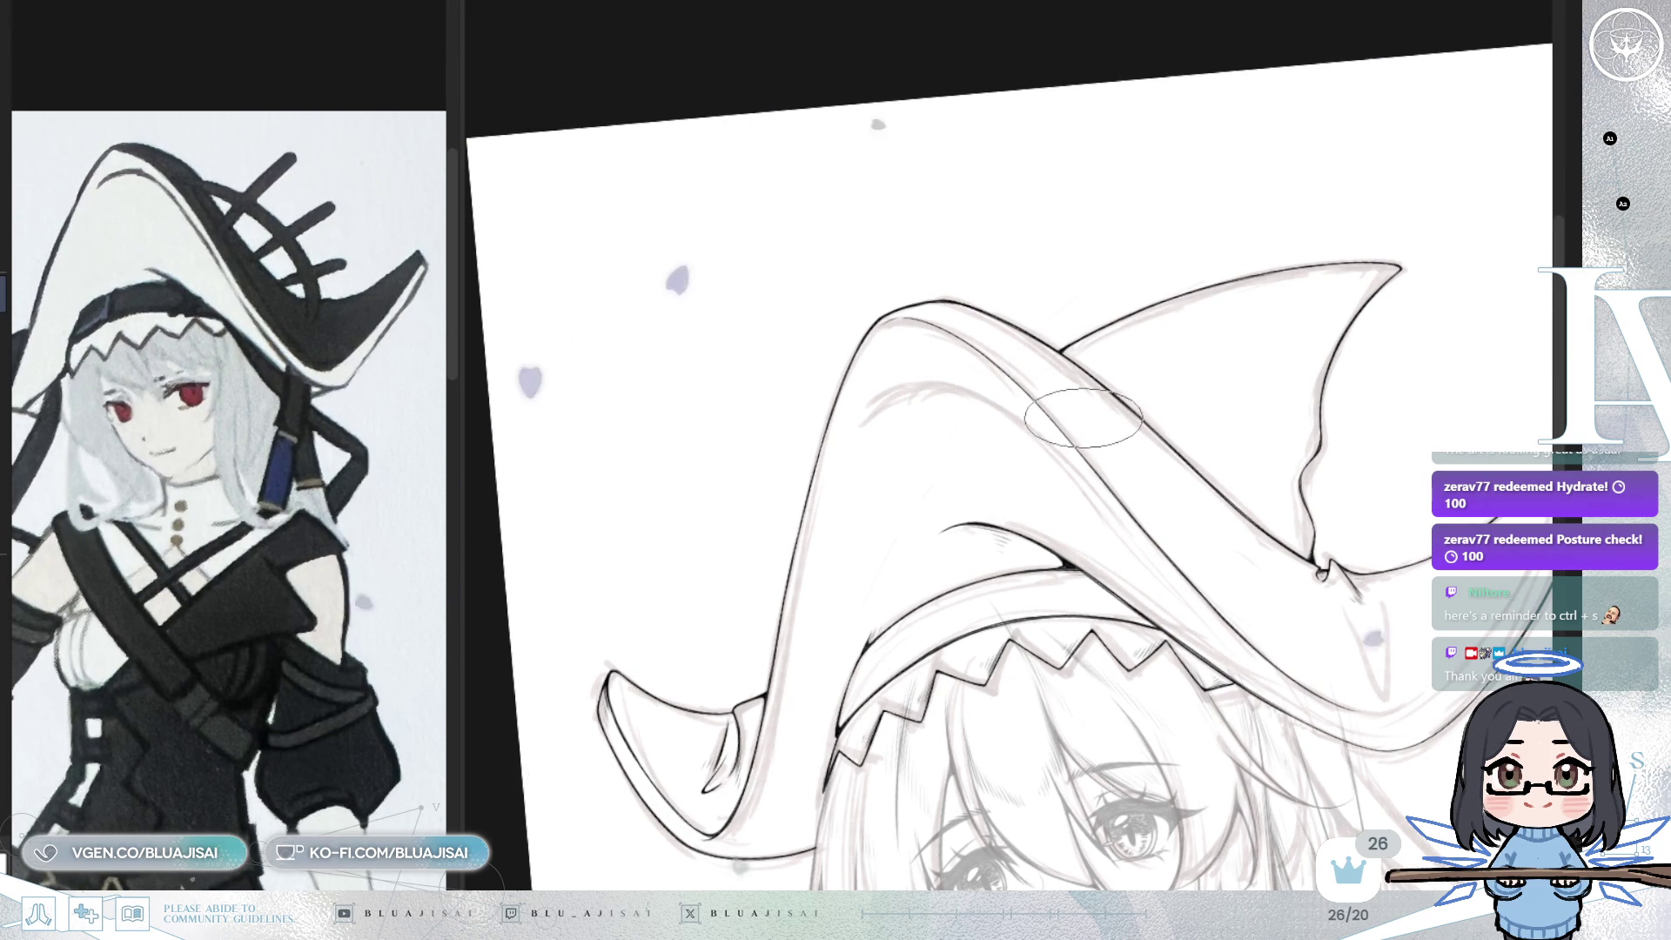
pyautogui.scroll(5, 1084, 418)
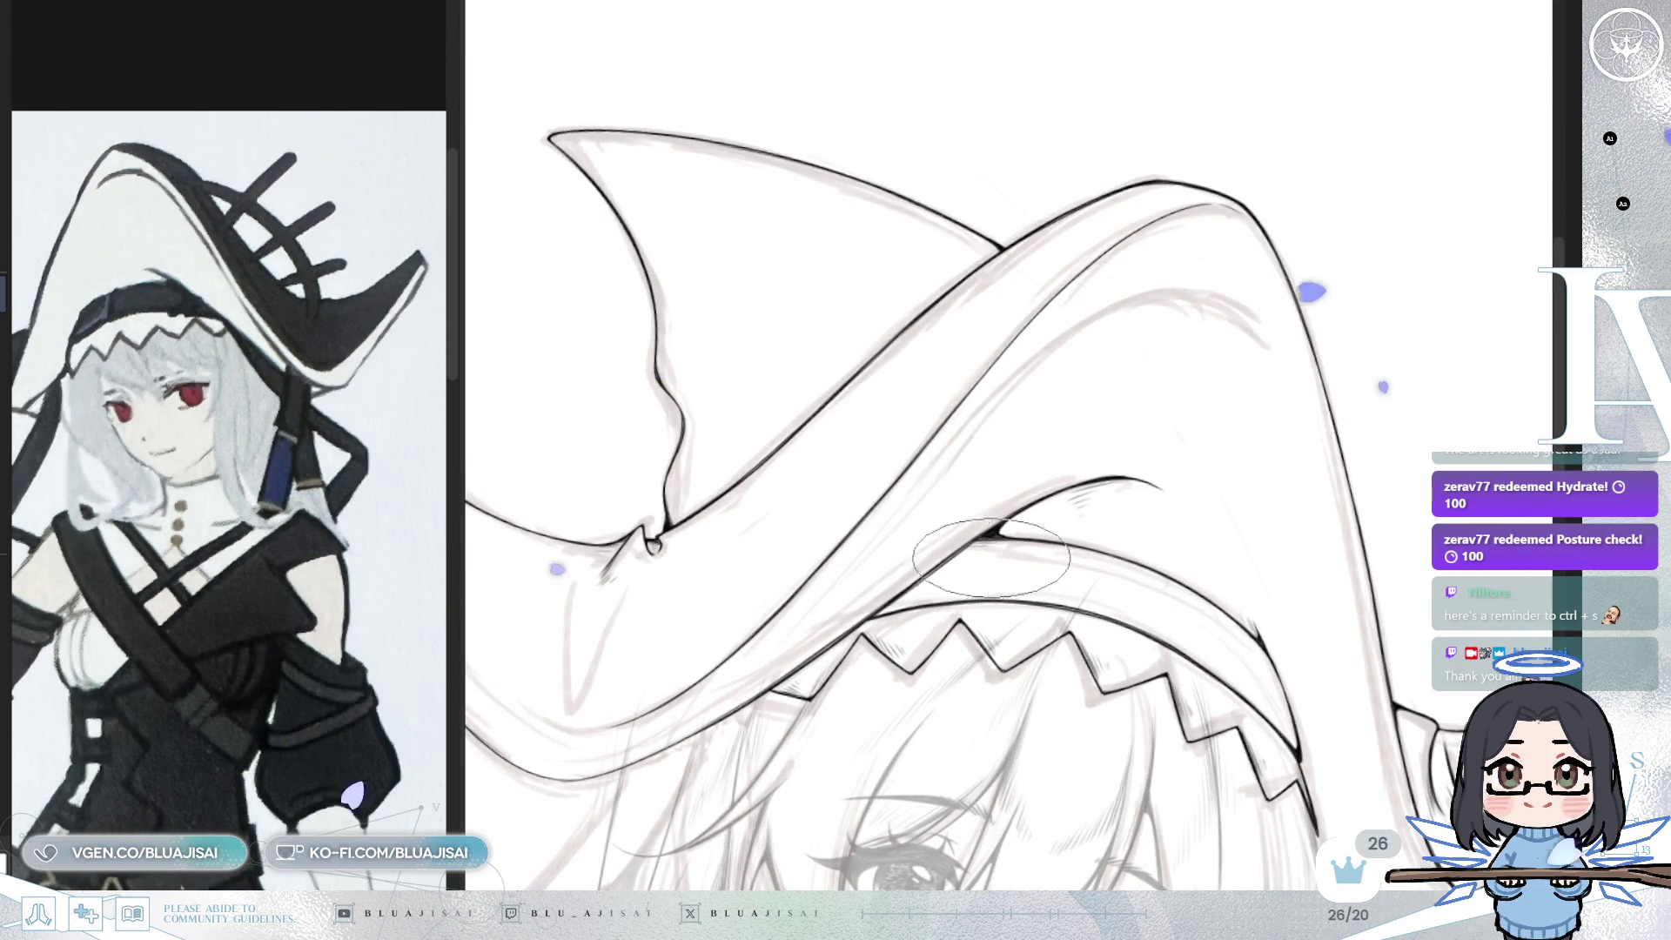
pyautogui.scroll(5, 975, 559)
pyautogui.moveTo(849, 657); pyautogui.dragTo(895, 688)
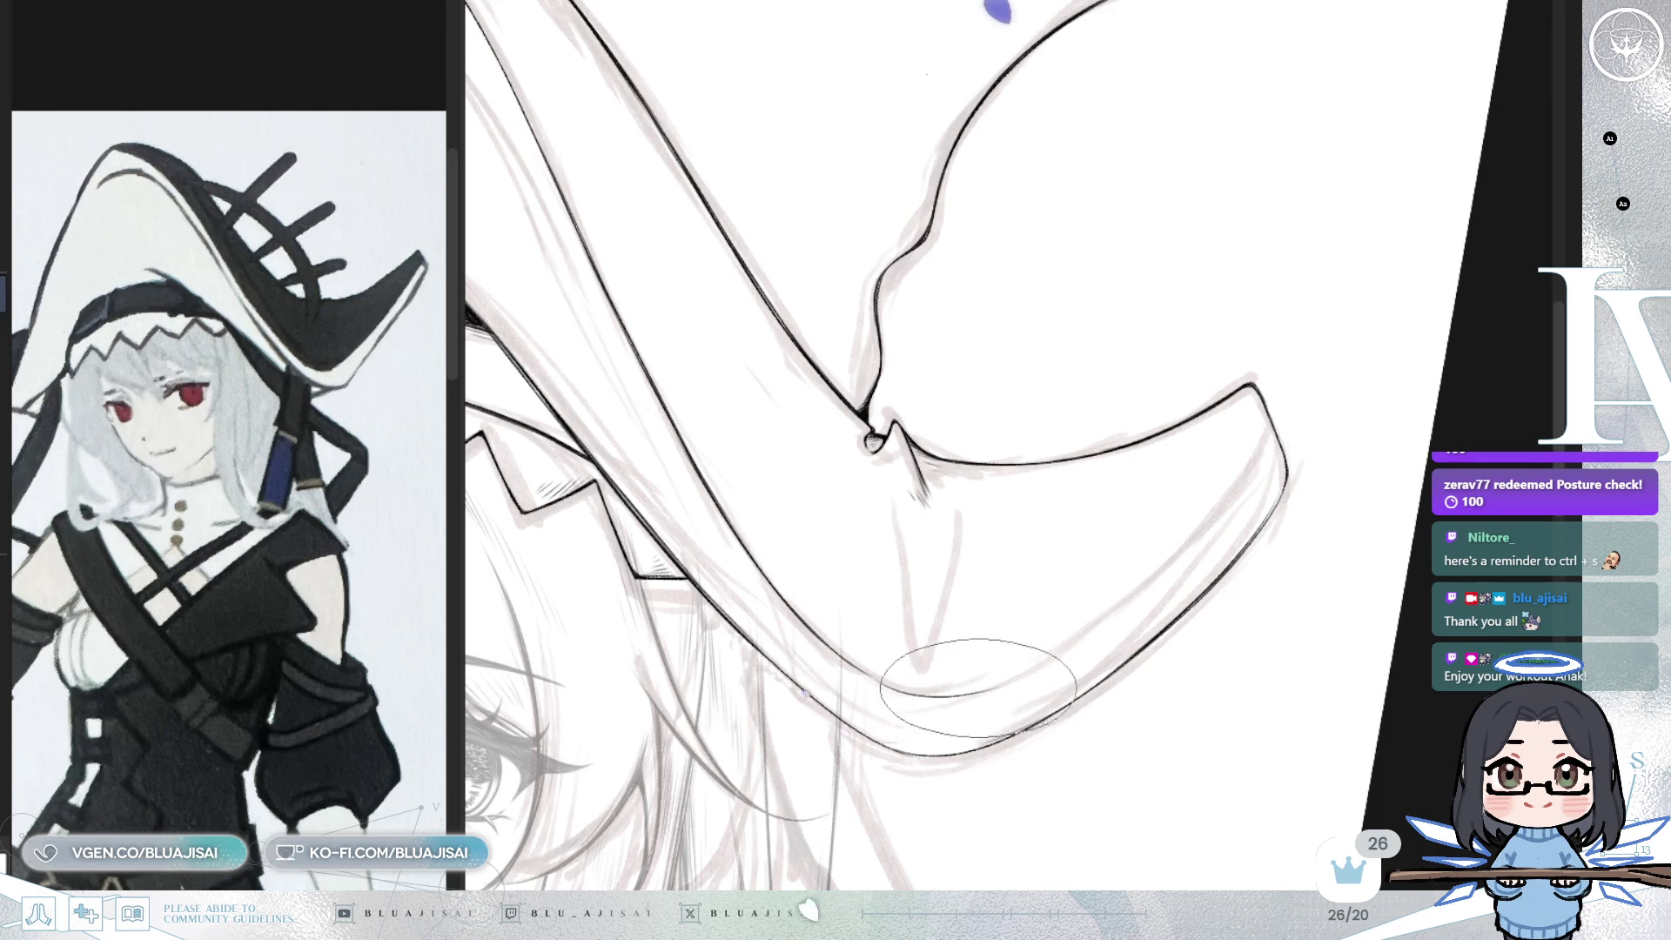
pyautogui.scroll(3, 978, 683)
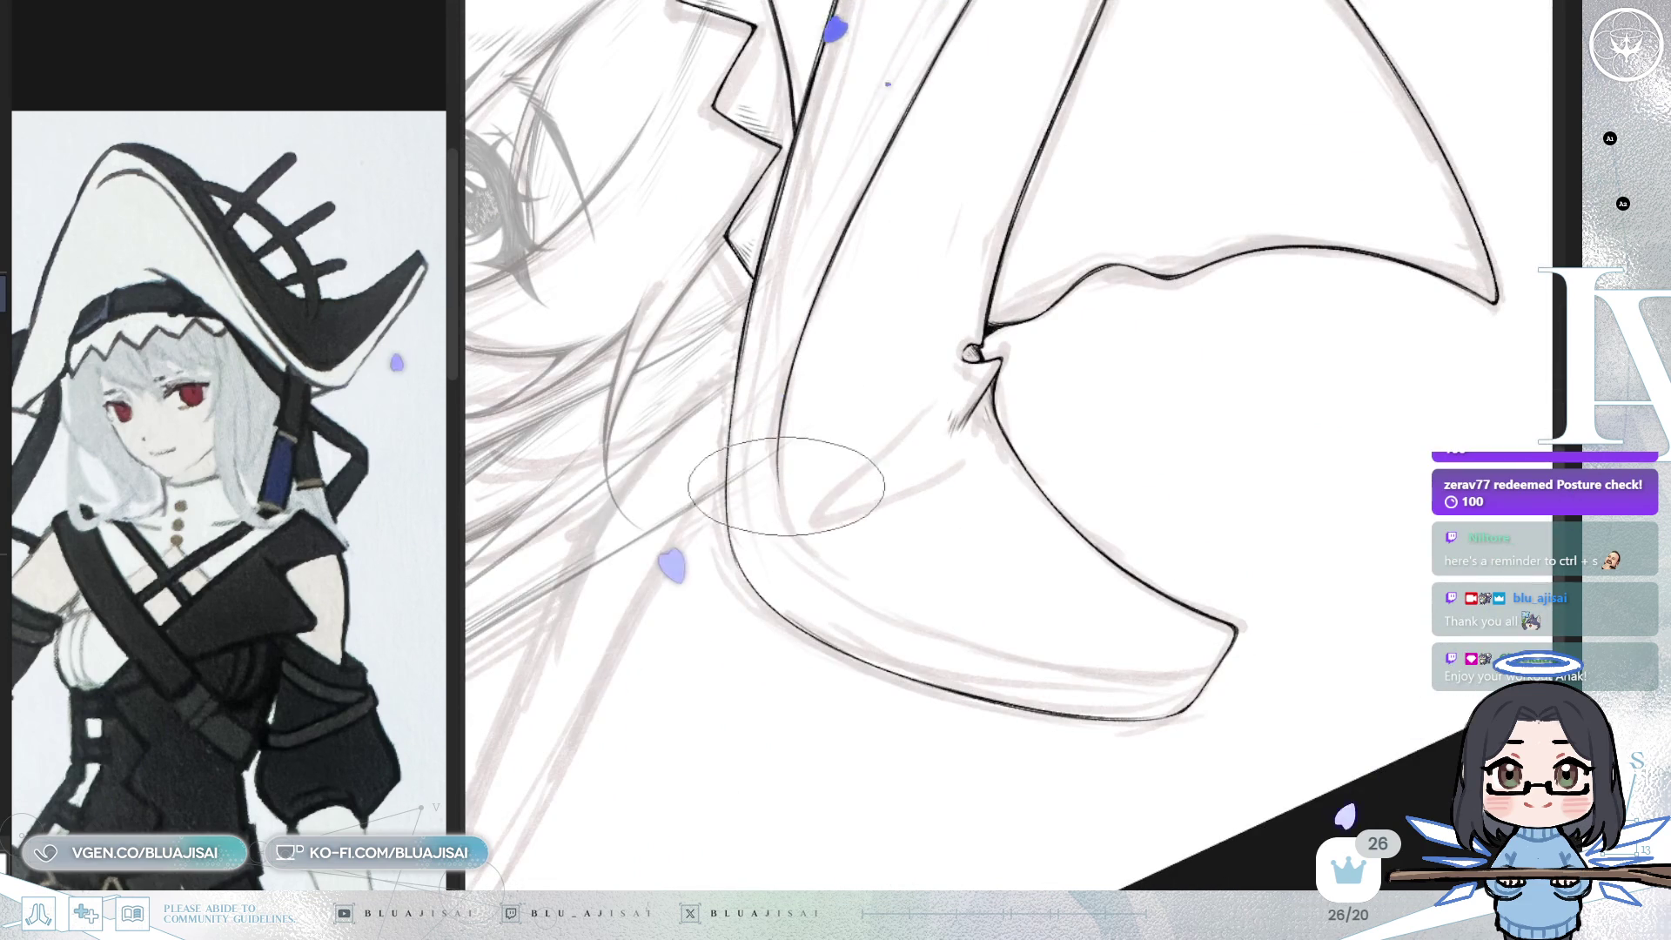
pyautogui.moveTo(780, 457)
pyautogui.mouseDown()
pyautogui.moveTo(783, 541)
pyautogui.moveTo(806, 557)
pyautogui.mouseUp()
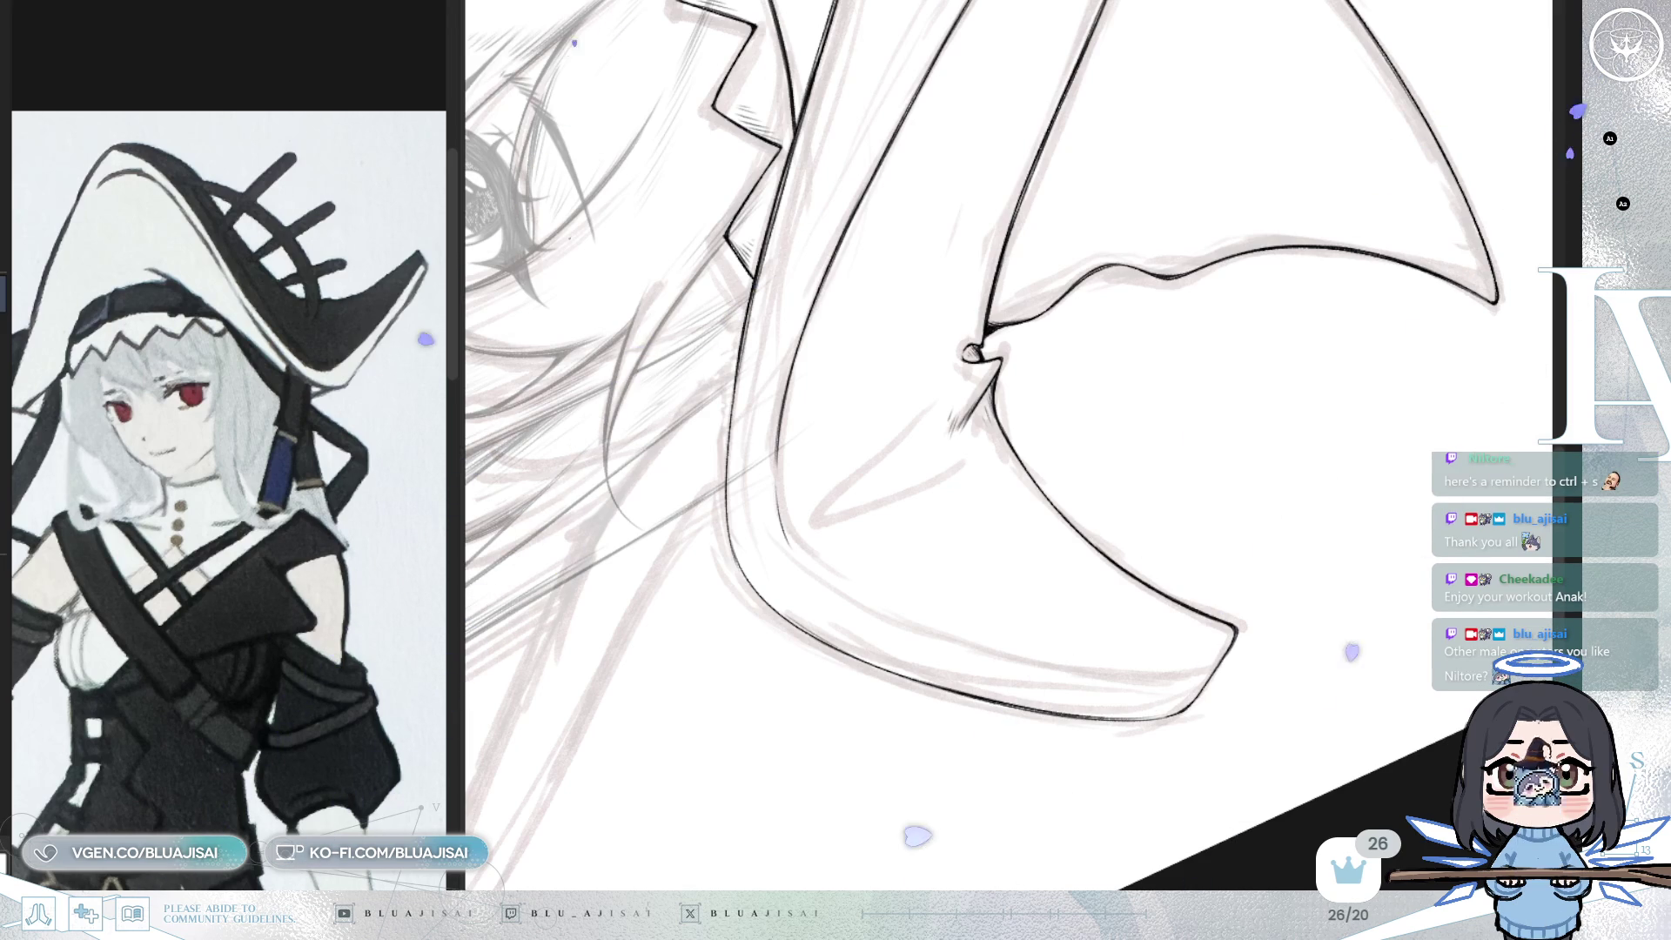
# - Flip and rotate the view around the spike, then close its tip with one ink stroke
pyautogui.moveTo(1186, 142)
pyautogui.mouseDown()
pyautogui.moveTo(925, 75)
pyautogui.moveTo(861, 308)
pyautogui.mouseUp()
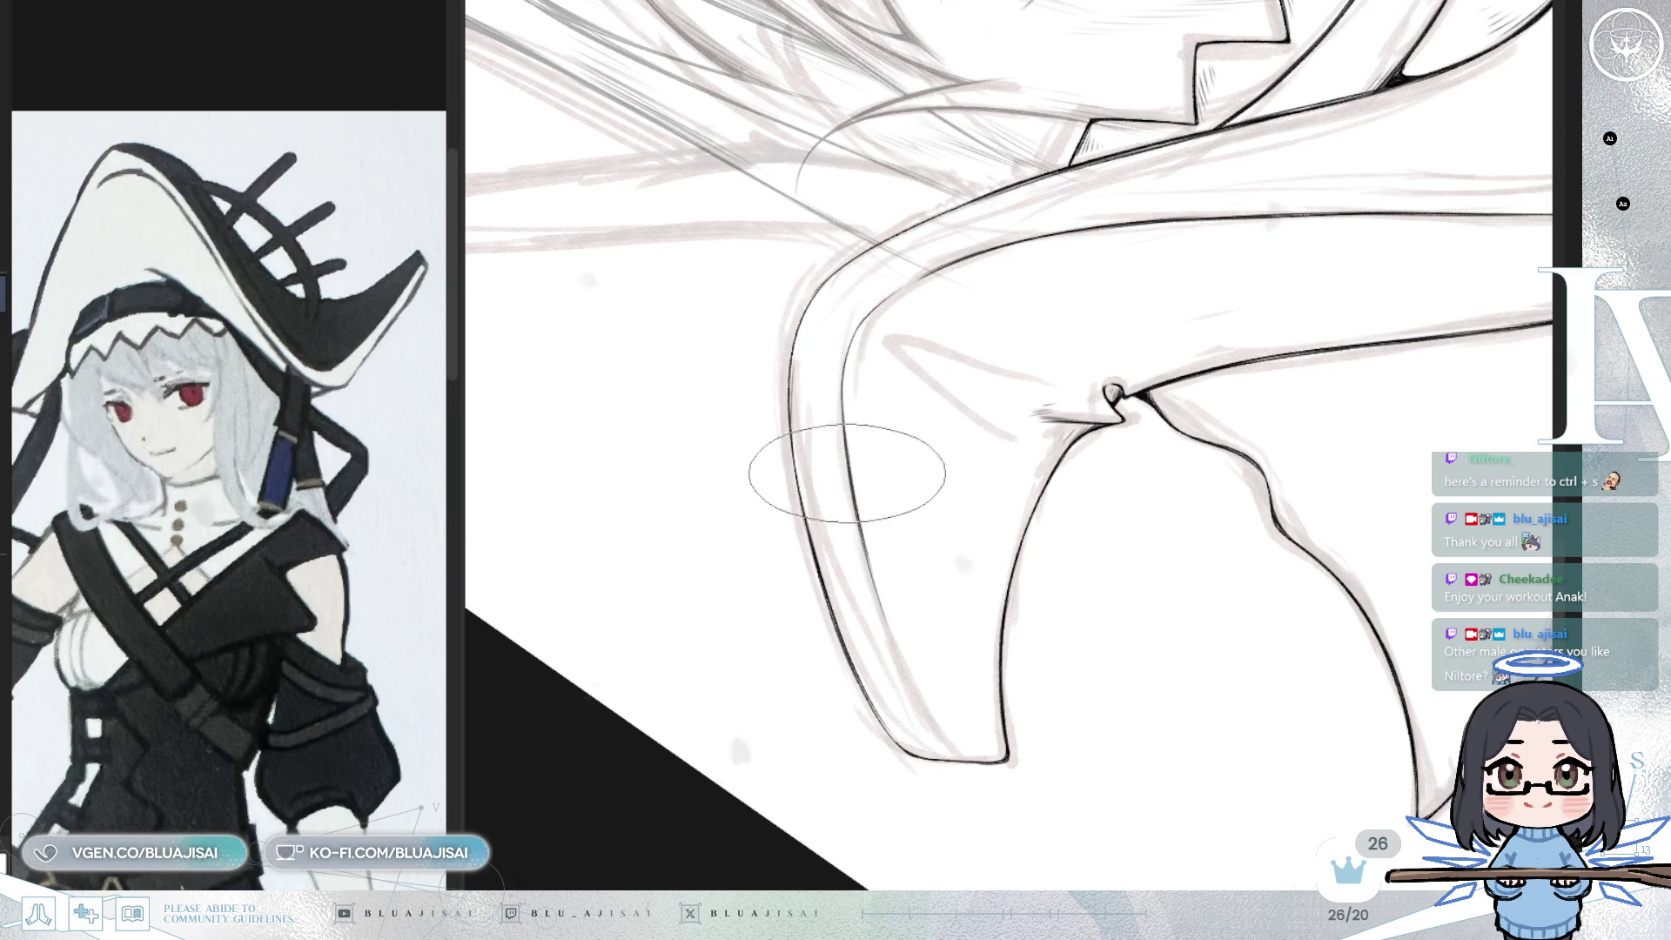
pyautogui.moveTo(970, 478)
pyautogui.mouseDown()
pyautogui.moveTo(1056, 429)
pyautogui.moveTo(1100, 427)
pyautogui.moveTo(1025, 410)
pyautogui.moveTo(1045, 589)
pyautogui.moveTo(836, 650)
pyautogui.mouseUp()
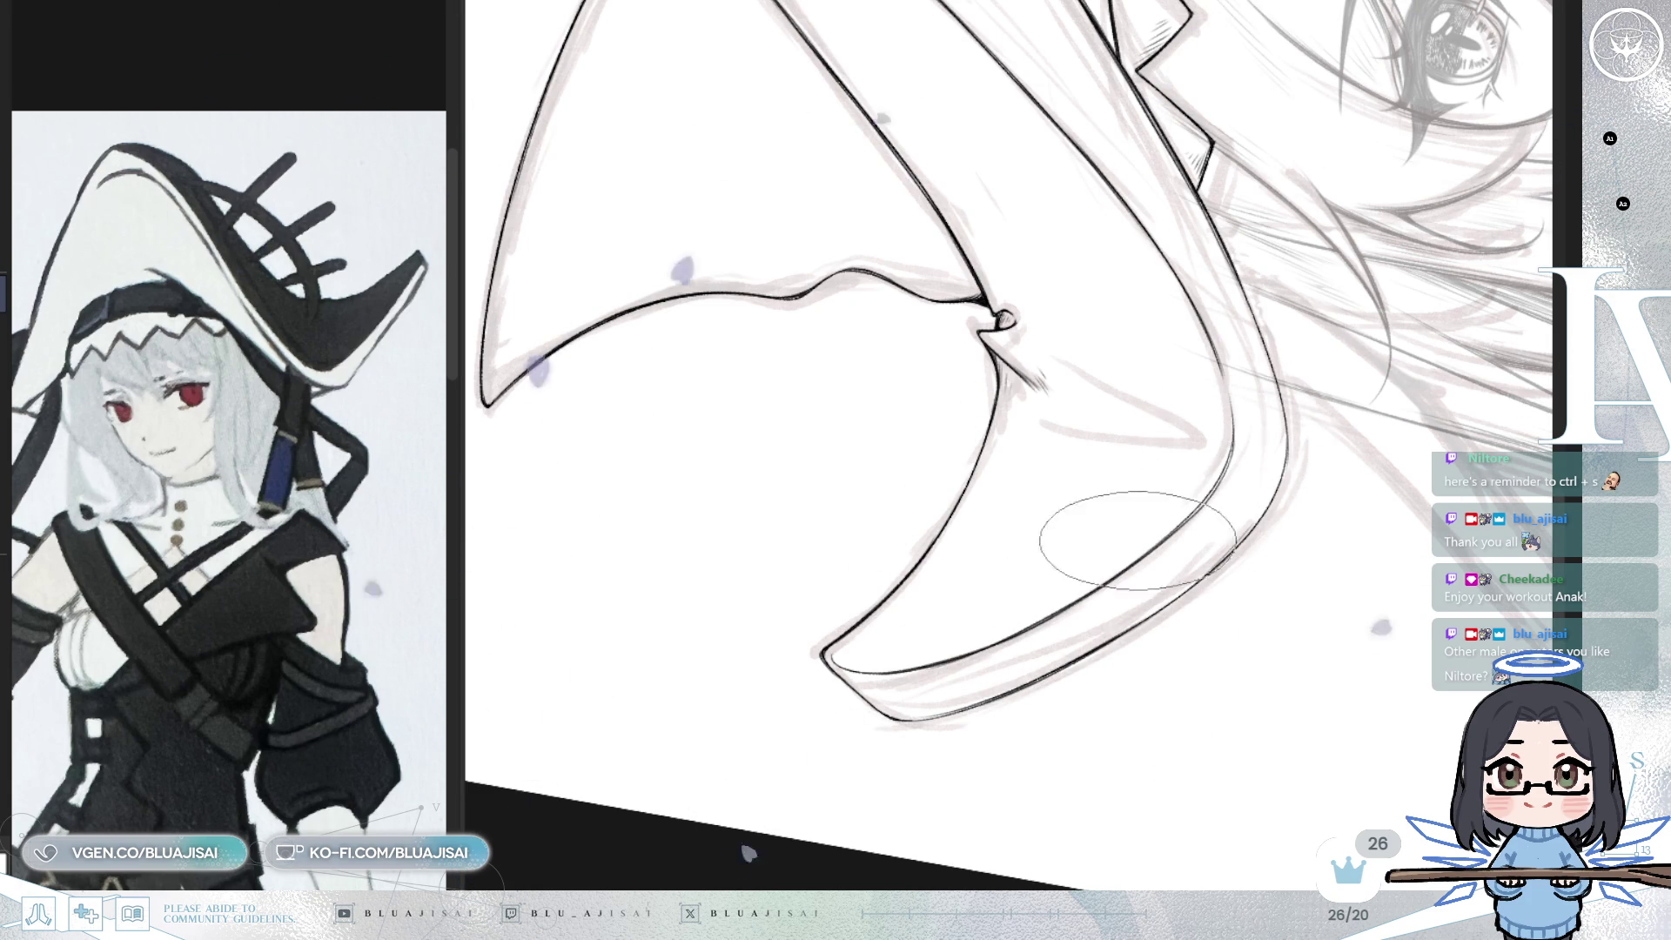
pyautogui.press('h')
pyautogui.moveTo(1154, 496)
pyautogui.mouseDown()
pyautogui.moveTo(1007, 504)
pyautogui.moveTo(1056, 362)
pyautogui.mouseUp()
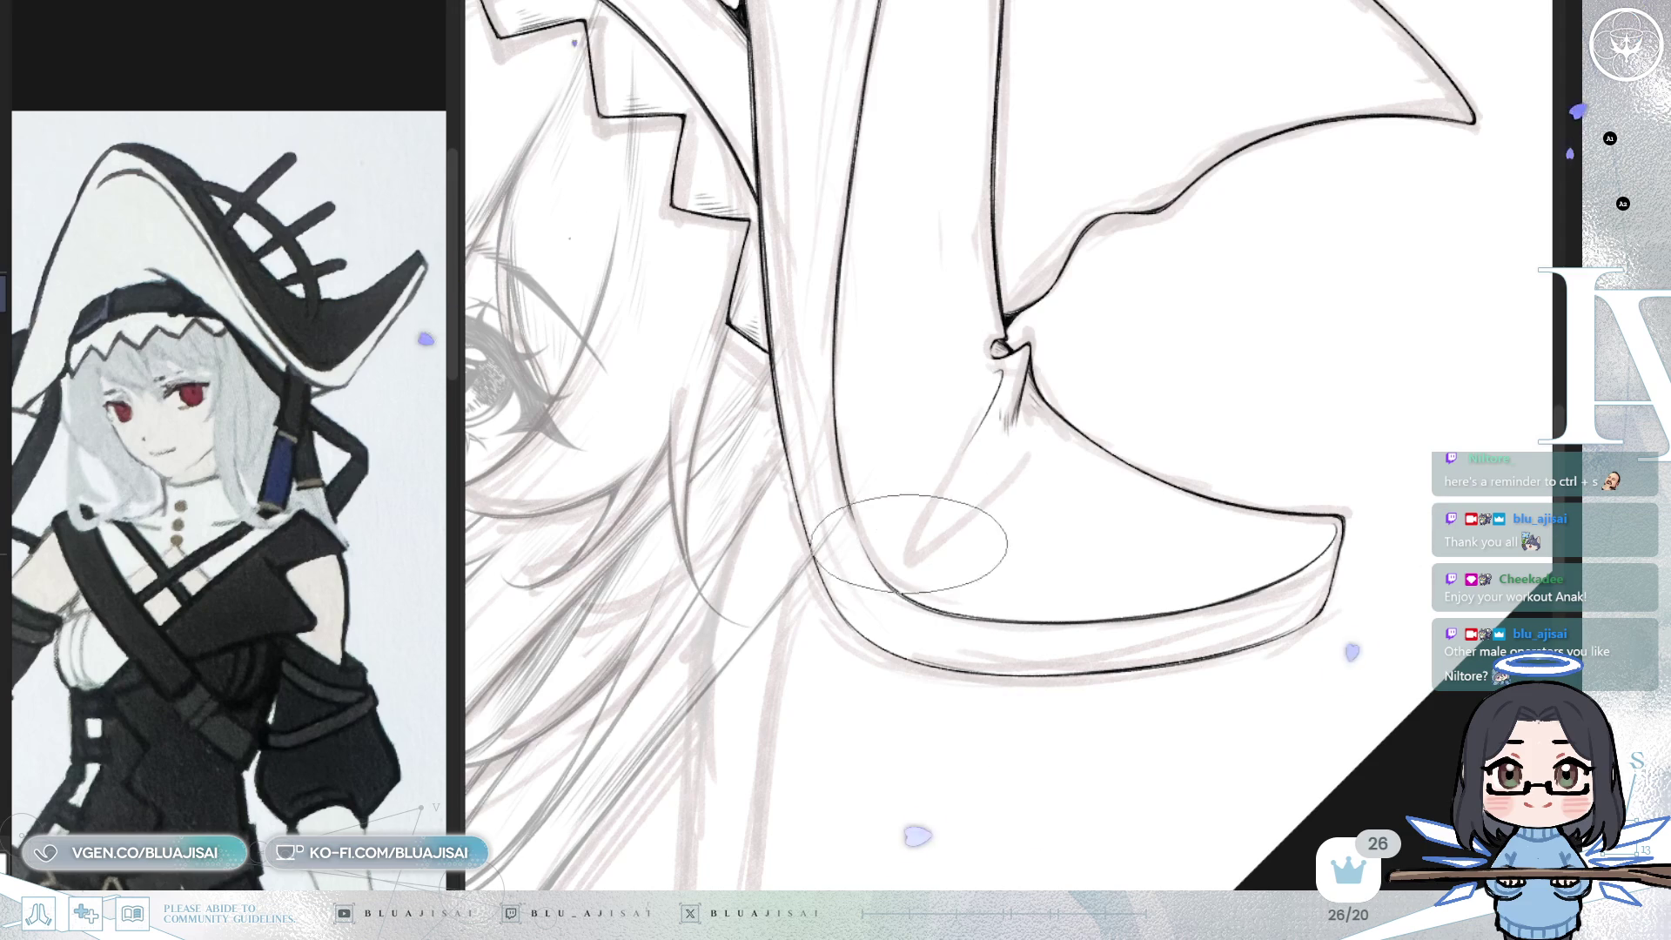
pyautogui.moveTo(918, 487); pyautogui.dragTo(925, 515)
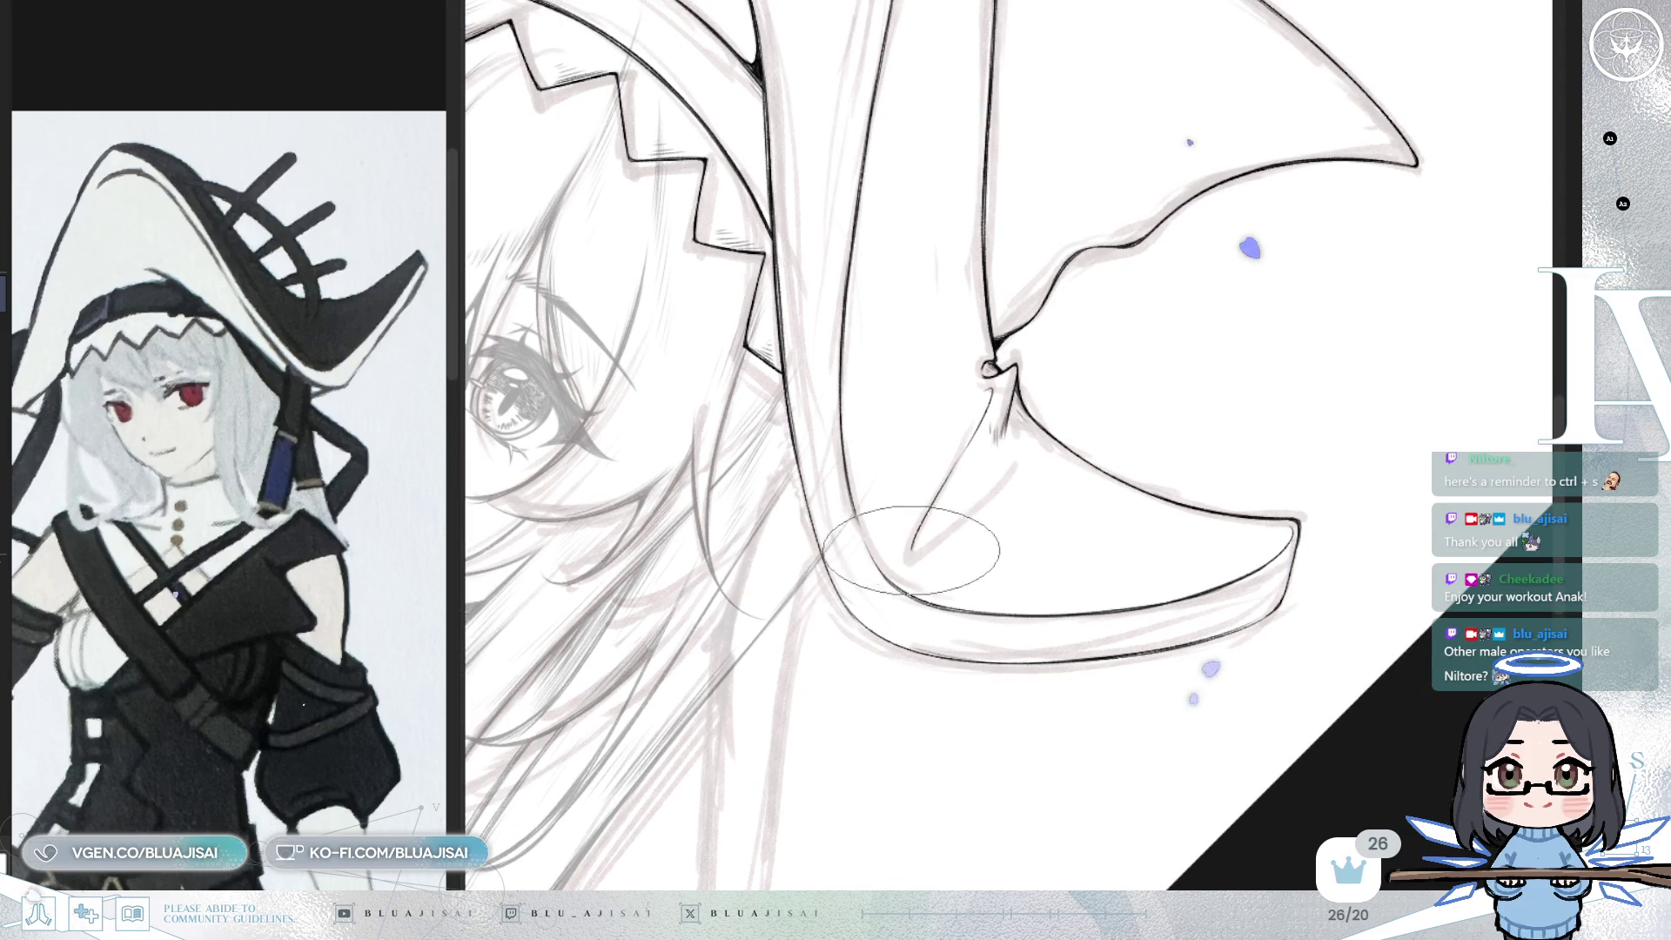
pyautogui.moveTo(980, 431); pyautogui.dragTo(952, 473)
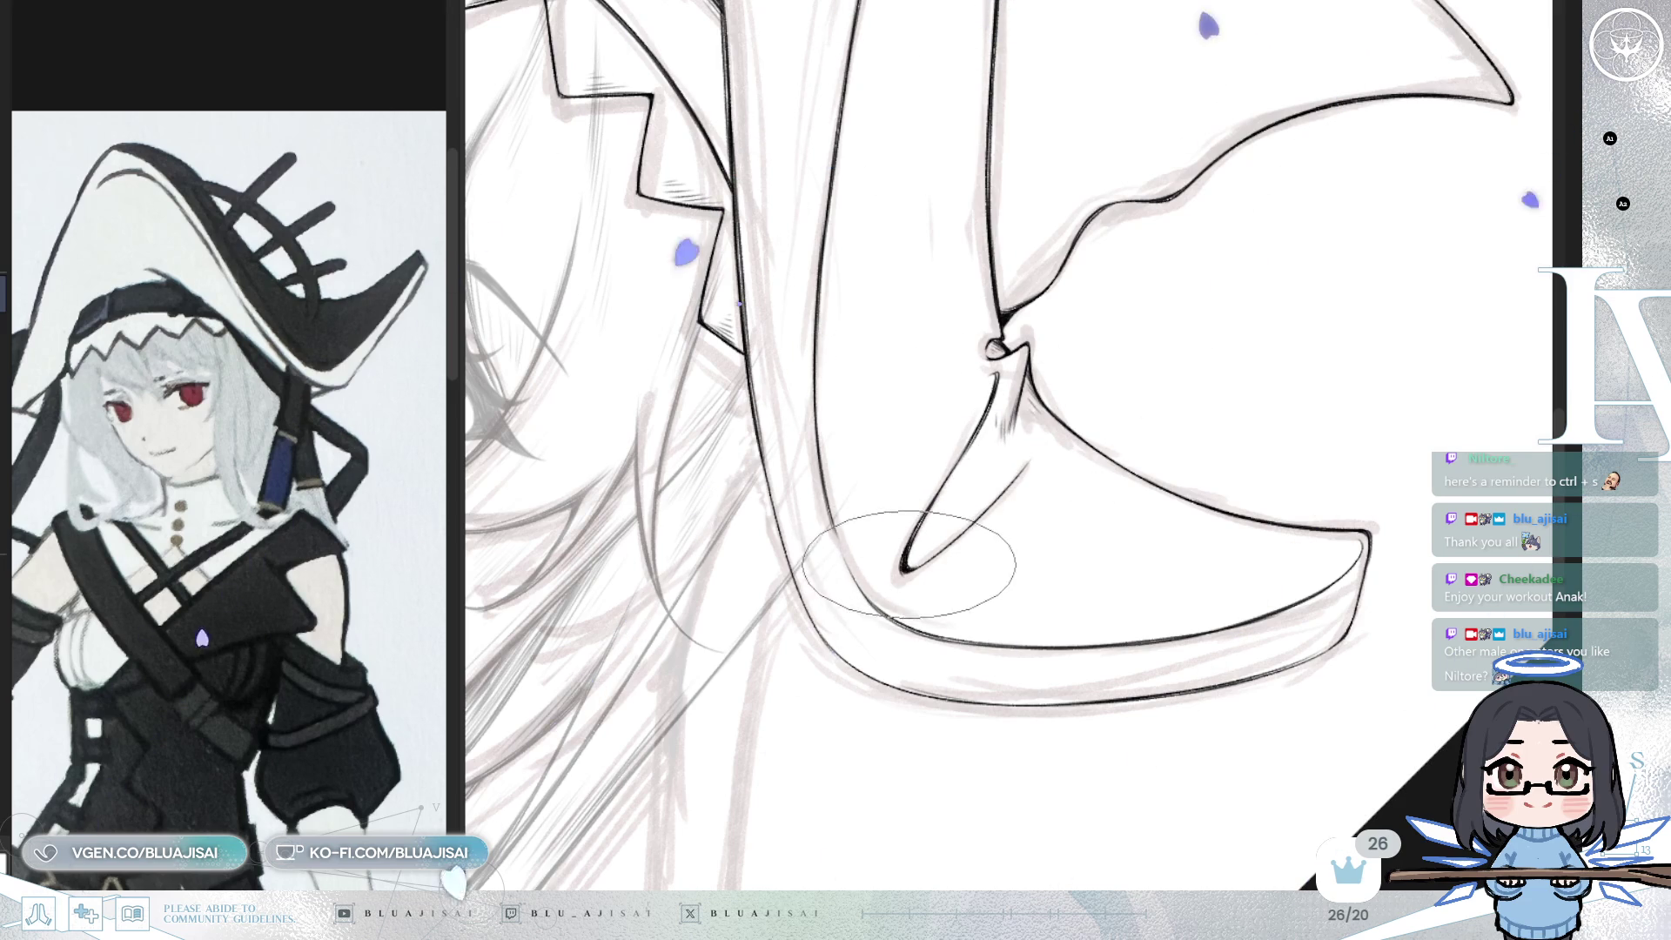
pyautogui.moveTo(905, 567); pyautogui.dragTo(1027, 467)
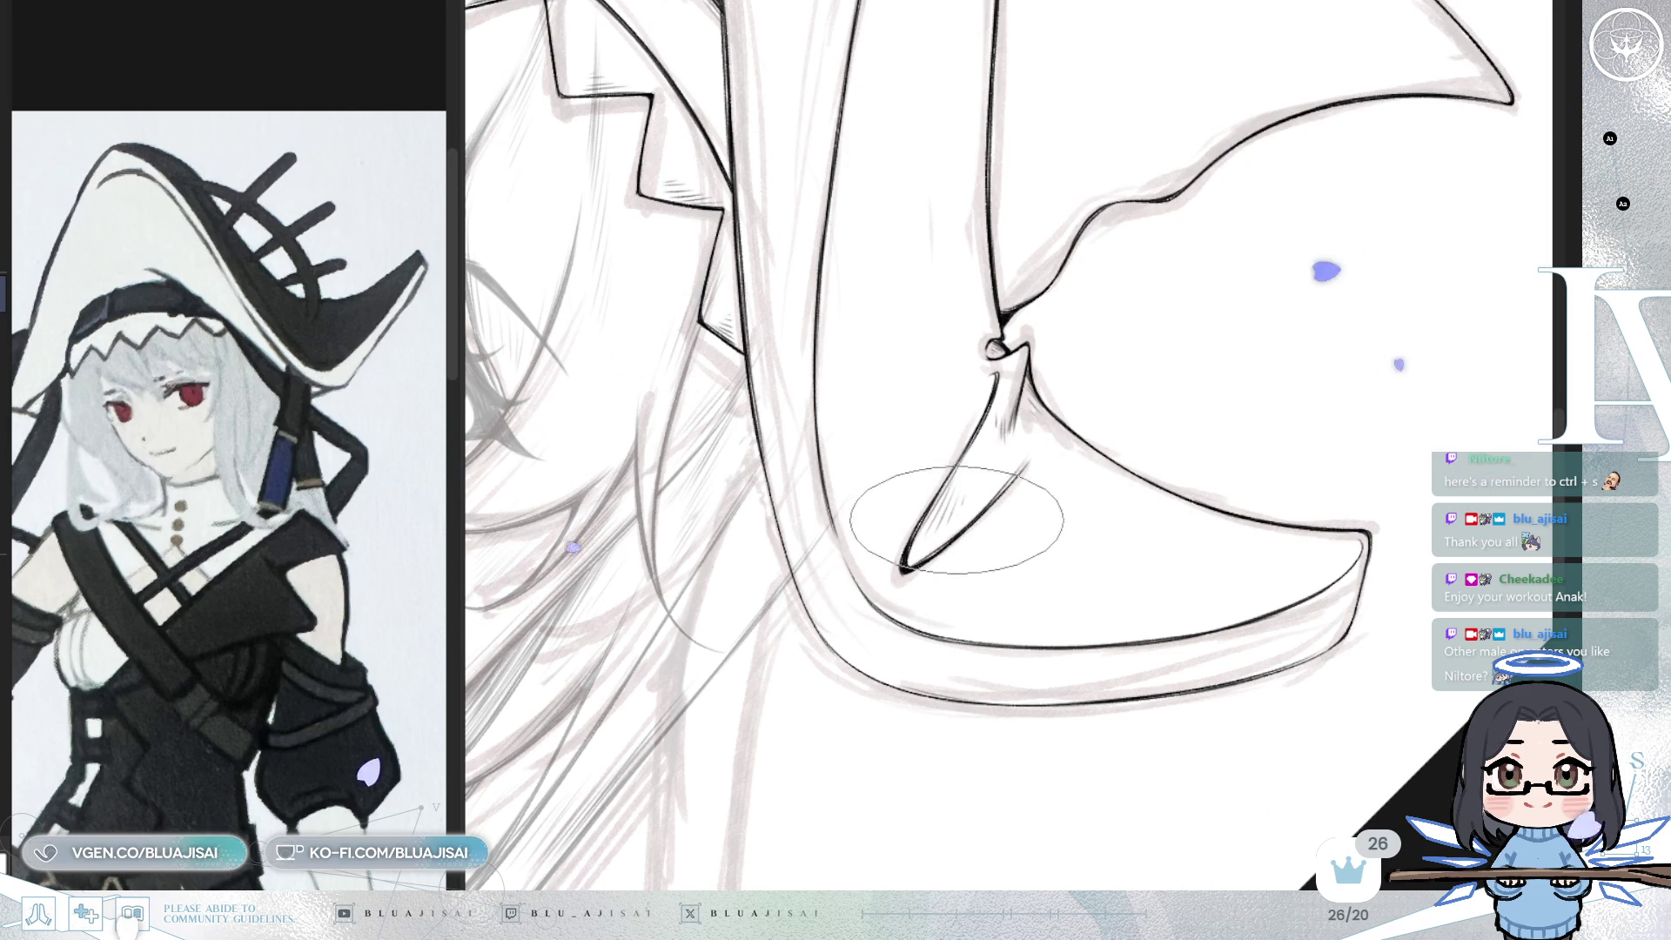
pyautogui.scroll(-2, 1149, 384)
pyautogui.scroll(-3, 1149, 374)
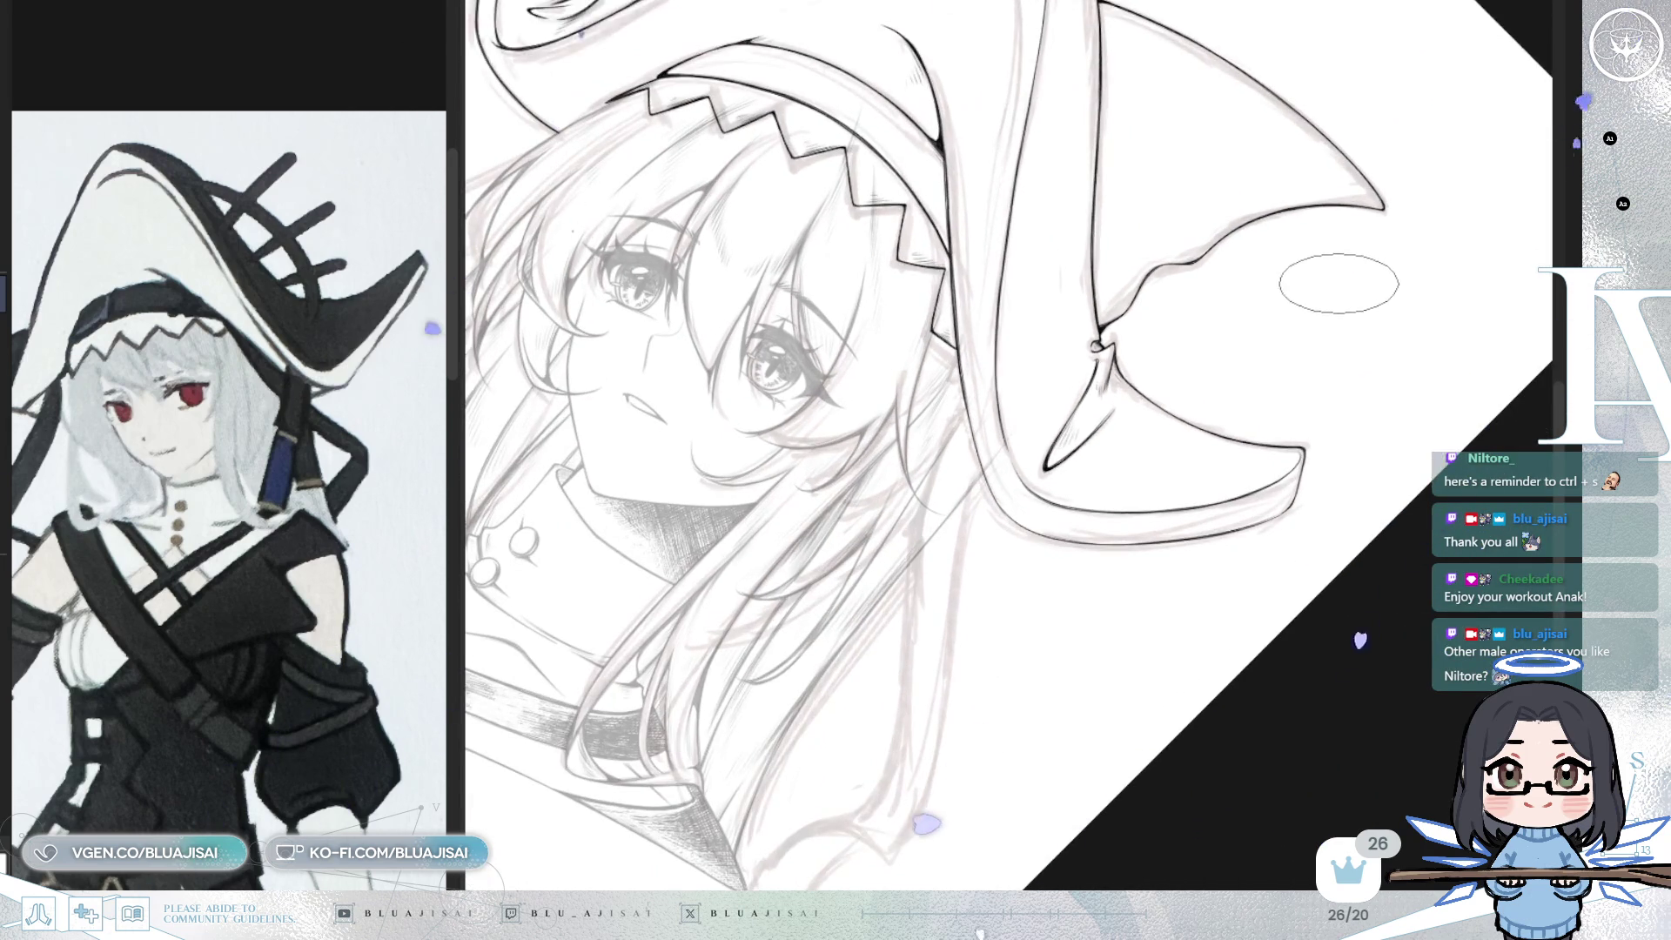
# - Pan and zoom across the hat and face toward the crown tip
pyautogui.moveTo(1322, 295); pyautogui.dragTo(1183, 490)
pyautogui.moveTo(1190, 433); pyautogui.dragTo(1210, 444)
pyautogui.scroll(3, 1055, 219)
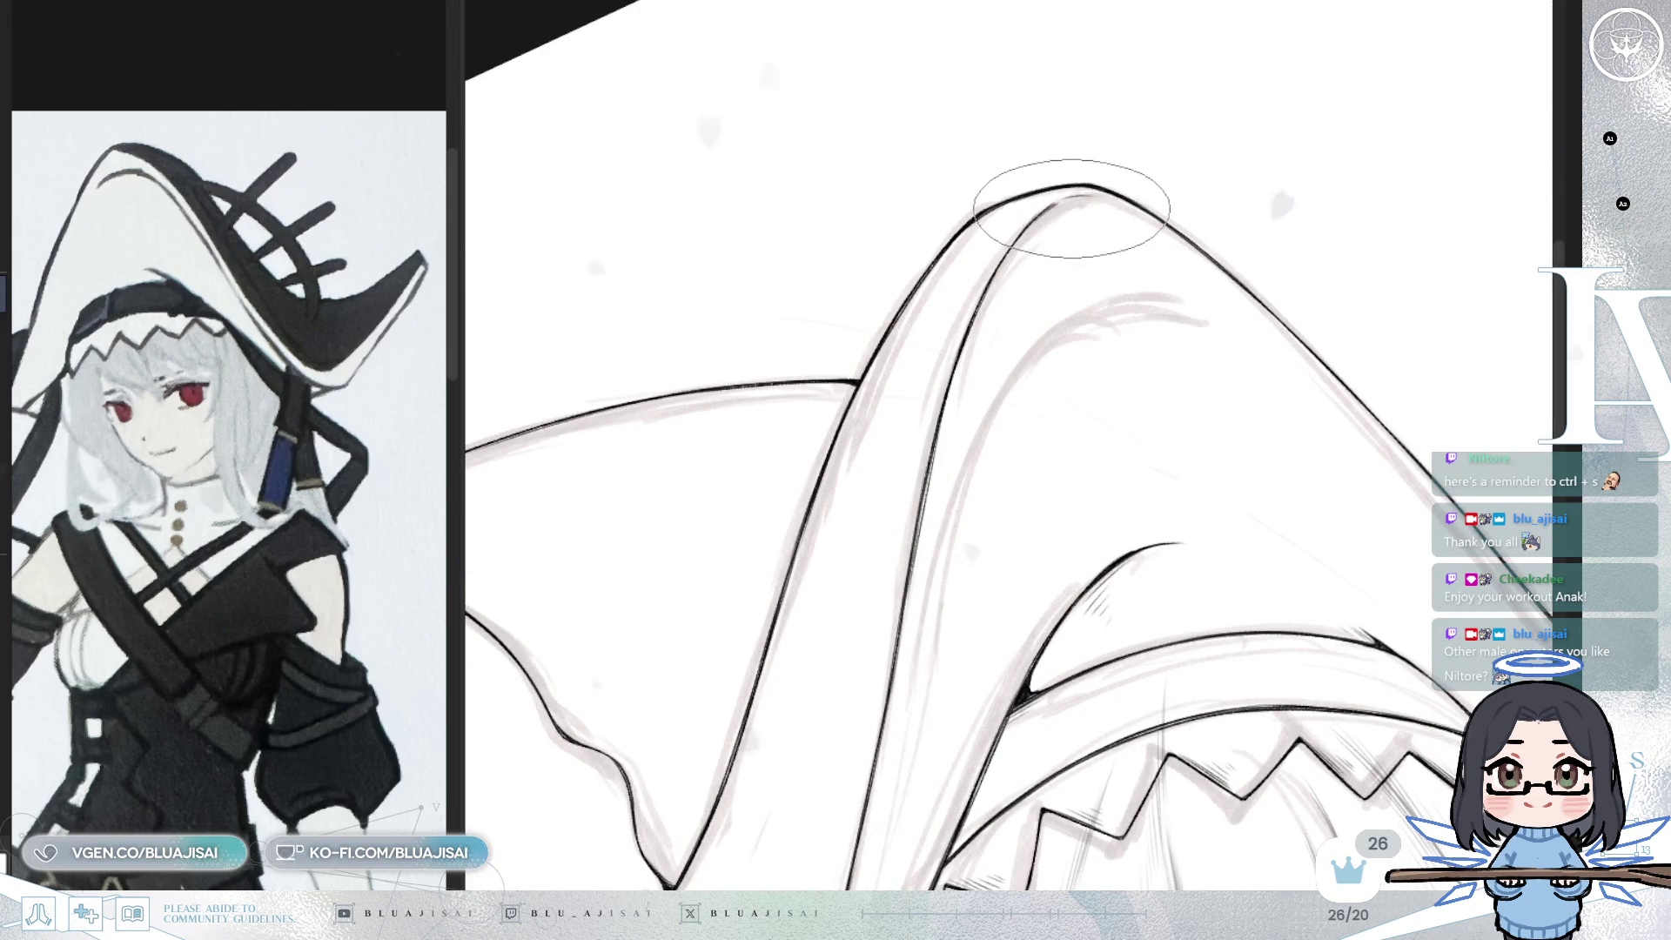
pyautogui.scroll(-1, 1074, 332)
pyautogui.scroll(-1, 1074, 333)
pyautogui.scroll(-1, 1053, 470)
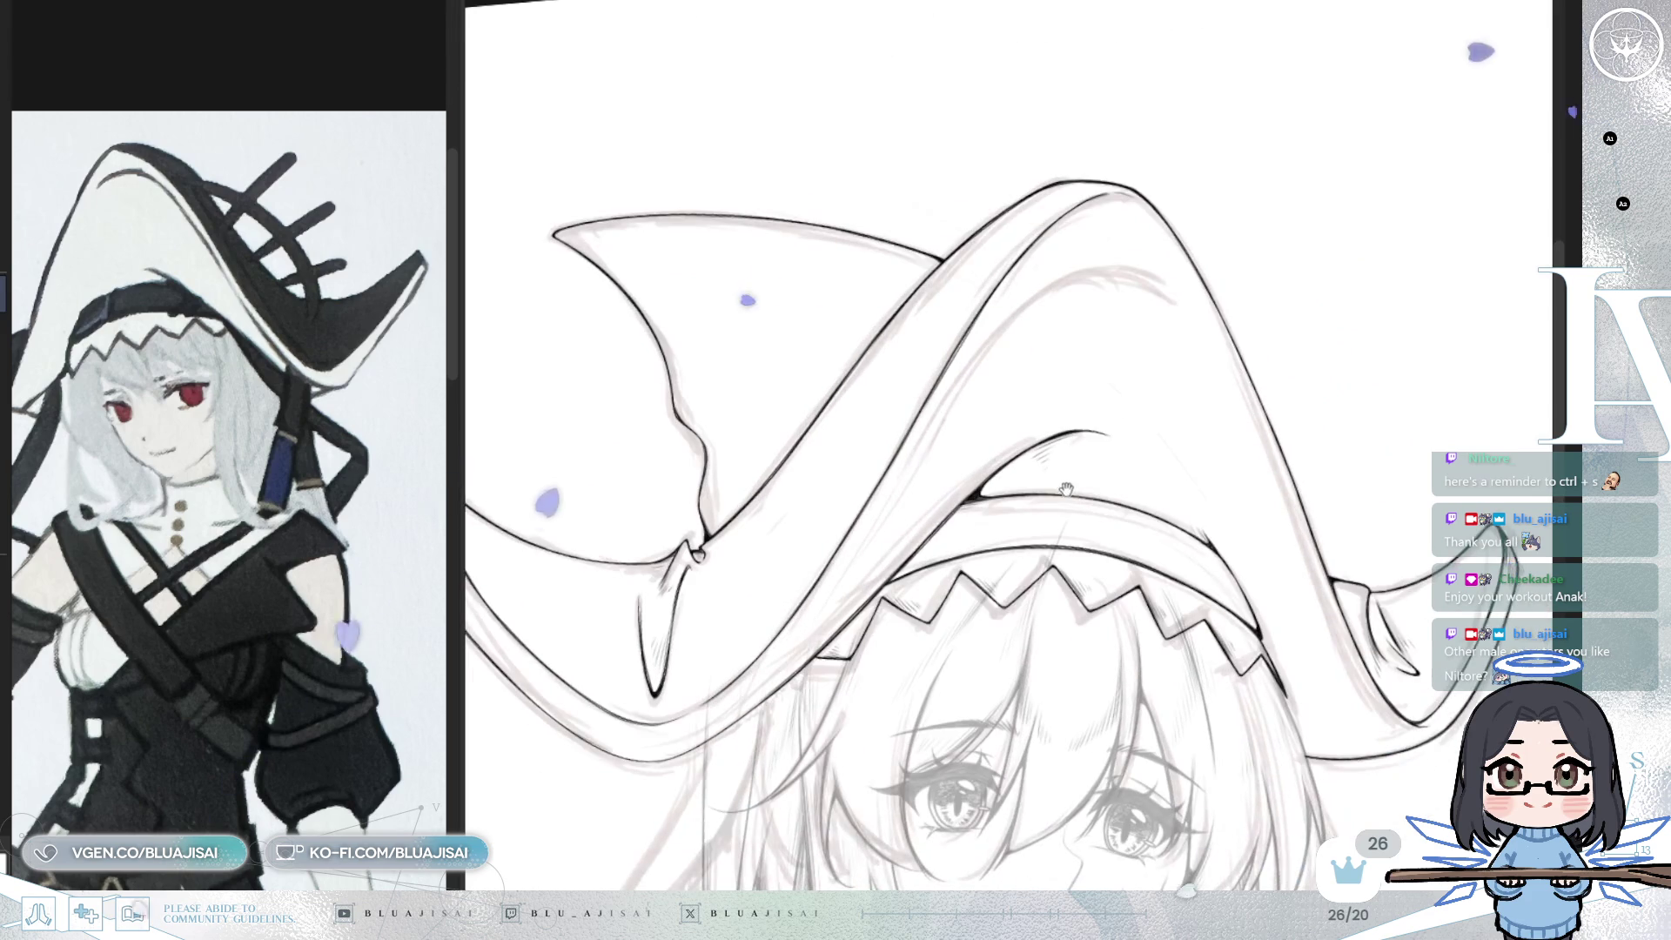
pyautogui.moveTo(1045, 488); pyautogui.dragTo(798, 646)
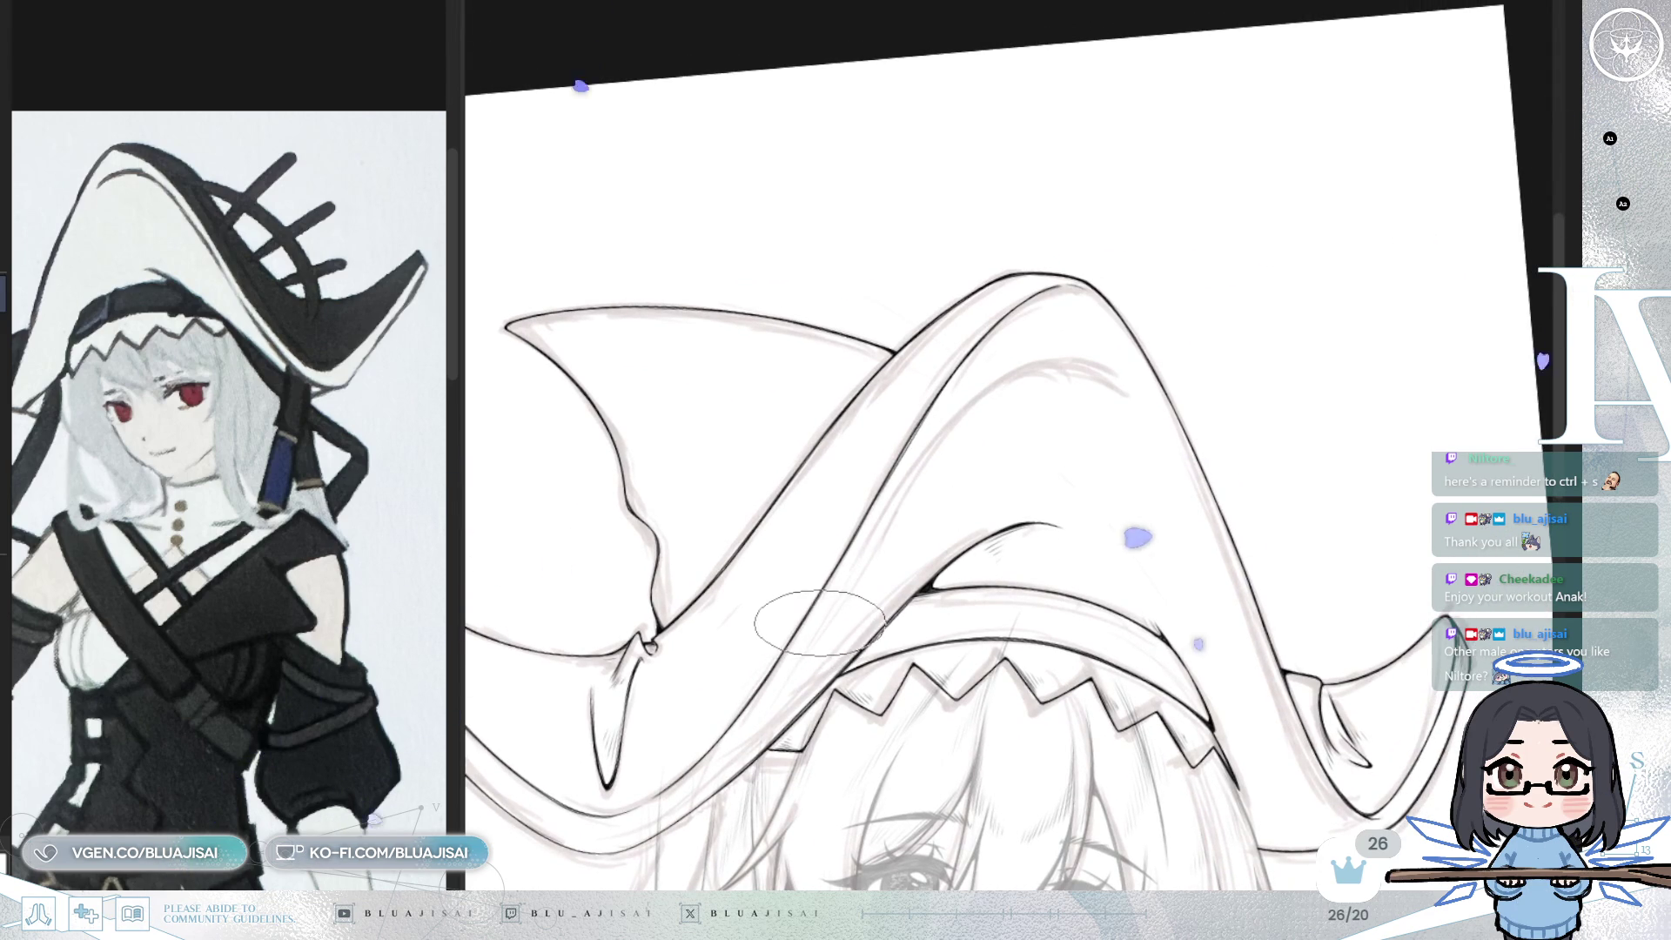
pyautogui.moveTo(682, 833); pyautogui.dragTo(759, 697)
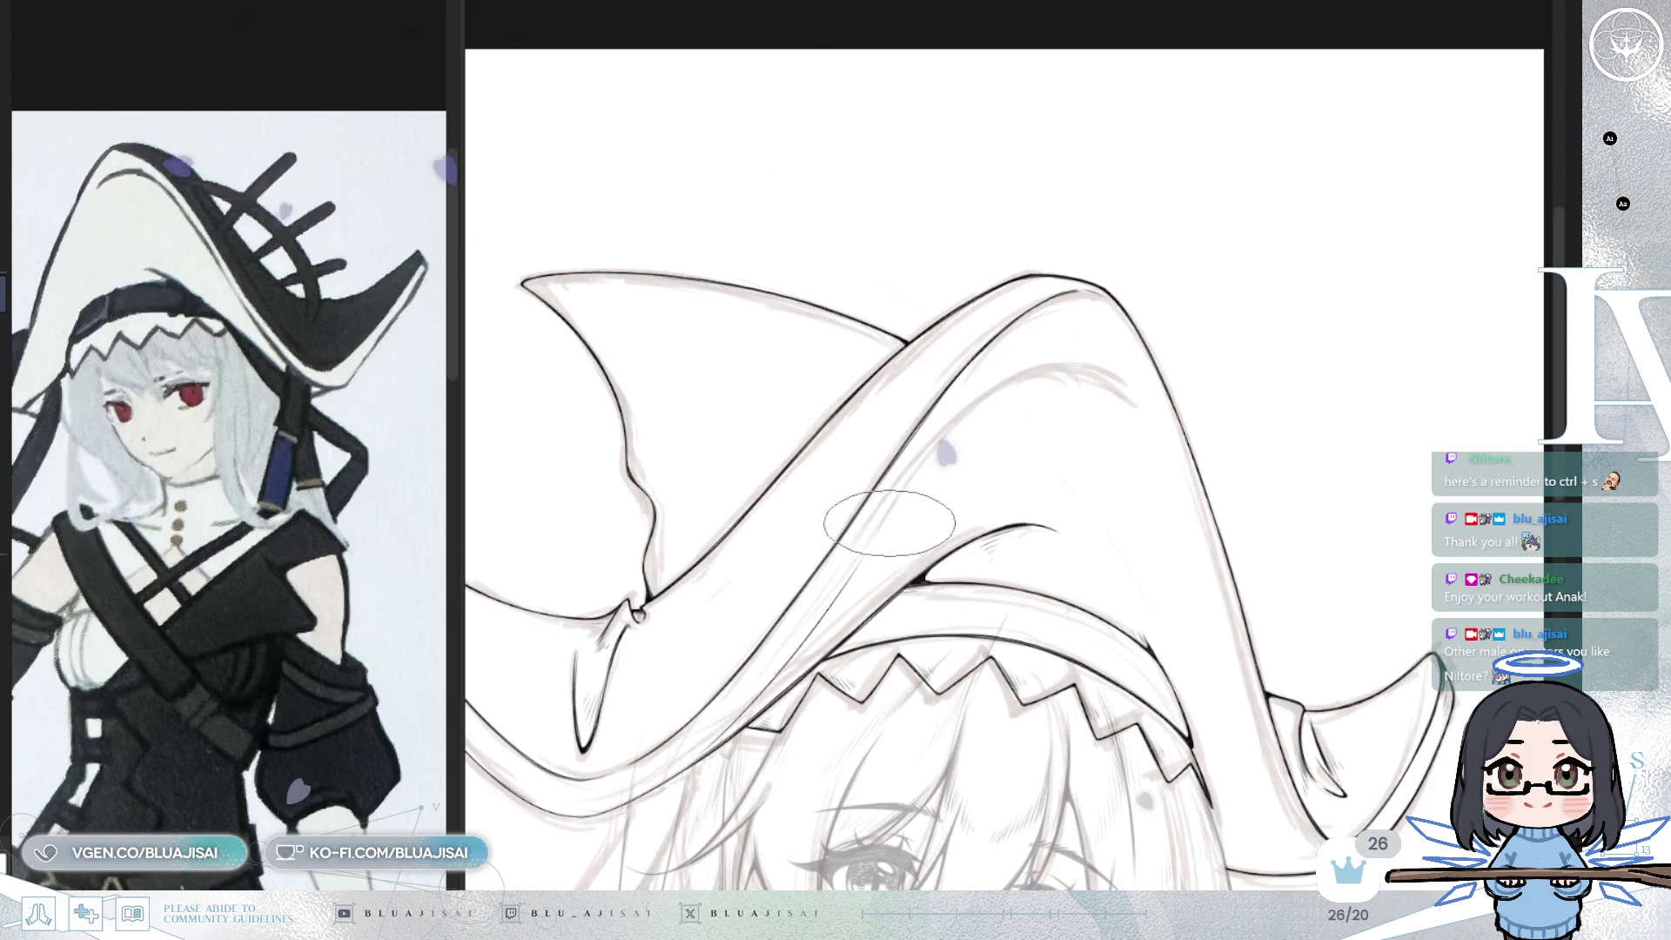
# - Angle the crown and erase part of the dark inner curve near its tip
pyautogui.moveTo(1015, 391); pyautogui.dragTo(974, 418)
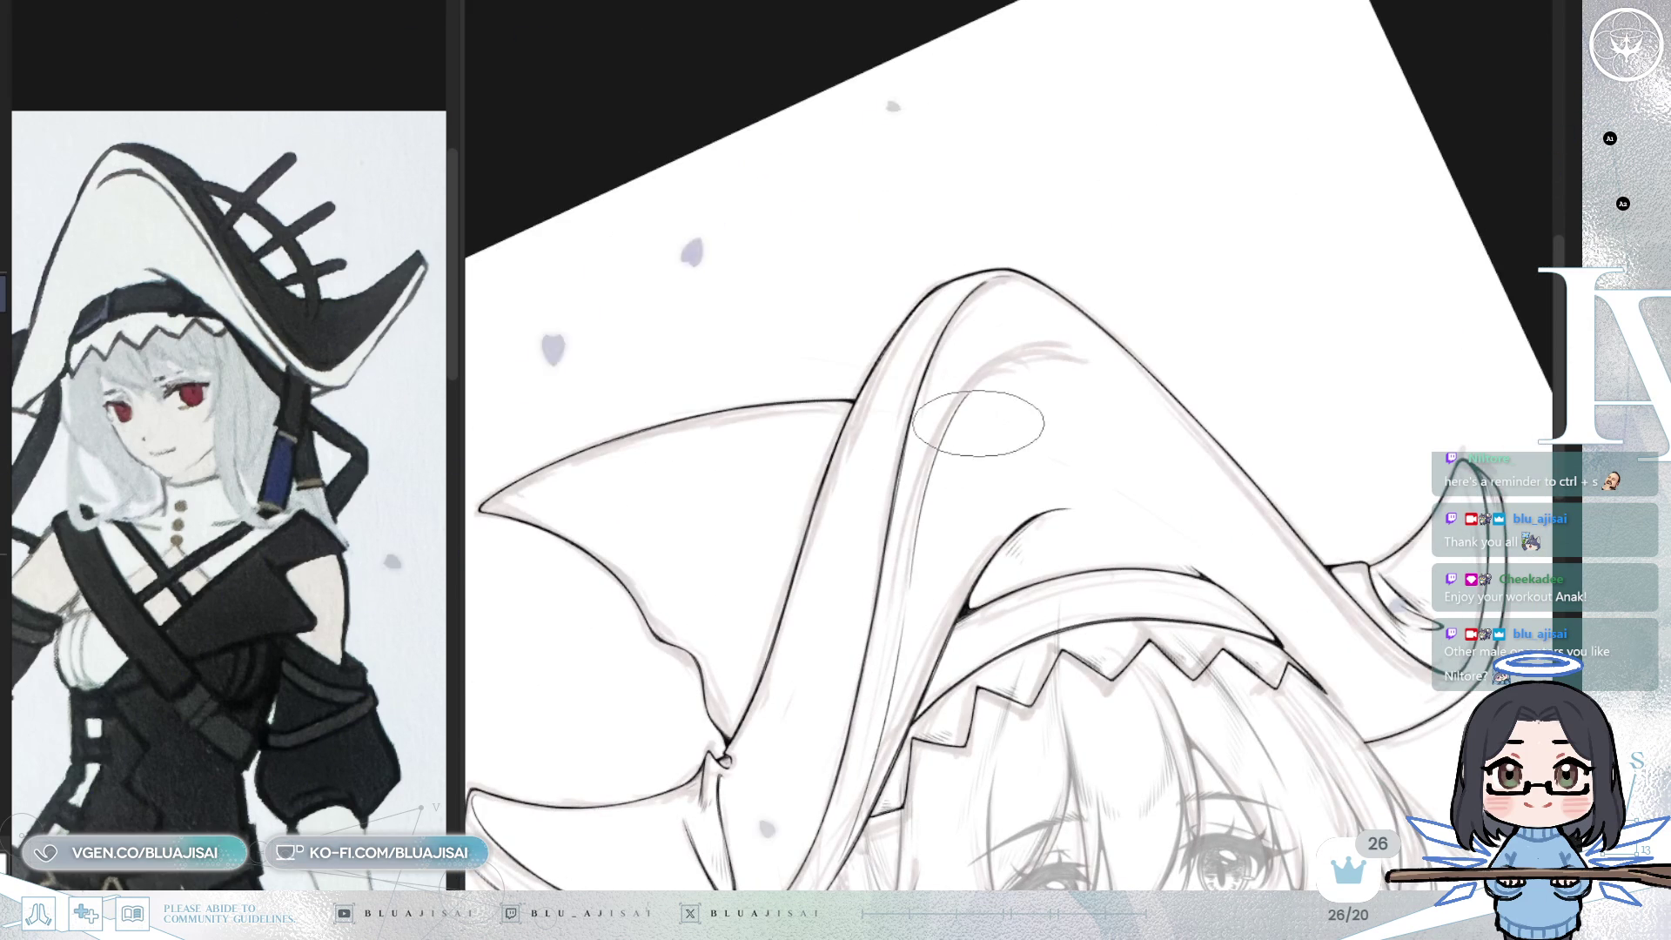
pyautogui.scroll(3, 1001, 392)
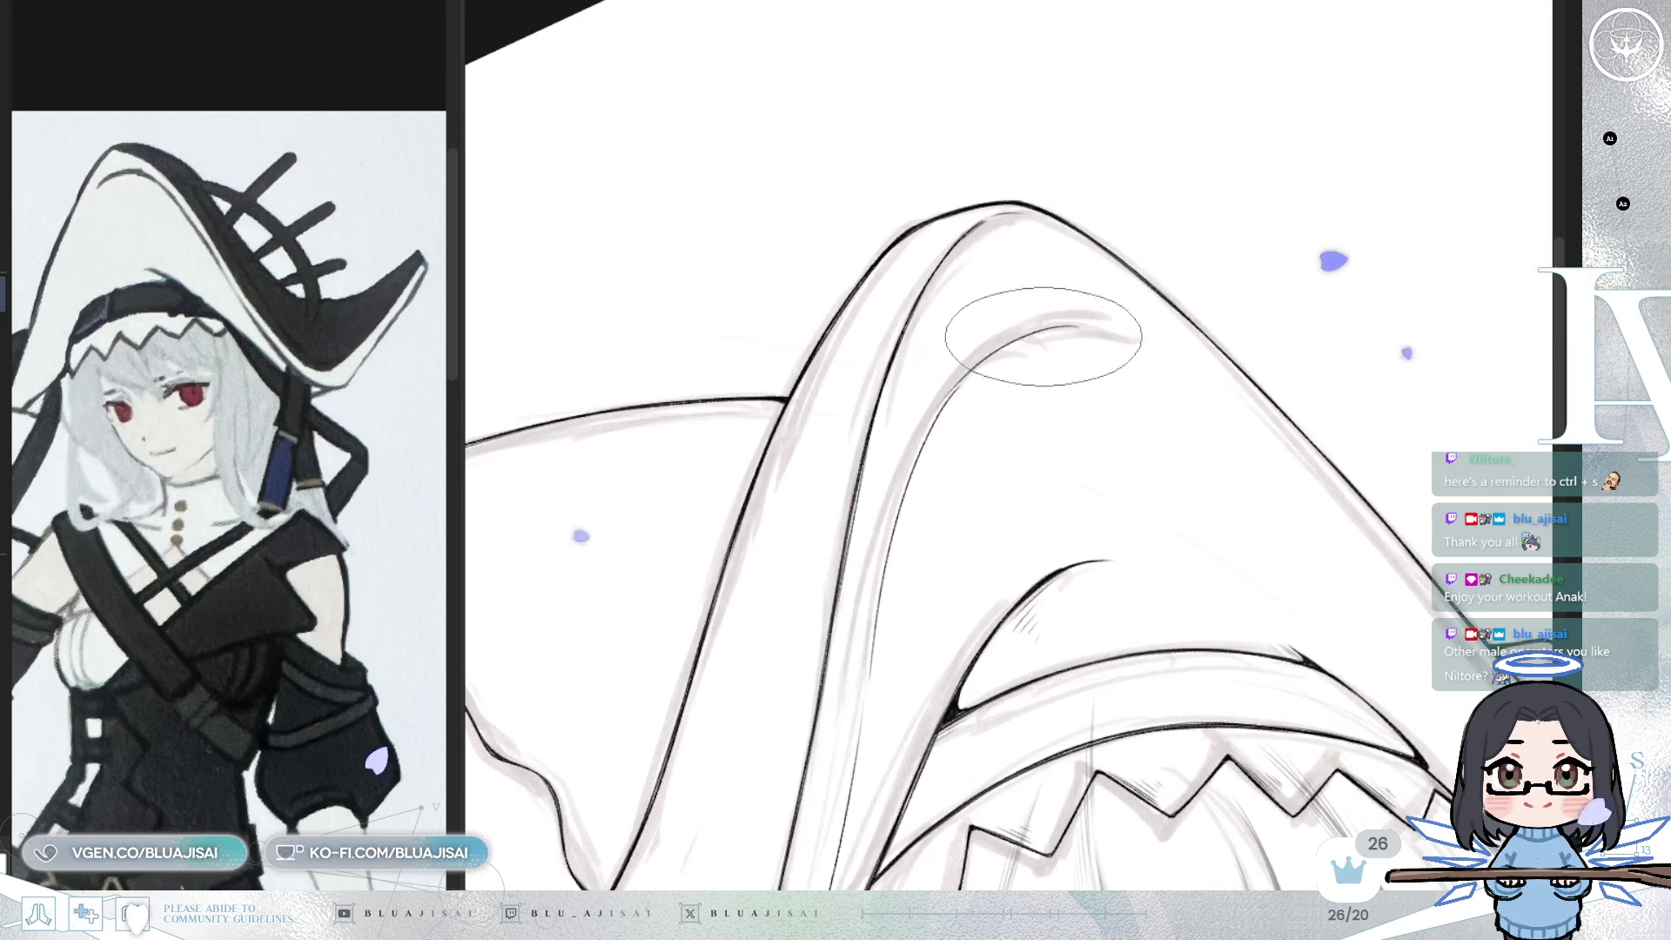
pyautogui.moveTo(936, 435); pyautogui.dragTo(1046, 328)
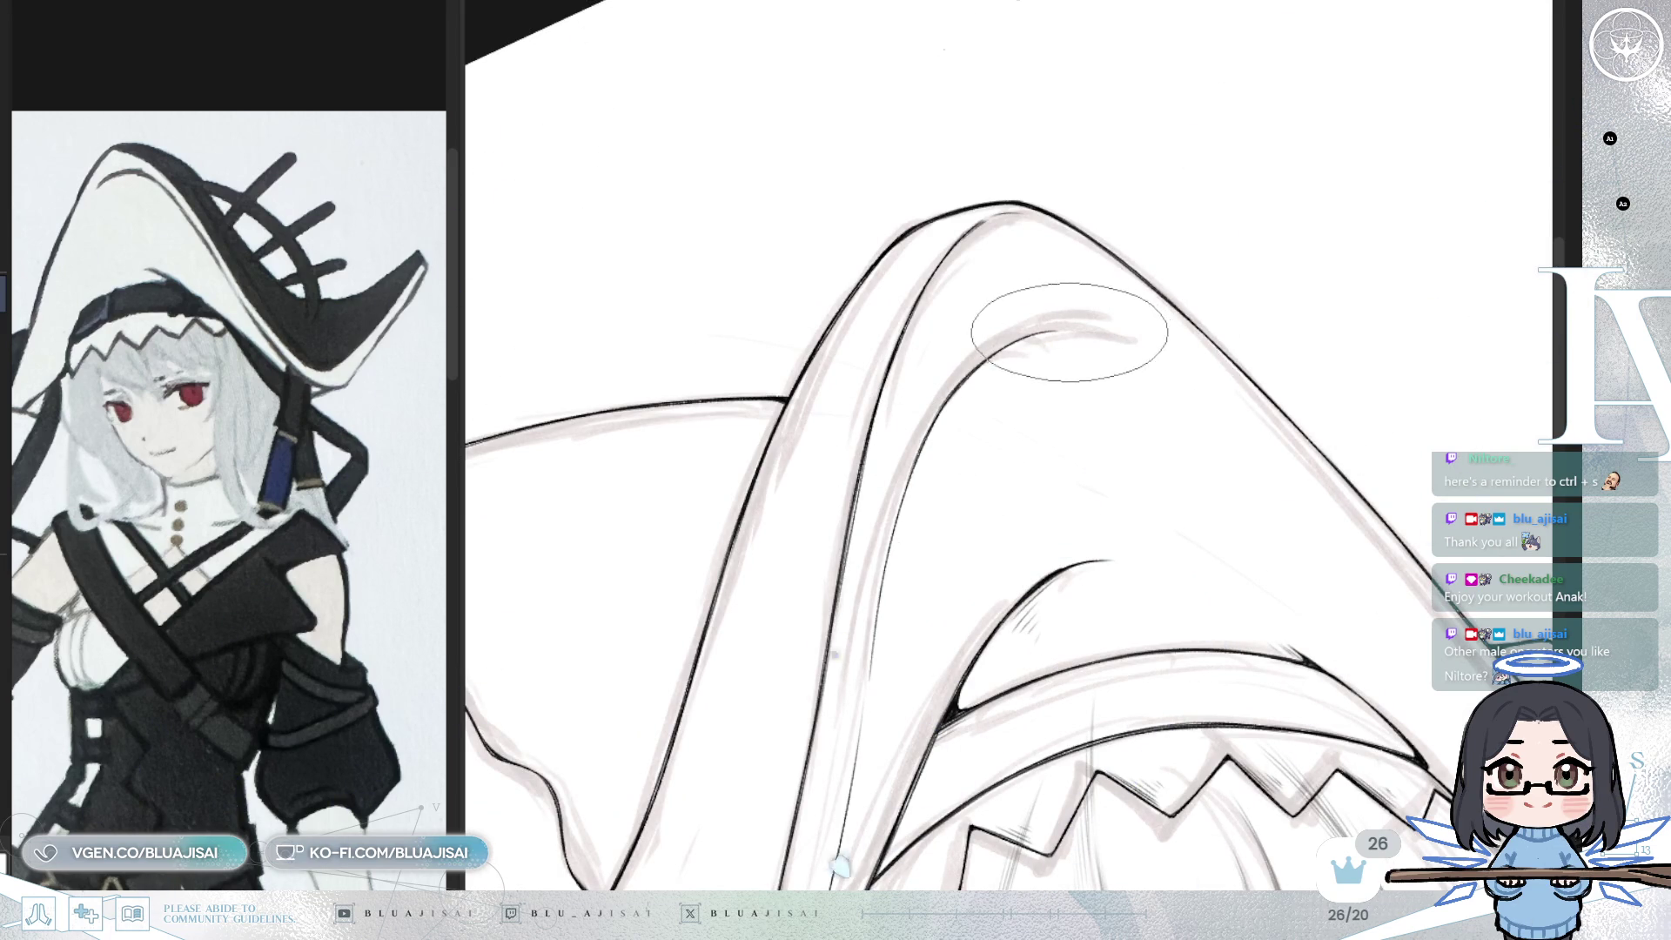
pyautogui.scroll(-3, 1150, 352)
pyautogui.scroll(3, 1138, 467)
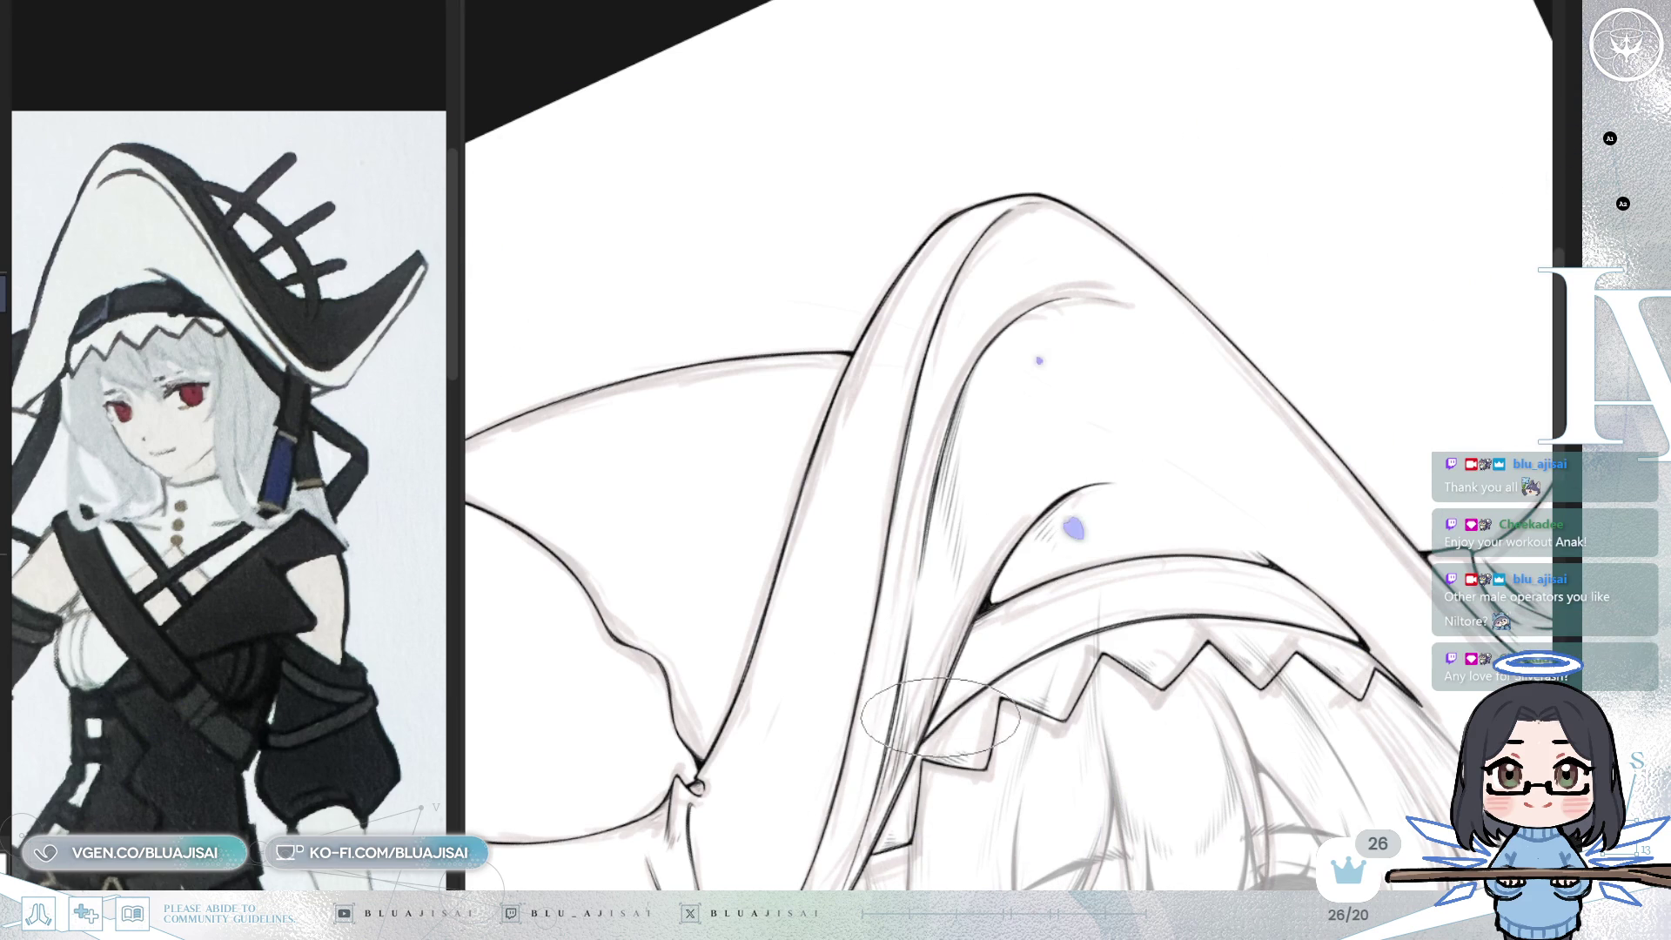
# - Zoom onto the face and hatch short lines along the hat's inner edge beside the hair
pyautogui.moveTo(936, 694)
pyautogui.mouseDown()
pyautogui.moveTo(975, 609)
pyautogui.moveTo(1218, 300)
pyautogui.moveTo(1086, 367)
pyautogui.mouseUp()
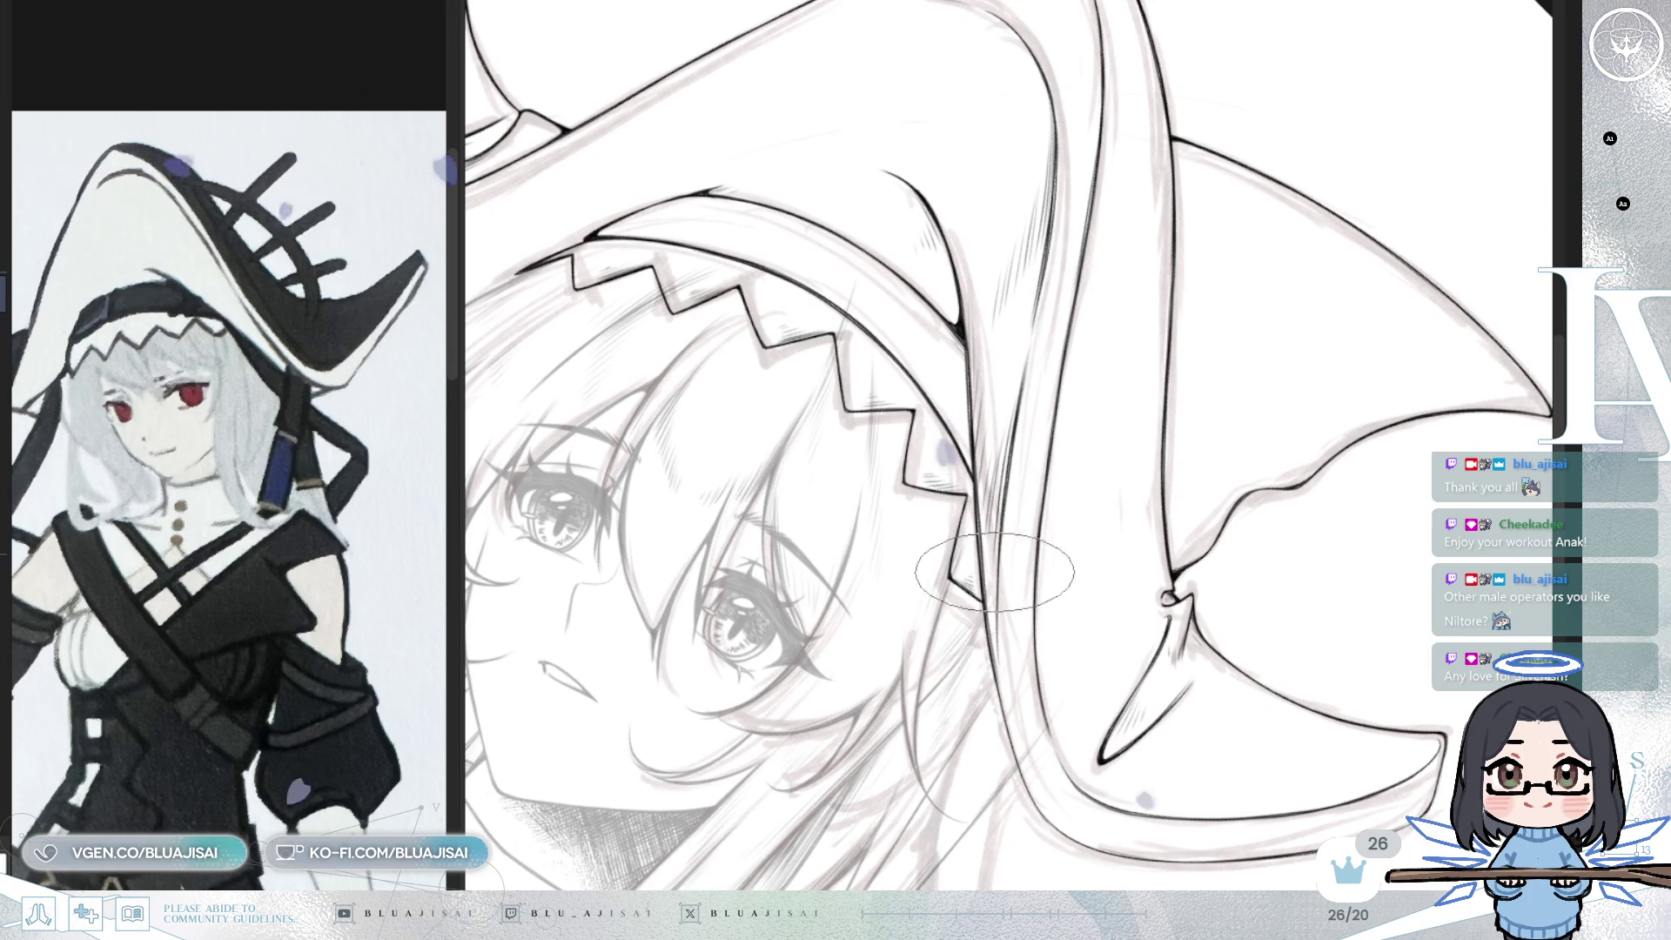
pyautogui.moveTo(987, 522); pyautogui.dragTo(981, 525)
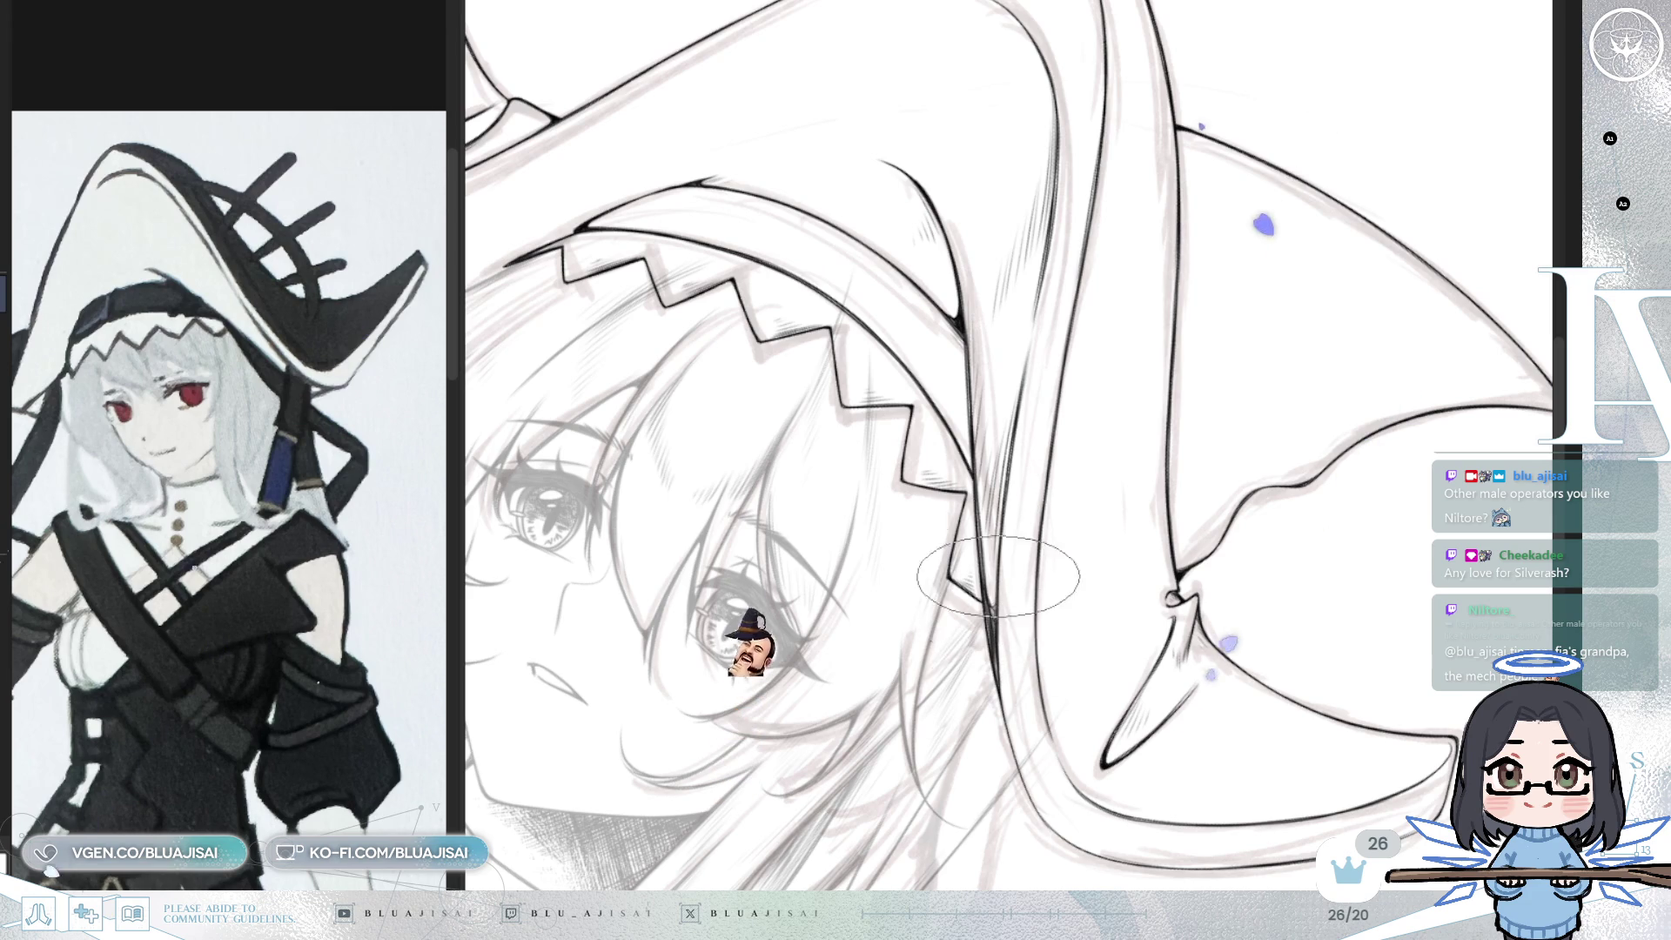
pyautogui.scroll(2, 1000, 679)
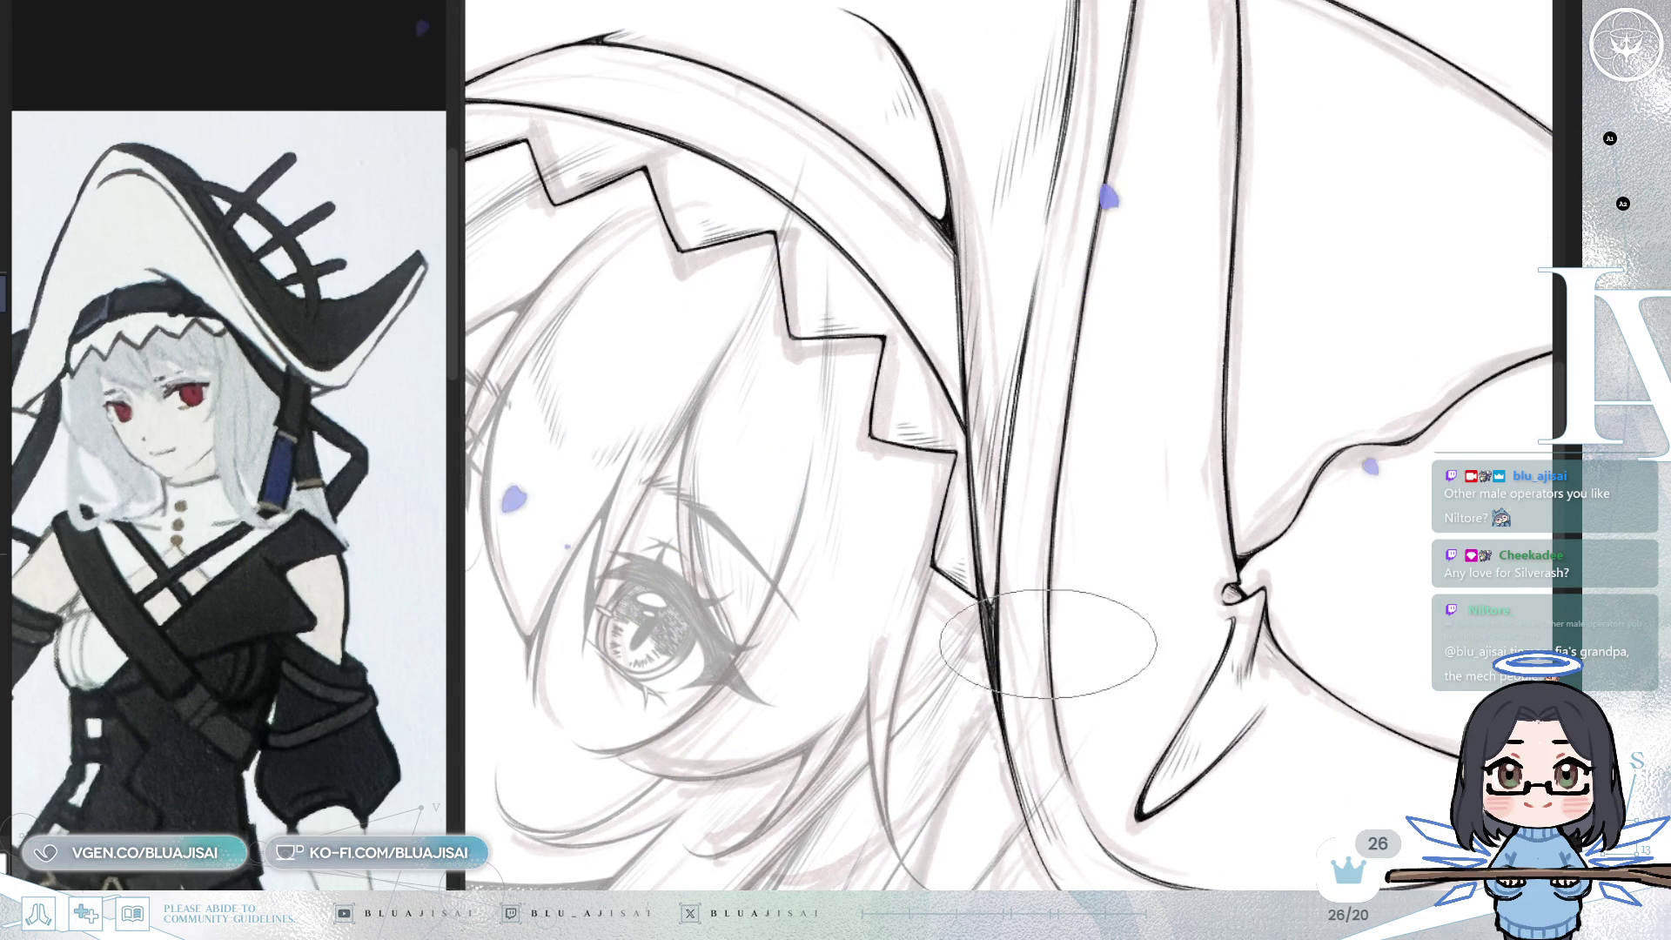
pyautogui.scroll(-2, 1034, 704)
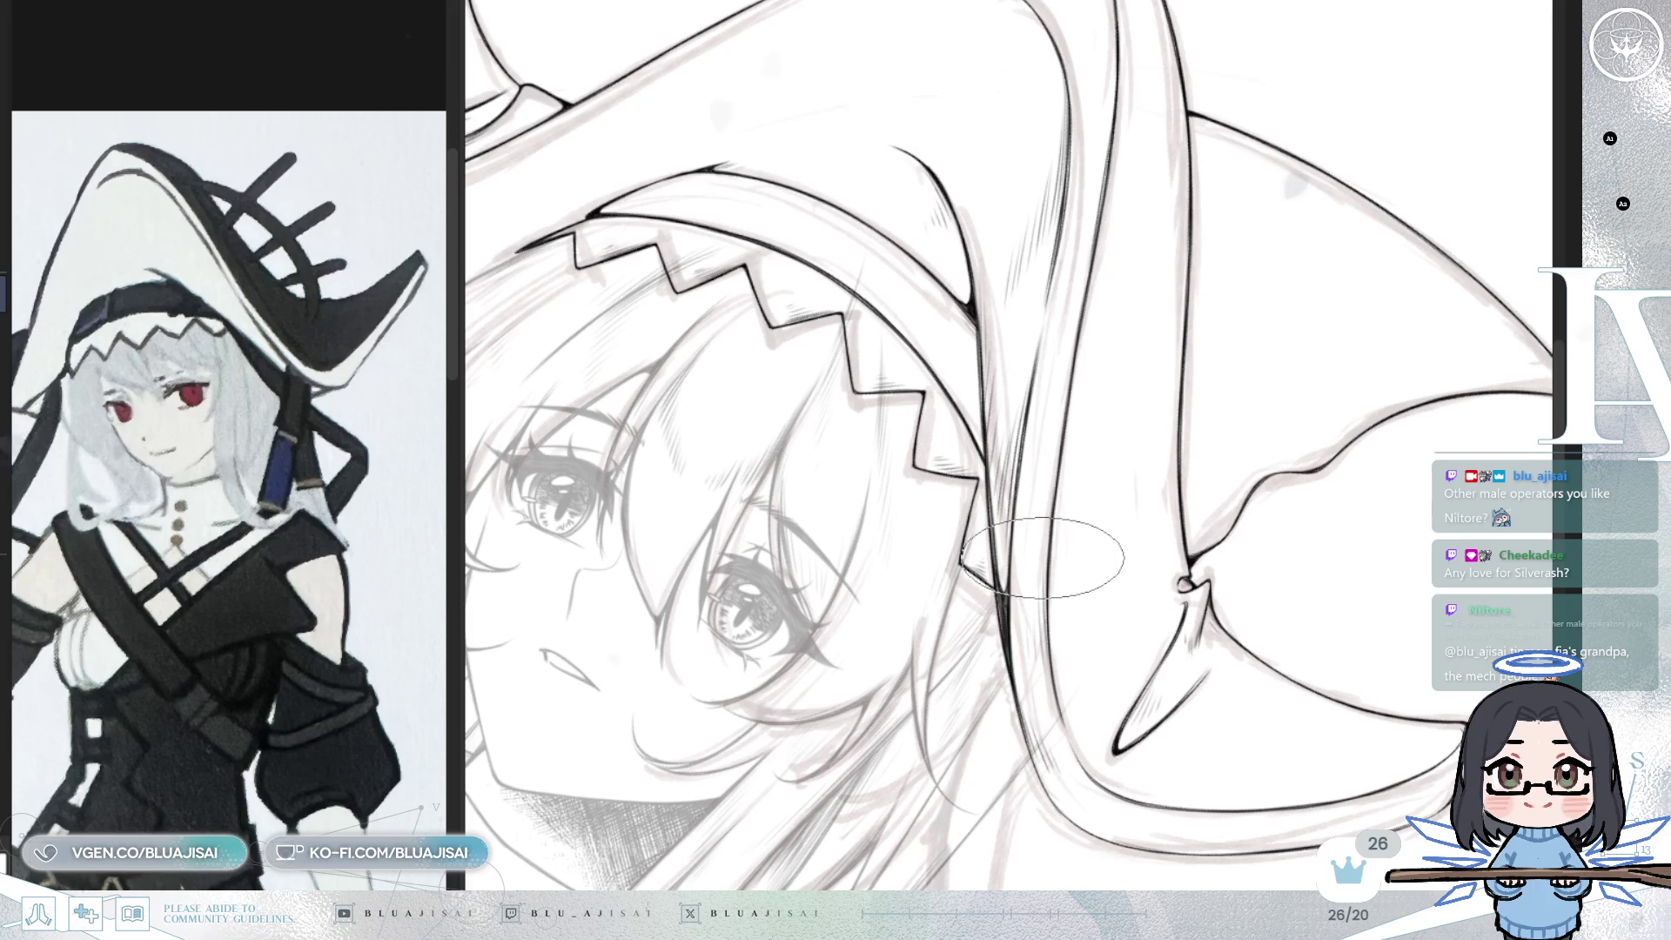
pyautogui.moveTo(1112, 567); pyautogui.dragTo(1101, 490)
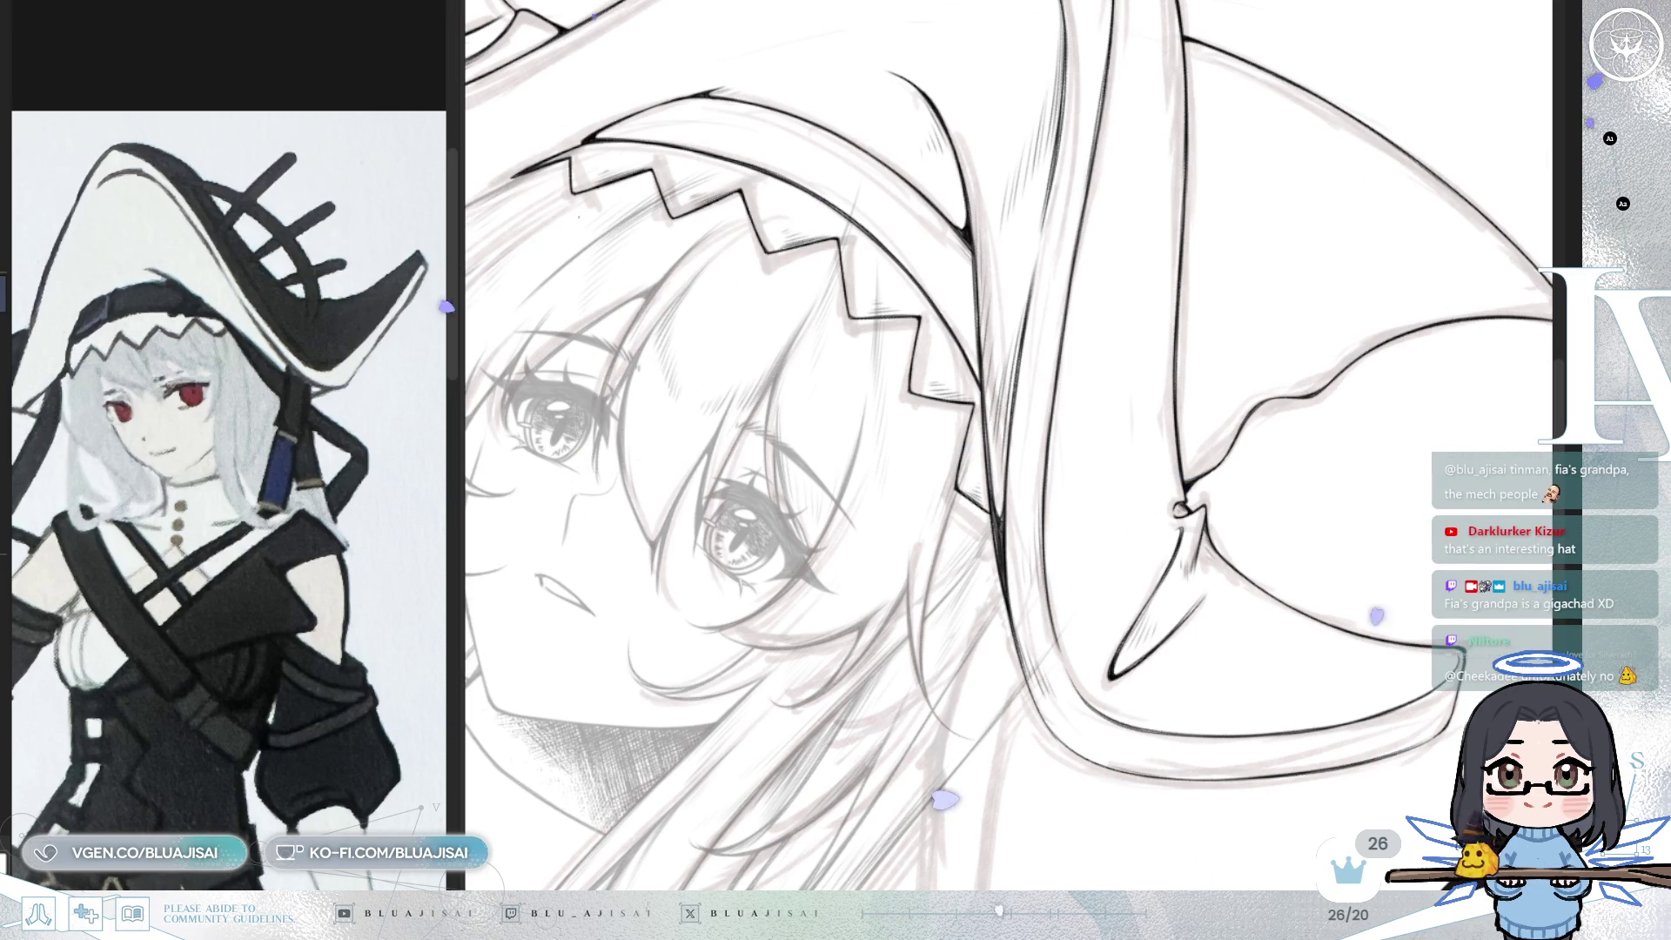
pyautogui.moveTo(958, 331); pyautogui.dragTo(981, 344)
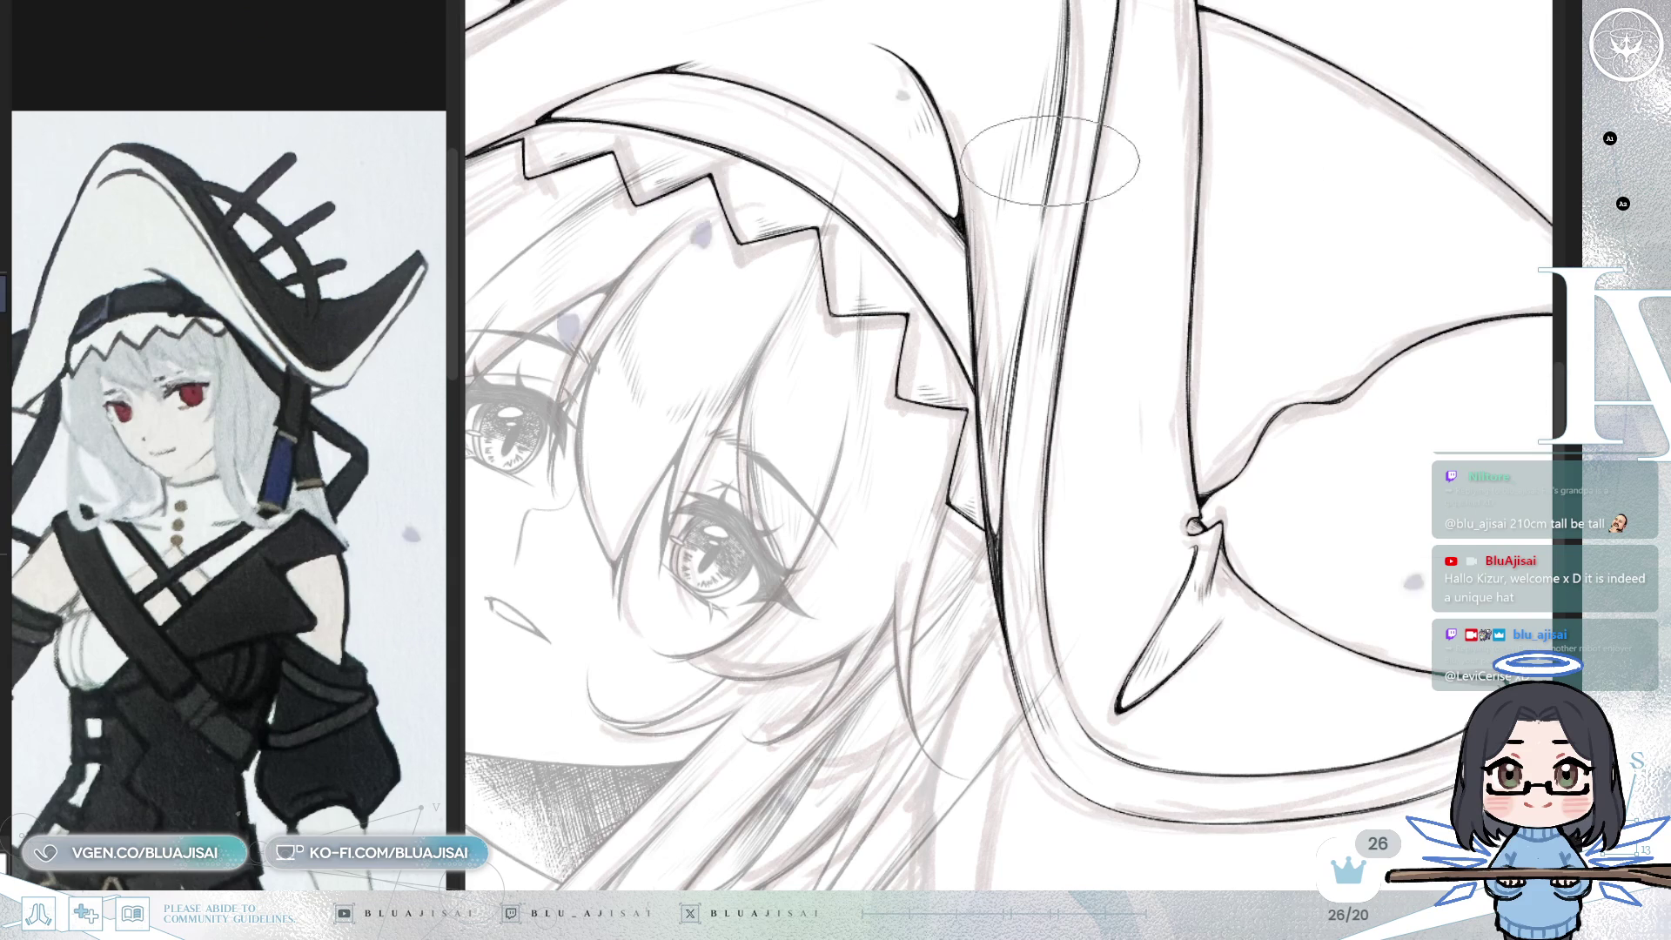
pyautogui.scroll(-2, 1053, 428)
pyautogui.moveTo(1053, 427)
pyautogui.mouseDown()
pyautogui.moveTo(1083, 522)
pyautogui.moveTo(933, 560)
pyautogui.moveTo(908, 547)
pyautogui.mouseUp()
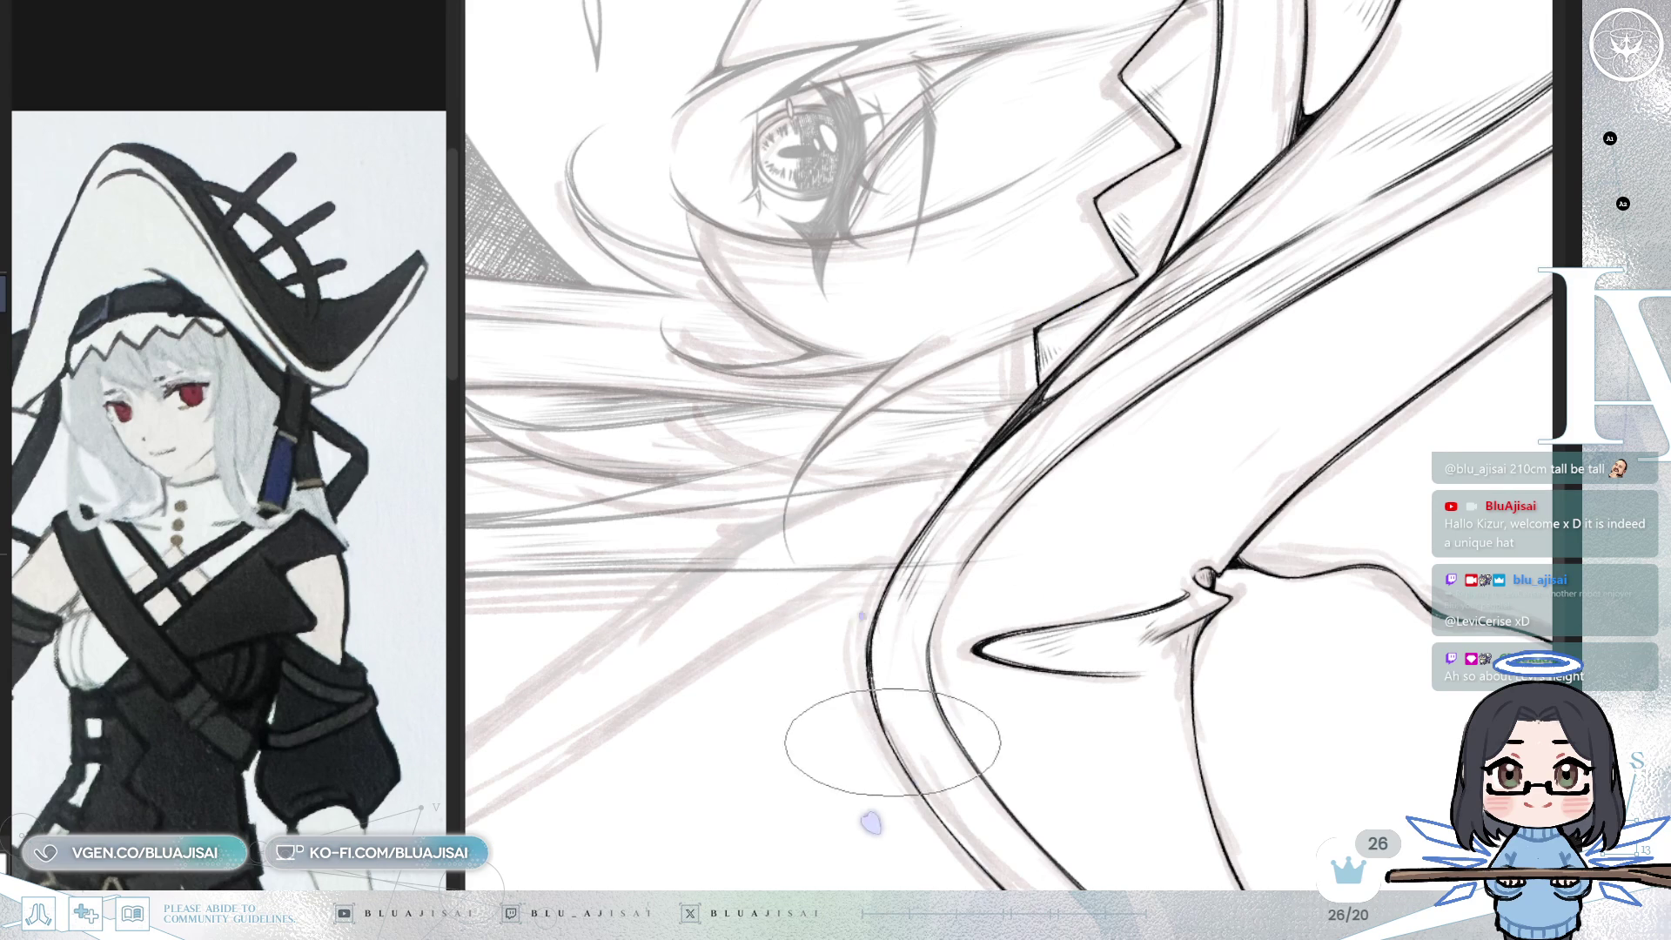
# - Rotate along the brim's hooked curve and add fine hatch lines toward the knot
pyautogui.moveTo(876, 783)
pyautogui.mouseDown()
pyautogui.moveTo(873, 513)
pyautogui.moveTo(783, 485)
pyautogui.mouseUp()
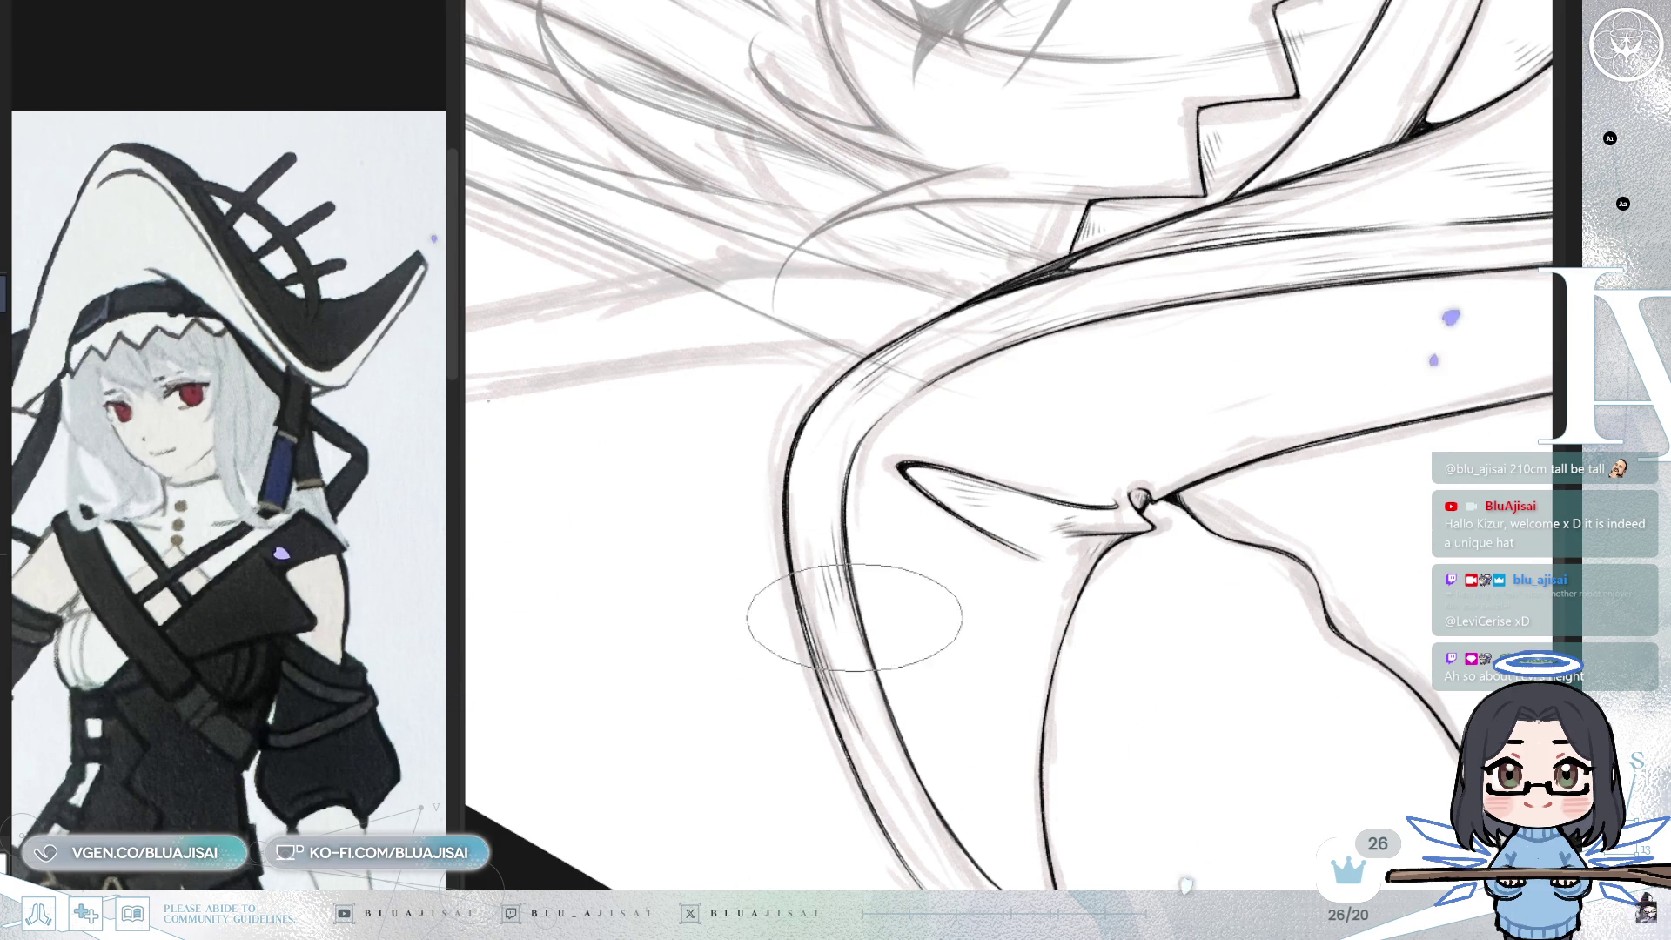
pyautogui.moveTo(940, 453)
pyautogui.mouseDown()
pyautogui.moveTo(858, 679)
pyautogui.moveTo(745, 581)
pyautogui.mouseUp()
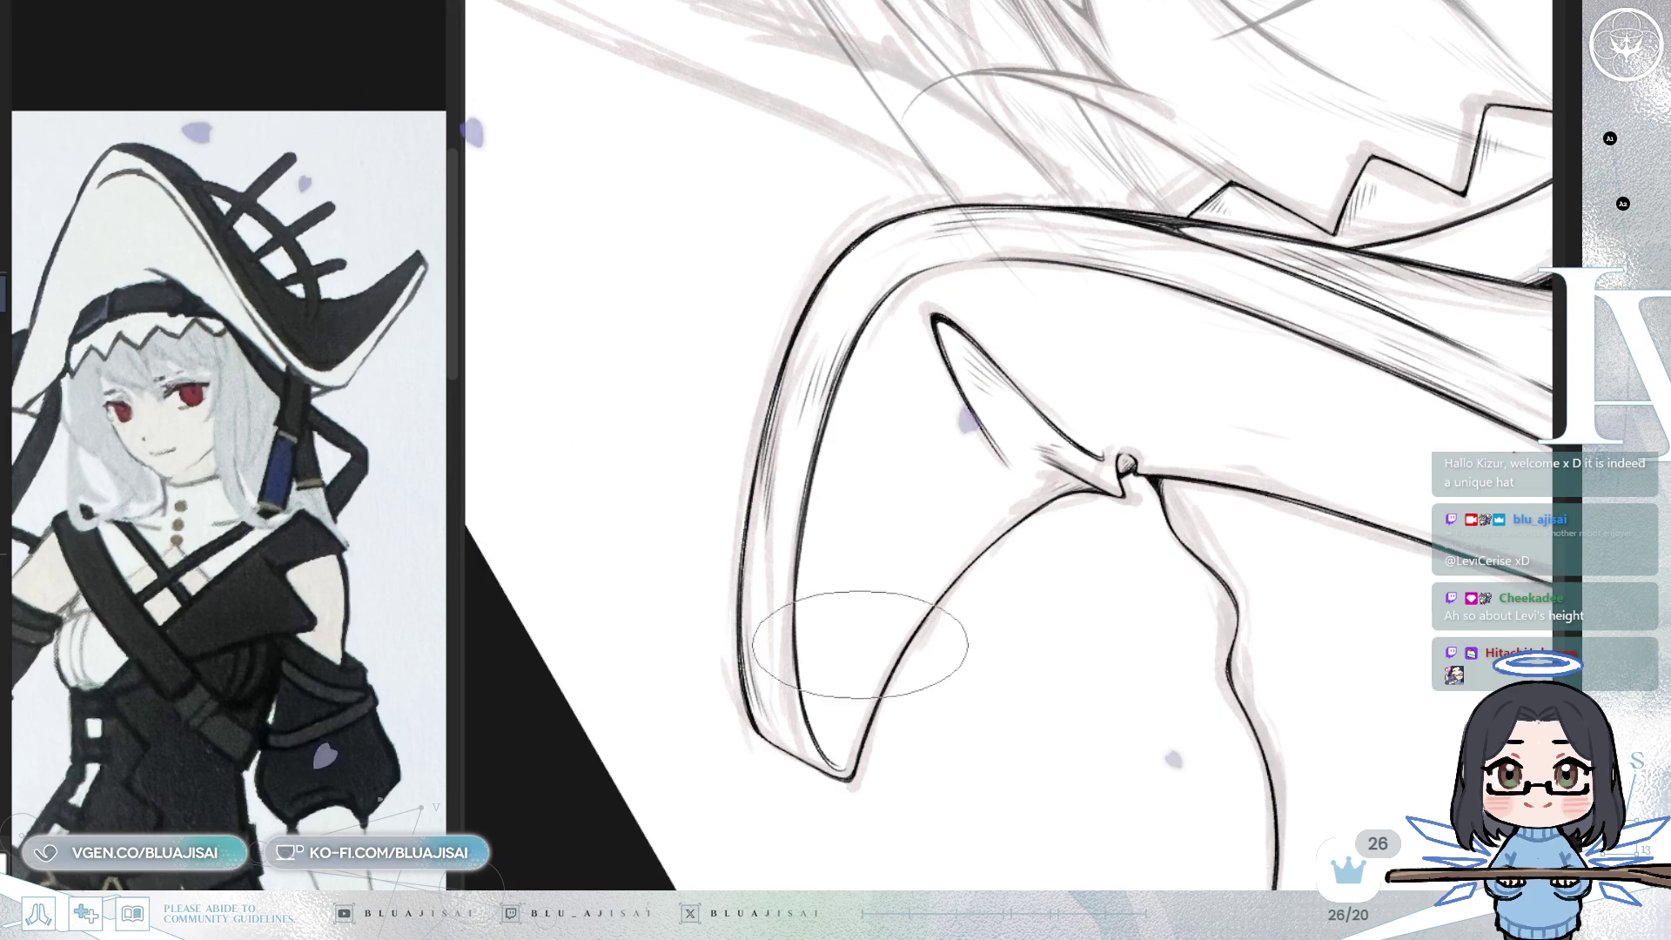
pyautogui.moveTo(914, 597)
pyautogui.mouseDown()
pyautogui.moveTo(1206, 453)
pyautogui.moveTo(1271, 439)
pyautogui.moveTo(1345, 457)
pyautogui.moveTo(1294, 520)
pyautogui.mouseUp()
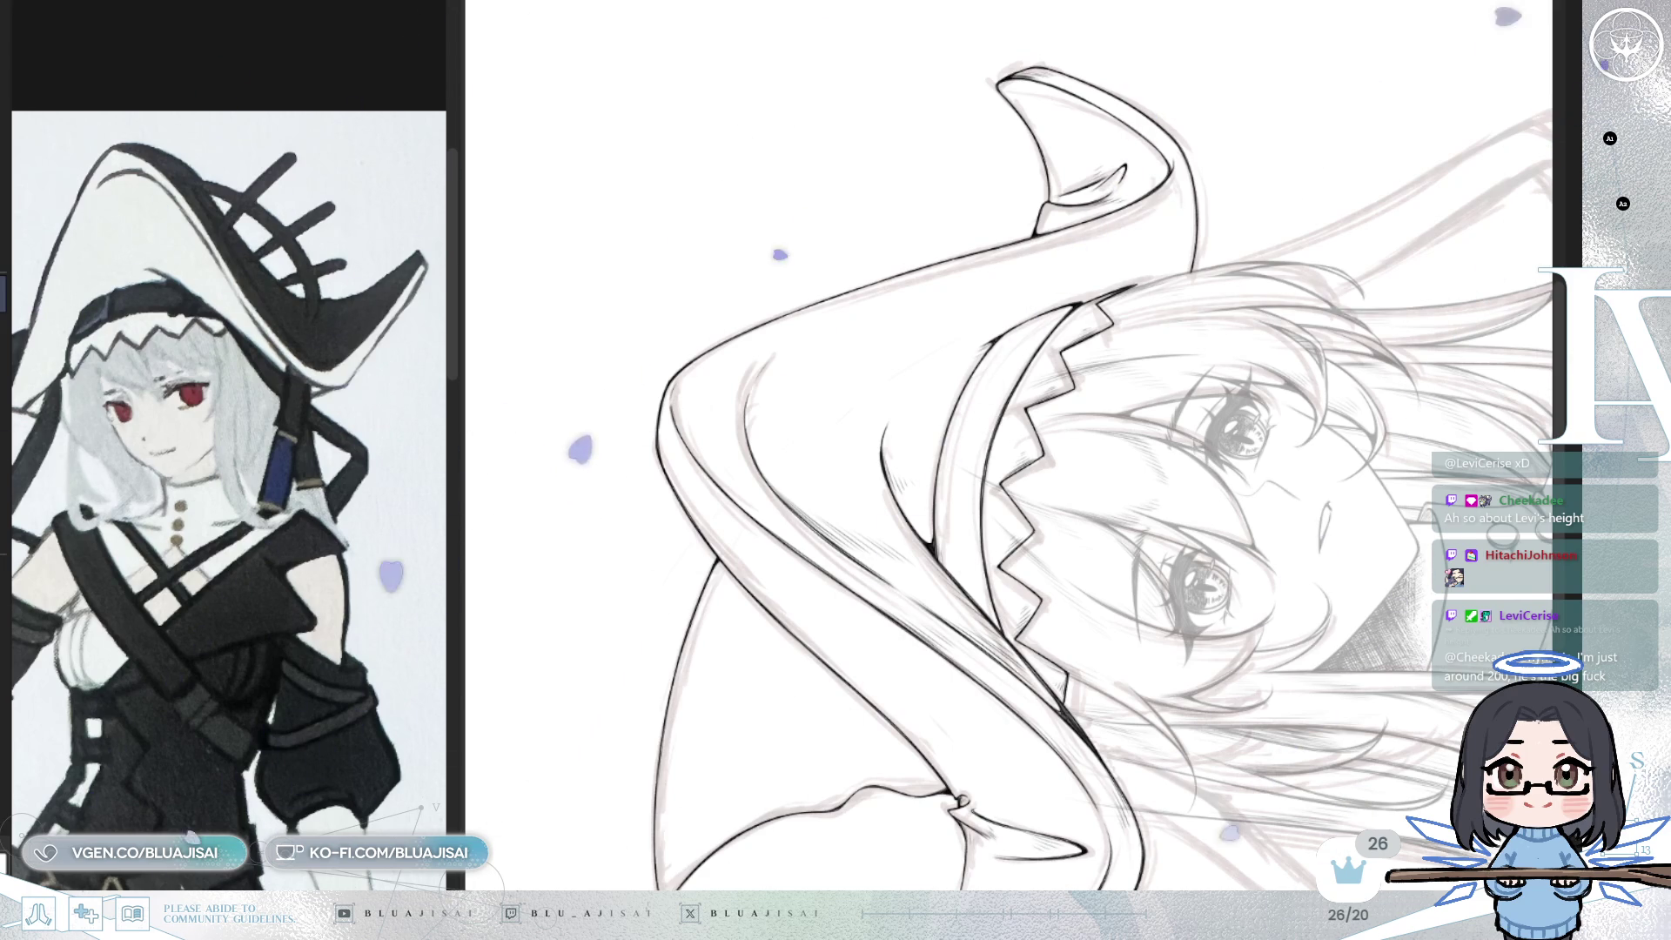
# - Rotate and zoom the view around the hat brim to finish its hooked curve's hatching
pyautogui.moveTo(766, 313)
pyautogui.mouseDown()
pyautogui.moveTo(794, 279)
pyautogui.moveTo(837, 305)
pyautogui.mouseUp()
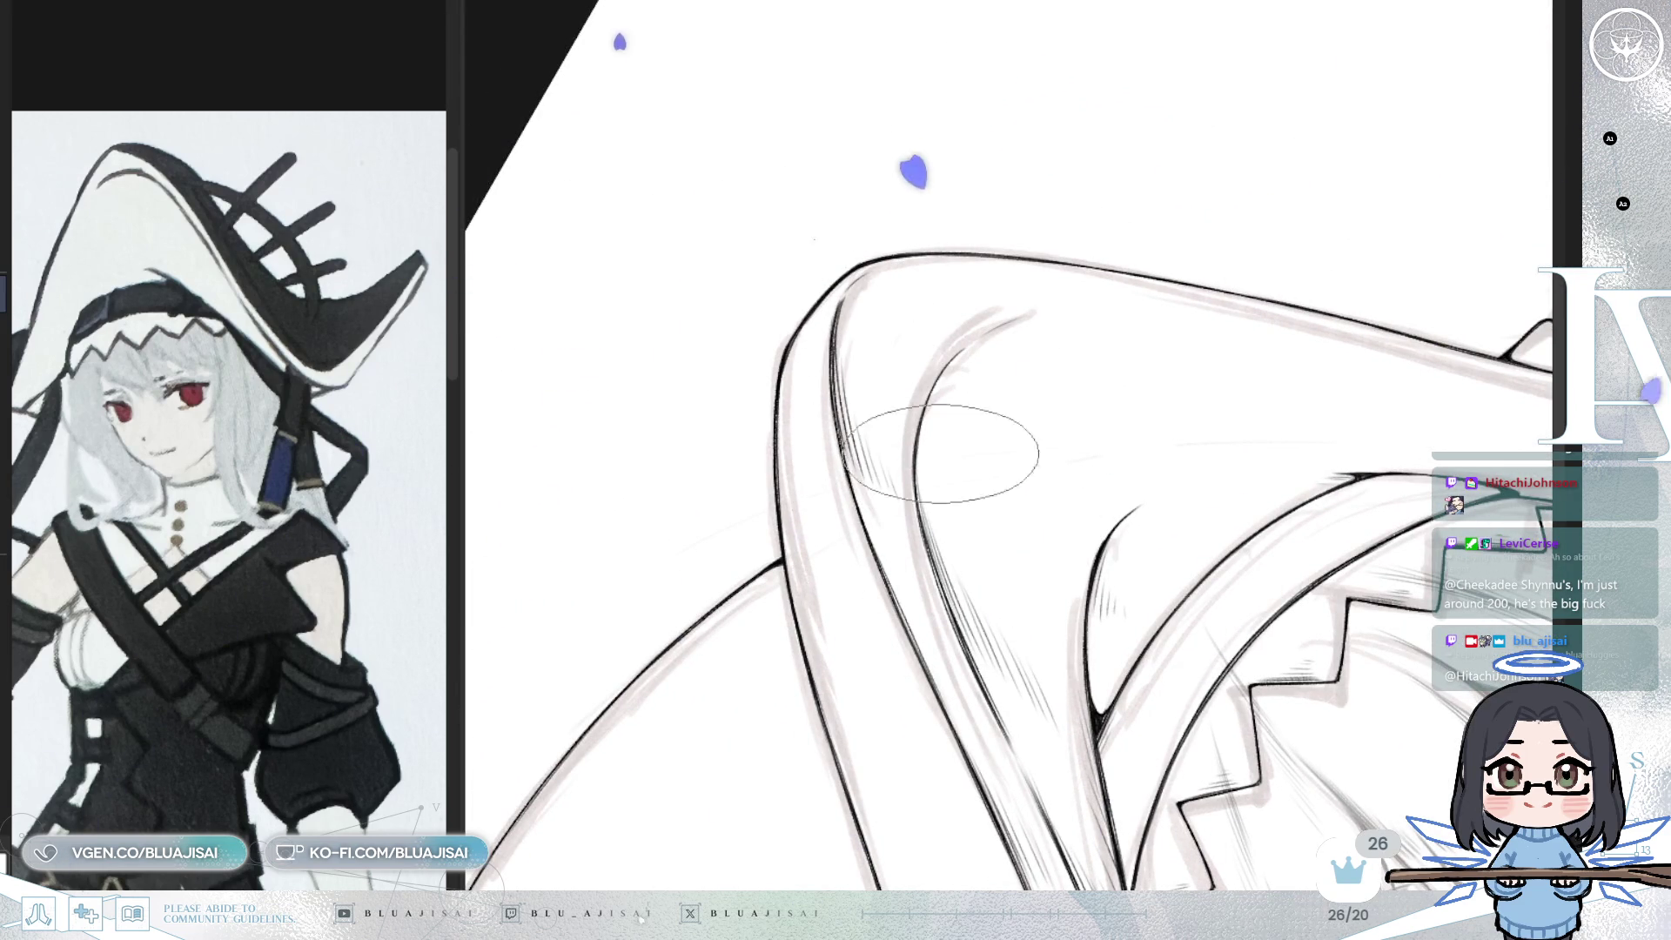
pyautogui.moveTo(1007, 354)
pyautogui.mouseDown()
pyautogui.moveTo(988, 354)
pyautogui.moveTo(1045, 353)
pyautogui.mouseUp()
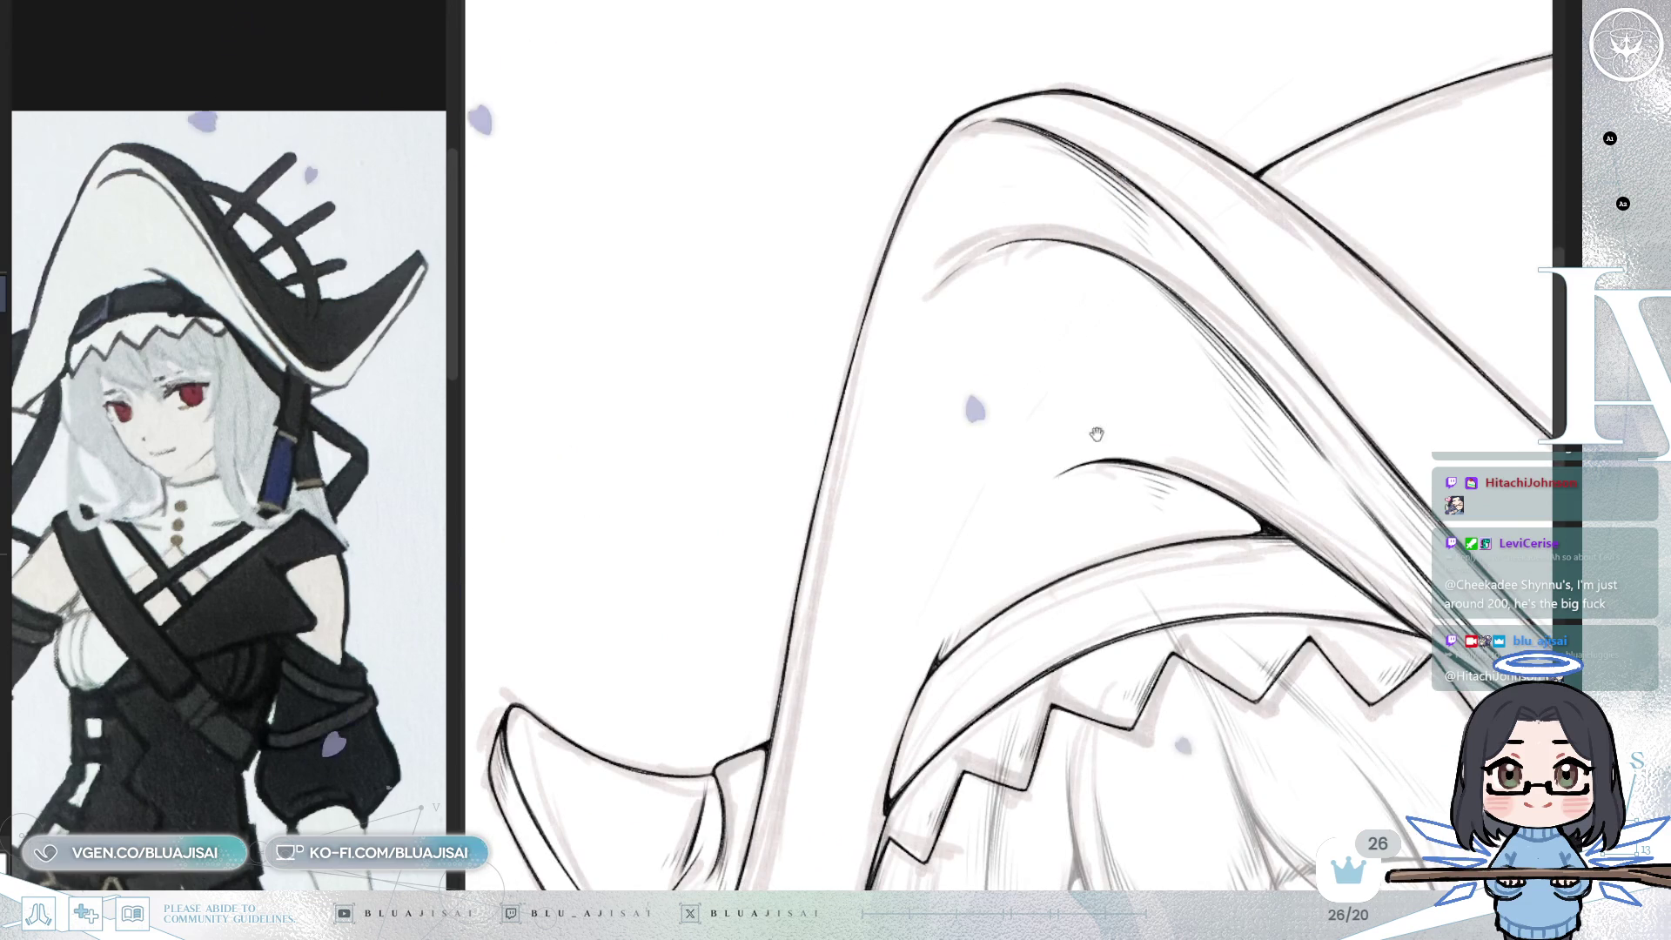
pyautogui.moveTo(1153, 399); pyautogui.dragTo(896, 280)
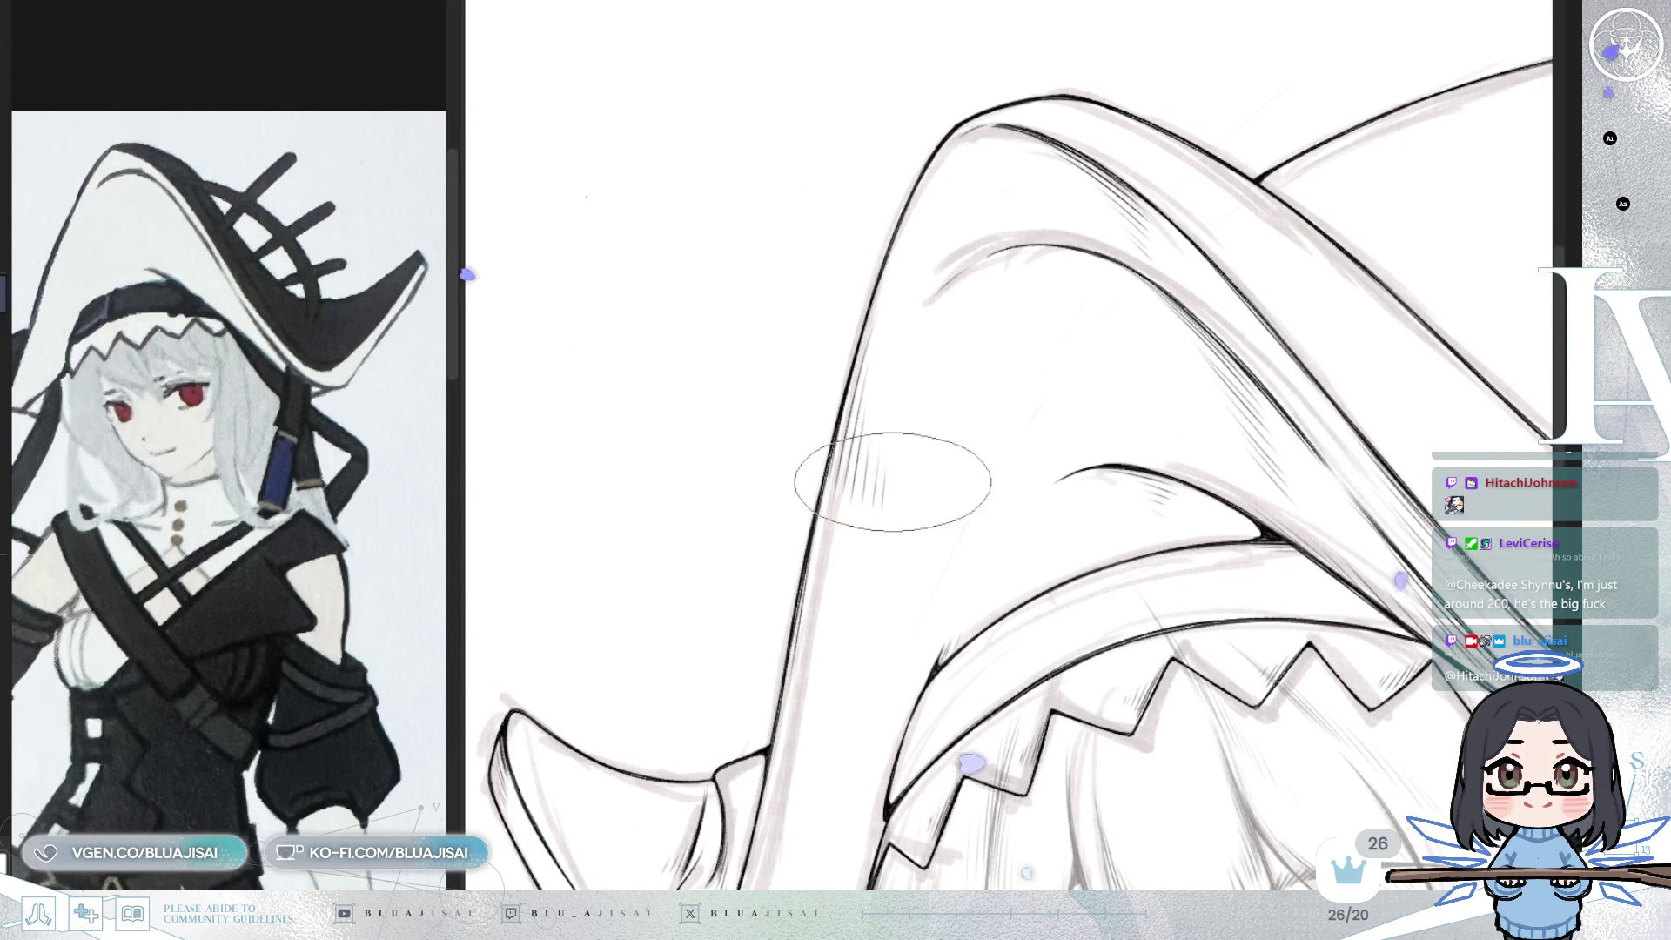
pyautogui.scroll(-1, 1176, 331)
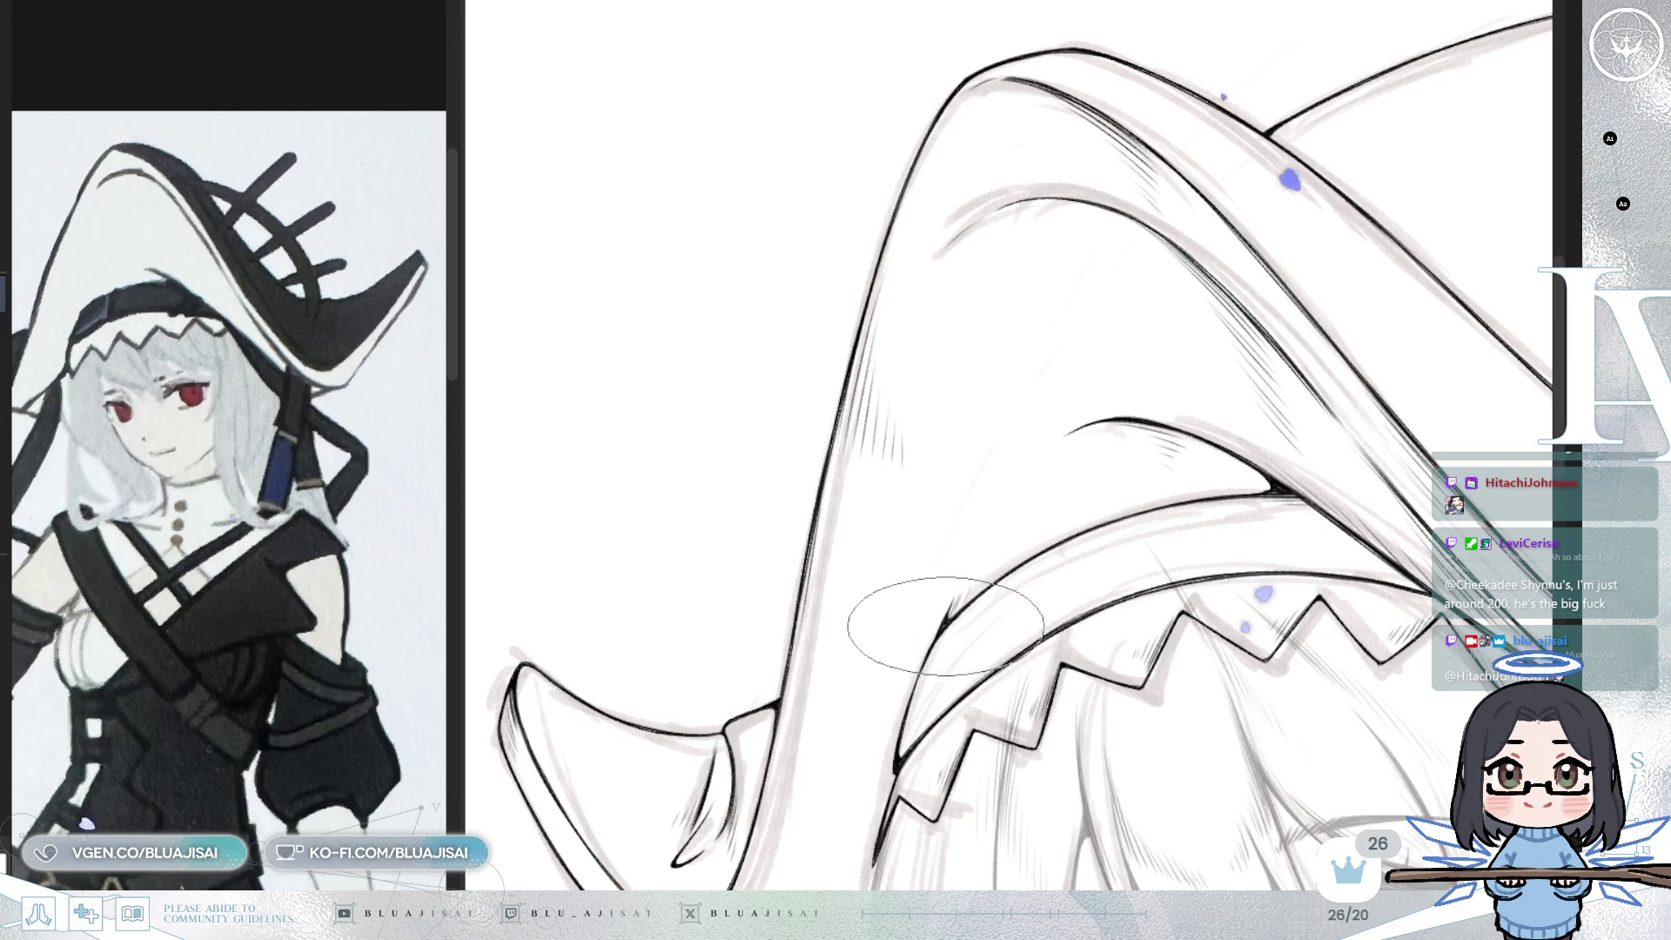
pyautogui.moveTo(922, 705); pyautogui.dragTo(976, 595)
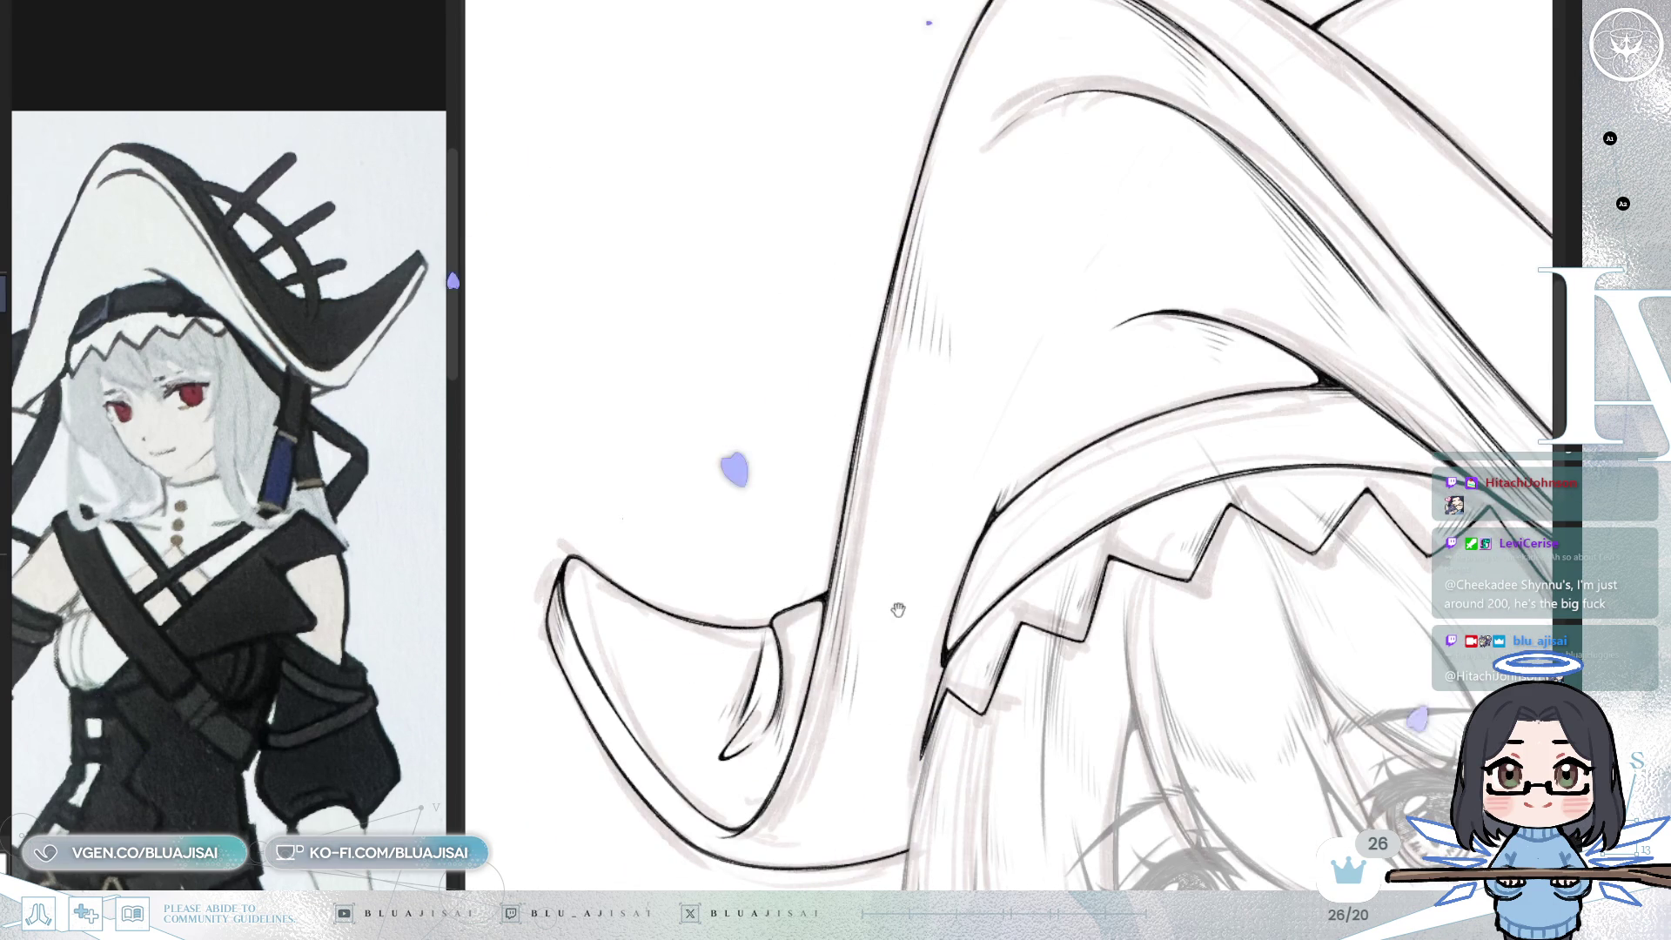
# - Zoom out to see the whole inked hat above the grey face sketch
pyautogui.scroll(2, 325, 780)
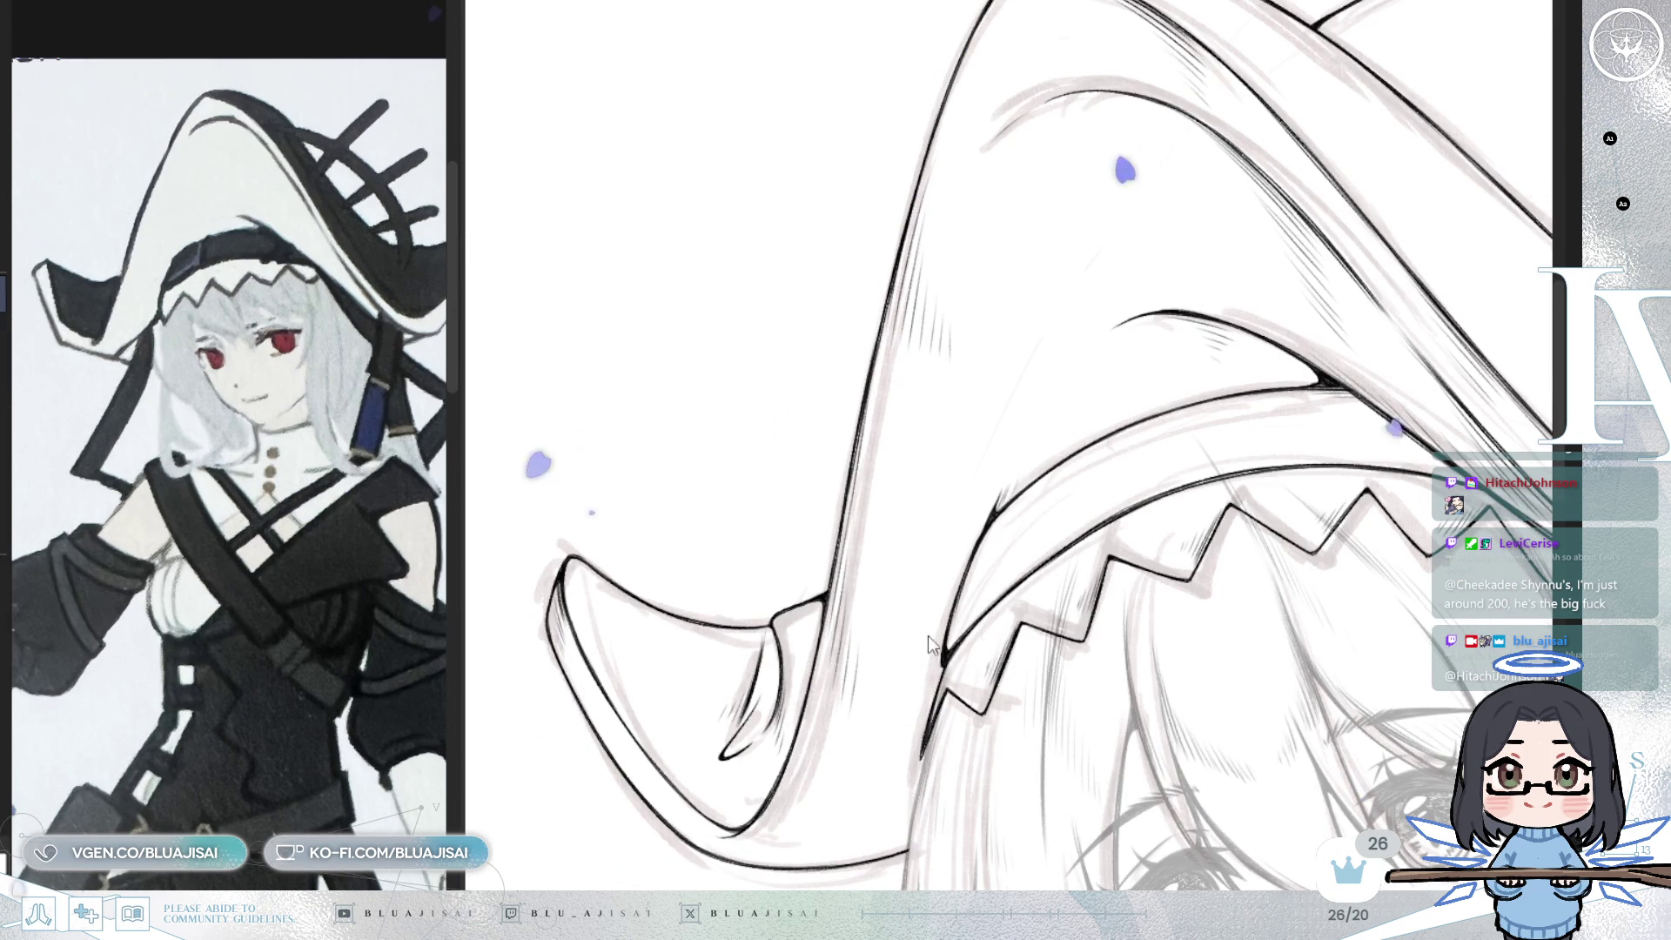
pyautogui.scroll(-1, 869, 699)
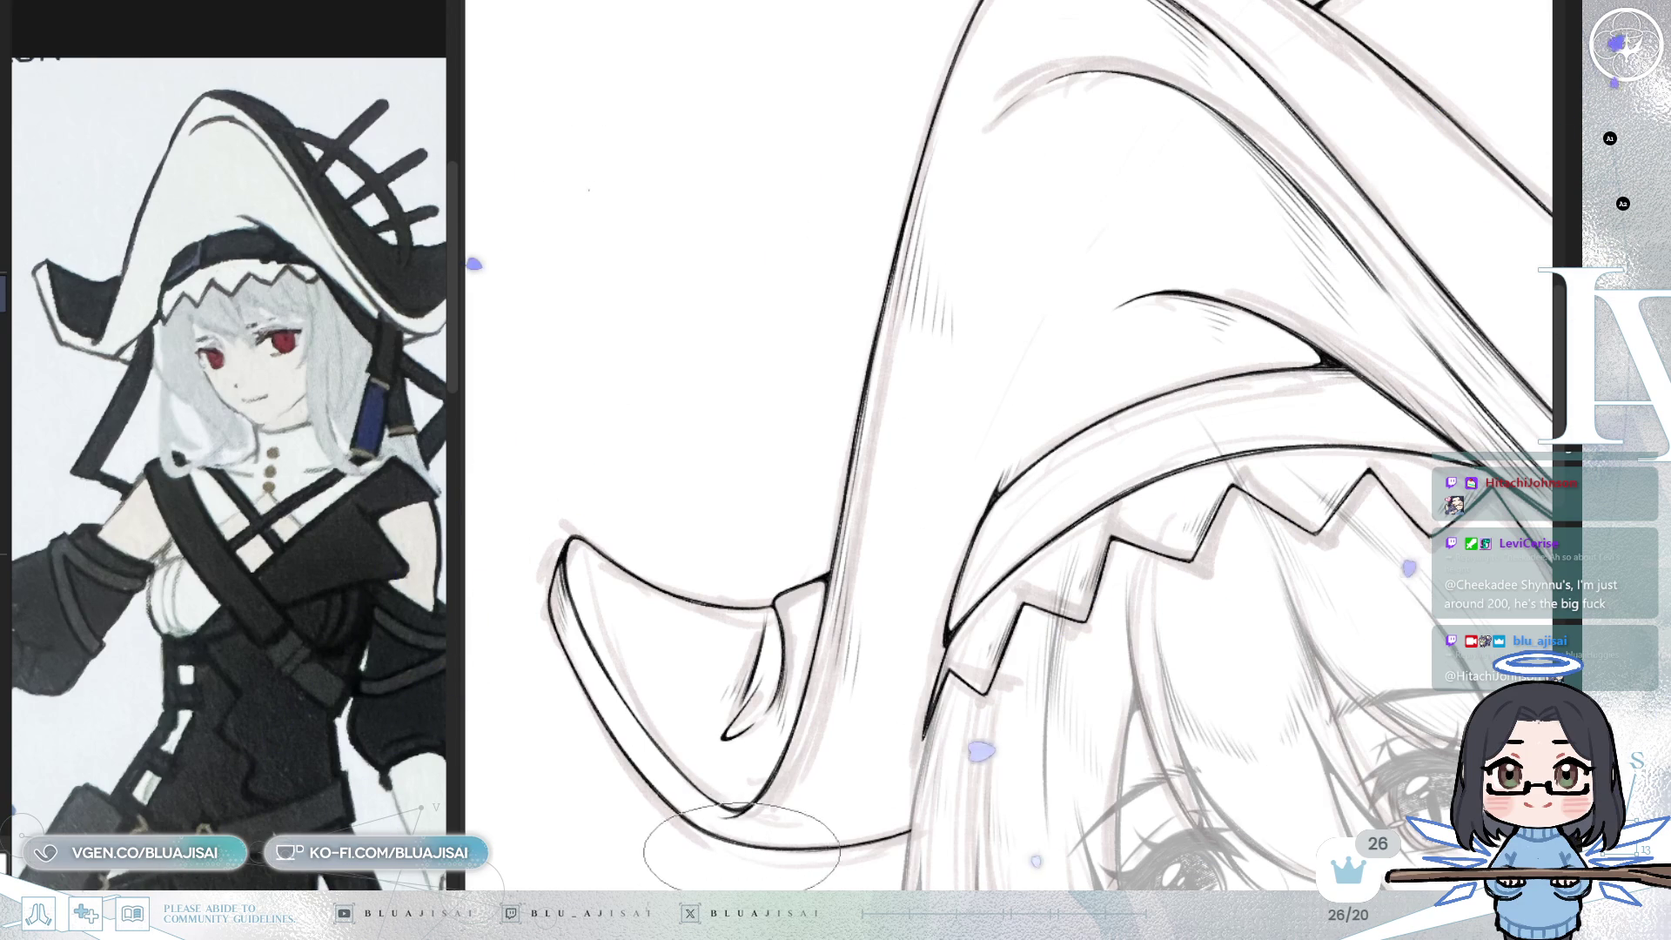
pyautogui.scroll(1, 731, 834)
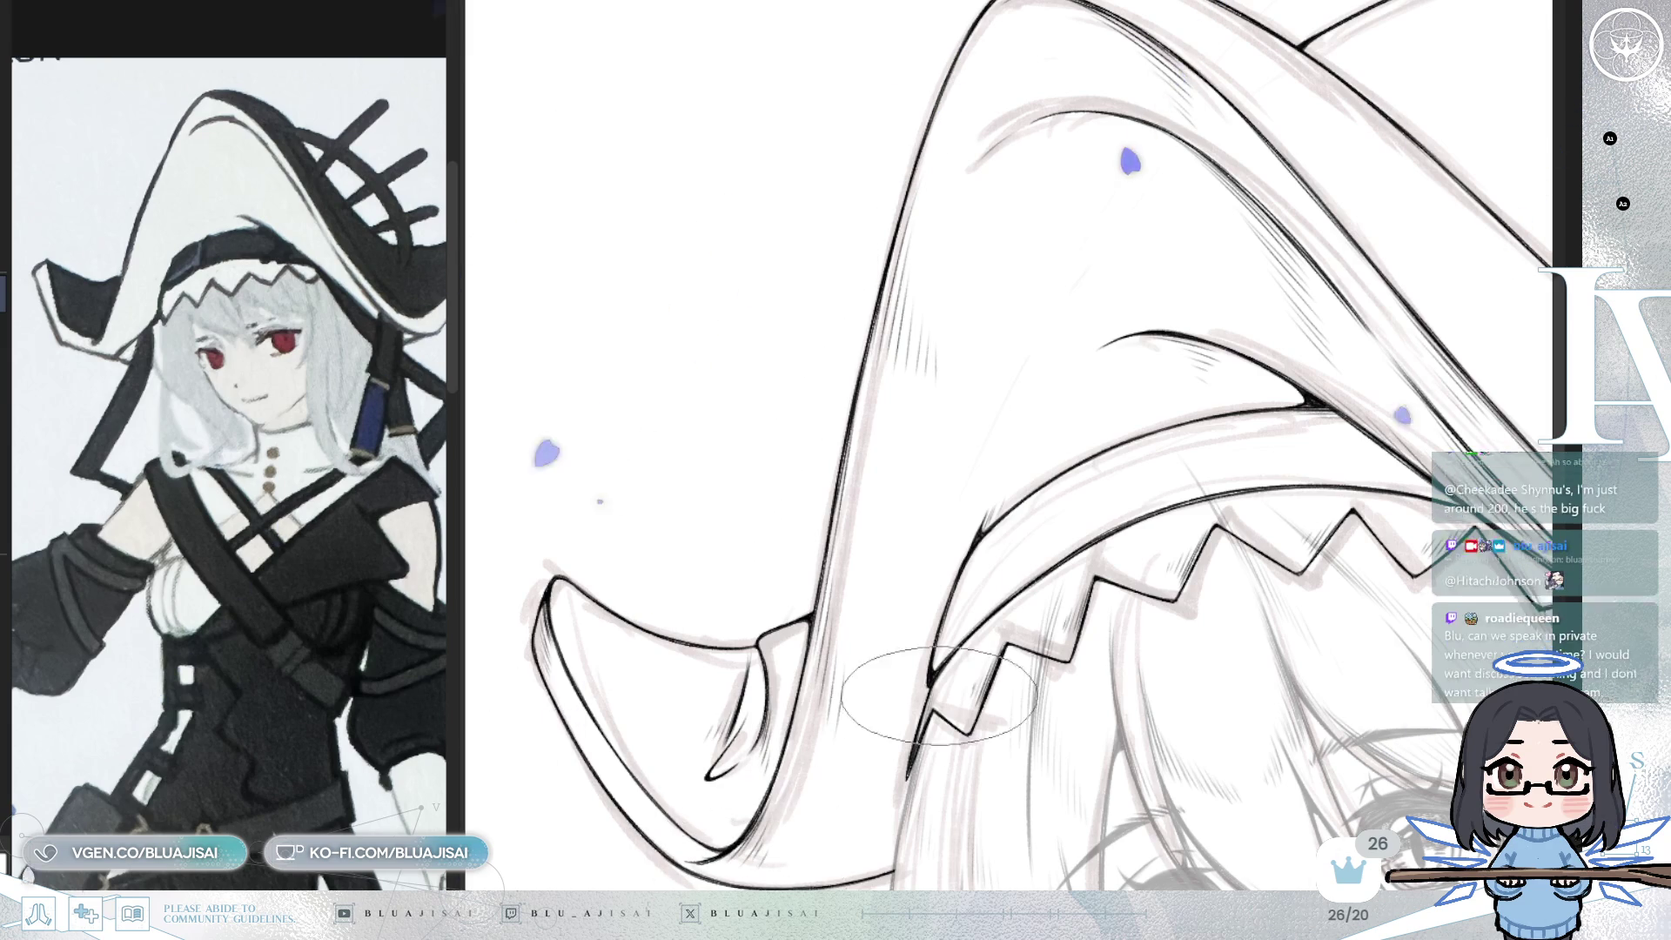
pyautogui.scroll(-2, 1251, 542)
pyautogui.scroll(-3, 1251, 542)
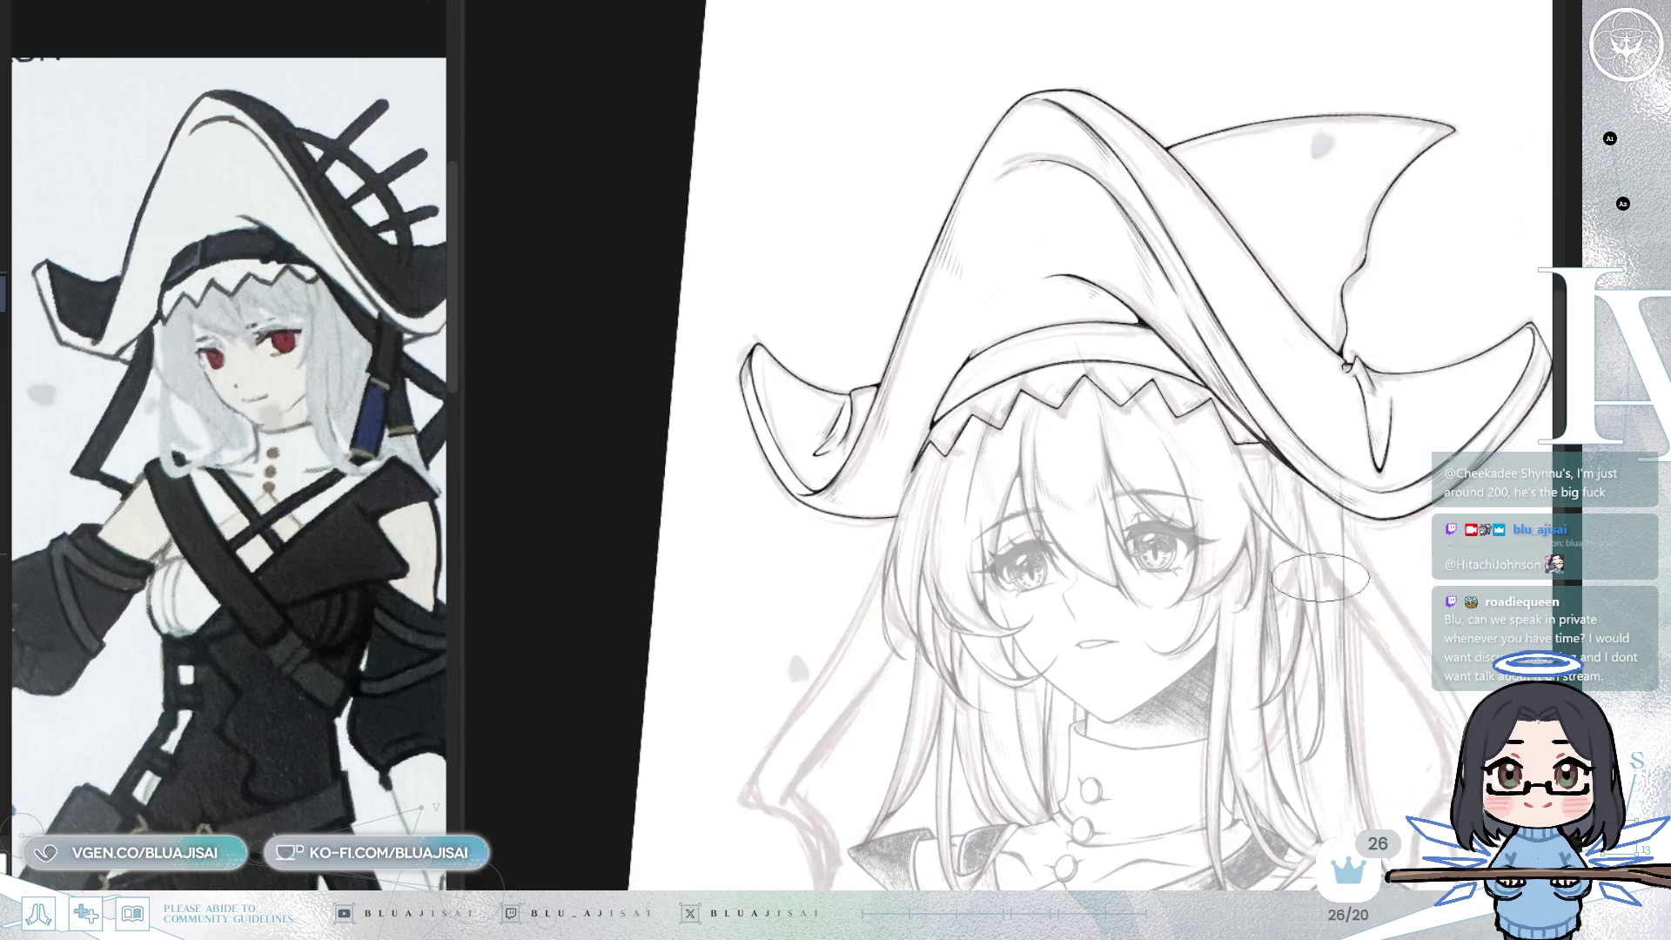
pyautogui.moveTo(1326, 662); pyautogui.dragTo(1324, 619)
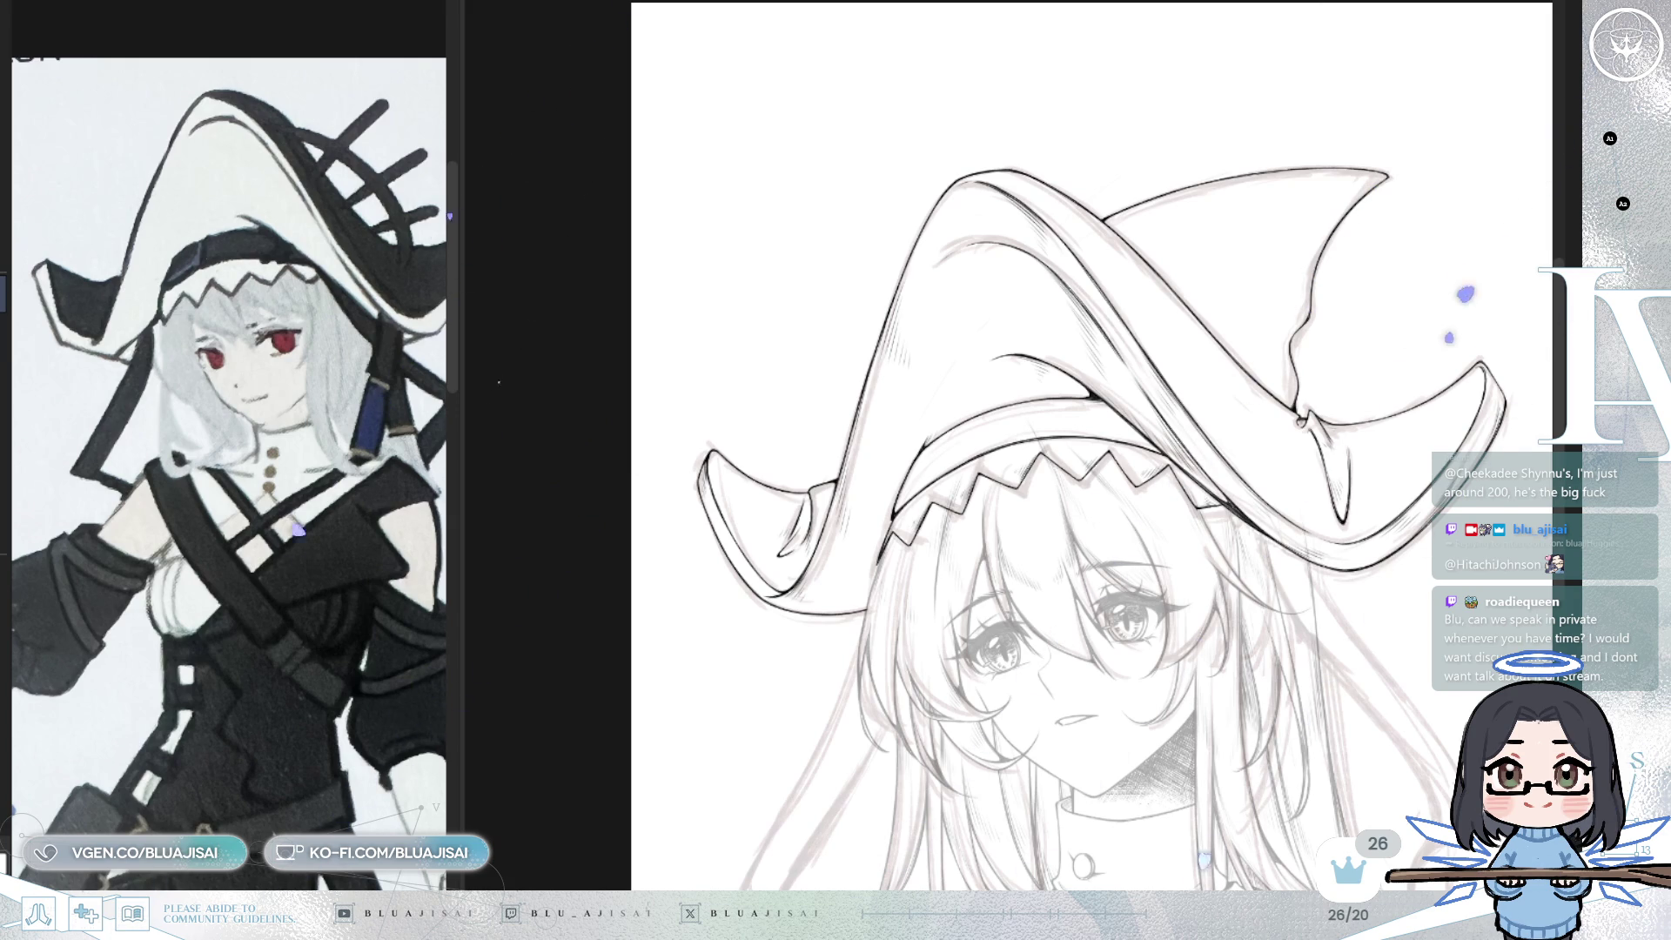
pyautogui.scroll(3, 1297, 252)
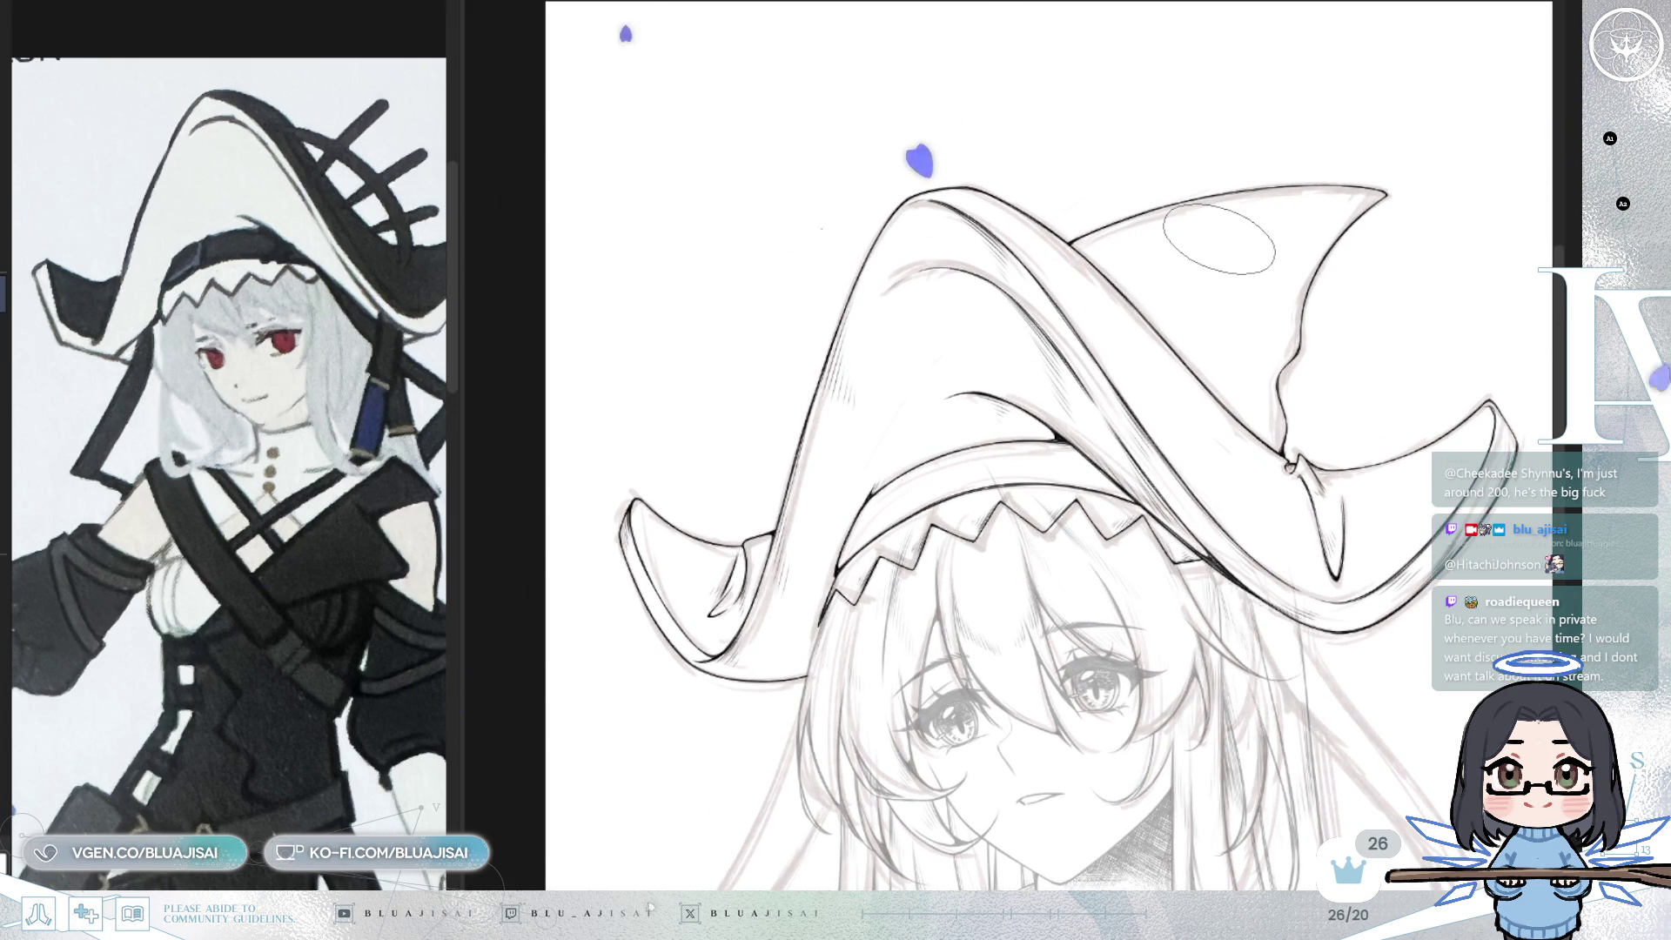
pyautogui.scroll(1, 1310, 133)
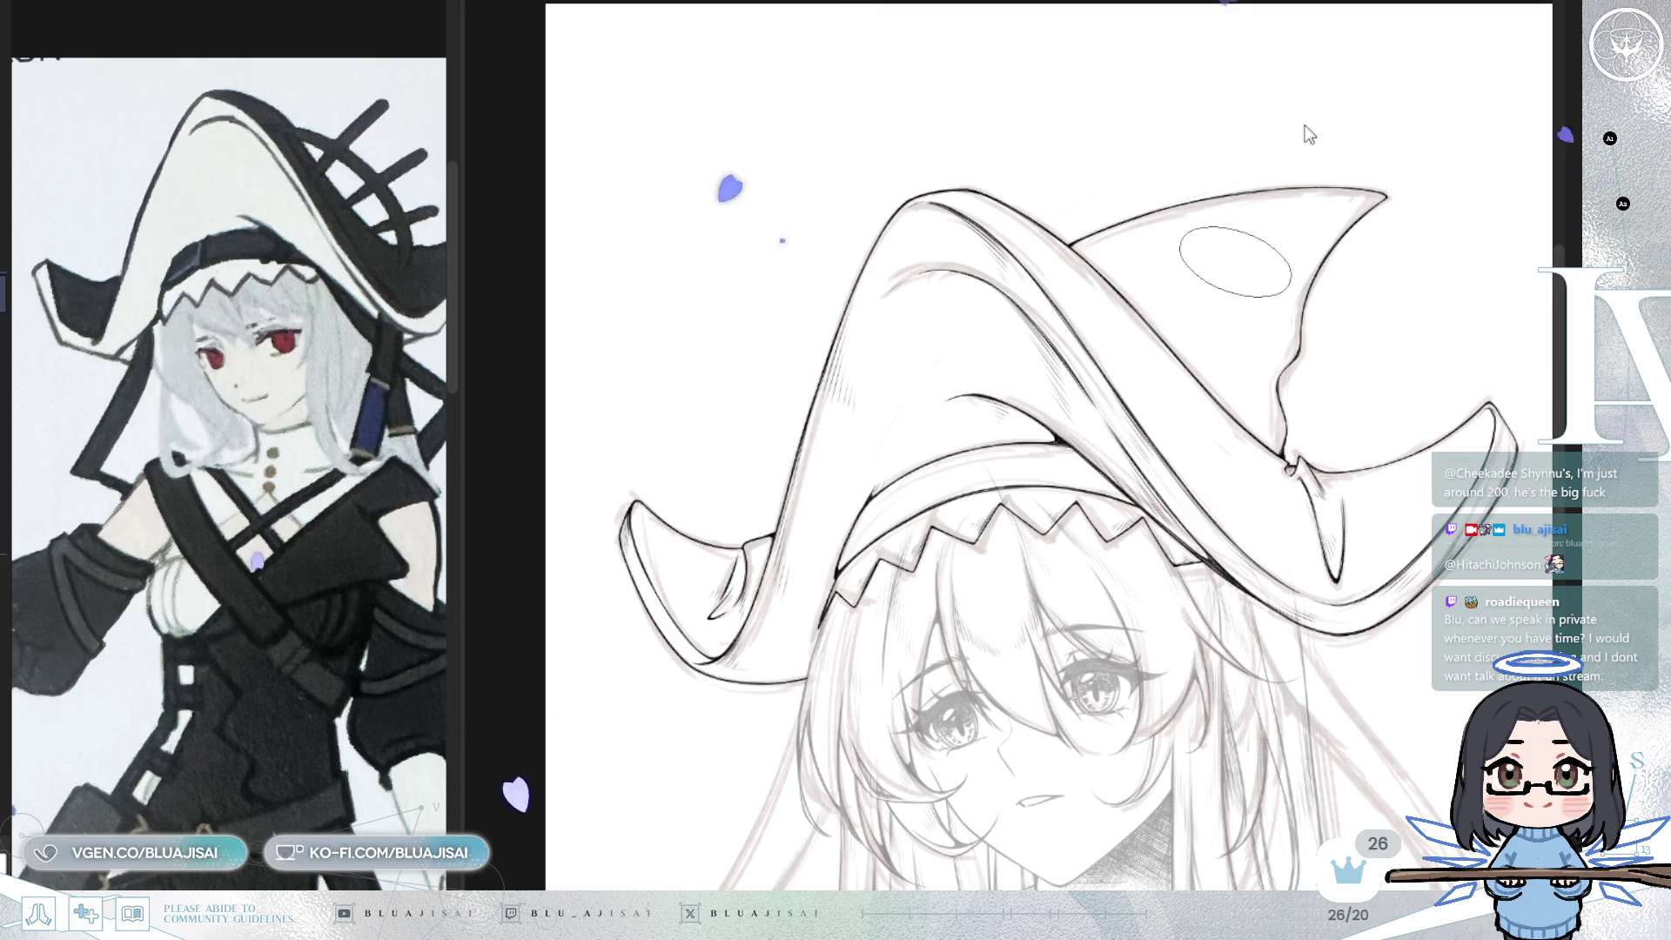
pyautogui.hotkey('ctrl', 'z')
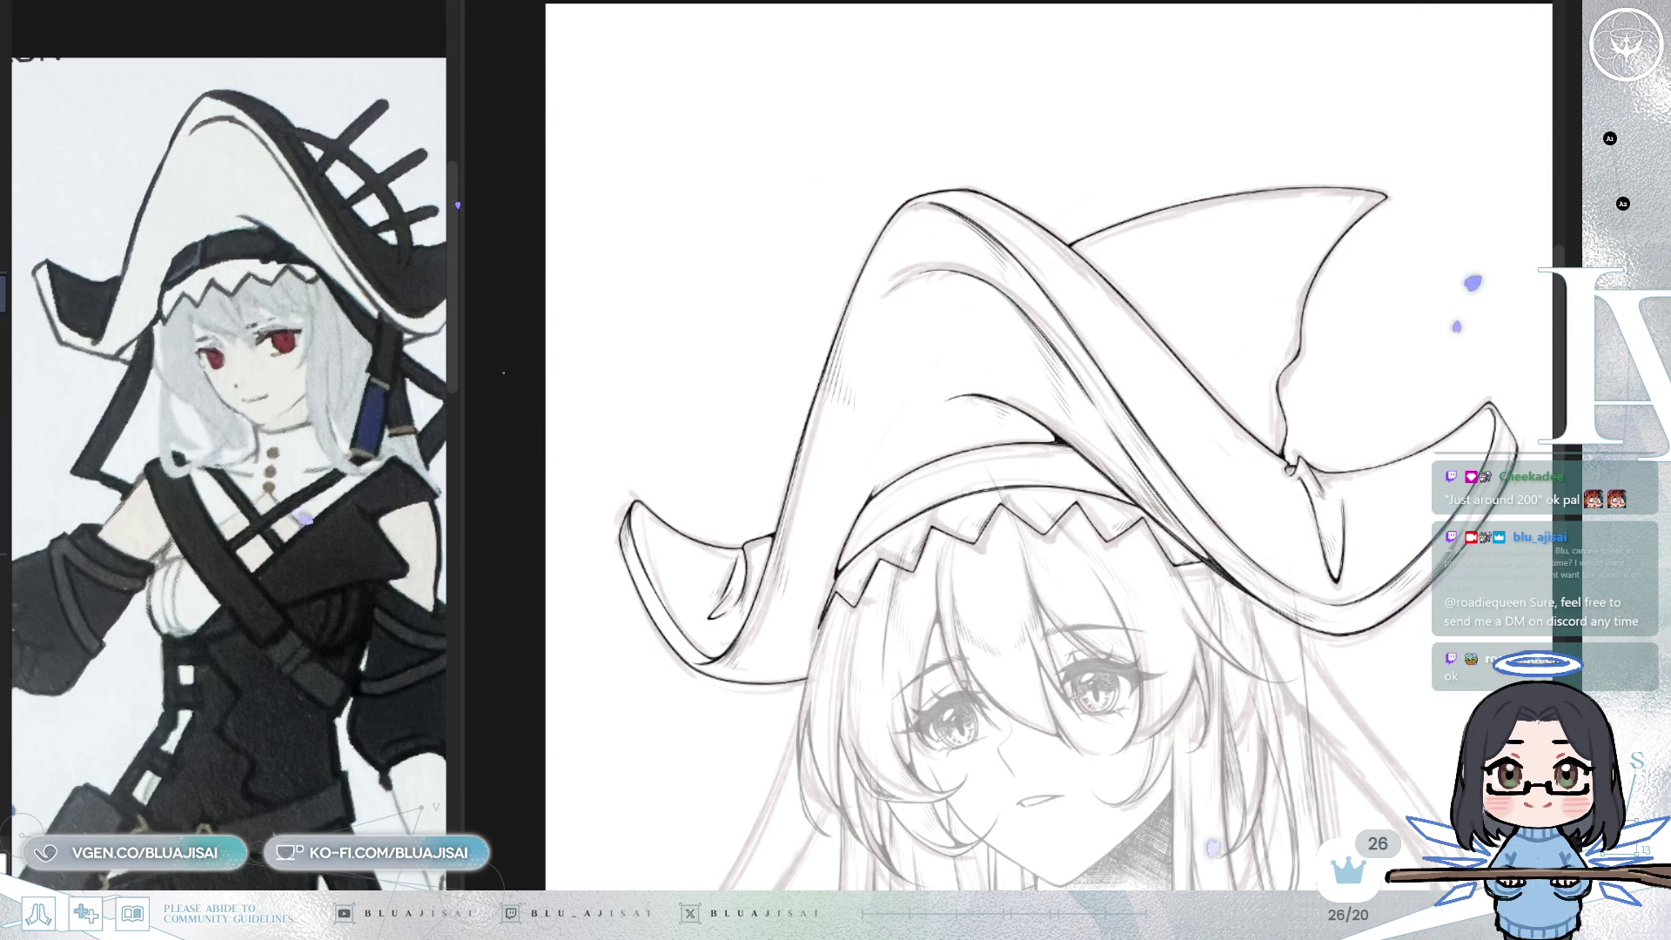
# - Hatch the upper crown, redo the first attempt, and fill its centre with fine parallel strokes
pyautogui.moveTo(1119, 226)
pyautogui.mouseDown()
pyautogui.moveTo(1044, 272)
pyautogui.moveTo(1118, 228)
pyautogui.moveTo(1132, 233)
pyautogui.moveTo(1045, 261)
pyautogui.moveTo(1174, 218)
pyautogui.moveTo(1349, 198)
pyautogui.moveTo(1256, 230)
pyautogui.mouseUp()
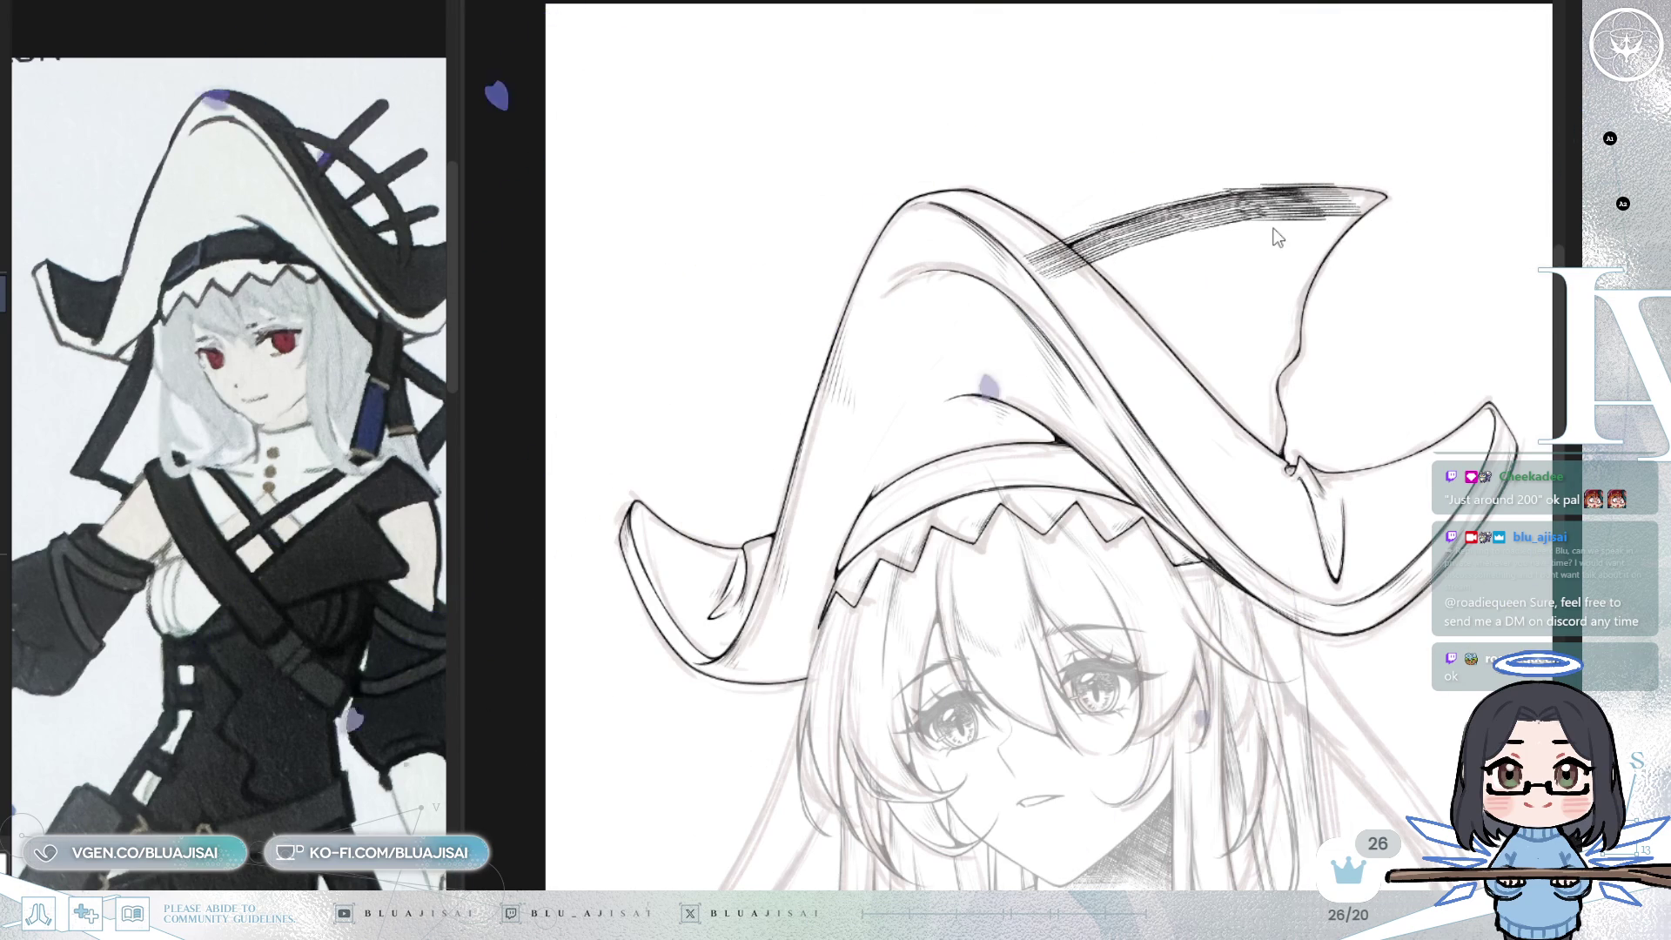
pyautogui.press('Delete')
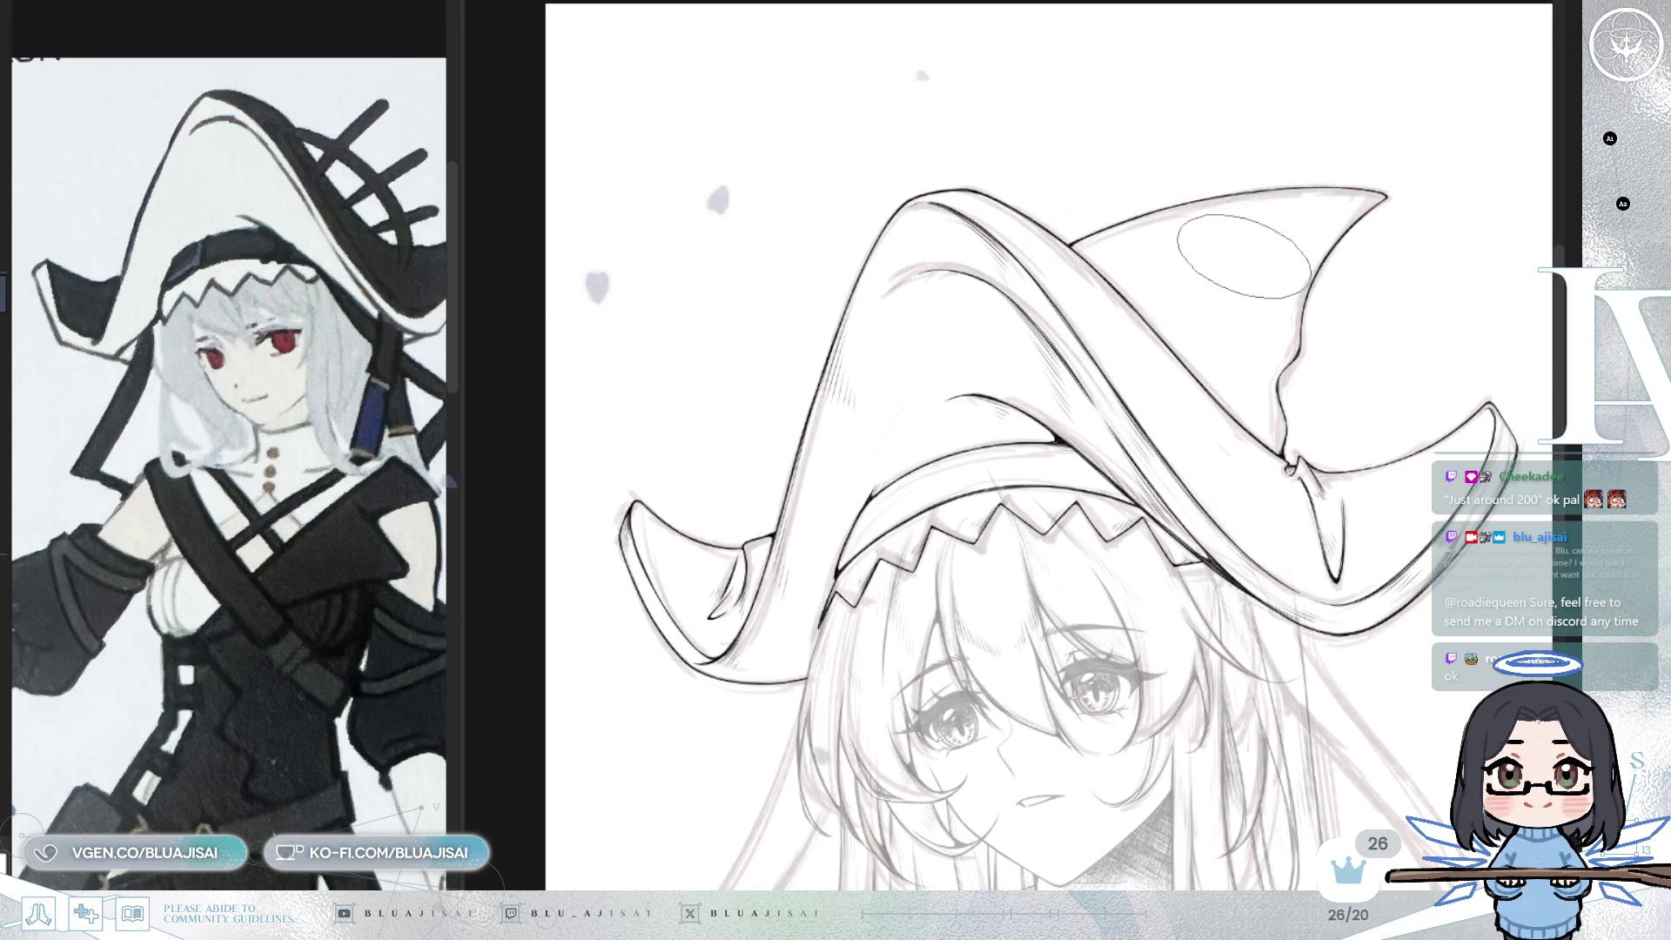
pyautogui.moveTo(1040, 261)
pyautogui.mouseDown()
pyautogui.moveTo(1219, 204)
pyautogui.moveTo(1384, 207)
pyautogui.mouseUp()
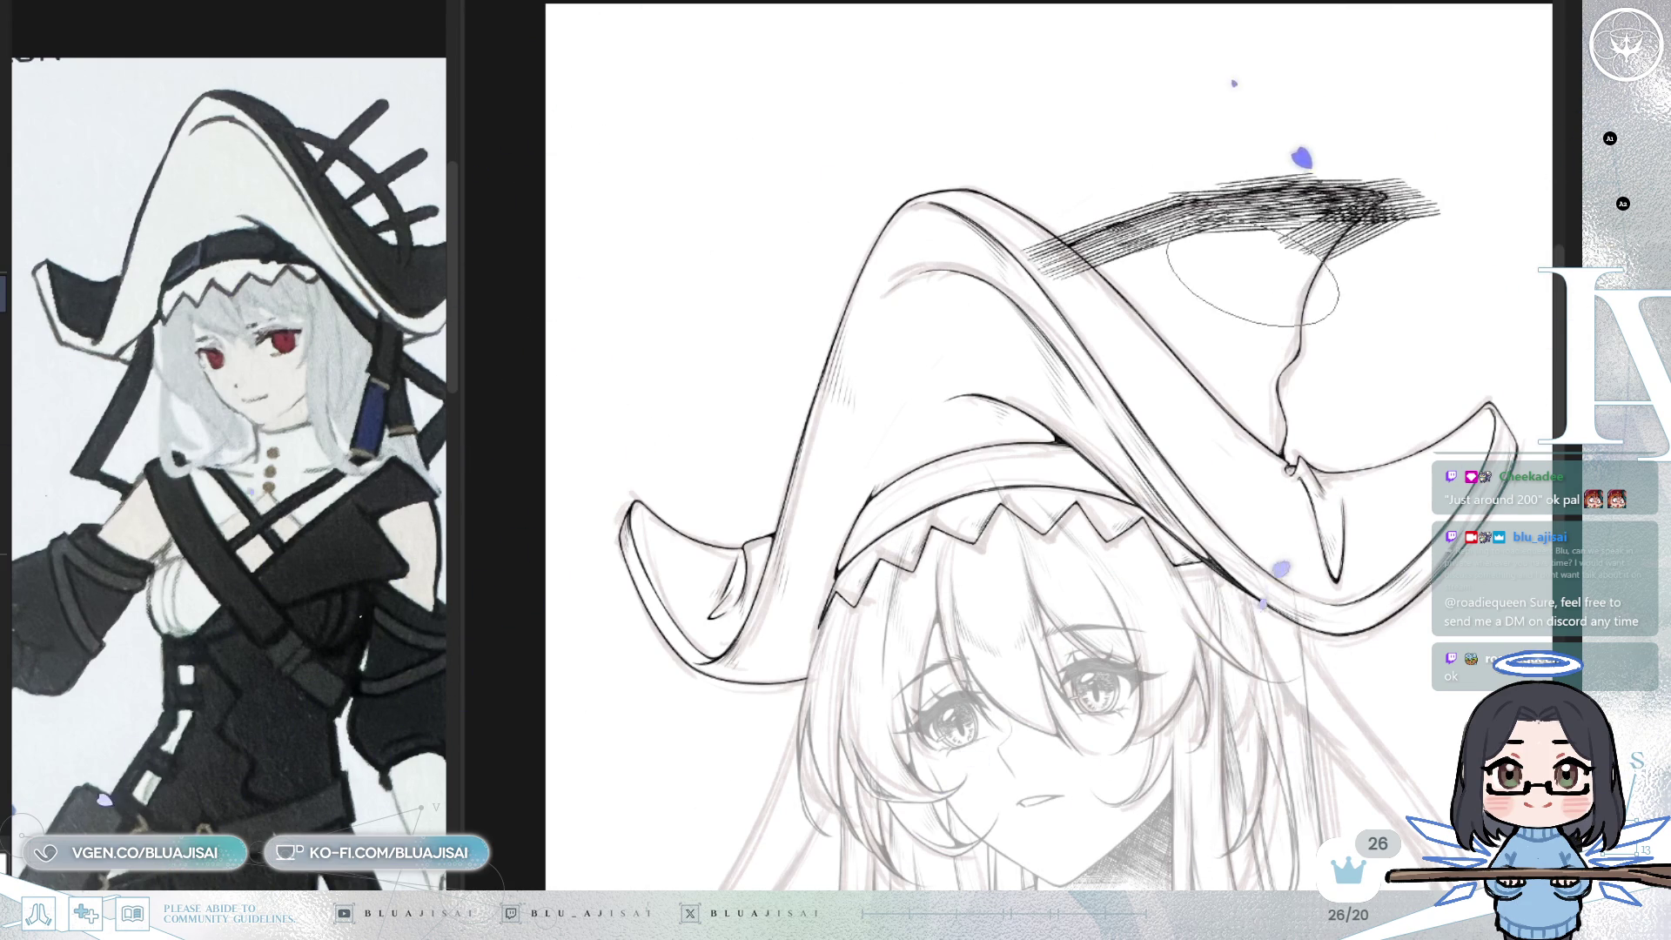
pyautogui.press('-')
pyautogui.moveTo(1218, 209)
pyautogui.mouseDown()
pyautogui.moveTo(1149, 166)
pyautogui.moveTo(1100, 196)
pyautogui.moveTo(1089, 261)
pyautogui.moveTo(1123, 253)
pyautogui.moveTo(1079, 278)
pyautogui.moveTo(1055, 239)
pyautogui.moveTo(1019, 248)
pyautogui.moveTo(1215, 178)
pyautogui.moveTo(1236, 366)
pyautogui.moveTo(1219, 409)
pyautogui.mouseUp()
pyautogui.moveTo(1206, 213)
pyautogui.mouseDown()
pyautogui.moveTo(1149, 253)
pyautogui.moveTo(1166, 331)
pyautogui.moveTo(1202, 348)
pyautogui.moveTo(1157, 261)
pyautogui.moveTo(1167, 383)
pyautogui.mouseUp()
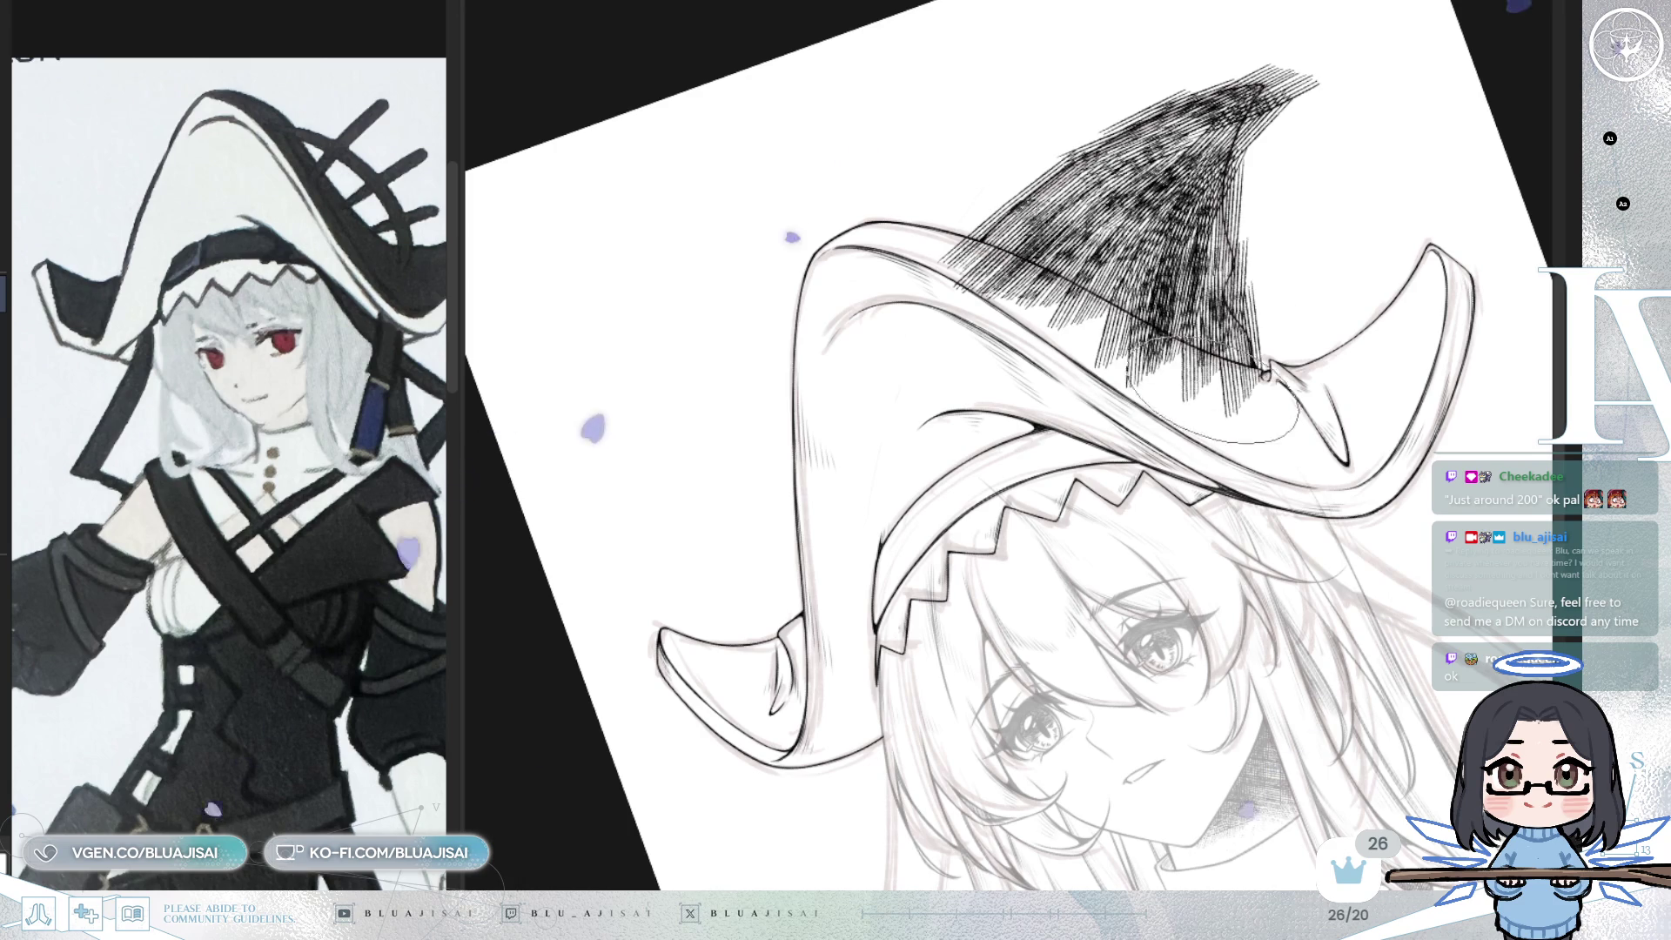
pyautogui.moveTo(1183, 278); pyautogui.dragTo(1219, 396)
pyautogui.moveTo(1288, 87); pyautogui.dragTo(1131, 156)
# - With the view reset, cross-hatch the crown's left edge and lower part, extending strokes rightward
pyautogui.hotkey('ctrl', '0')
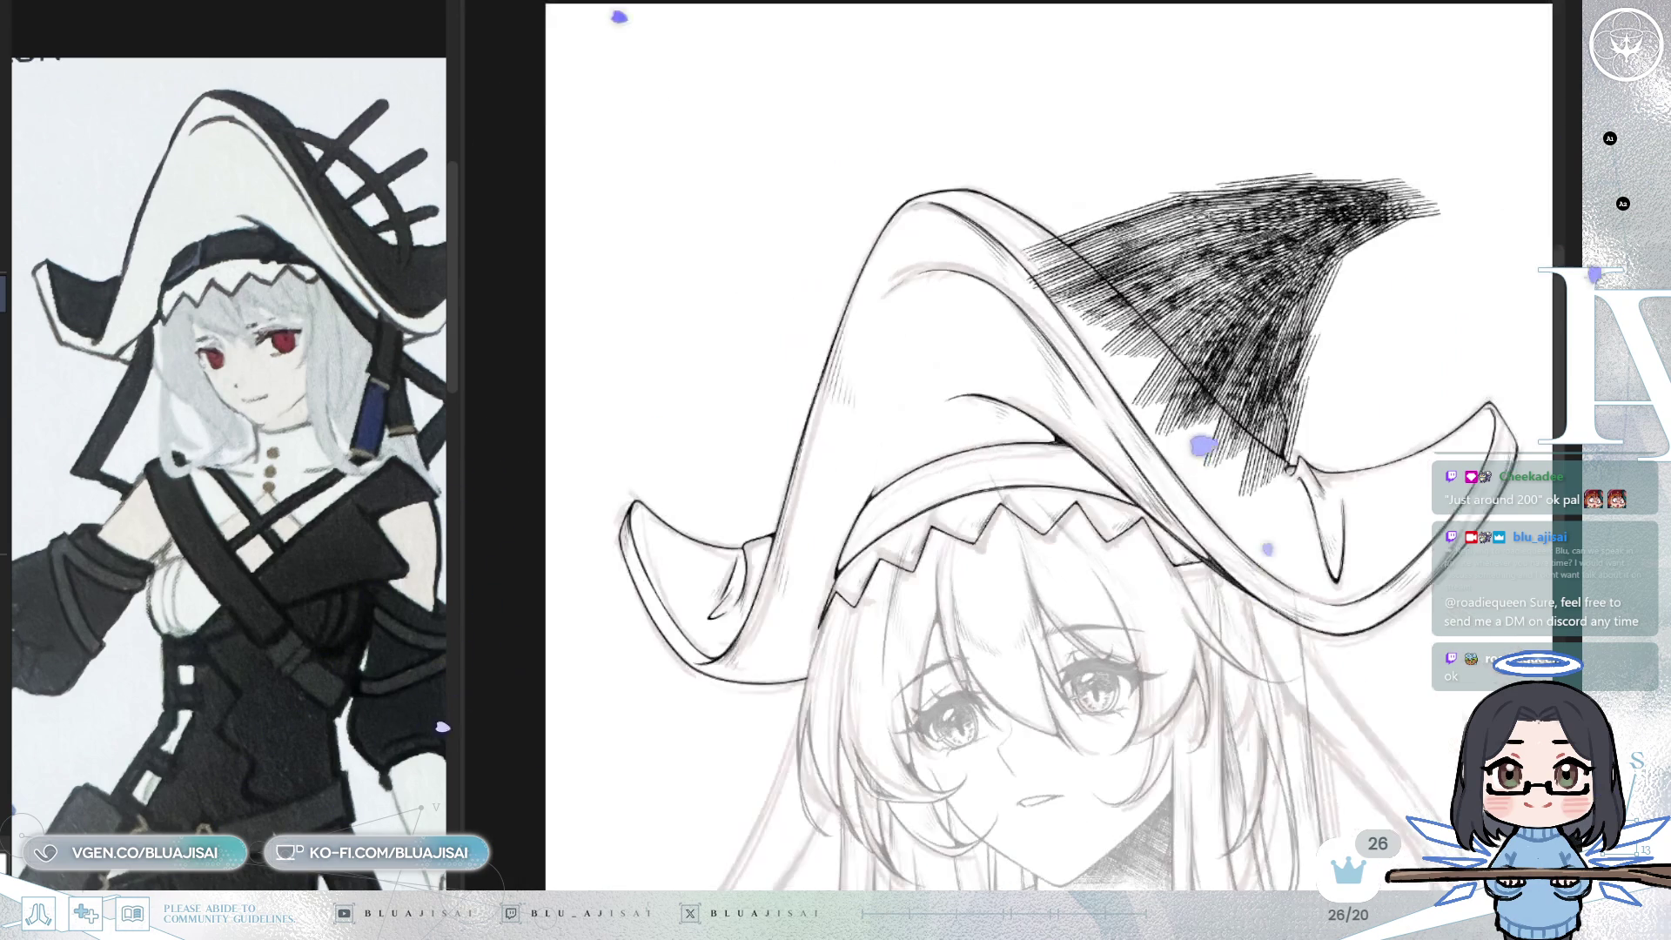
pyautogui.moveTo(1101, 216); pyautogui.dragTo(1049, 275)
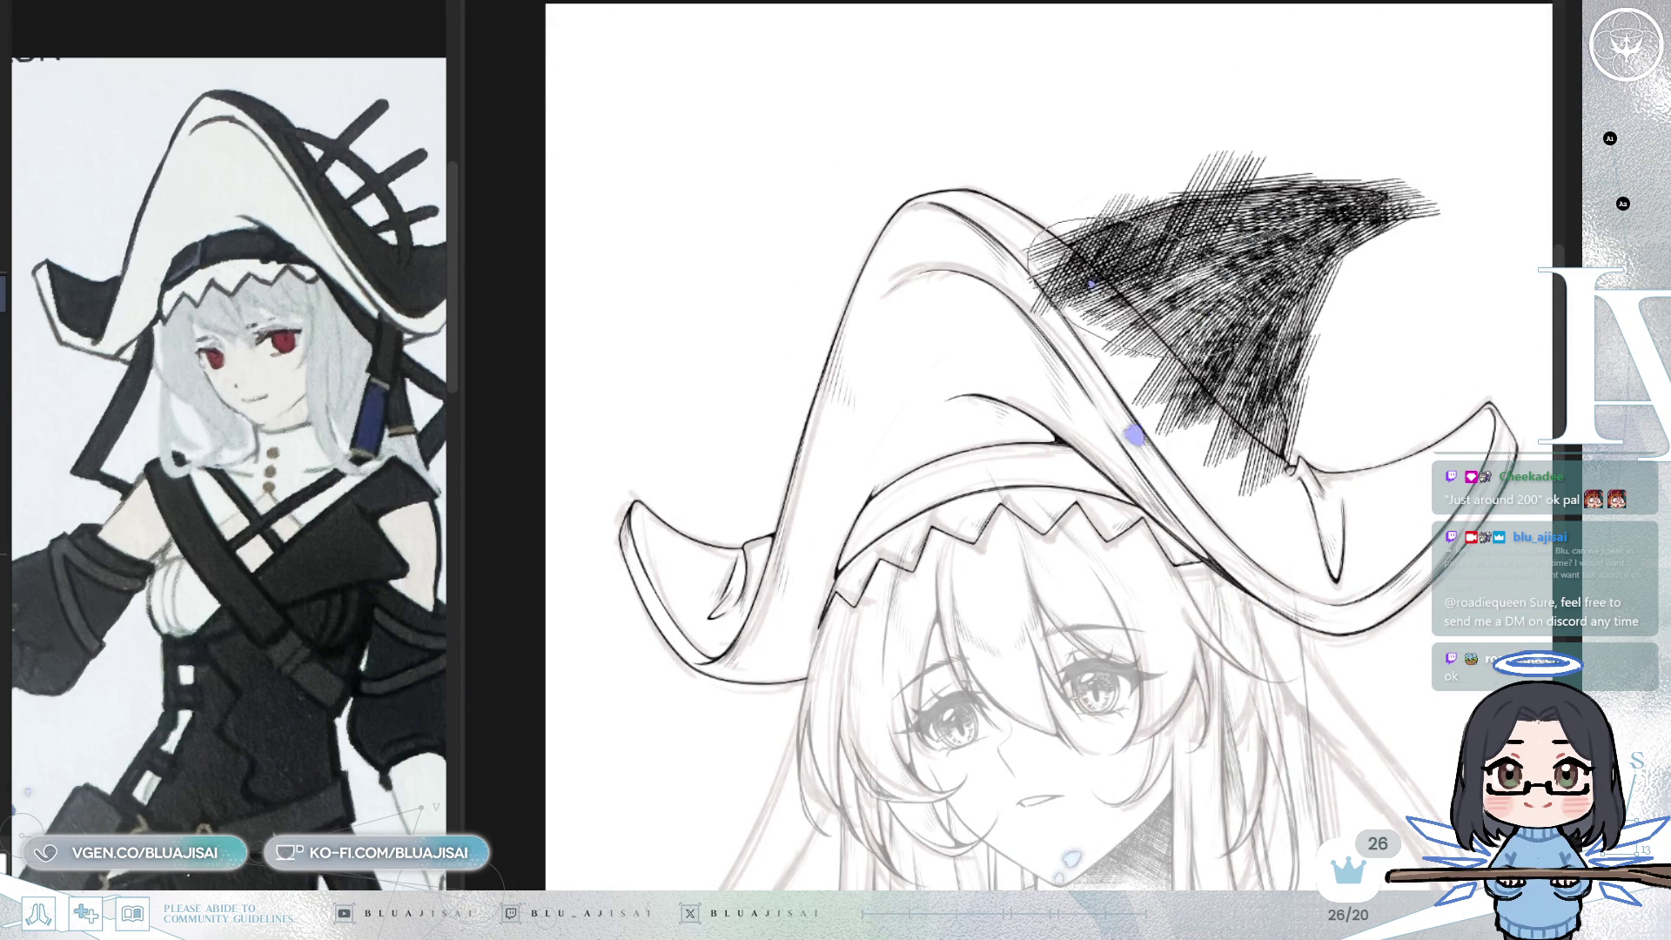
pyautogui.moveTo(1105, 269); pyautogui.dragTo(1244, 313)
pyautogui.moveTo(1071, 314); pyautogui.dragTo(1166, 435)
pyautogui.moveTo(966, 192); pyautogui.dragTo(1105, 305)
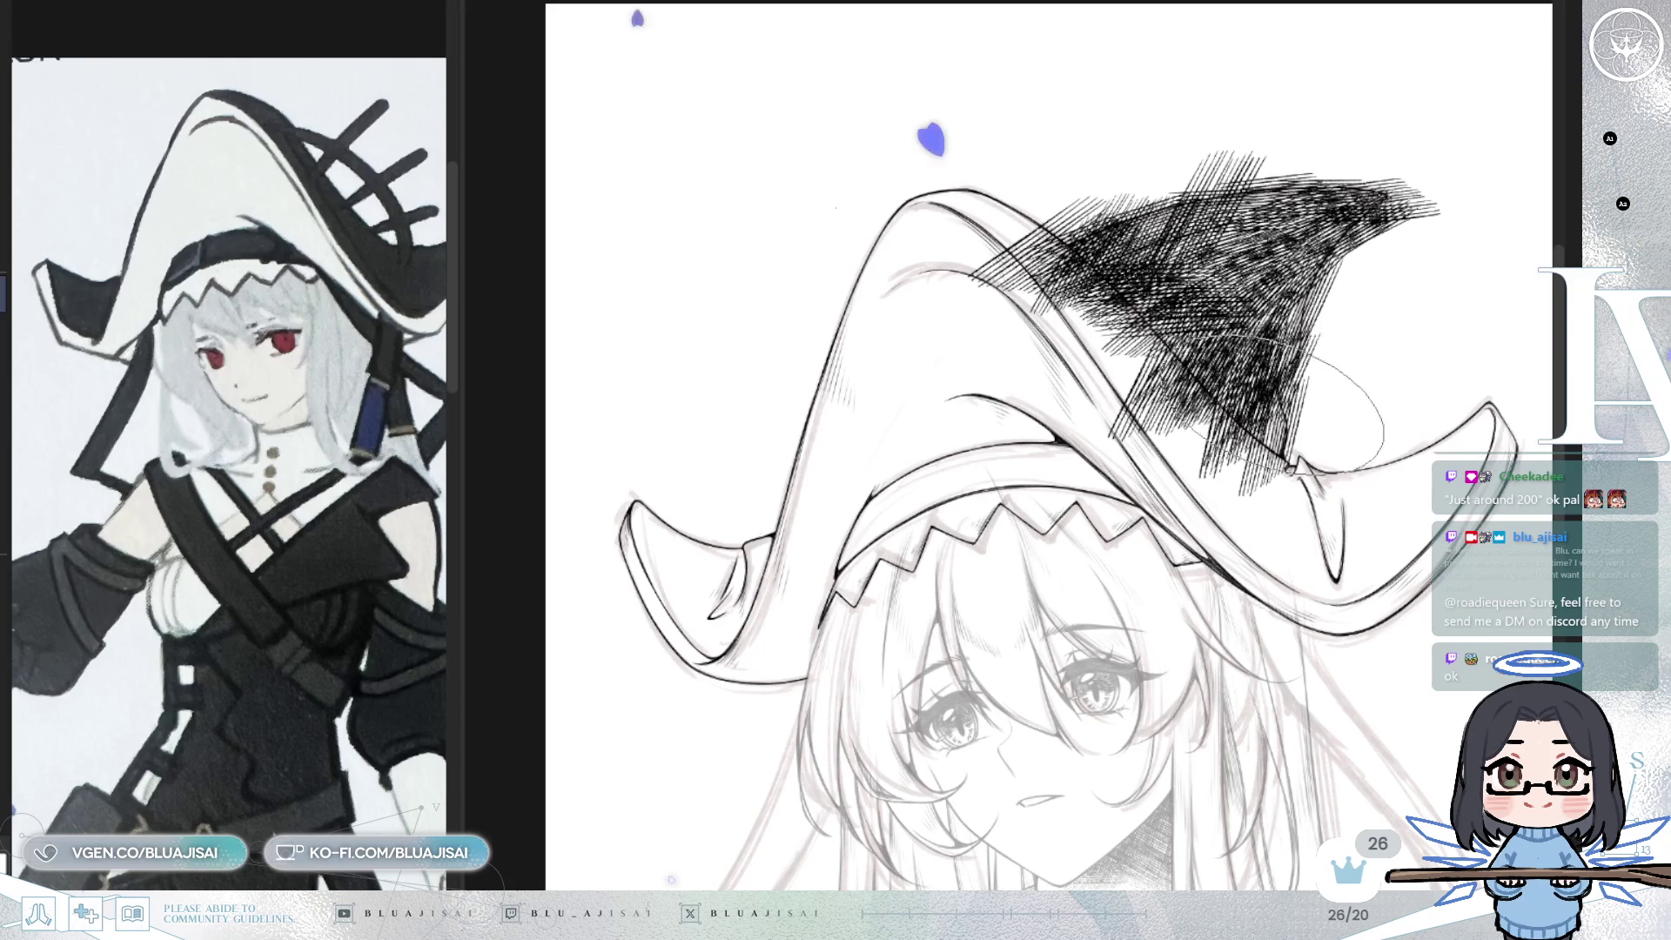
pyautogui.moveTo(1271, 349); pyautogui.dragTo(1332, 292)
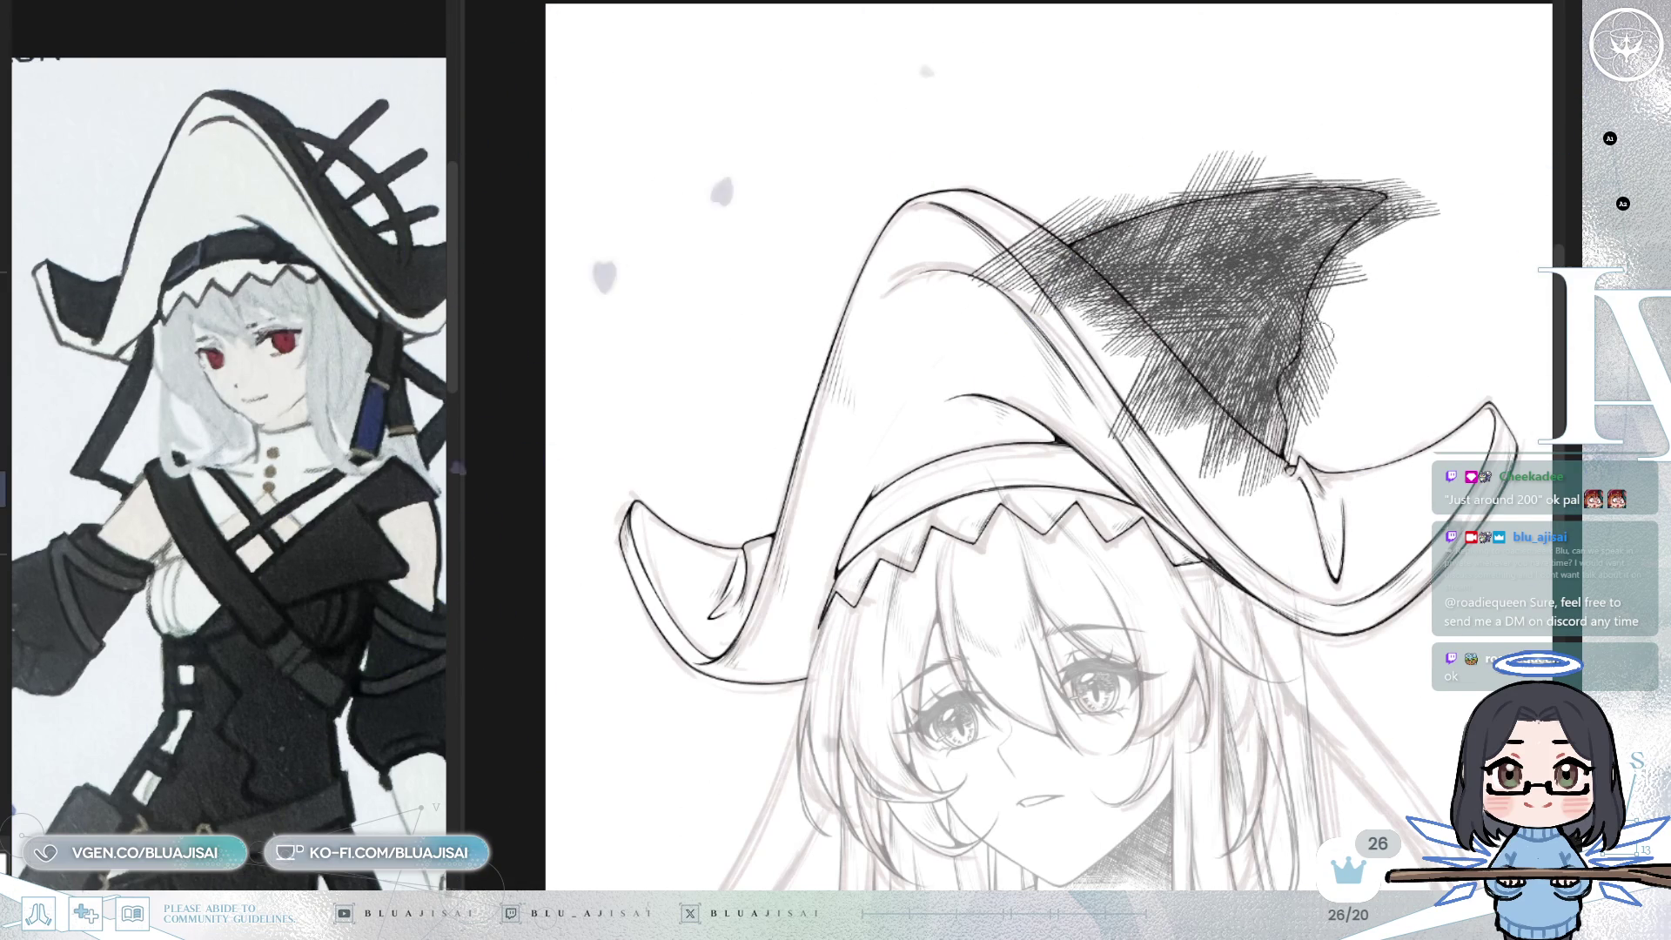
pyautogui.scroll(3, 1323, 317)
# - Erase hatching overshooting the crown's right edge and beyond its pointed tip
pyautogui.moveTo(1319, 252); pyautogui.dragTo(1281, 400)
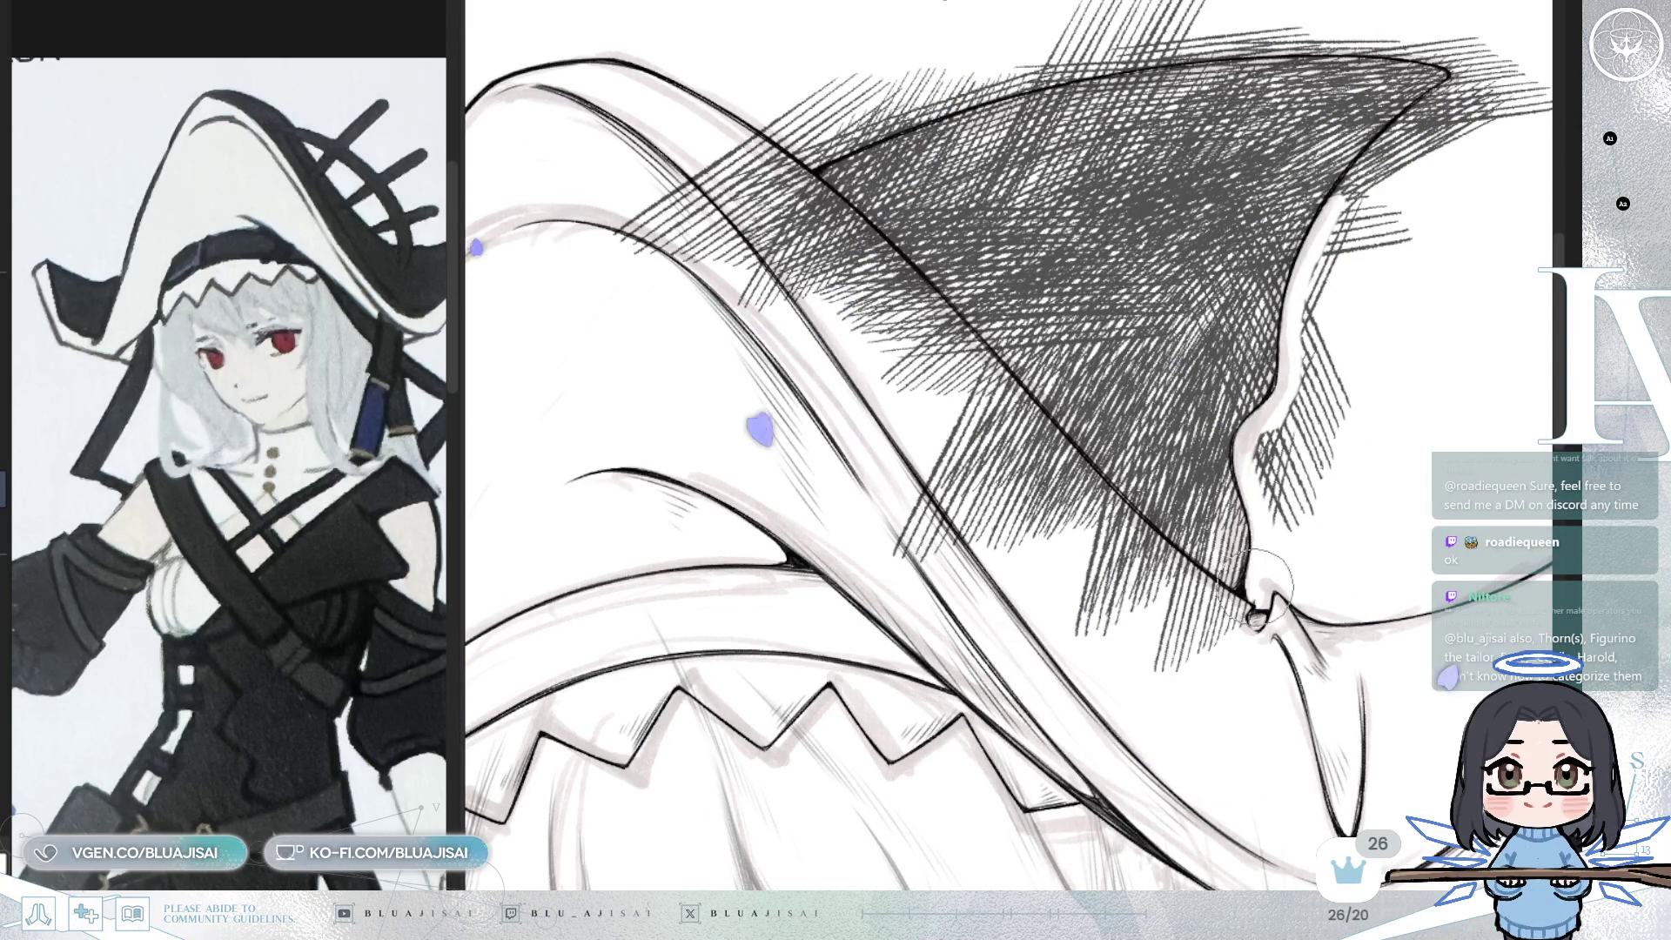
pyautogui.moveTo(1270, 416)
pyautogui.mouseDown()
pyautogui.moveTo(1294, 541)
pyautogui.moveTo(1336, 440)
pyautogui.moveTo(1304, 379)
pyautogui.mouseUp()
pyautogui.moveTo(1341, 230)
pyautogui.mouseDown()
pyautogui.moveTo(1336, 187)
pyautogui.moveTo(1401, 132)
pyautogui.moveTo(1262, 279)
pyautogui.mouseUp()
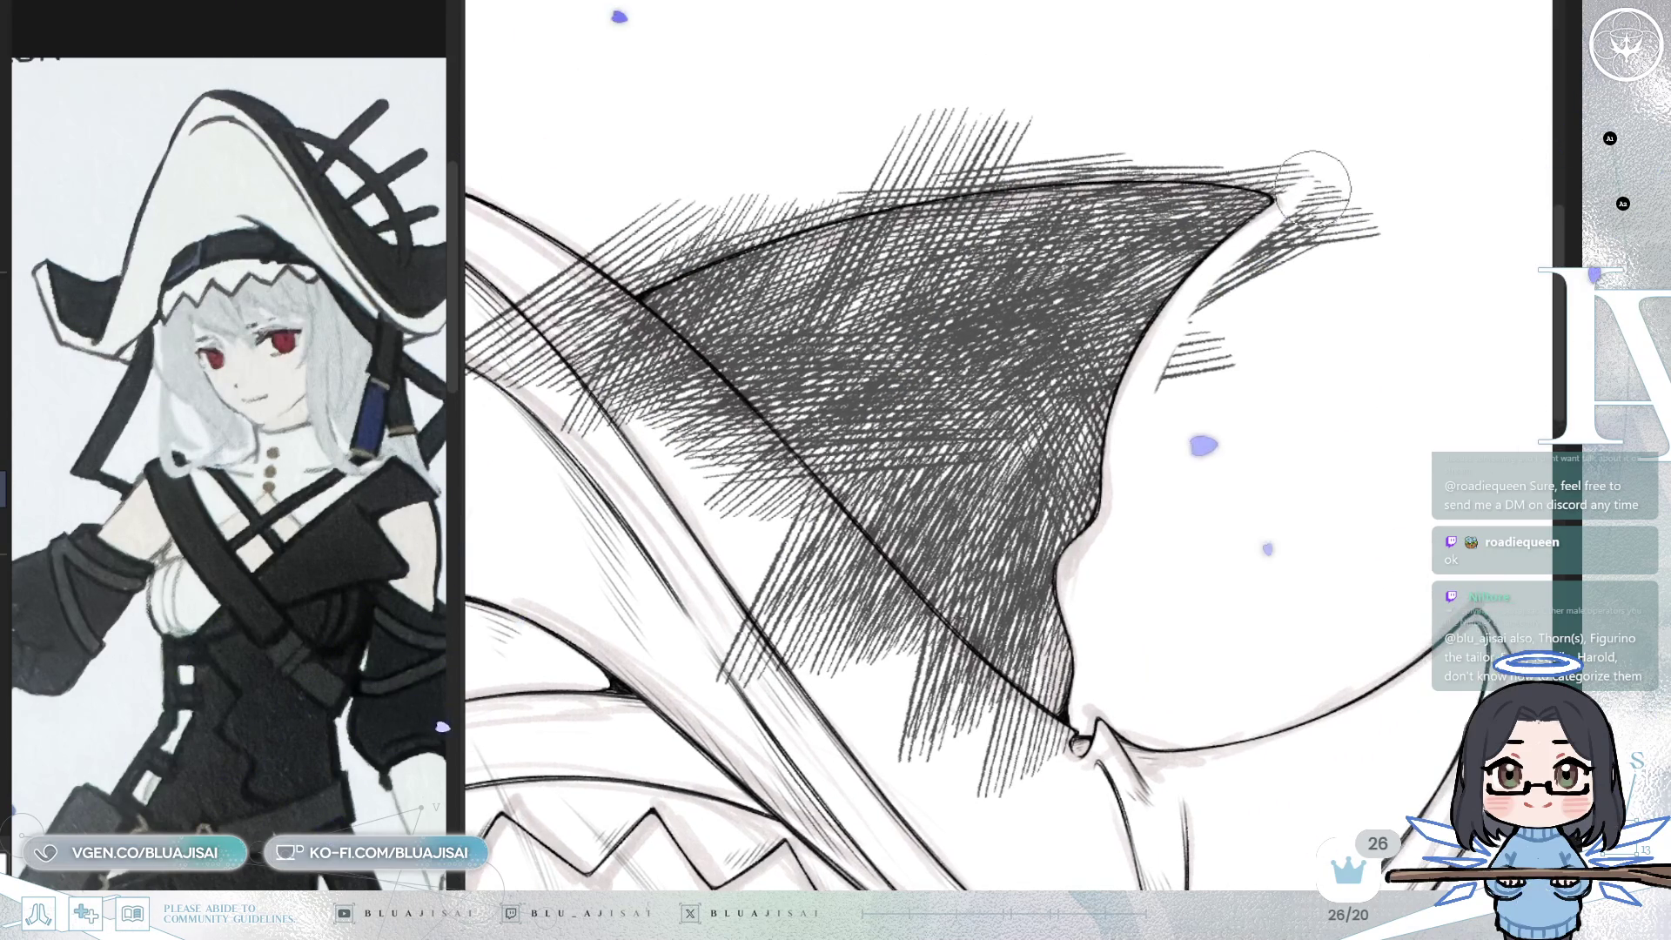
pyautogui.moveTo(1310, 228); pyautogui.dragTo(1306, 233)
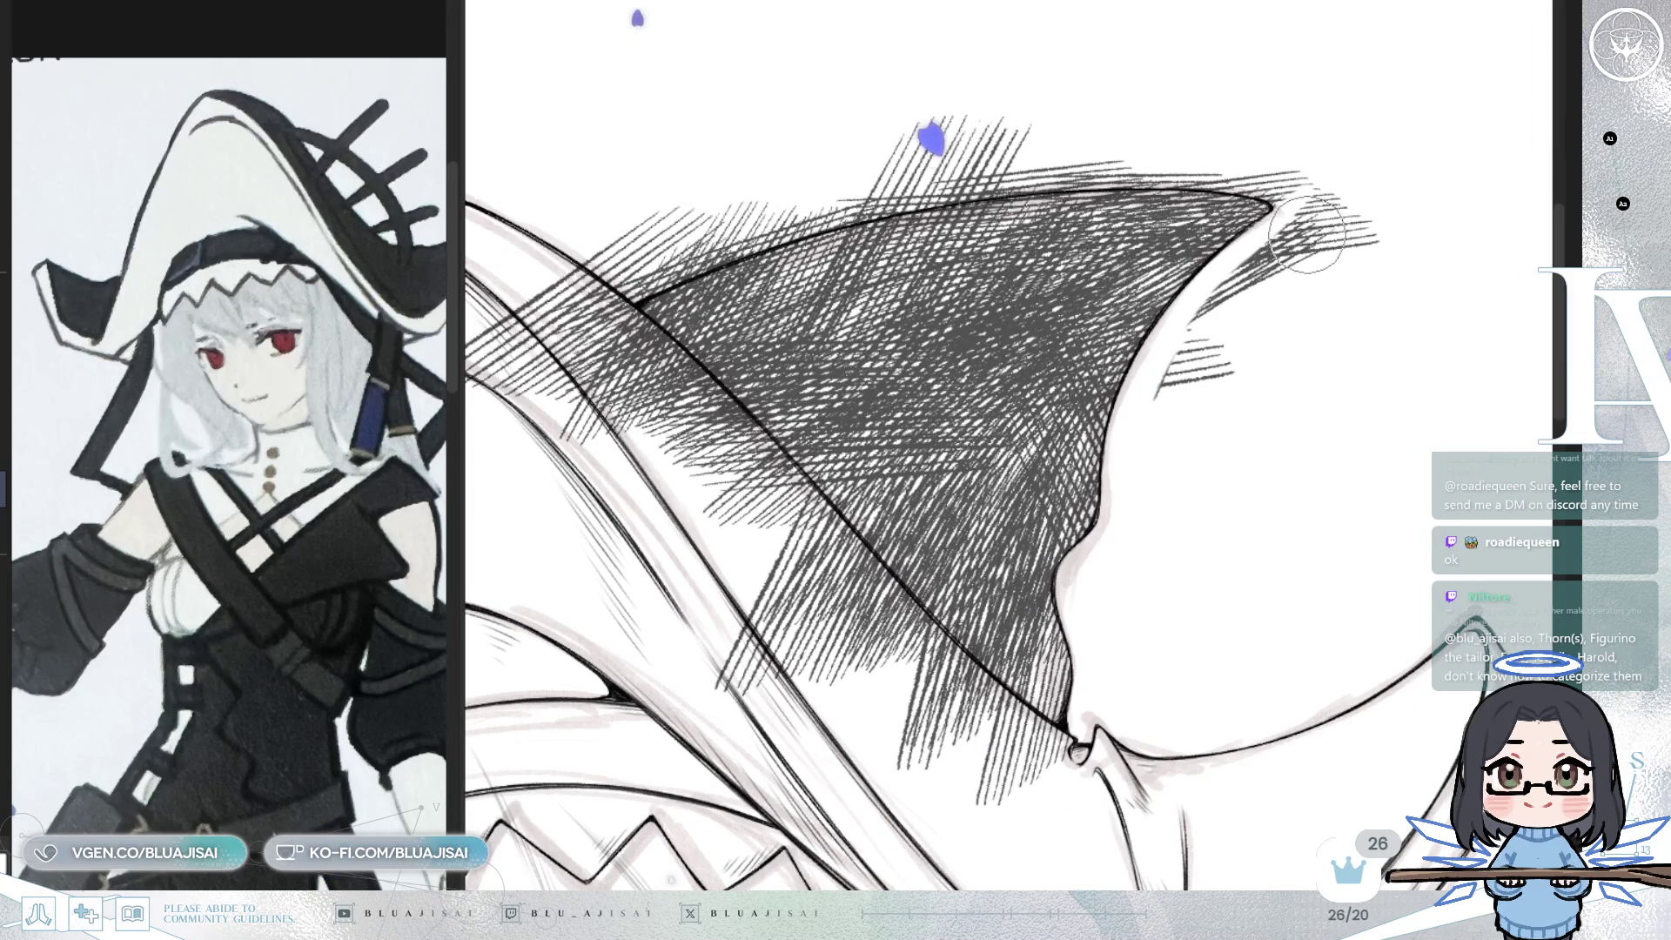
pyautogui.moveTo(1319, 242)
pyautogui.mouseDown()
pyautogui.moveTo(1313, 261)
pyautogui.moveTo(1332, 218)
pyautogui.moveTo(1324, 157)
pyautogui.moveTo(1381, 202)
pyautogui.mouseUp()
pyautogui.moveTo(1381, 268)
pyautogui.mouseDown()
pyautogui.moveTo(1297, 252)
pyautogui.moveTo(1204, 329)
pyautogui.moveTo(1235, 400)
pyautogui.mouseUp()
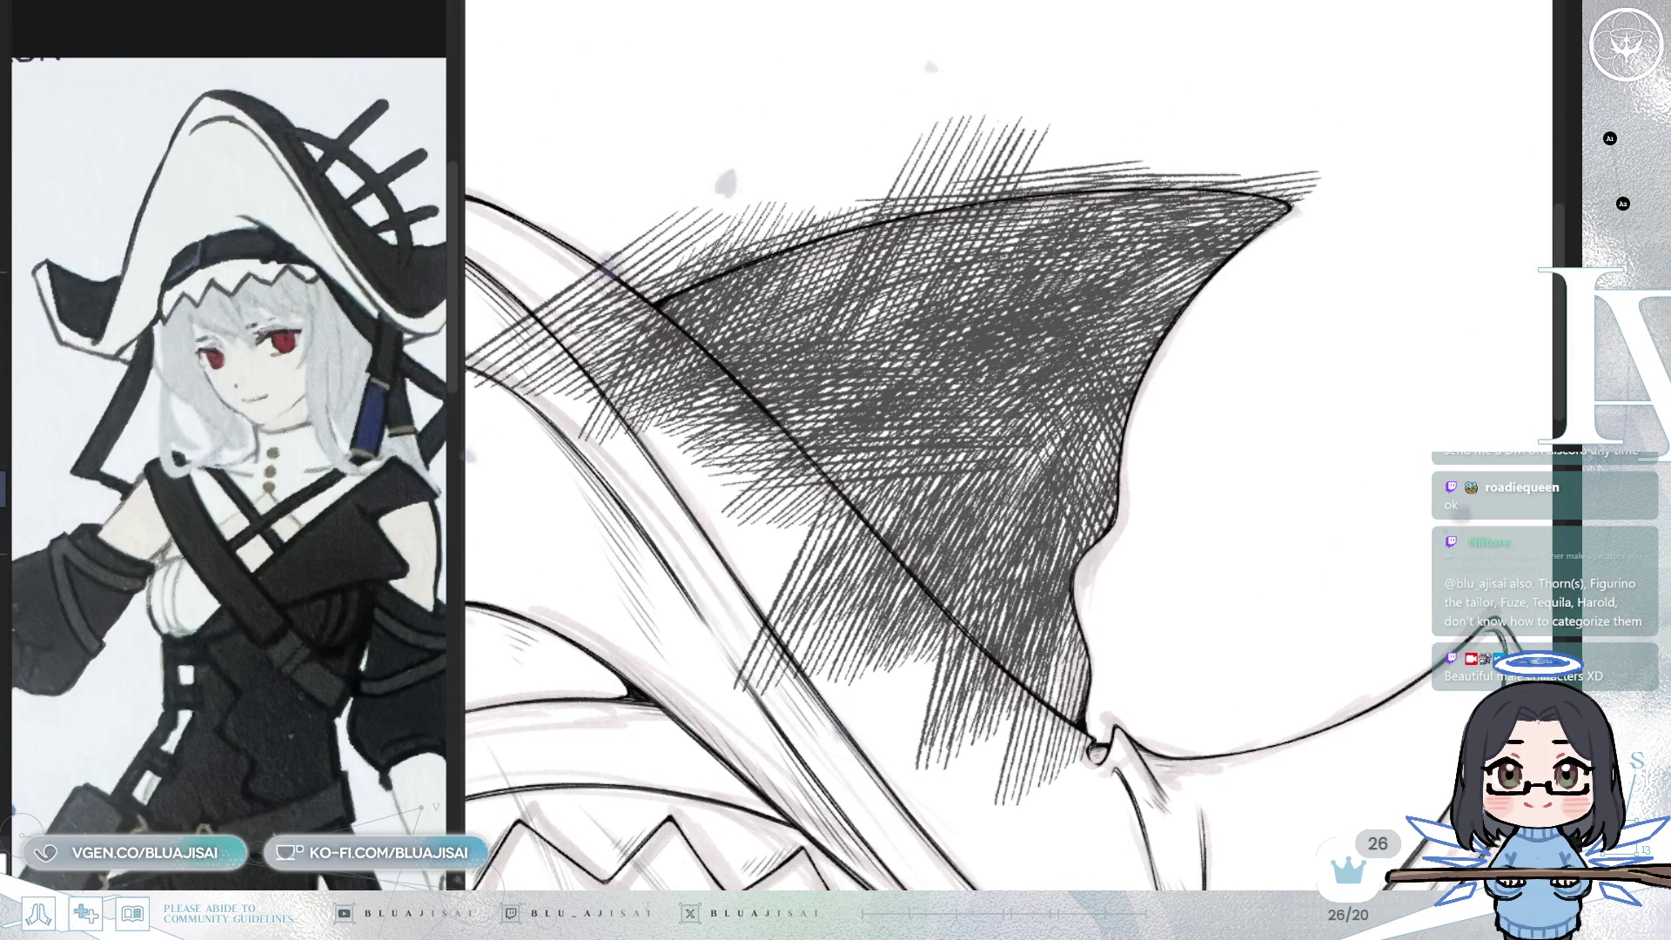
# - Clean stray hatching off the crown's left and top edges and the brim below its base
pyautogui.moveTo(1082, 37)
pyautogui.mouseDown()
pyautogui.moveTo(922, 218)
pyautogui.moveTo(653, 449)
pyautogui.moveTo(732, 375)
pyautogui.moveTo(666, 444)
pyautogui.moveTo(711, 379)
pyautogui.mouseUp()
pyautogui.moveTo(795, 305); pyautogui.dragTo(696, 396)
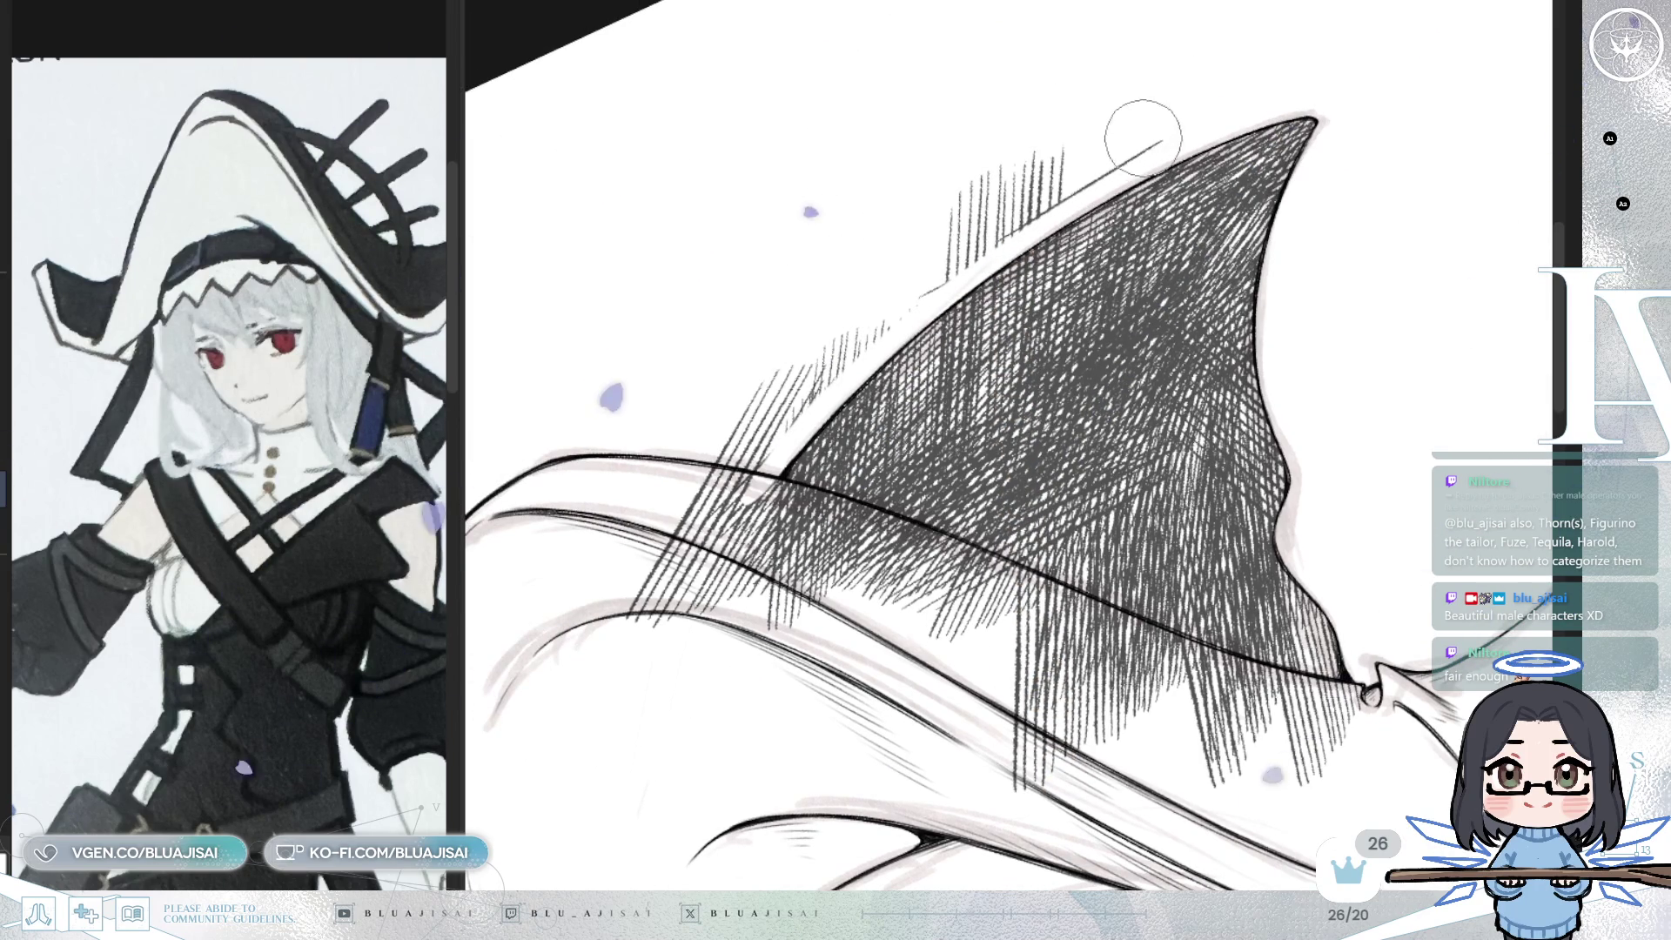
pyautogui.moveTo(1193, 130); pyautogui.dragTo(905, 301)
pyautogui.moveTo(1064, 163)
pyautogui.mouseDown()
pyautogui.moveTo(1059, 138)
pyautogui.moveTo(884, 291)
pyautogui.moveTo(818, 383)
pyautogui.moveTo(705, 483)
pyautogui.moveTo(723, 523)
pyautogui.mouseUp()
pyautogui.moveTo(1002, 470); pyautogui.dragTo(753, 601)
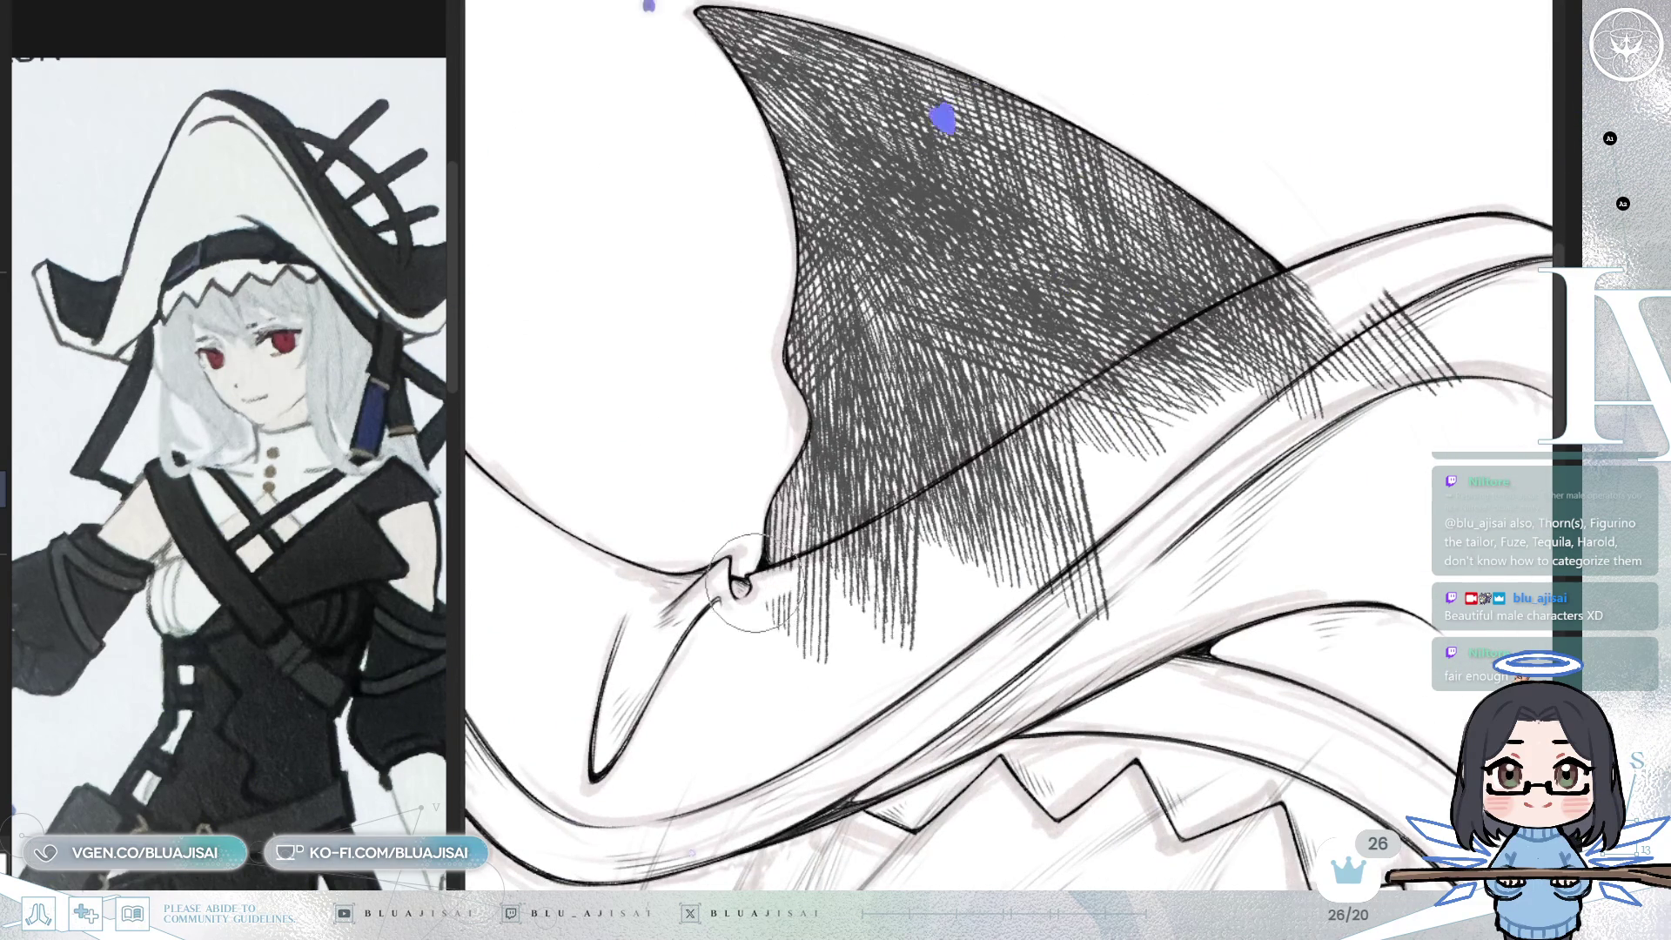
pyautogui.moveTo(878, 530)
pyautogui.mouseDown()
pyautogui.moveTo(757, 573)
pyautogui.moveTo(935, 505)
pyautogui.moveTo(1058, 405)
pyautogui.moveTo(1301, 279)
pyautogui.moveTo(1271, 330)
pyautogui.moveTo(1297, 392)
pyautogui.moveTo(1468, 383)
pyautogui.mouseUp()
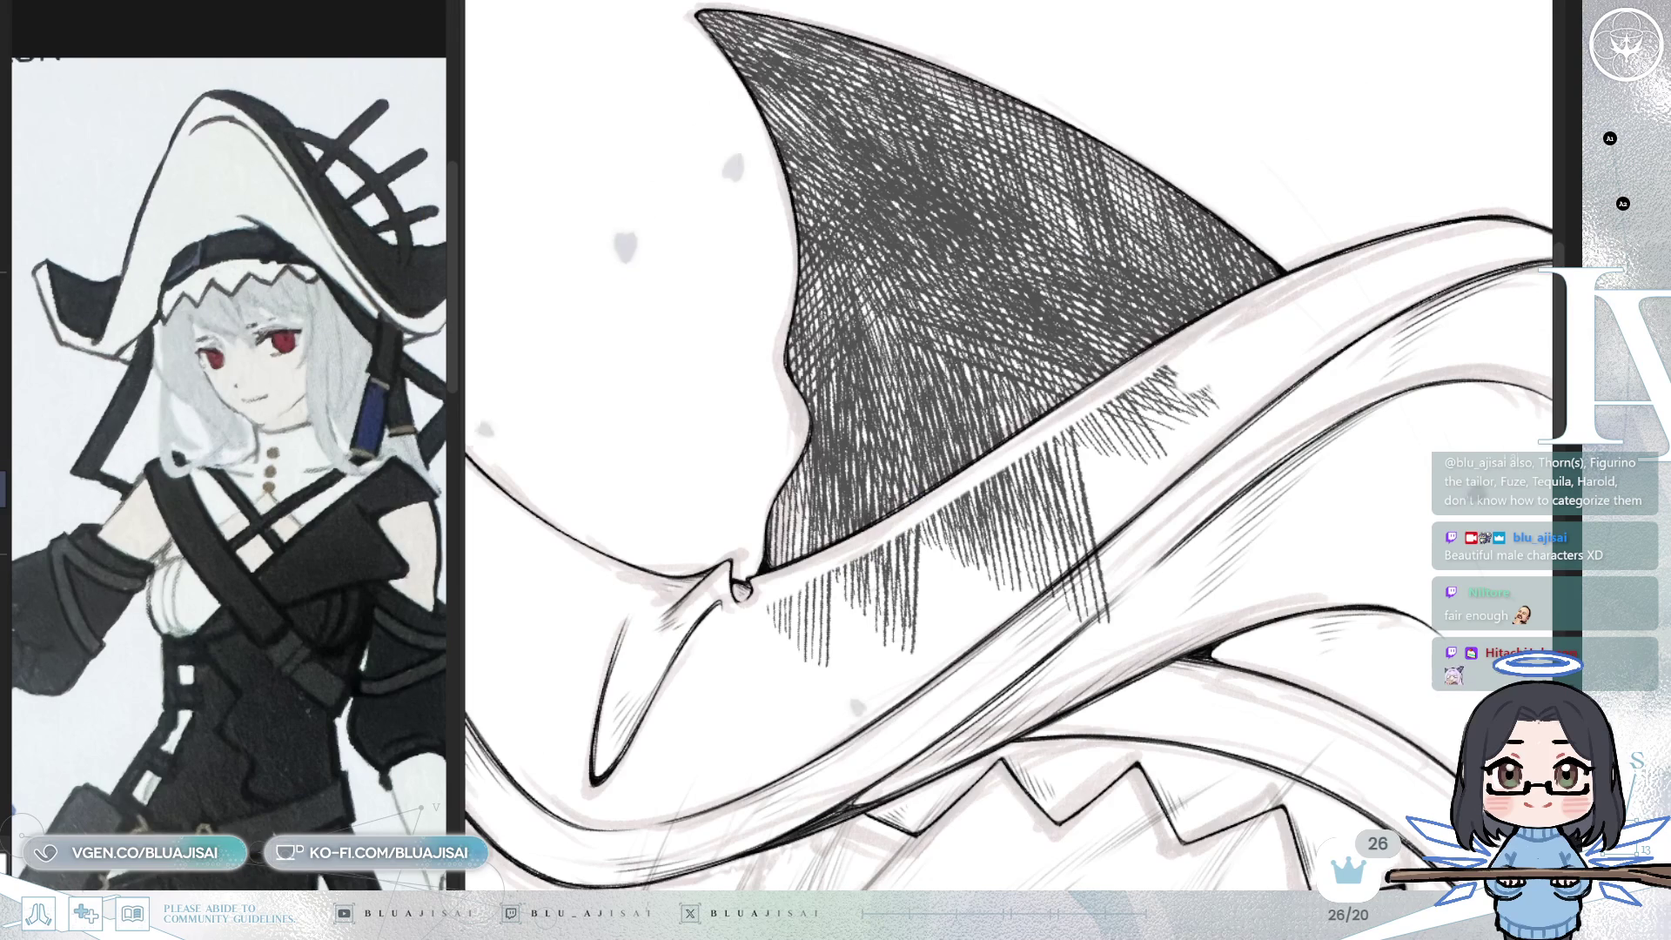
pyautogui.moveTo(775, 614)
pyautogui.mouseDown()
pyautogui.moveTo(762, 608)
pyautogui.moveTo(836, 566)
pyautogui.moveTo(928, 601)
pyautogui.moveTo(980, 570)
pyautogui.moveTo(948, 522)
pyautogui.moveTo(1027, 461)
pyautogui.moveTo(1140, 400)
pyautogui.moveTo(1184, 392)
pyautogui.moveTo(1212, 414)
pyautogui.mouseUp()
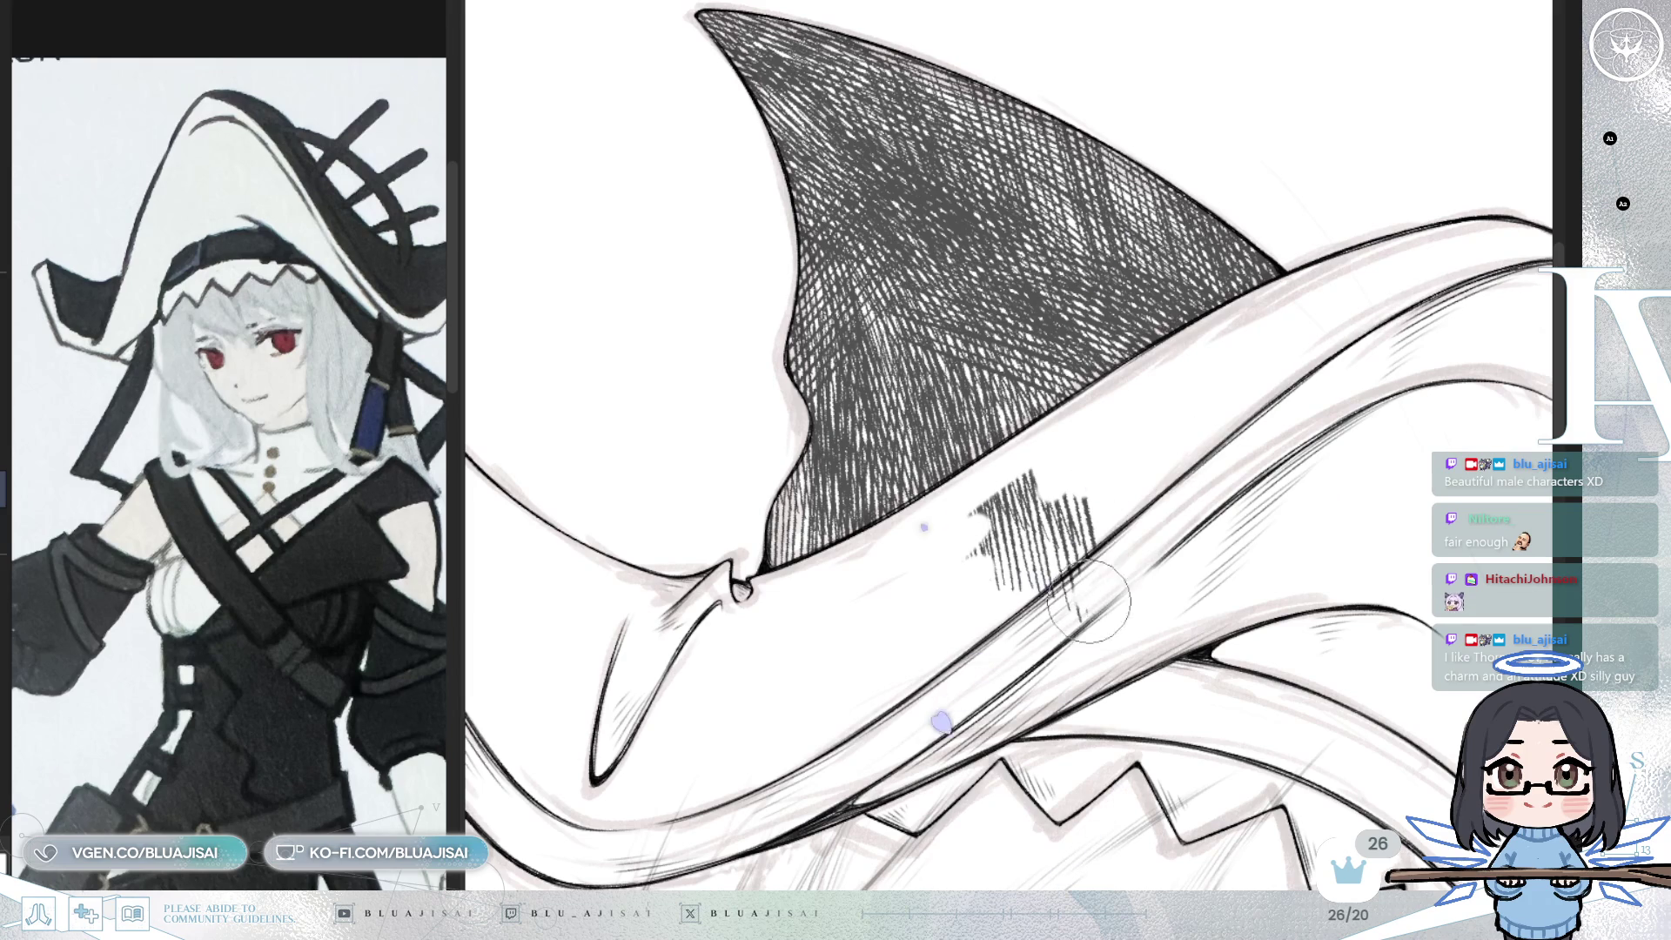
pyautogui.moveTo(1036, 562)
pyautogui.mouseDown()
pyautogui.moveTo(951, 560)
pyautogui.moveTo(1051, 553)
pyautogui.mouseUp()
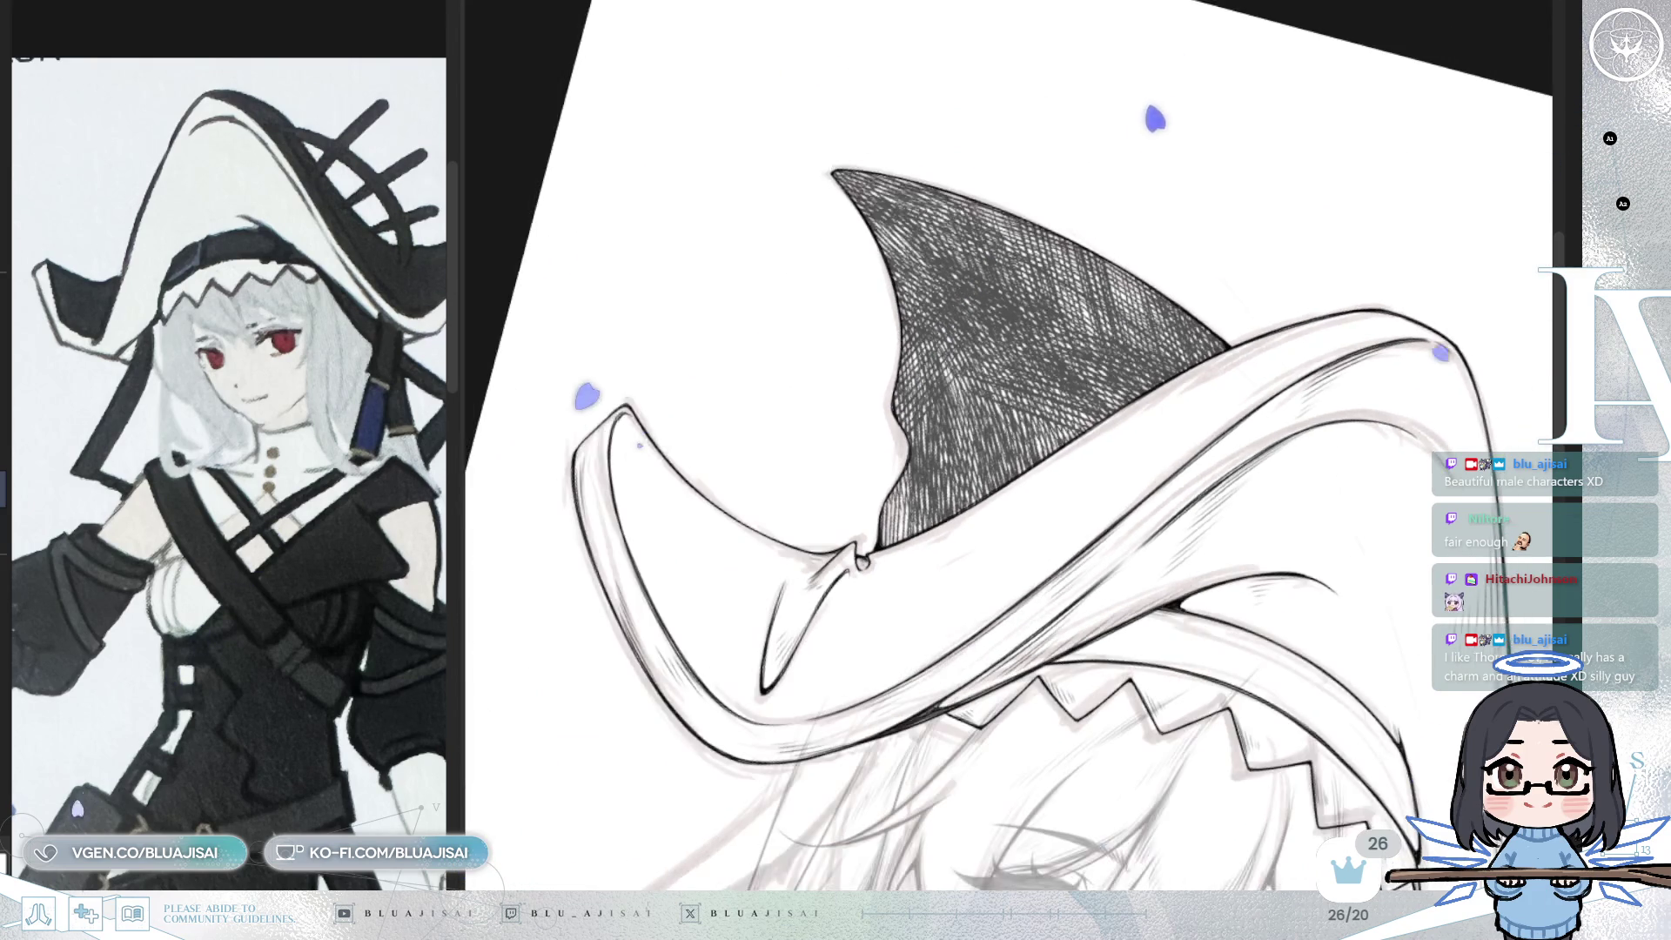
# - Mirror the canvas to review the crown, darken hatching near its tip, then restore the view
pyautogui.hotkey('ctrl', '0')
pyautogui.press('h')
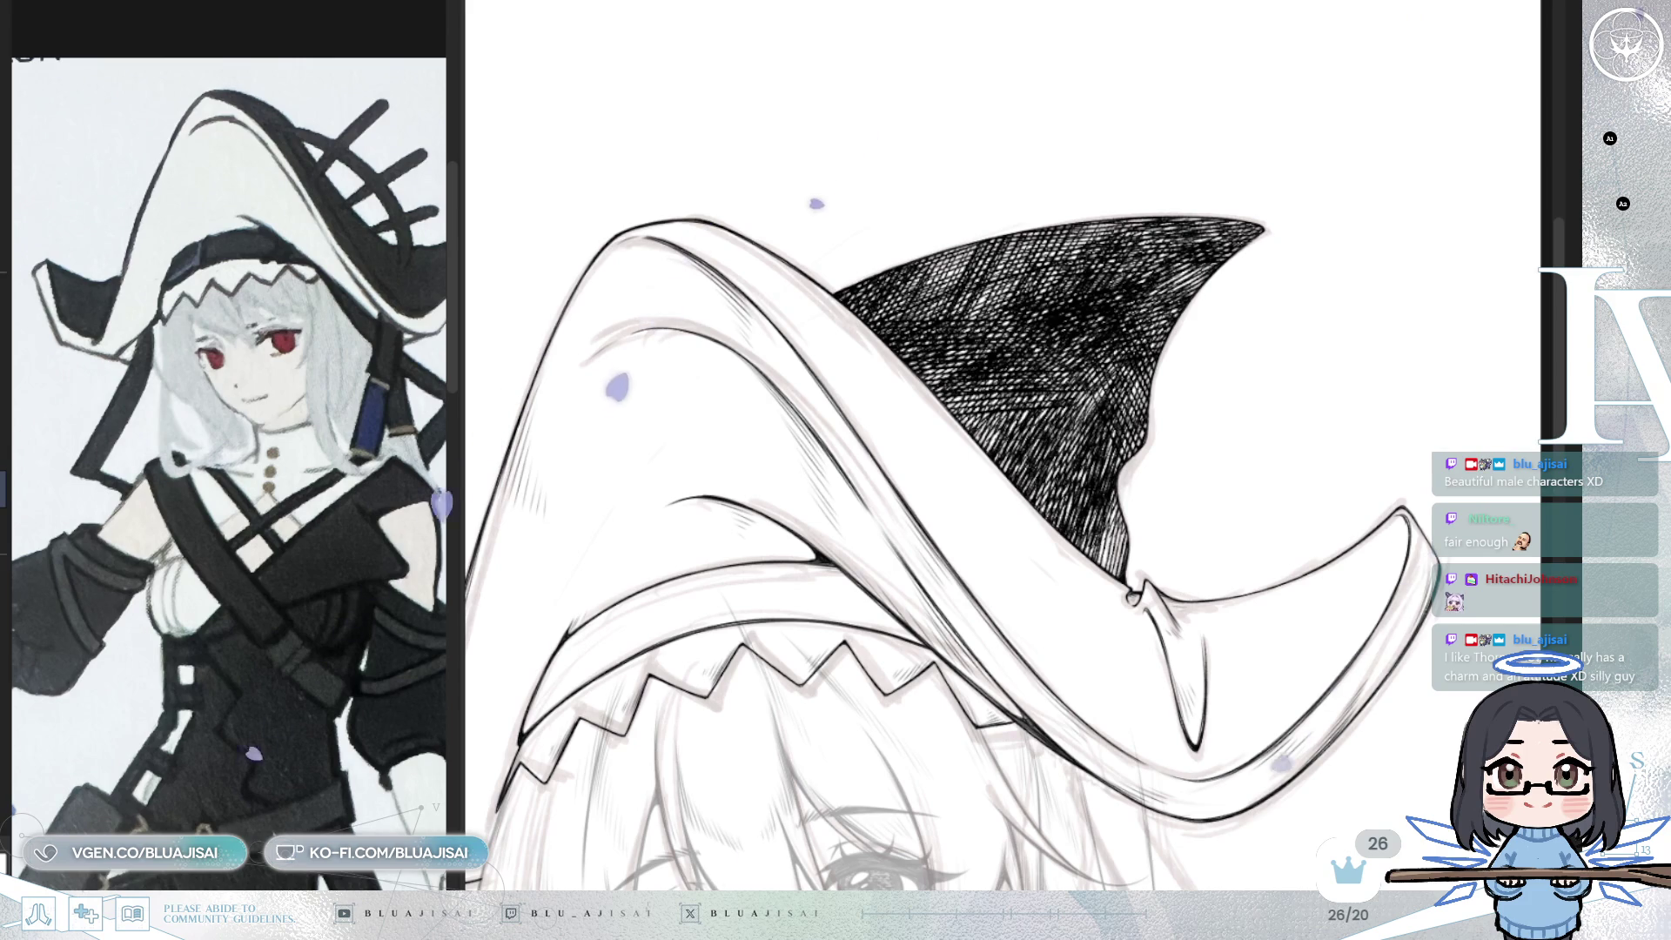
pyautogui.moveTo(1167, 419); pyautogui.dragTo(1319, 522)
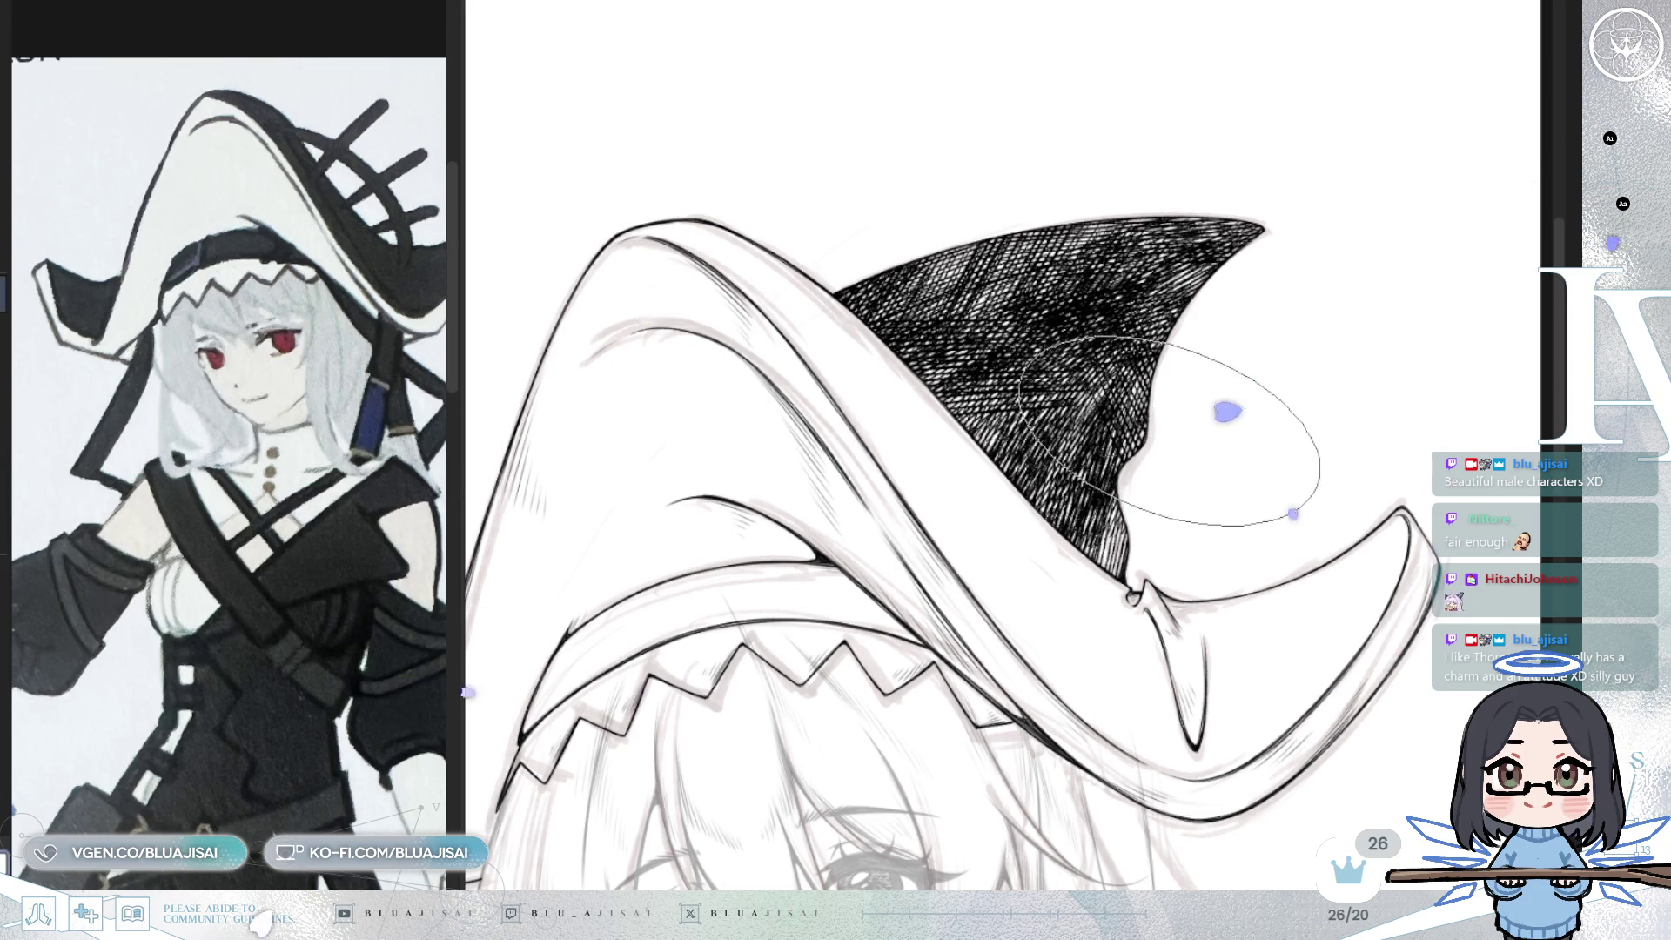
pyautogui.moveTo(1166, 421)
pyautogui.mouseDown()
pyautogui.moveTo(1305, 340)
pyautogui.moveTo(1236, 383)
pyautogui.moveTo(1198, 371)
pyautogui.moveTo(1152, 401)
pyautogui.mouseUp()
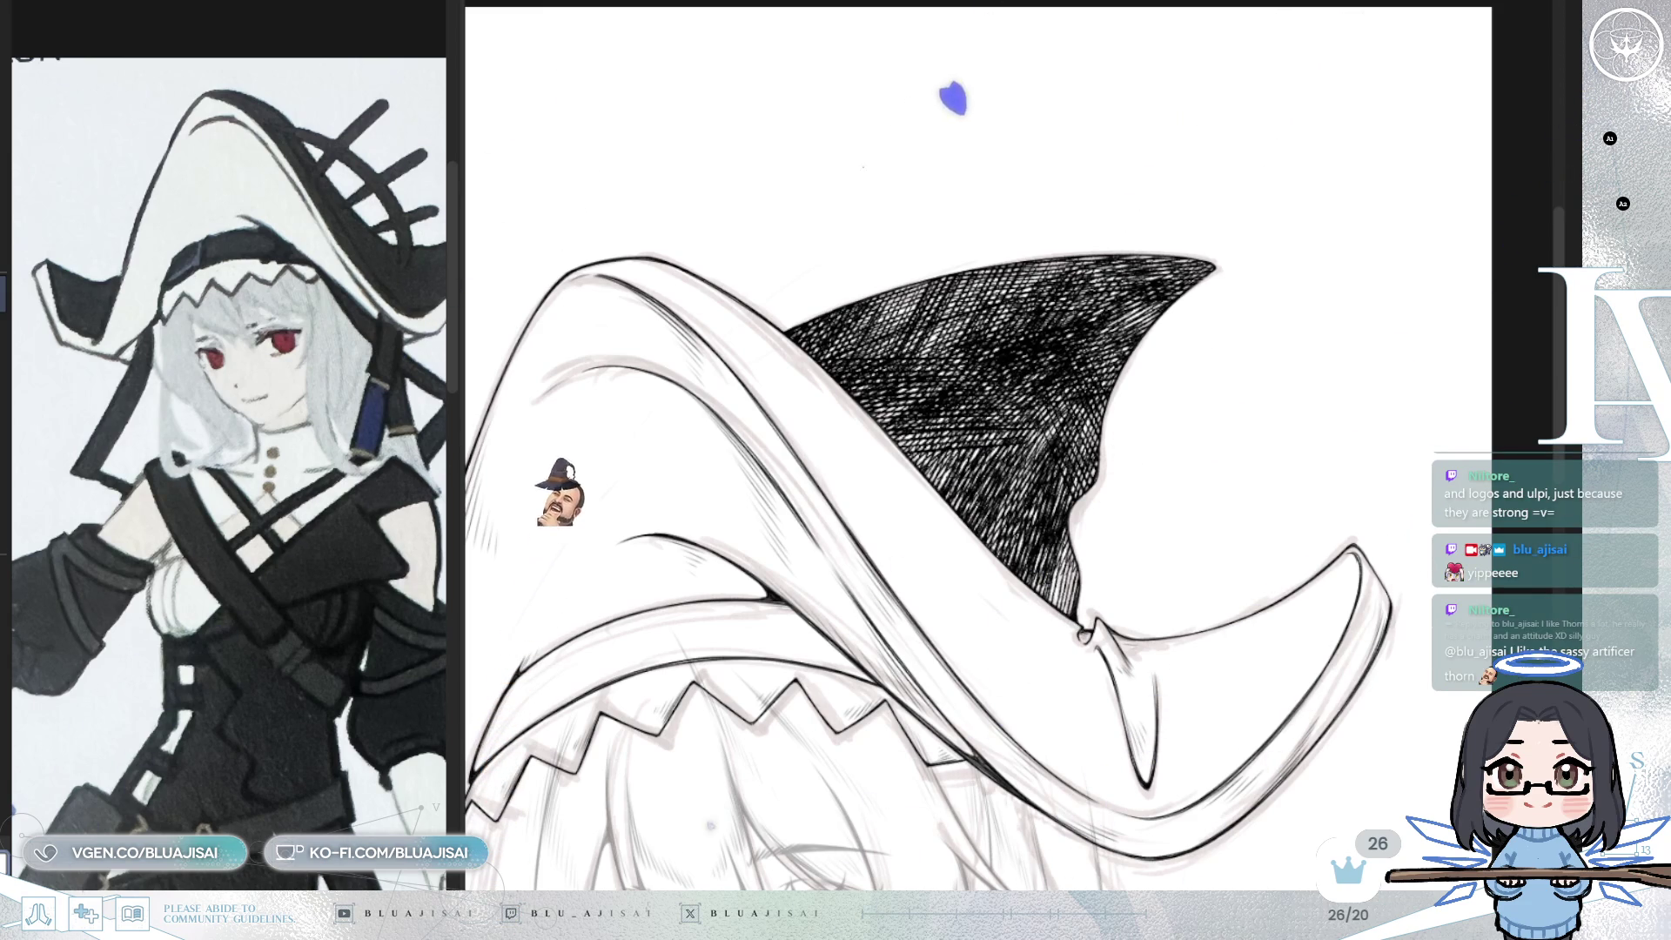
pyautogui.press('-')
pyautogui.press('^')
pyautogui.press('^')
pyautogui.press('^')
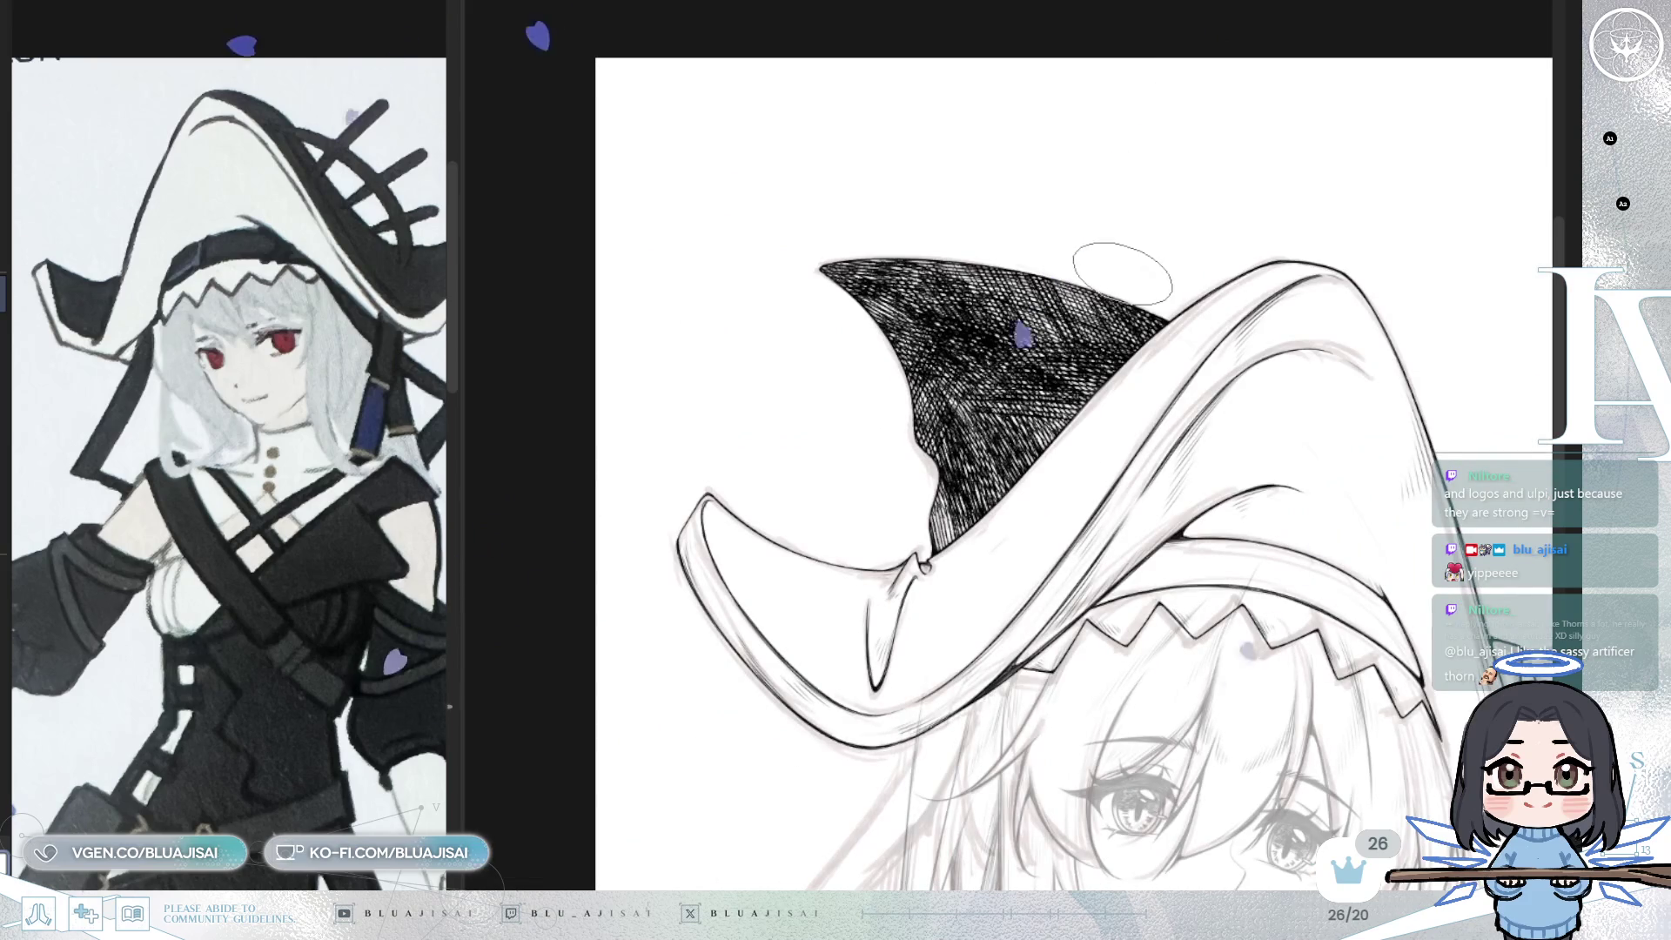
pyautogui.press('h')
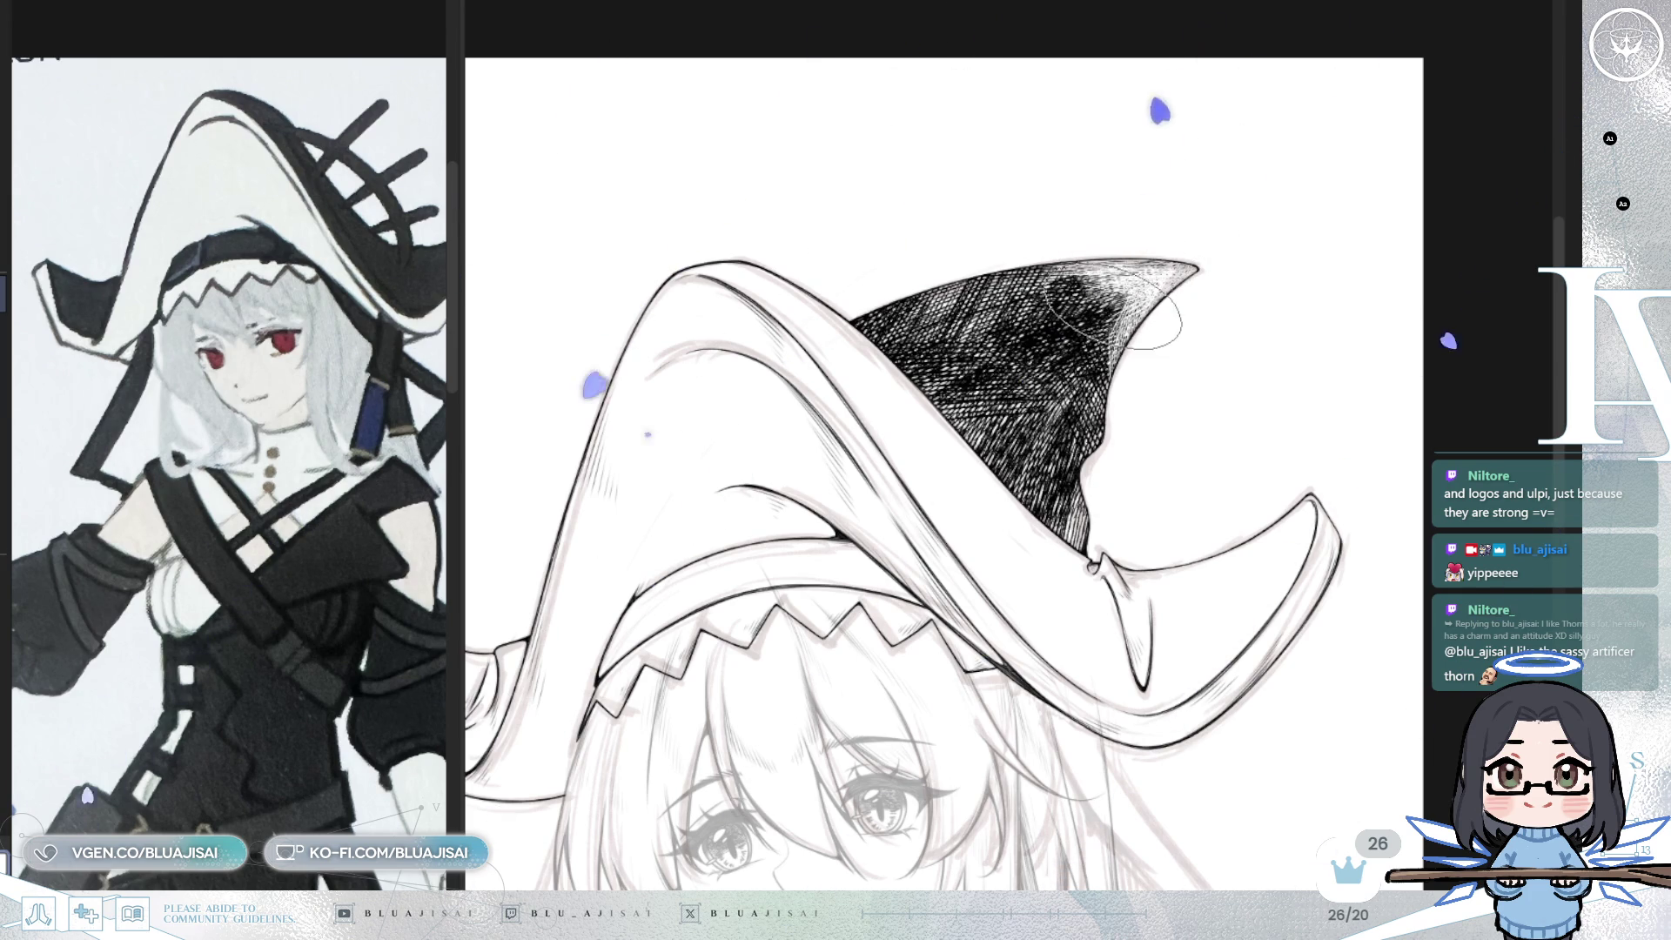
# - Lighten the crown hatching into highlights near the tip, centre and lower part, mirroring to check
pyautogui.moveTo(1158, 287)
pyautogui.mouseDown()
pyautogui.moveTo(1071, 261)
pyautogui.moveTo(1123, 296)
pyautogui.moveTo(1097, 462)
pyautogui.mouseUp()
pyautogui.press('h')
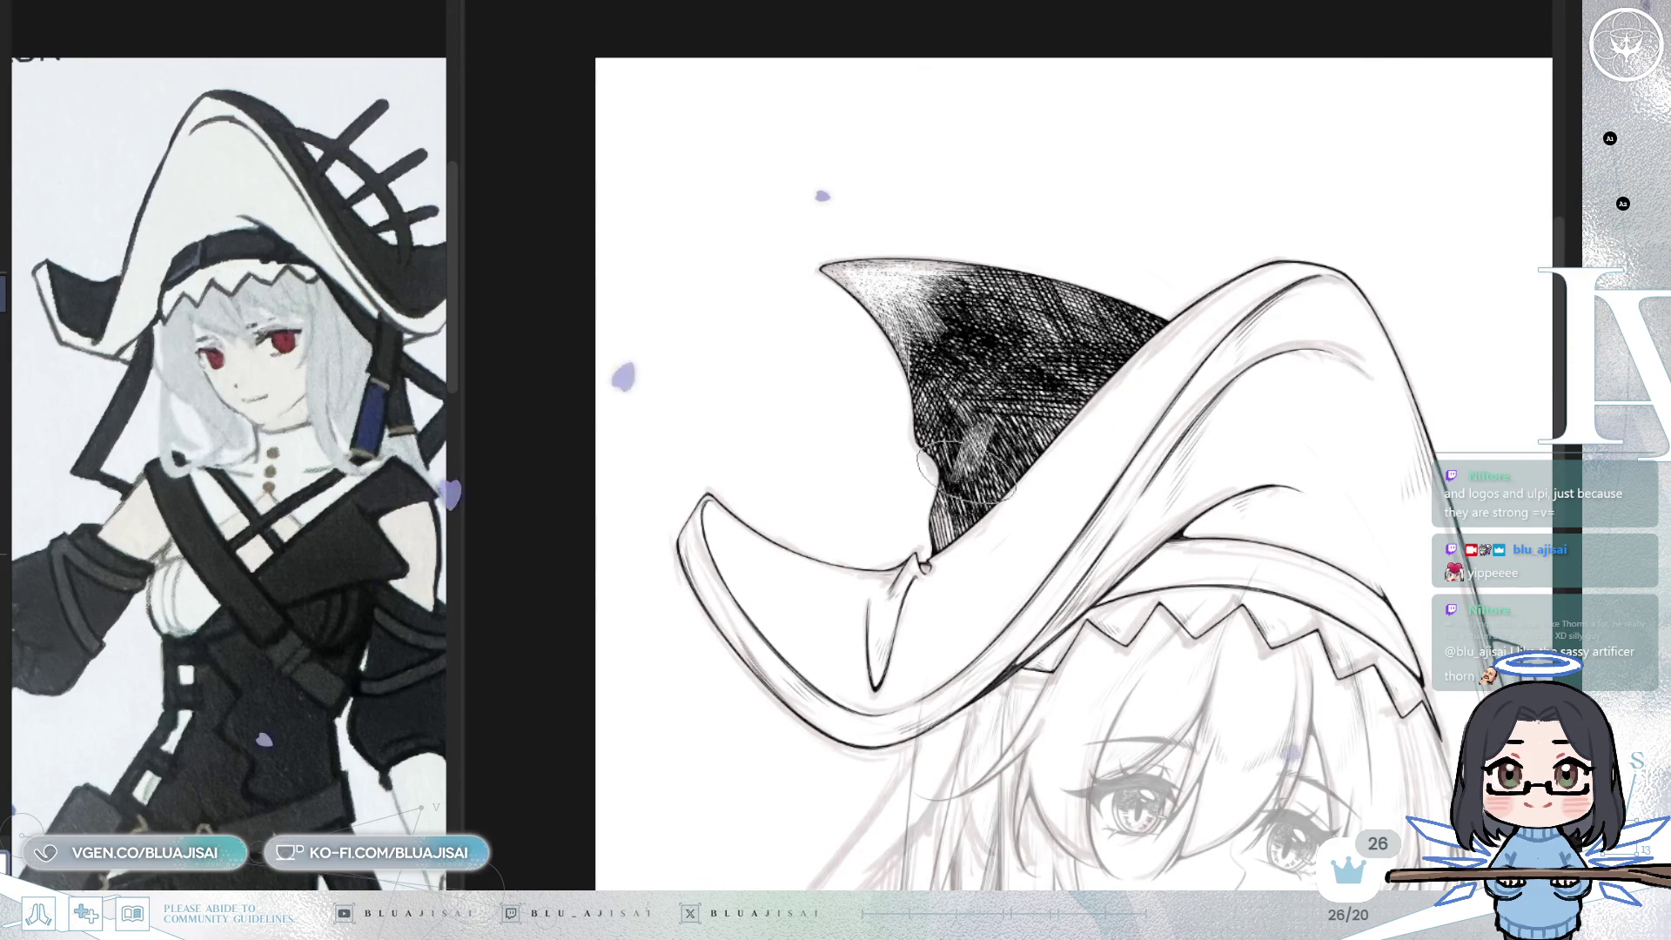
pyautogui.moveTo(943, 509)
pyautogui.mouseDown()
pyautogui.moveTo(958, 453)
pyautogui.moveTo(997, 439)
pyautogui.mouseUp()
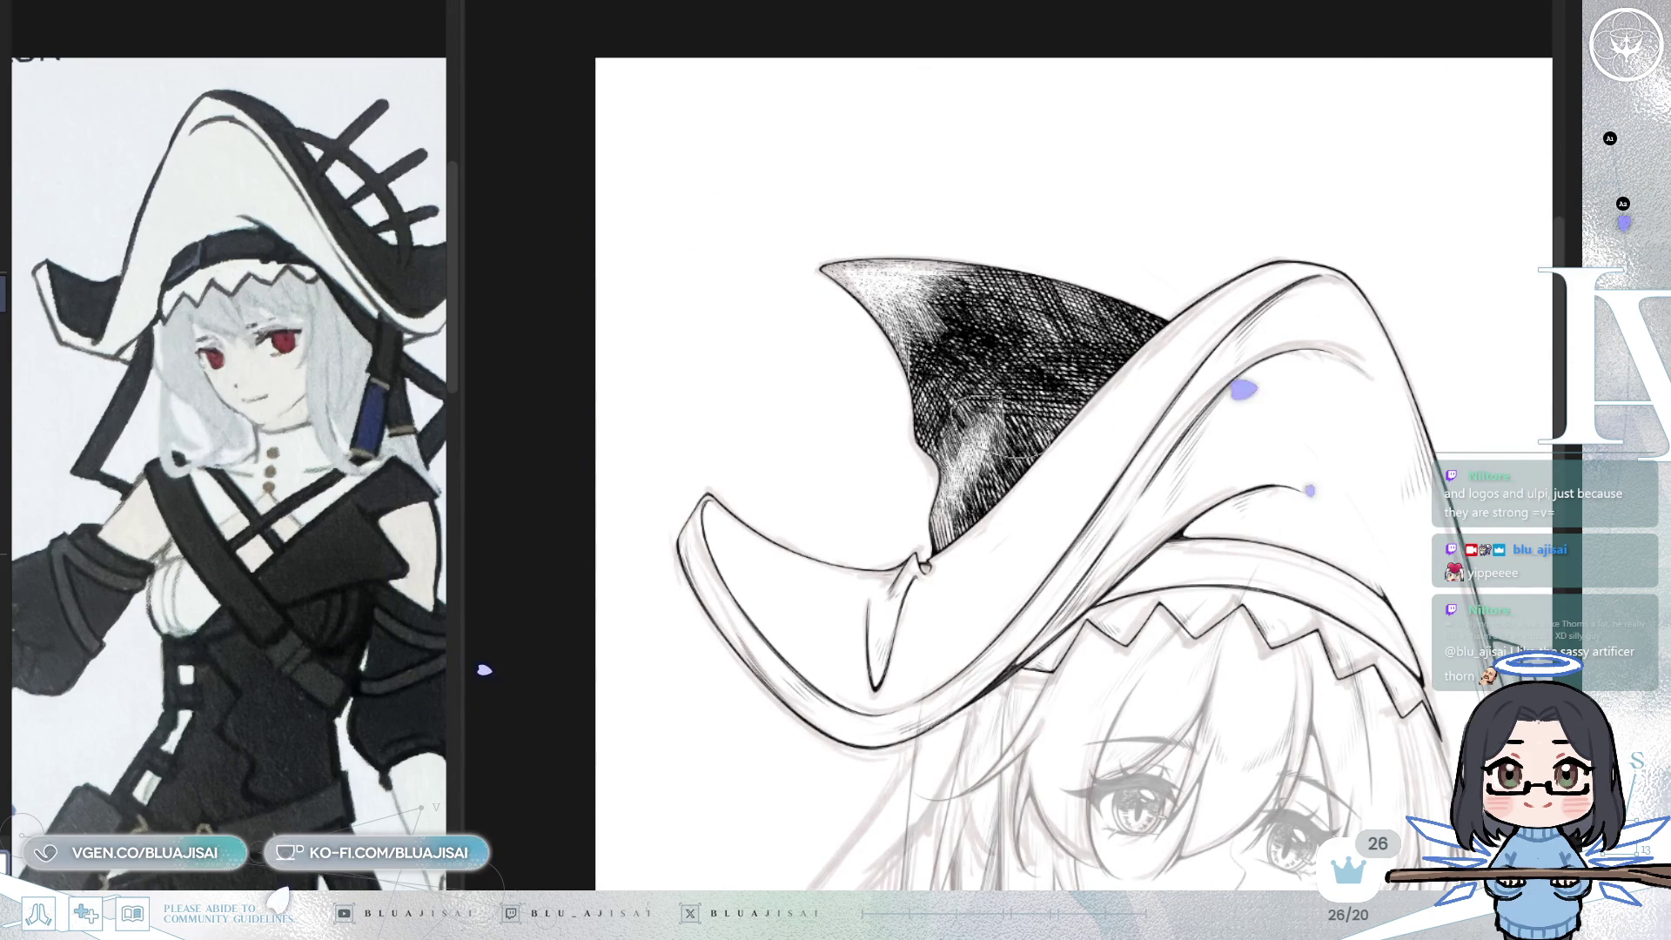
pyautogui.moveTo(1026, 384)
pyautogui.mouseDown()
pyautogui.moveTo(1010, 418)
pyautogui.moveTo(992, 389)
pyautogui.moveTo(1058, 370)
pyautogui.mouseUp()
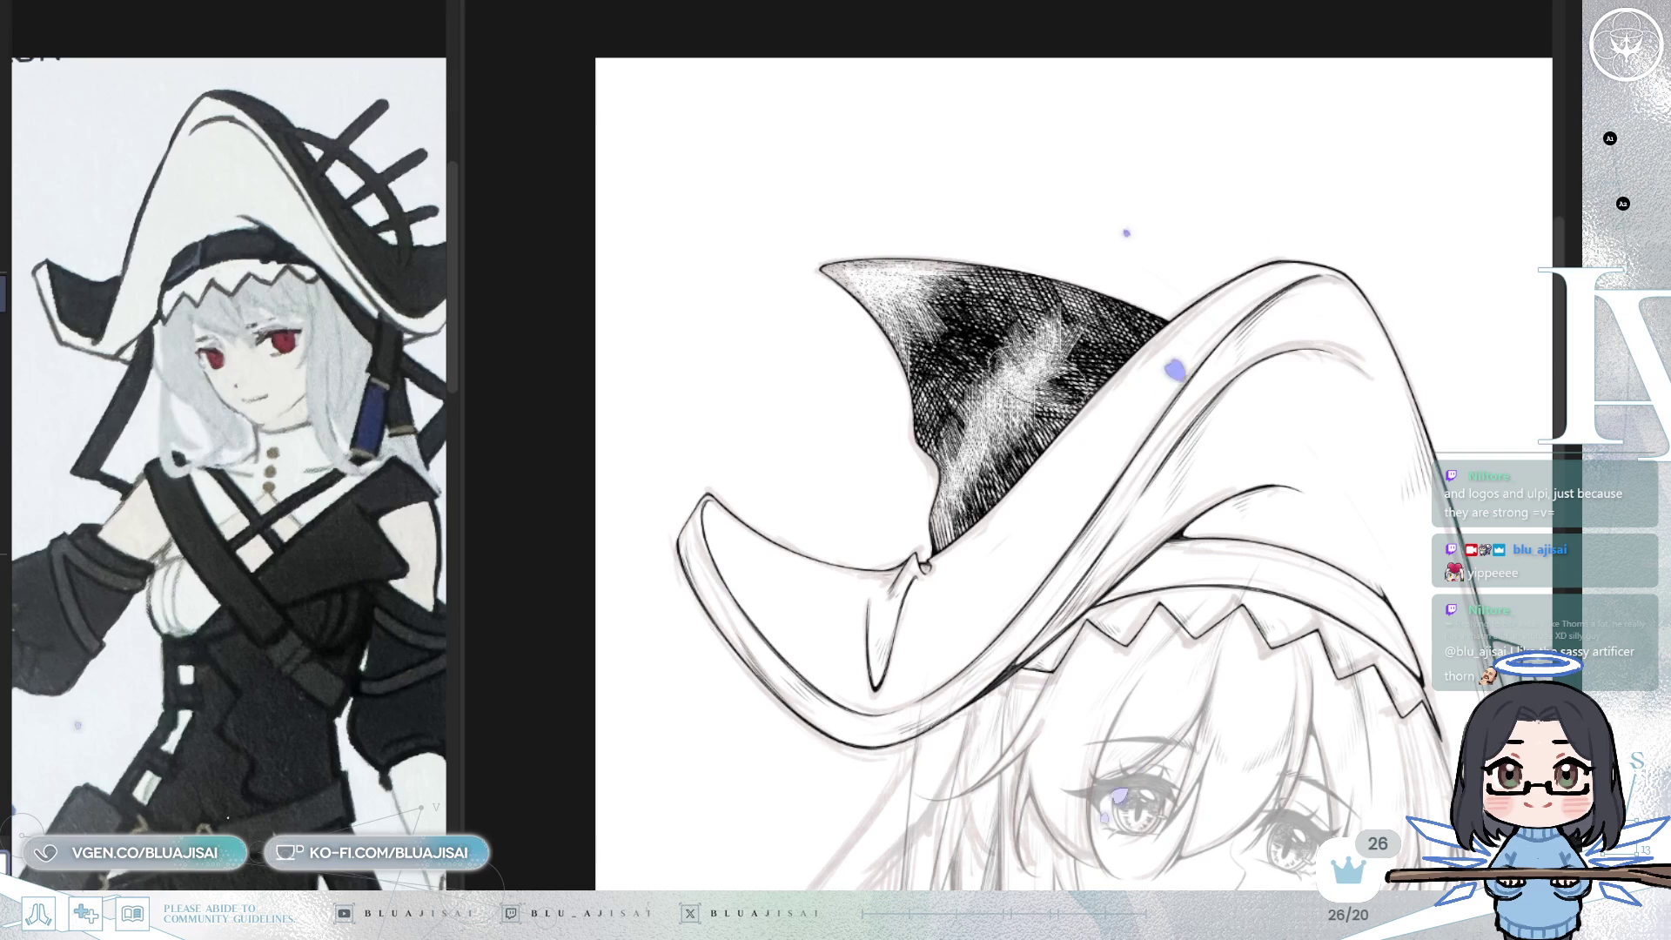
pyautogui.moveTo(980, 418)
pyautogui.mouseDown()
pyautogui.moveTo(952, 500)
pyautogui.moveTo(1049, 405)
pyautogui.moveTo(1053, 374)
pyautogui.moveTo(1061, 426)
pyautogui.moveTo(1014, 448)
pyautogui.mouseUp()
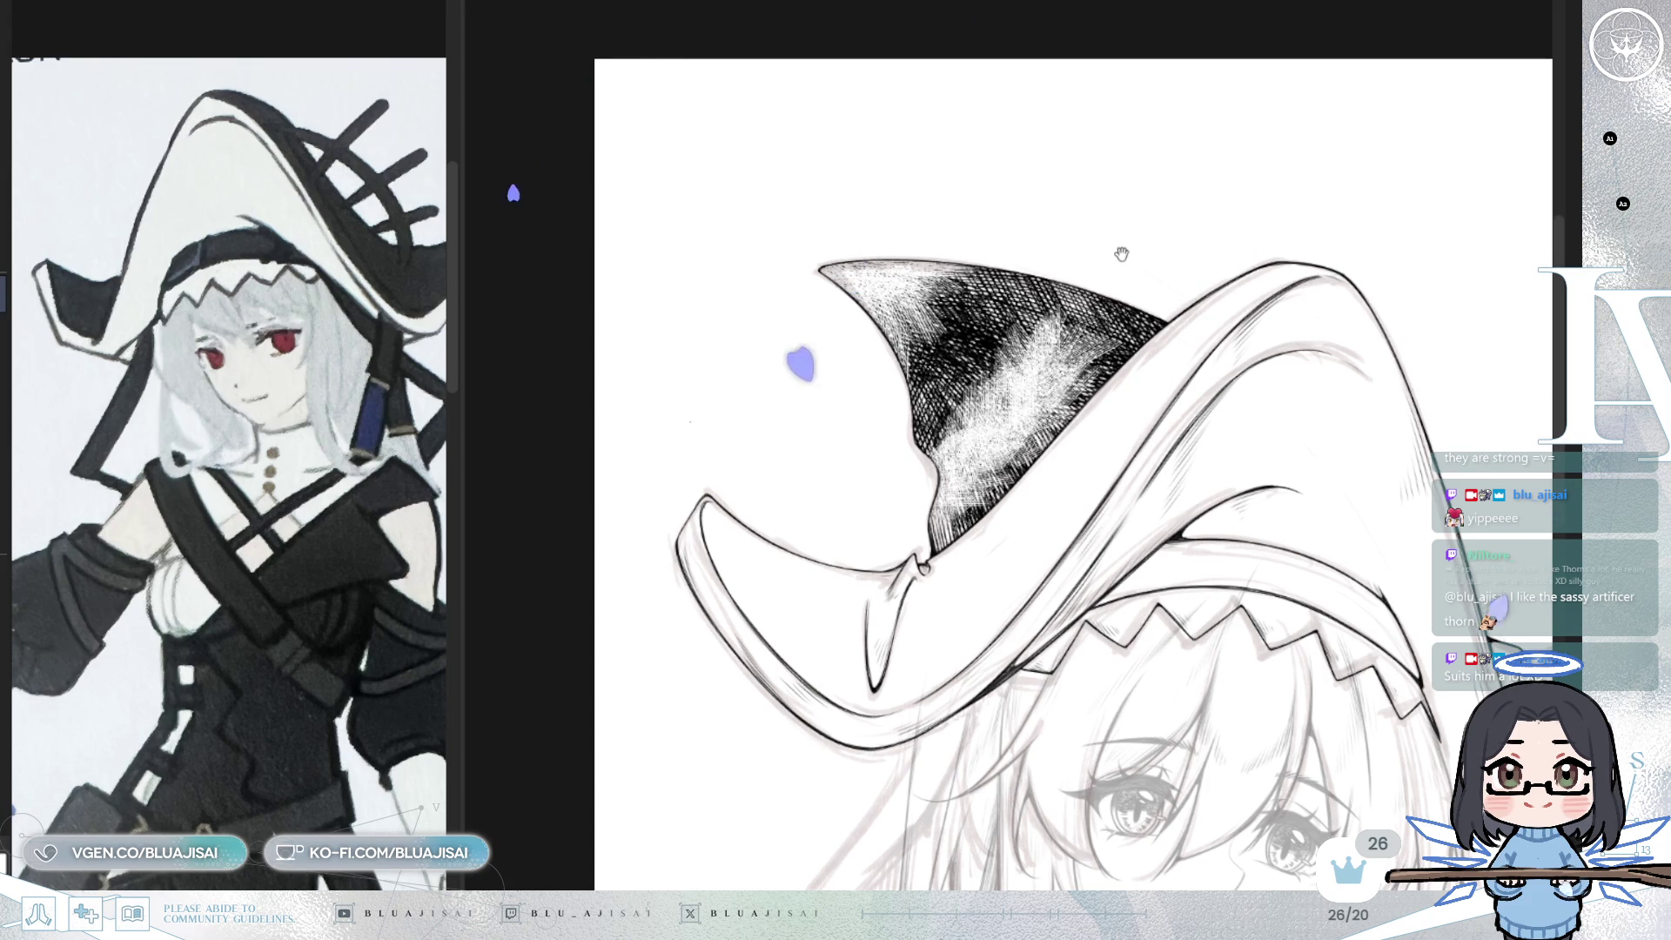
pyautogui.press('m')
pyautogui.moveTo(1067, 278)
pyautogui.mouseDown()
pyautogui.moveTo(1084, 277)
pyautogui.moveTo(1079, 327)
pyautogui.moveTo(1130, 312)
pyautogui.moveTo(1109, 300)
pyautogui.moveTo(1131, 309)
pyautogui.moveTo(1119, 343)
pyautogui.moveTo(1153, 303)
pyautogui.moveTo(1123, 353)
pyautogui.moveTo(1132, 291)
pyautogui.moveTo(1032, 331)
pyautogui.moveTo(949, 431)
pyautogui.moveTo(975, 409)
pyautogui.moveTo(992, 466)
pyautogui.mouseUp()
pyautogui.press('m')
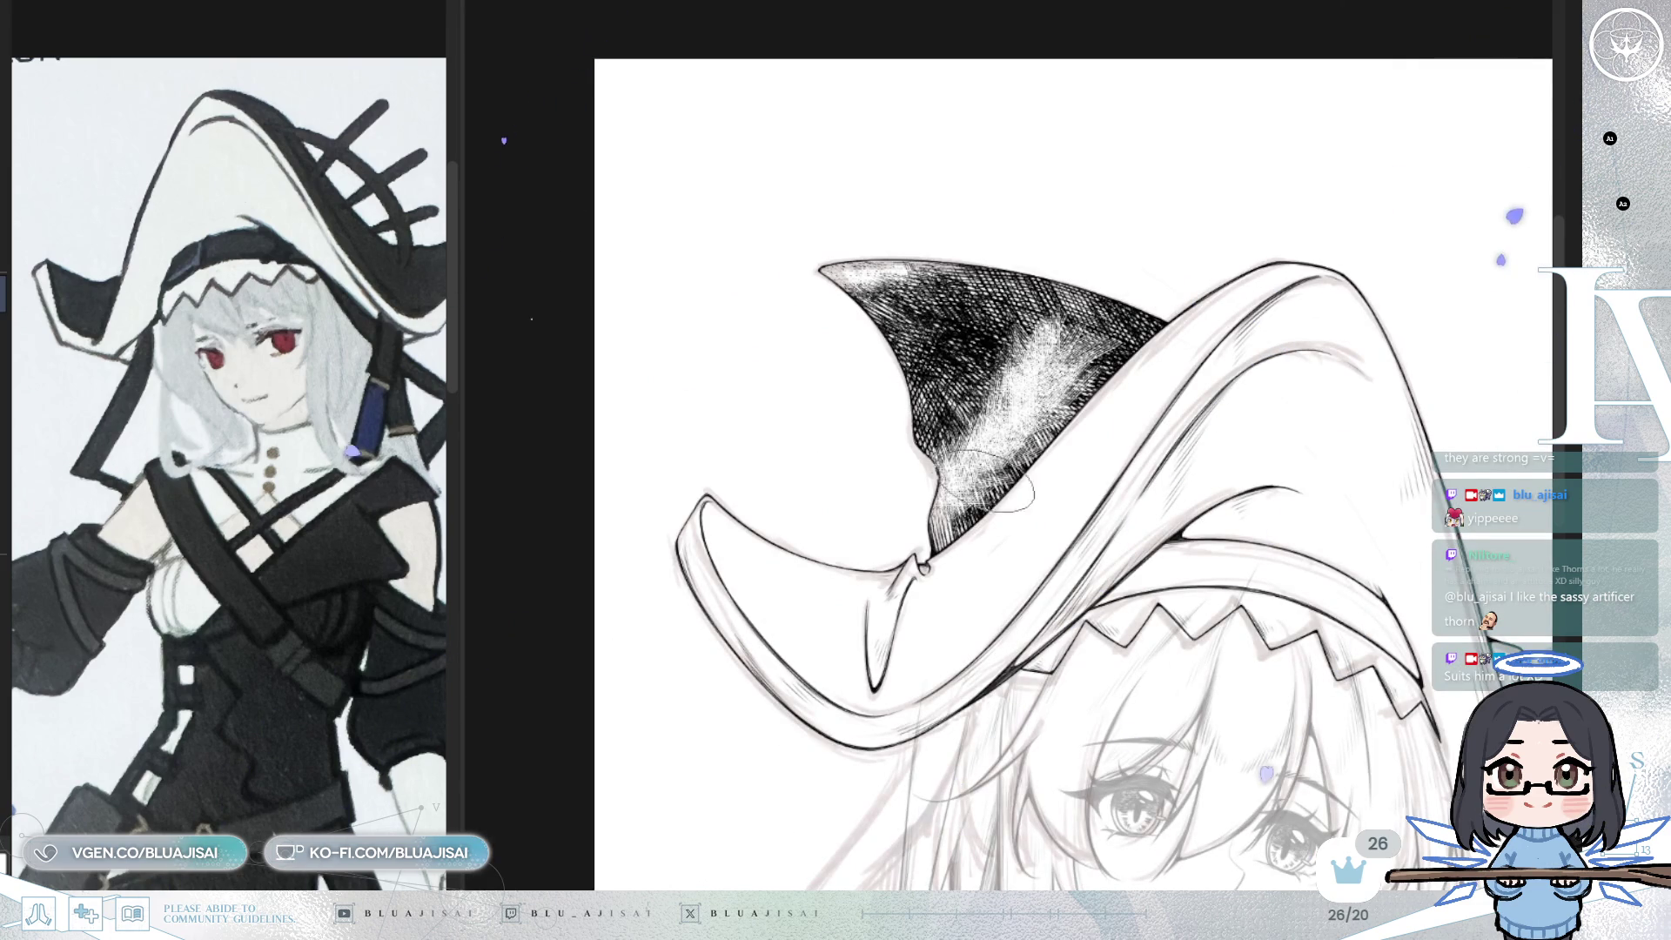
# - Repaint crown hatching around the white highlight and soften the upper-left area
pyautogui.moveTo(948, 534); pyautogui.dragTo(972, 476)
pyautogui.moveTo(1016, 360)
pyautogui.mouseDown()
pyautogui.moveTo(1048, 349)
pyautogui.moveTo(1014, 362)
pyautogui.moveTo(1008, 461)
pyautogui.moveTo(1096, 356)
pyautogui.moveTo(1088, 374)
pyautogui.mouseUp()
pyautogui.press('h')
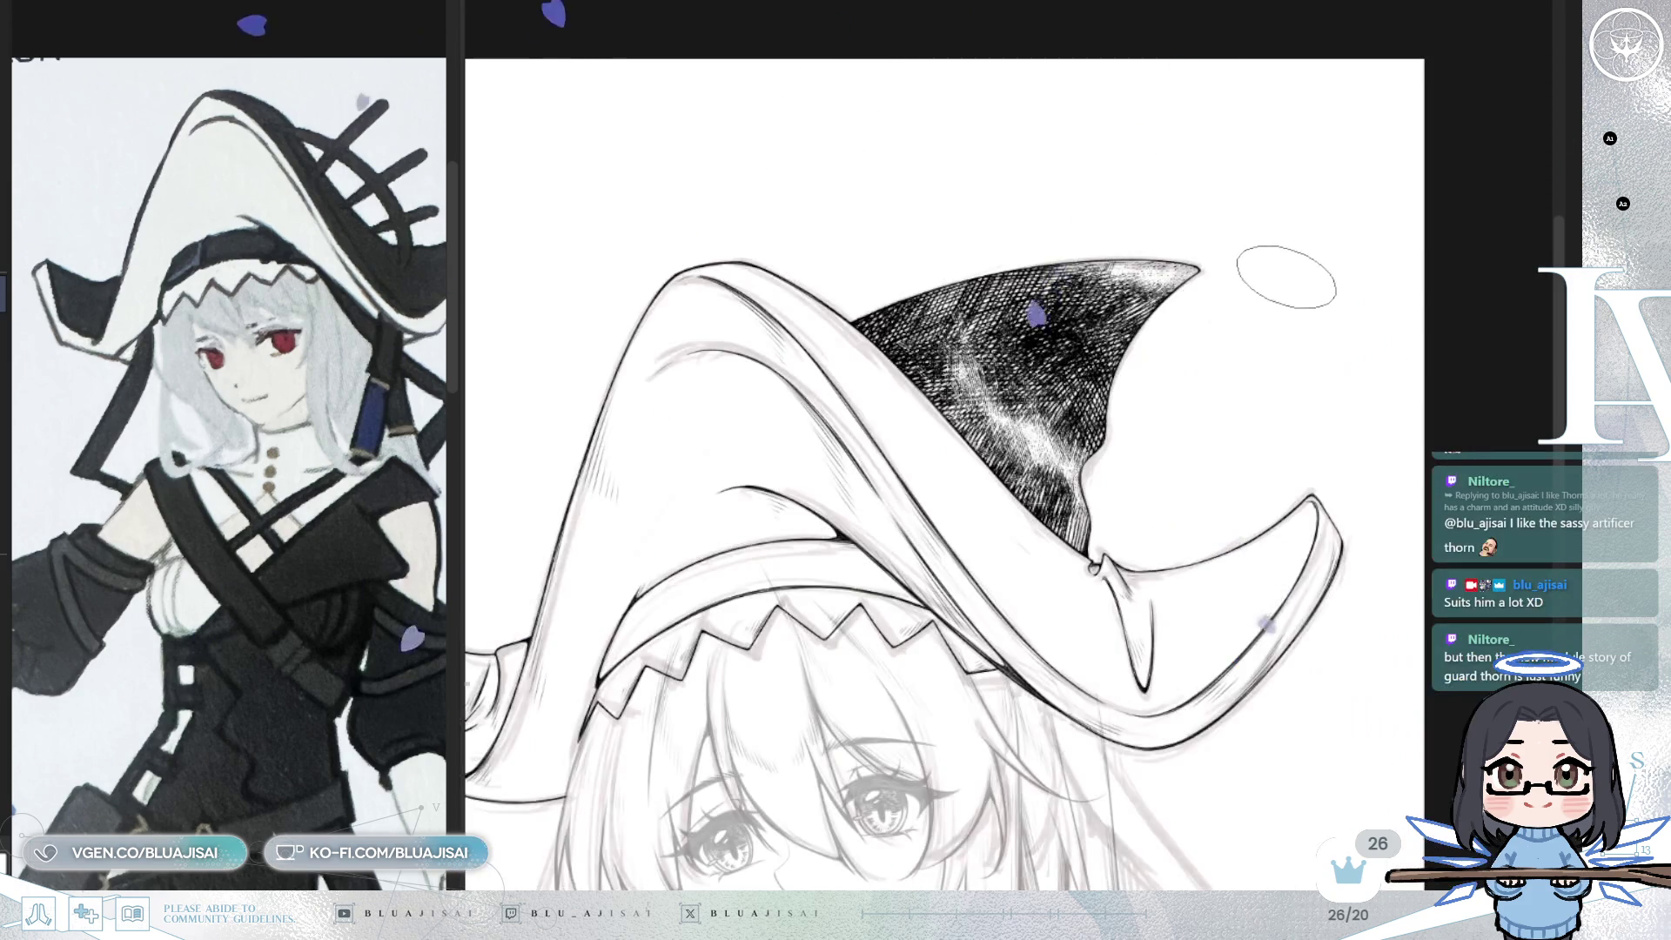
pyautogui.moveTo(1246, 290); pyautogui.dragTo(1232, 312)
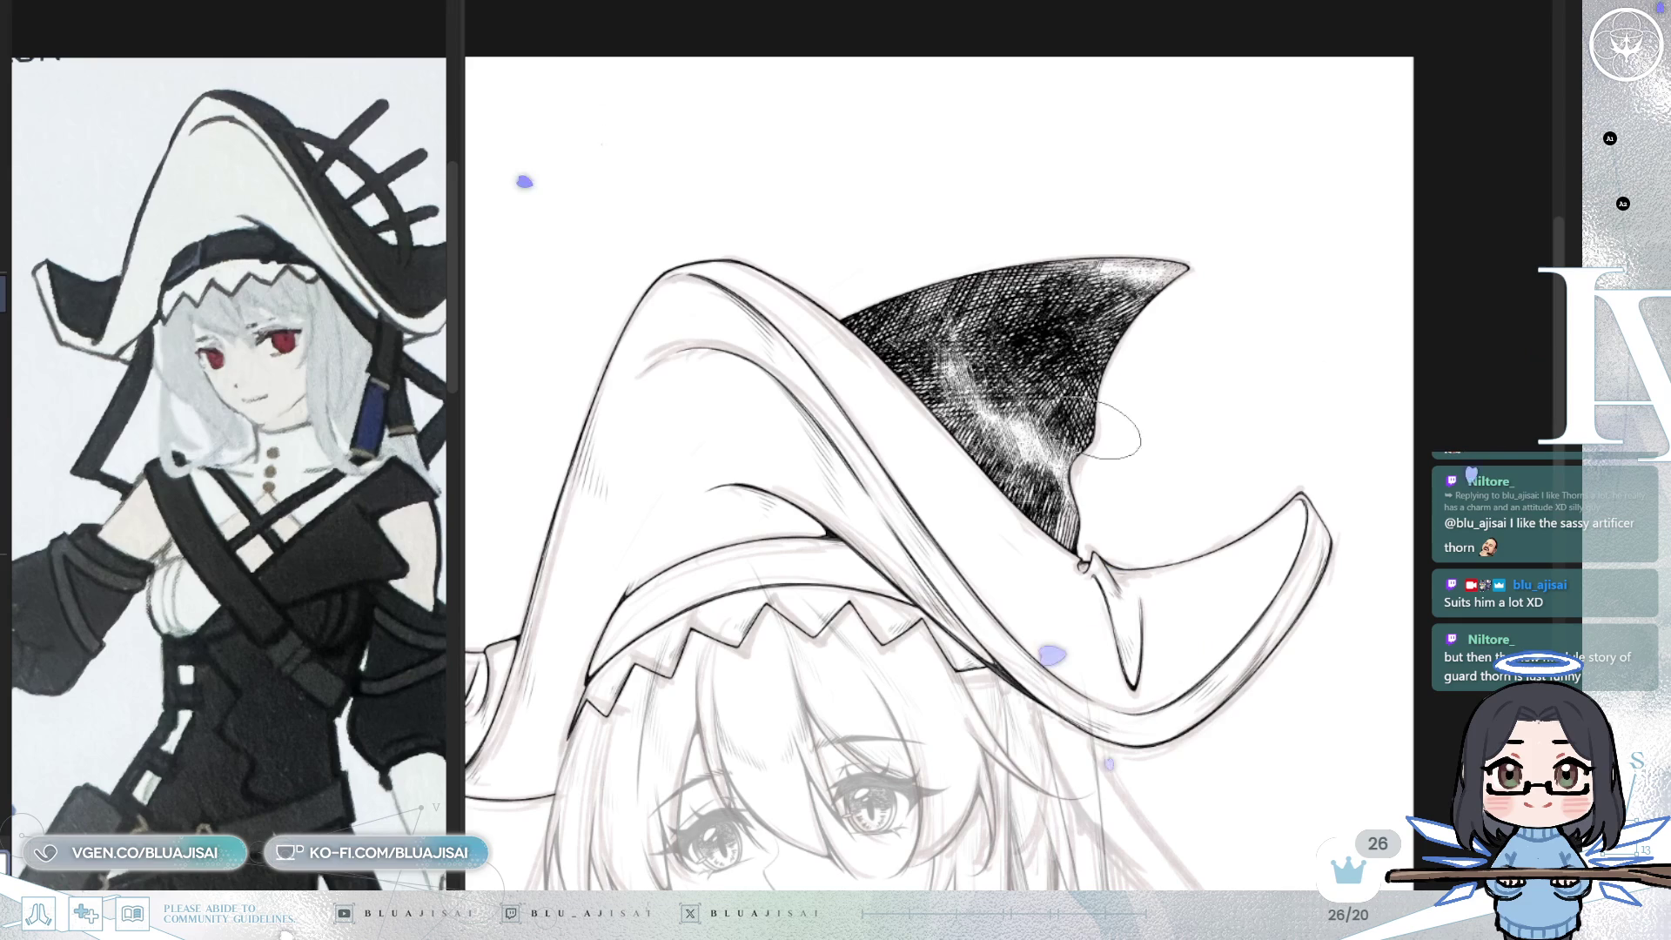
pyautogui.scroll(-3, 1077, 495)
pyautogui.scroll(3, 1010, 353)
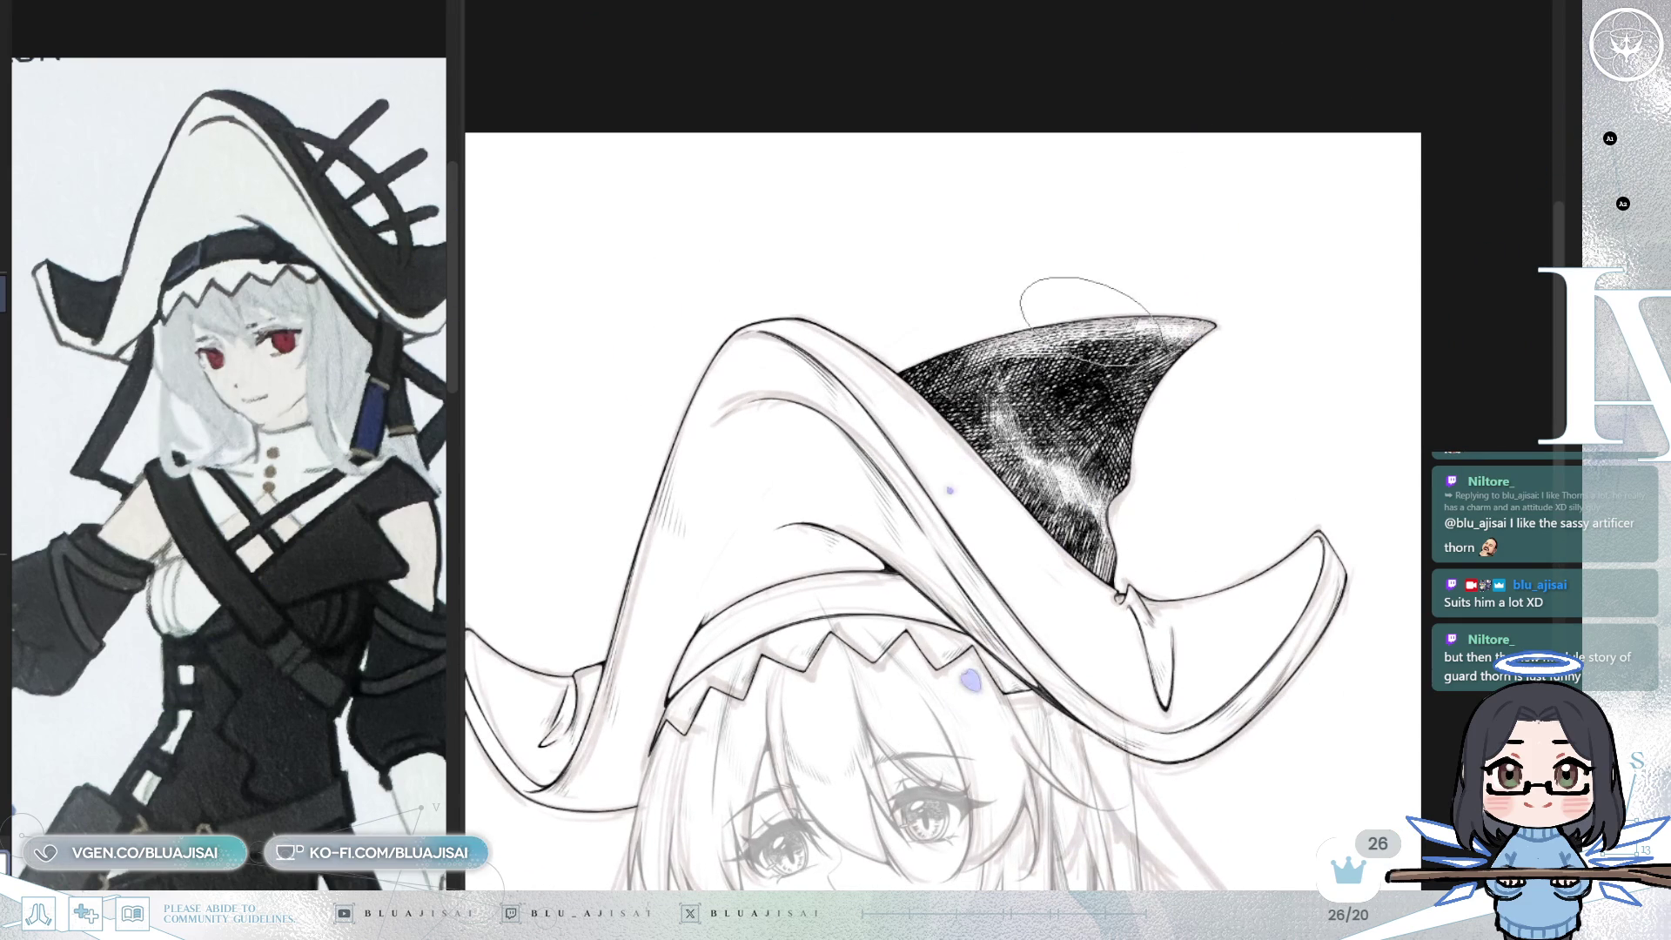
pyautogui.moveTo(909, 370)
pyautogui.mouseDown()
pyautogui.moveTo(936, 405)
pyautogui.moveTo(922, 376)
pyautogui.moveTo(949, 357)
pyautogui.moveTo(1062, 322)
pyautogui.moveTo(1088, 296)
pyautogui.moveTo(1132, 334)
pyautogui.moveTo(1162, 330)
pyautogui.mouseUp()
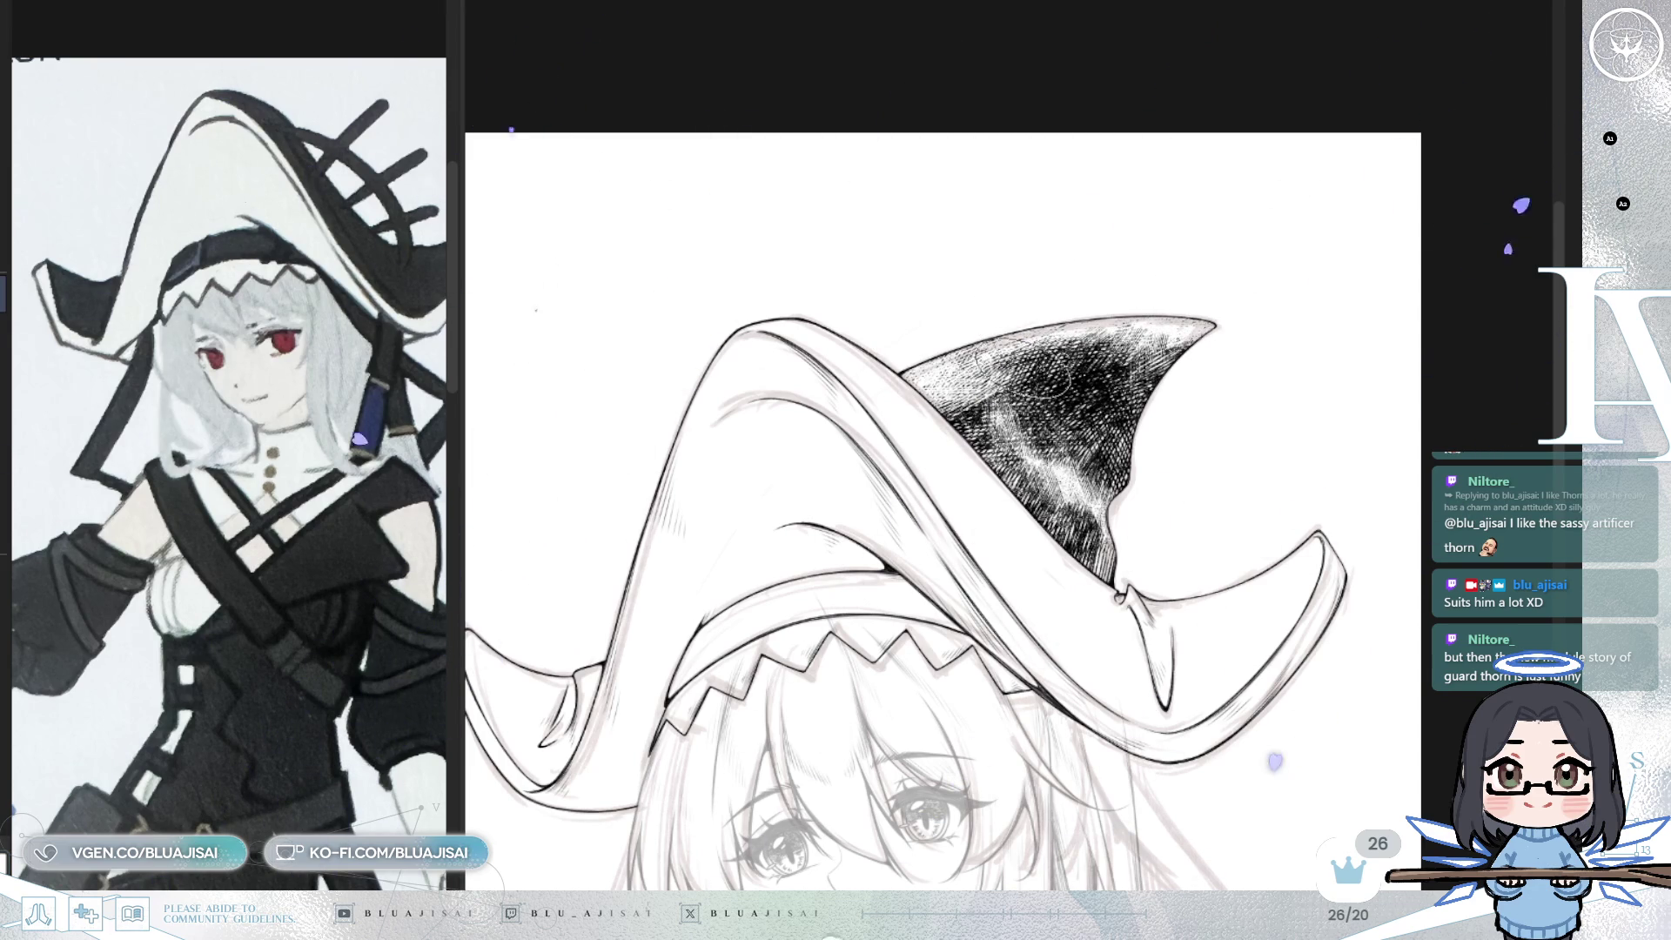
# - Thicken hatching along the crown's left edge, erase a tip highlight, and add inner strokes
pyautogui.moveTo(946, 378); pyautogui.dragTo(919, 363)
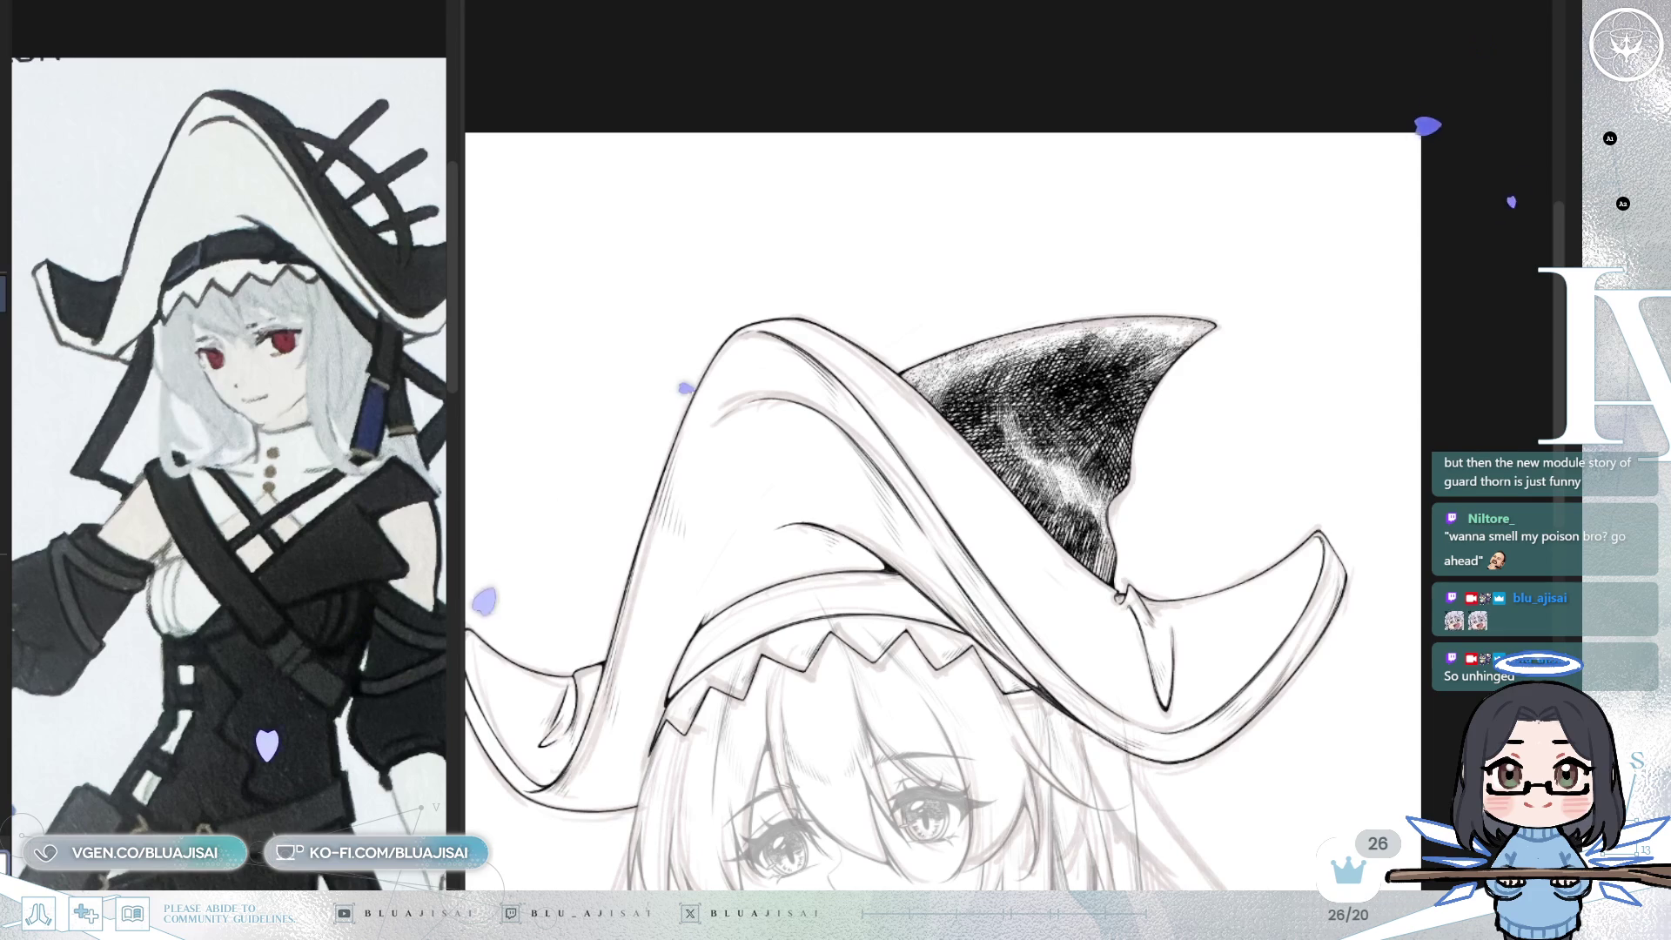
pyautogui.moveTo(1040, 344); pyautogui.dragTo(1177, 324)
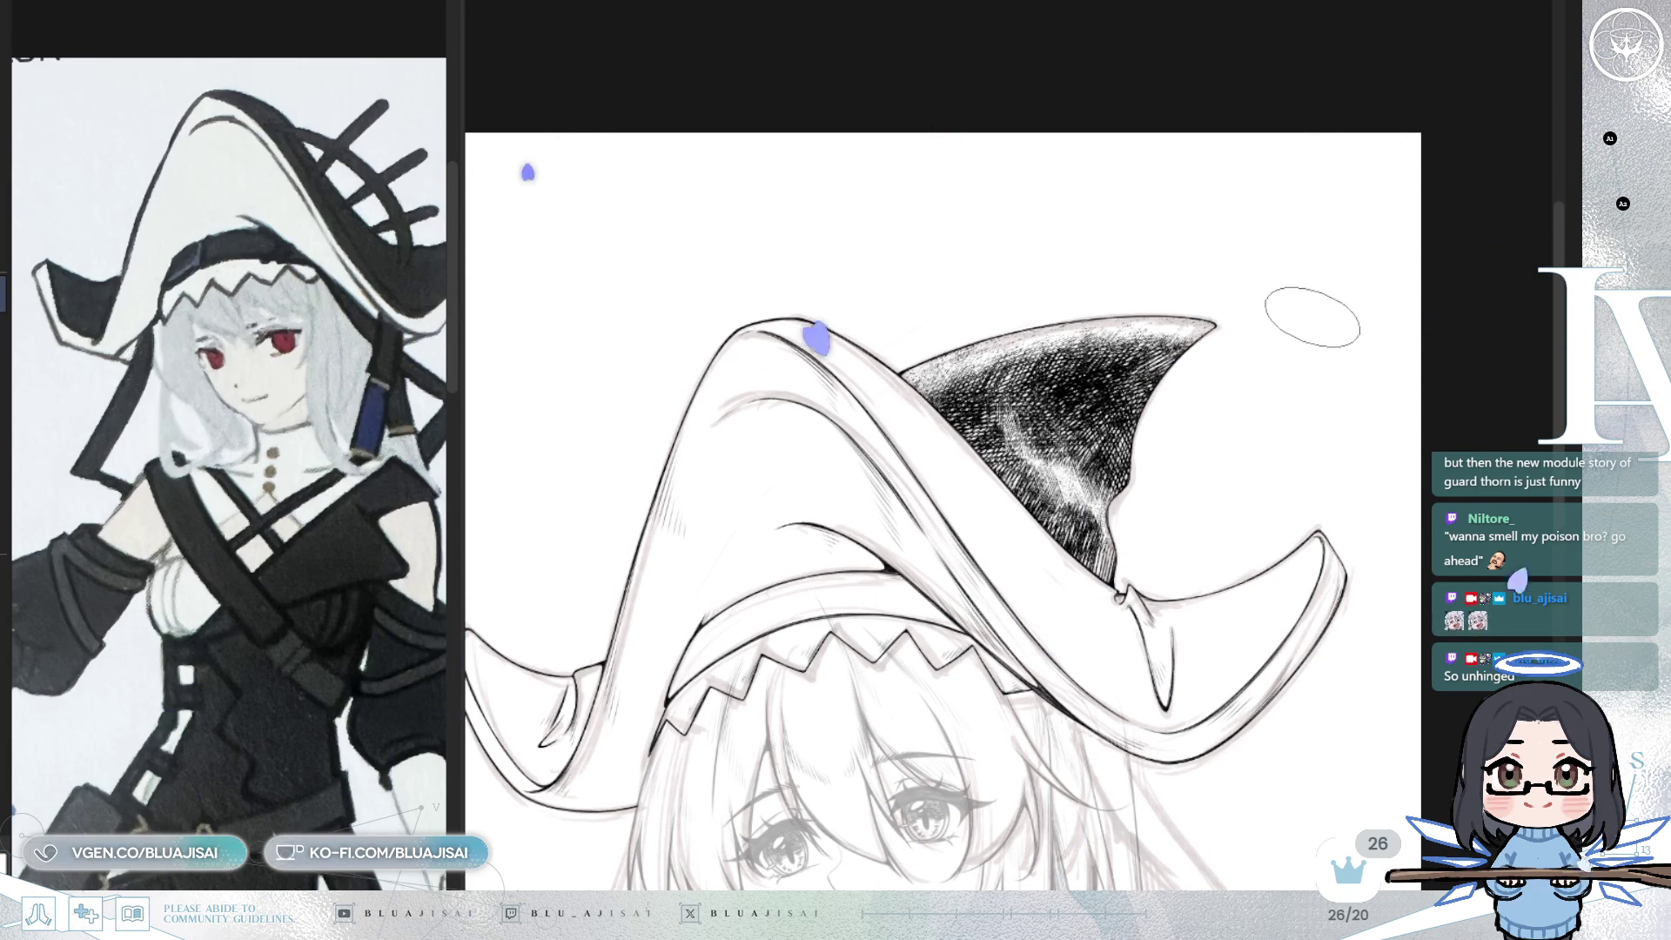
pyautogui.press('h')
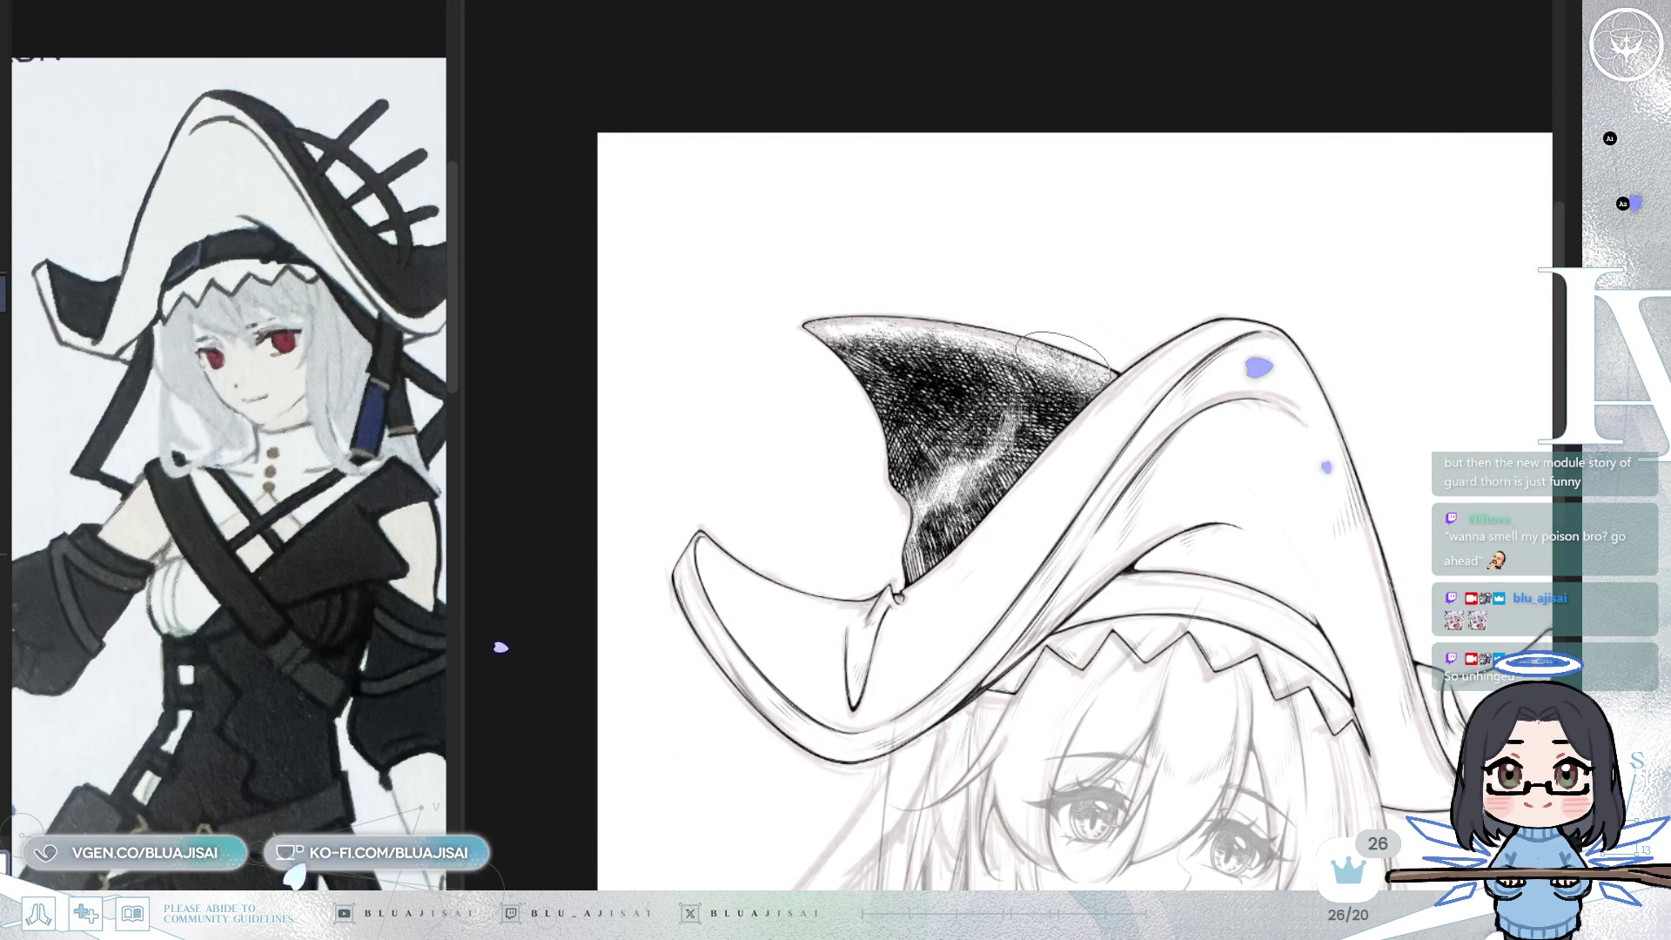
pyautogui.press('m')
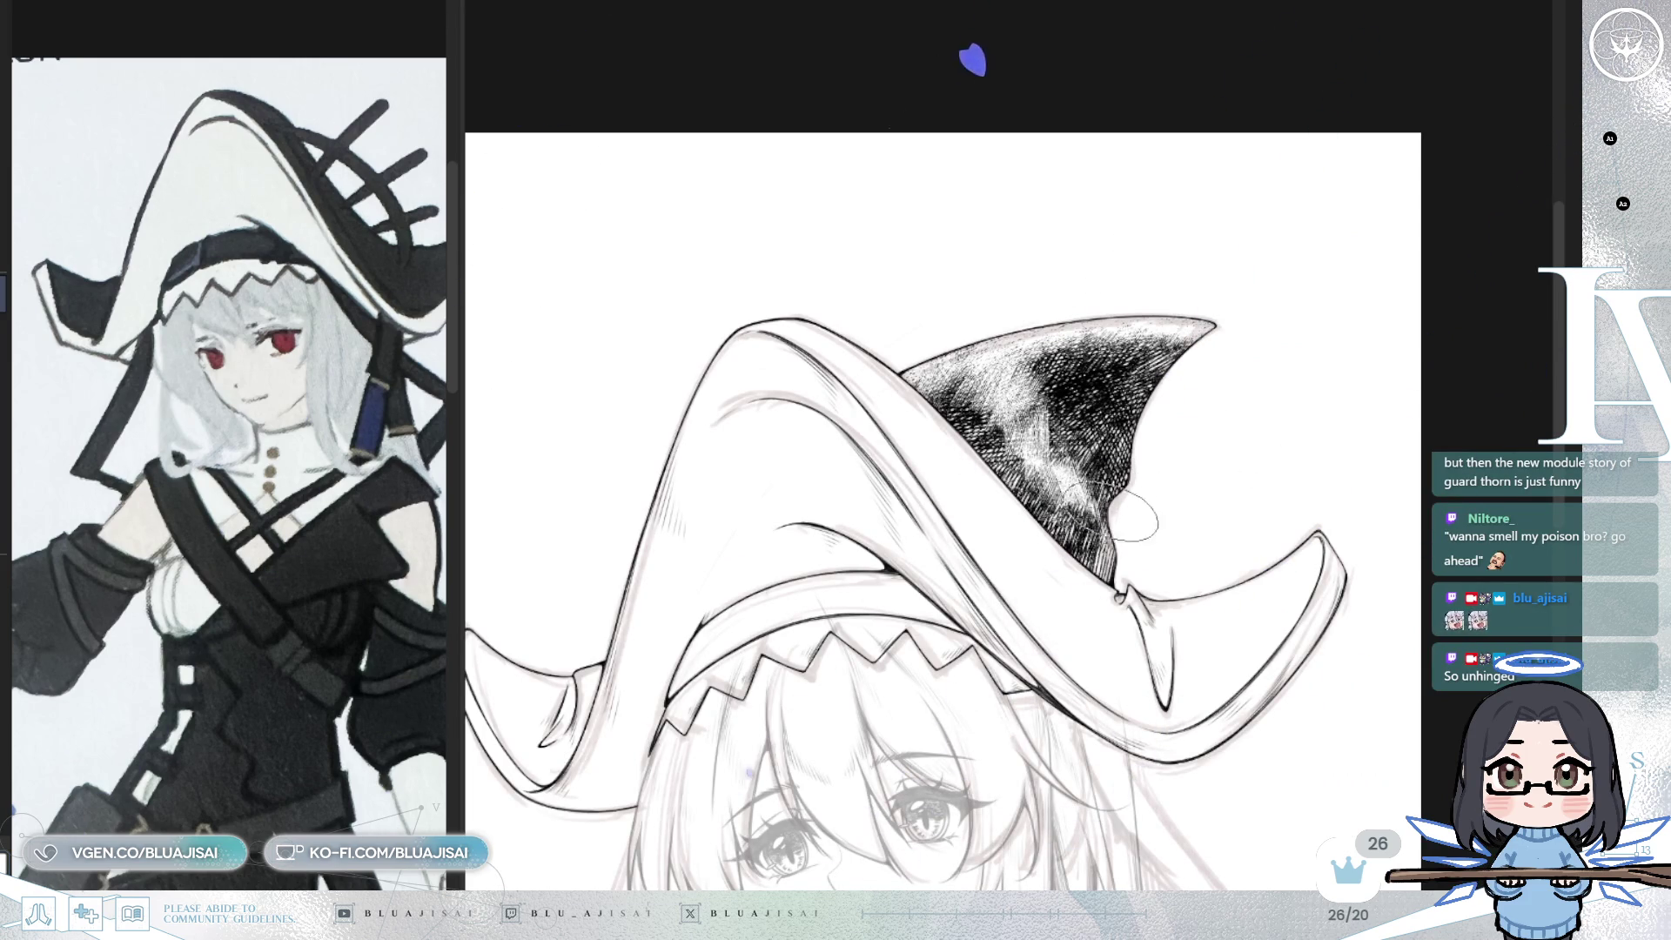
pyautogui.moveTo(1001, 444)
pyautogui.mouseDown()
pyautogui.moveTo(966, 392)
pyautogui.moveTo(992, 417)
pyautogui.moveTo(984, 401)
pyautogui.moveTo(1045, 392)
pyautogui.moveTo(1035, 435)
pyautogui.moveTo(1057, 391)
pyautogui.mouseUp()
pyautogui.press('h')
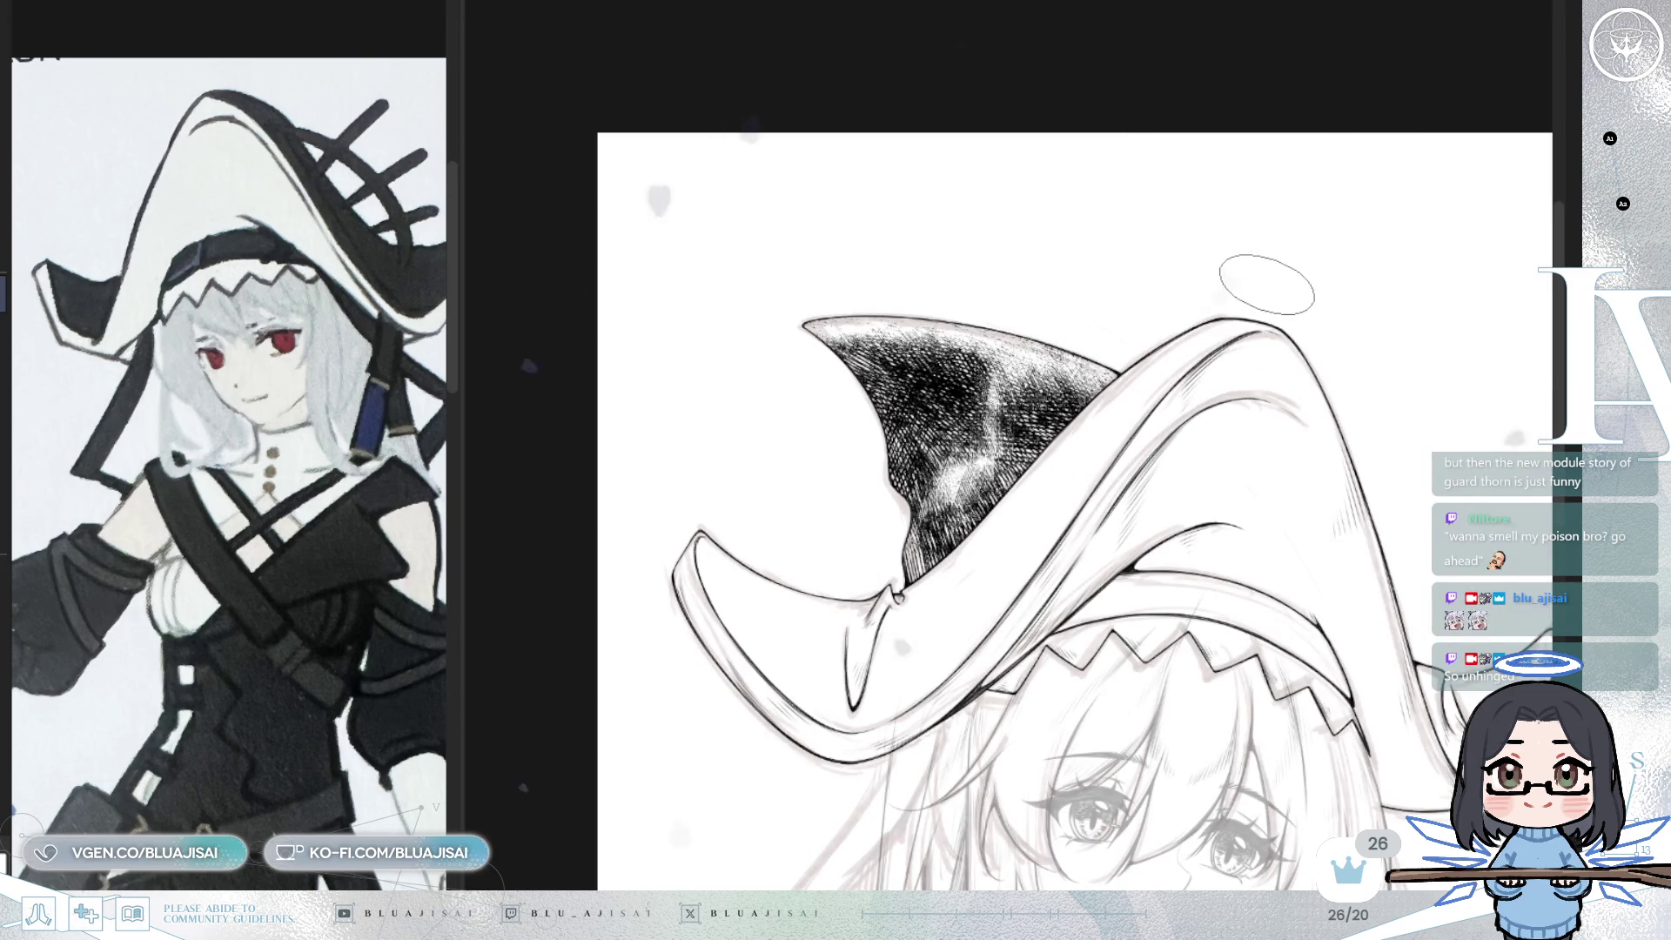
pyautogui.scroll(-2, 1261, 287)
# - Zoom in on the flipped view and darken the hatching at the crown's pointed tip
pyautogui.scroll(2, 1131, 348)
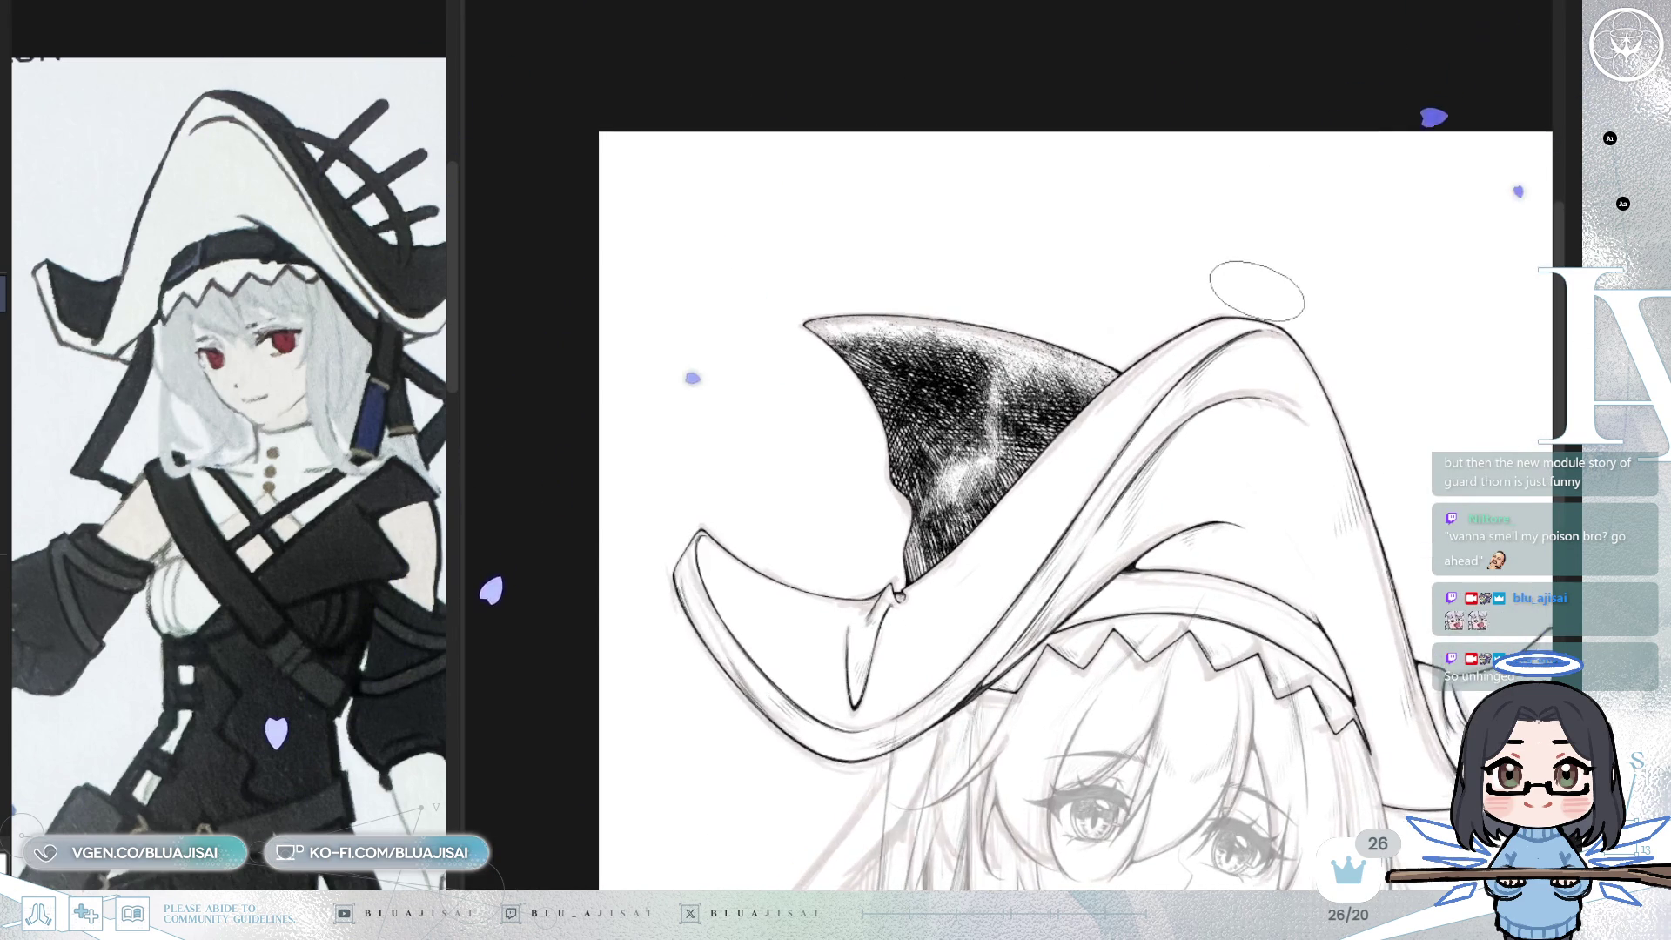
pyautogui.scroll(1, 1036, 406)
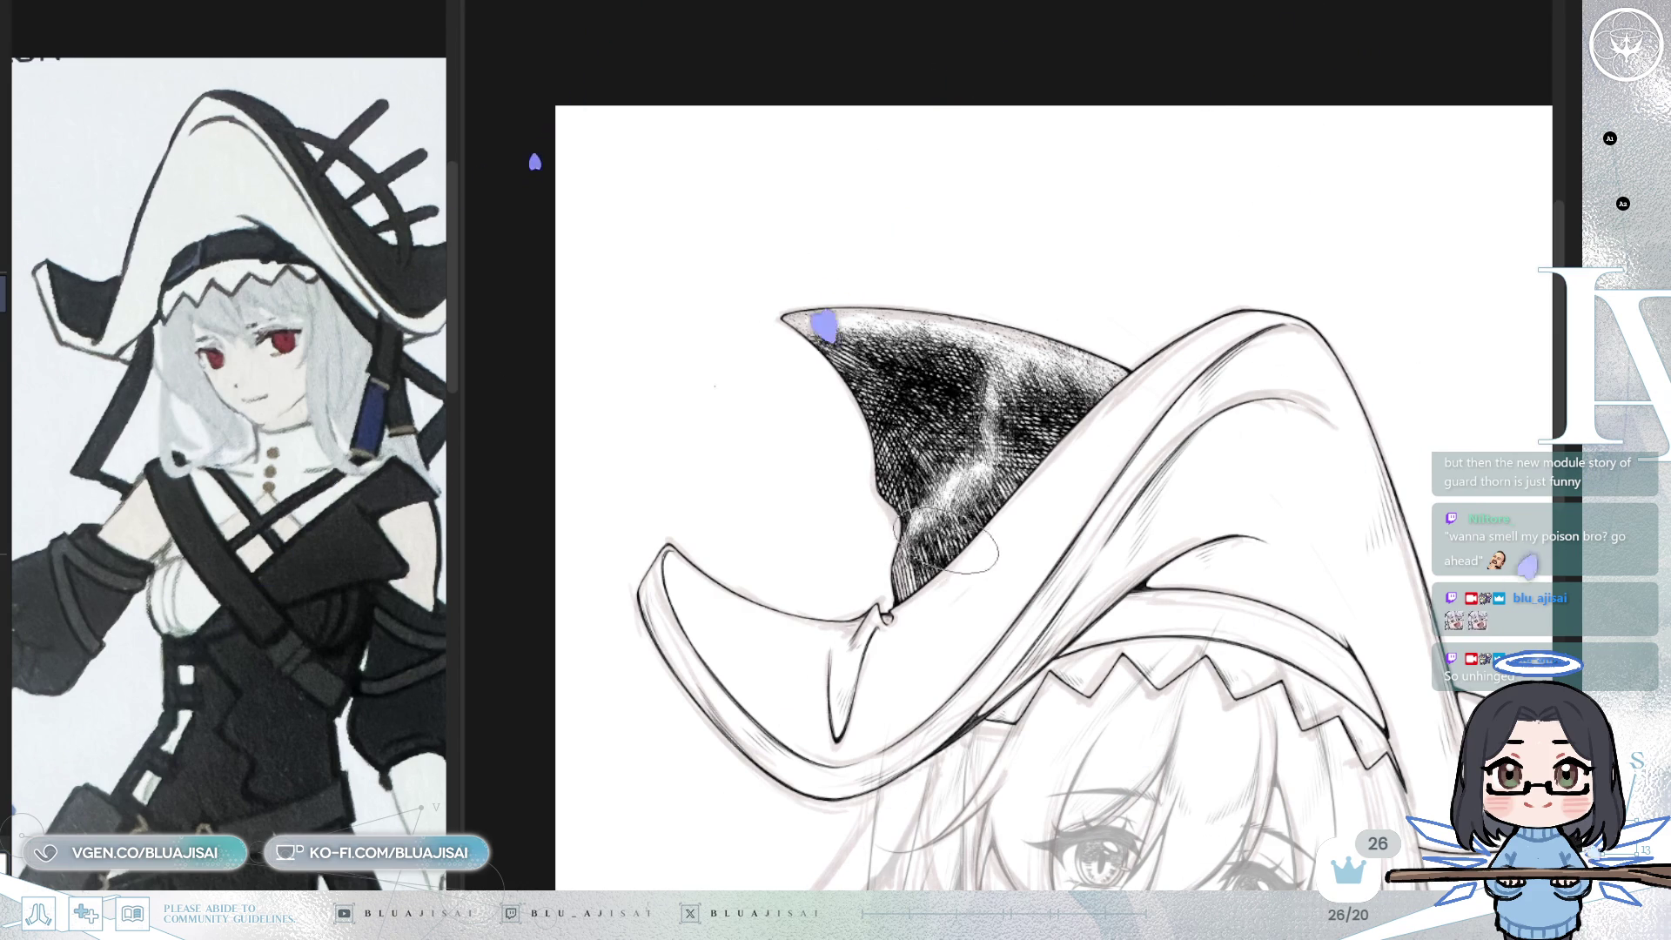
pyautogui.scroll(-1, 1175, 454)
pyautogui.scroll(-1, 1179, 448)
pyautogui.press('m')
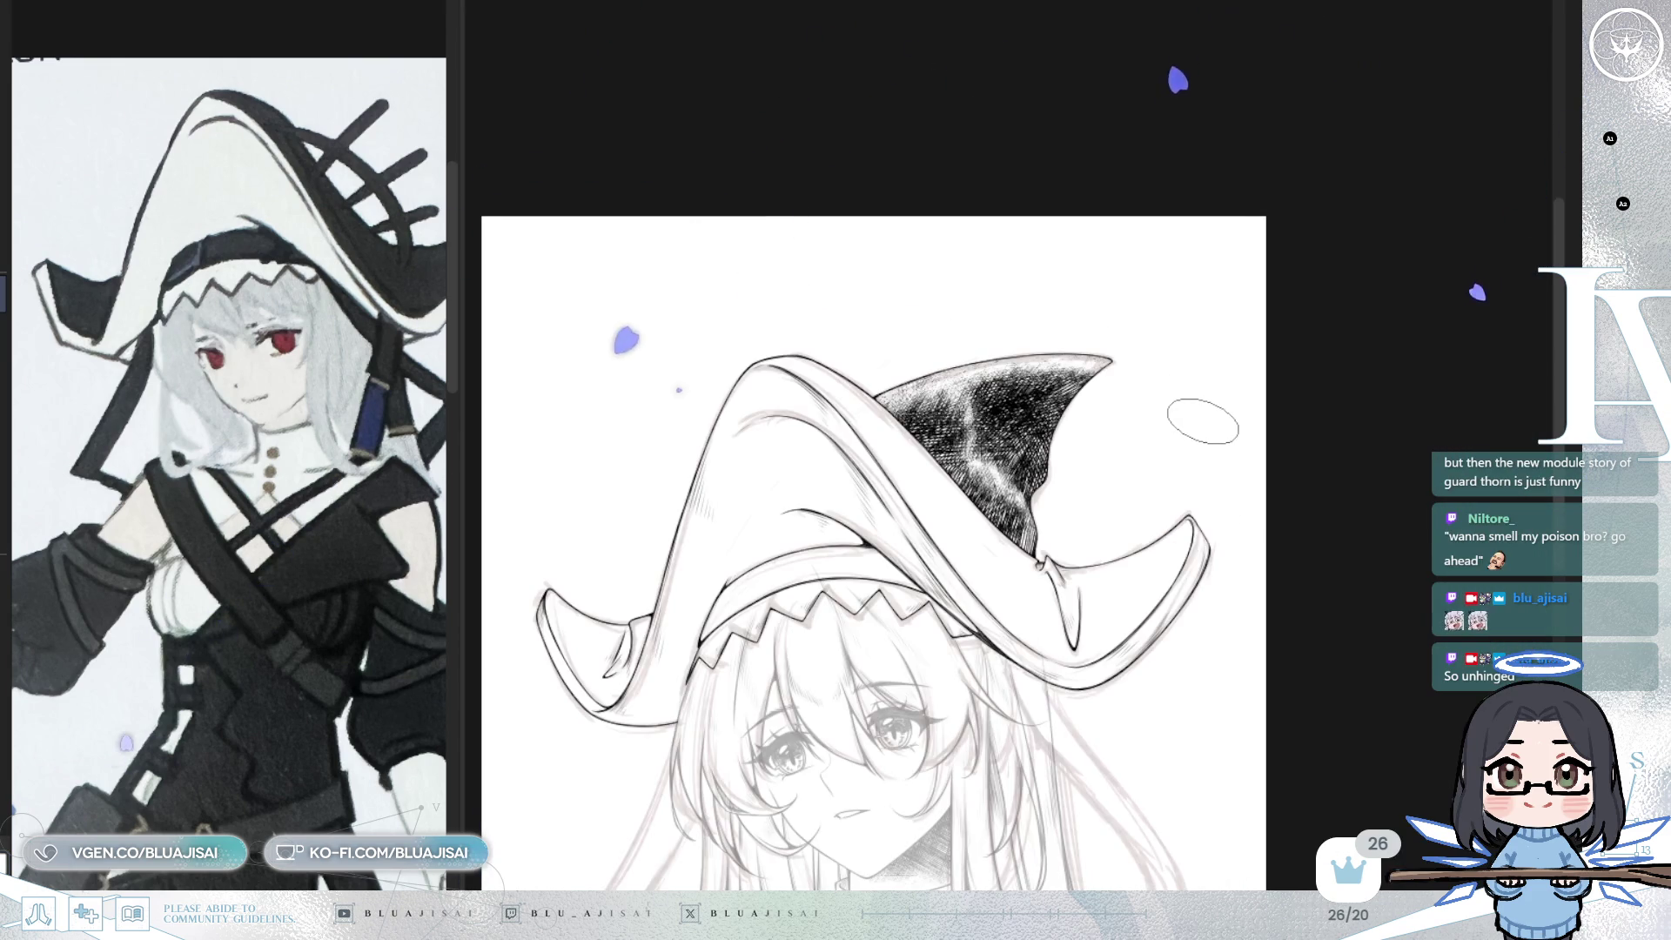
pyautogui.scroll(2, 1190, 425)
pyautogui.scroll(1, 1031, 405)
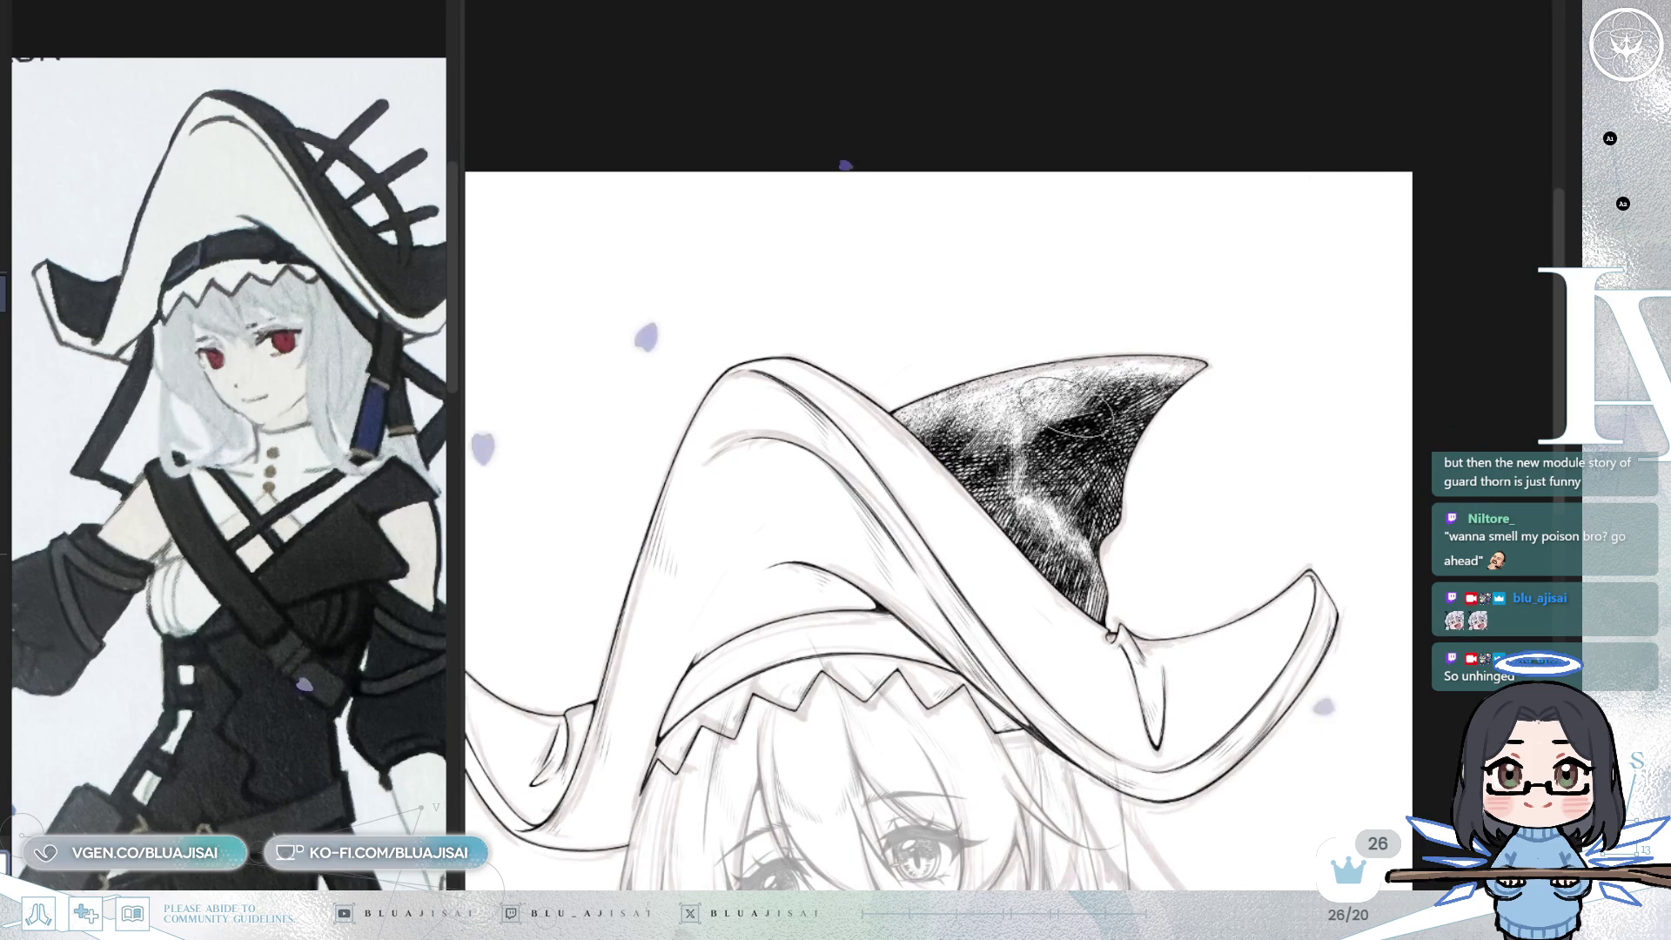
pyautogui.moveTo(1071, 383); pyautogui.dragTo(1145, 362)
# - Darken the hatching in the crown's shadowed area
pyautogui.scroll(1, 1145, 361)
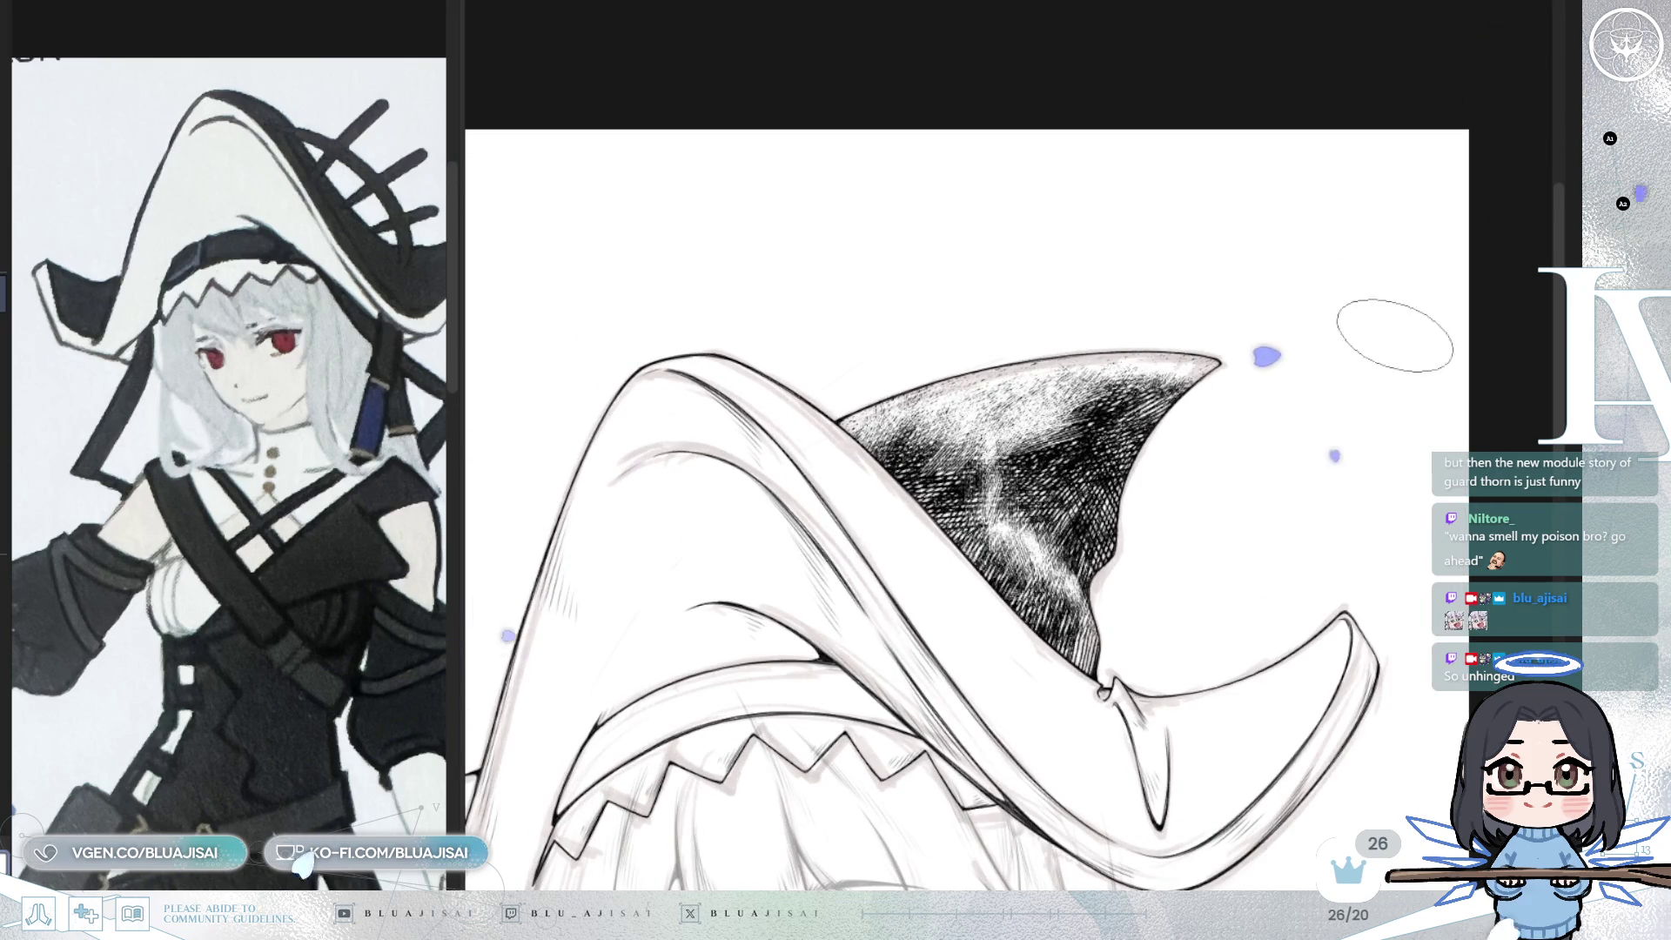
pyautogui.scroll(1, 1045, 435)
pyautogui.moveTo(1062, 443)
pyautogui.mouseDown()
pyautogui.moveTo(1002, 438)
pyautogui.moveTo(929, 466)
pyautogui.mouseUp()
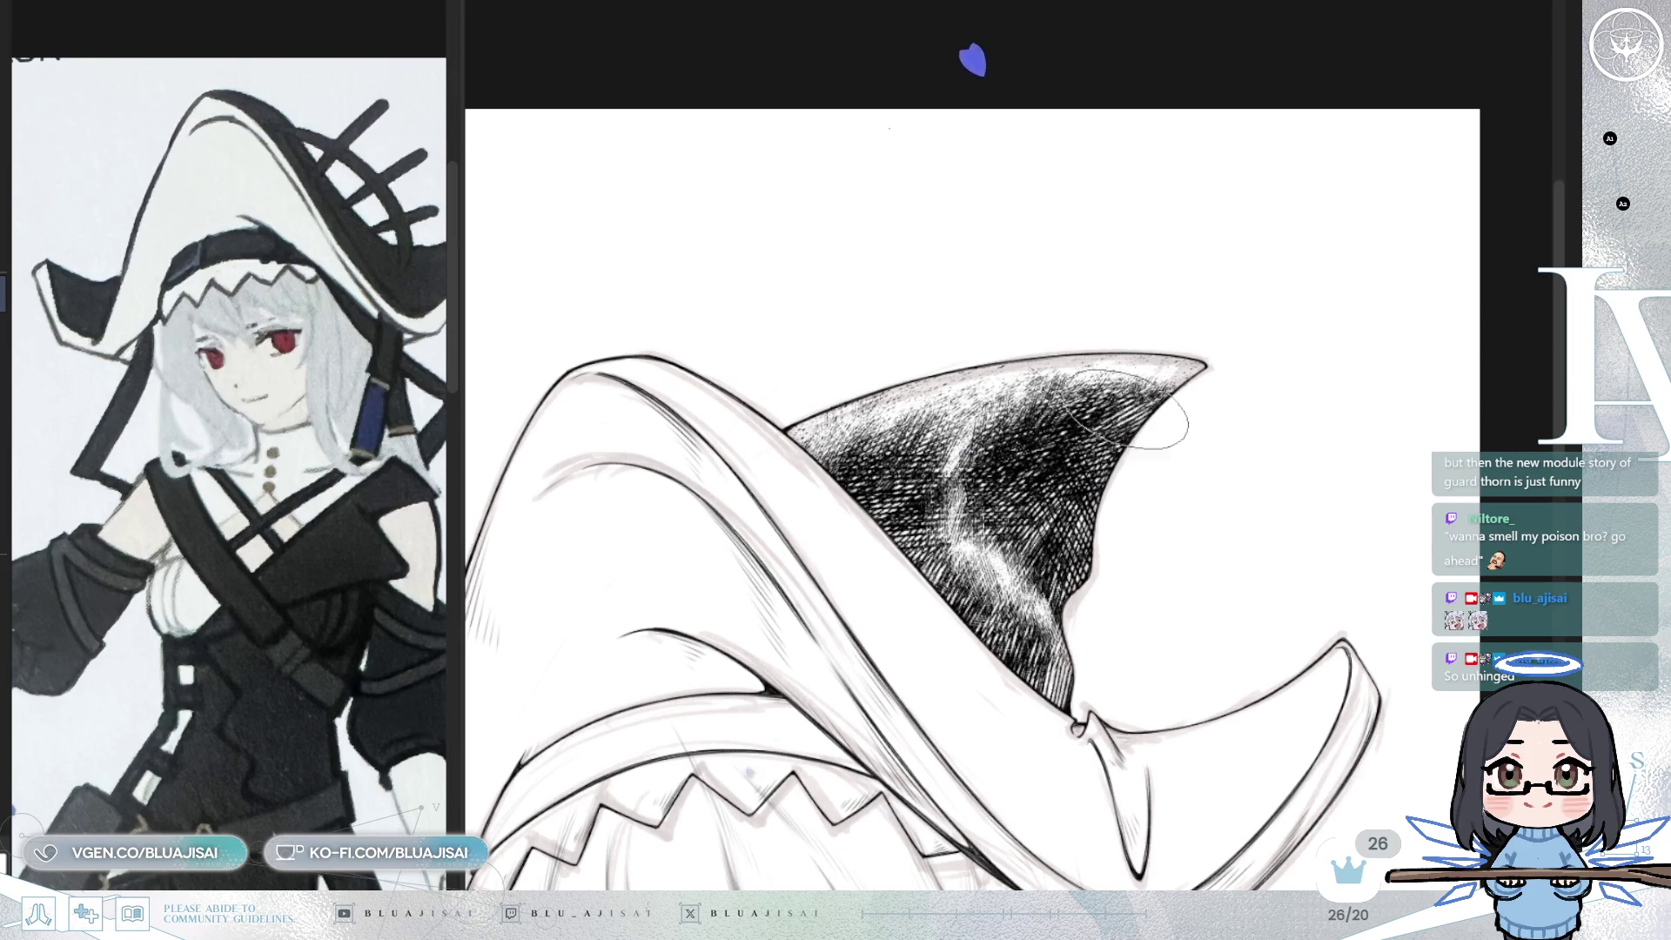
pyautogui.scroll(-5, 1236, 383)
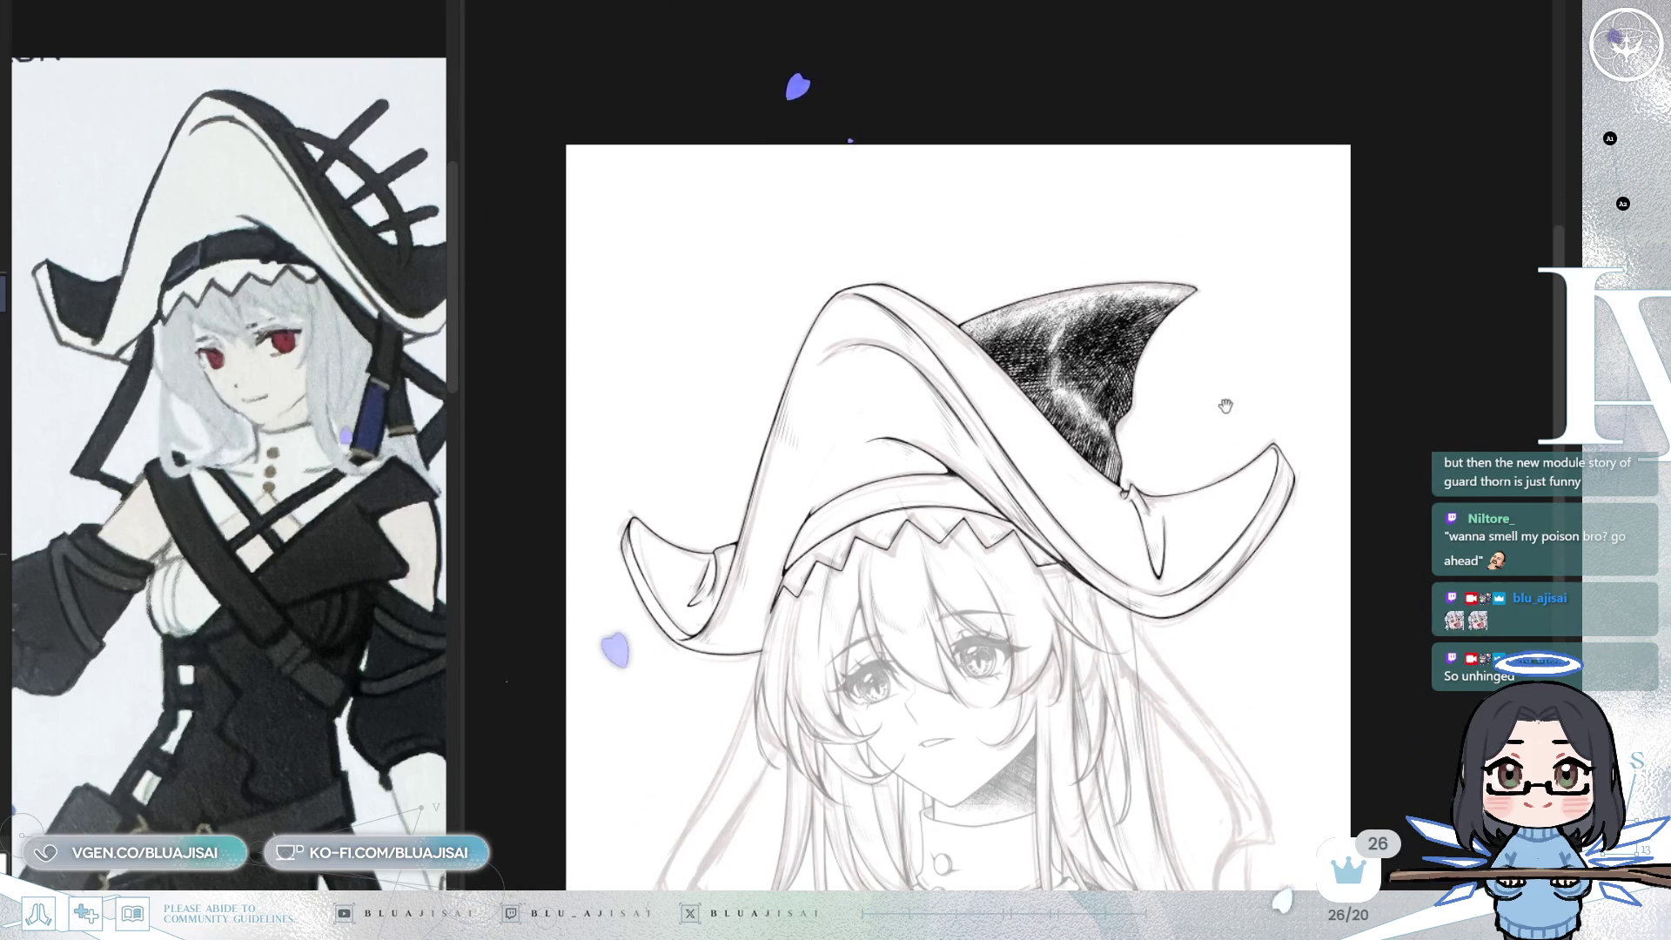
pyautogui.moveTo(1221, 412); pyautogui.dragTo(1223, 395)
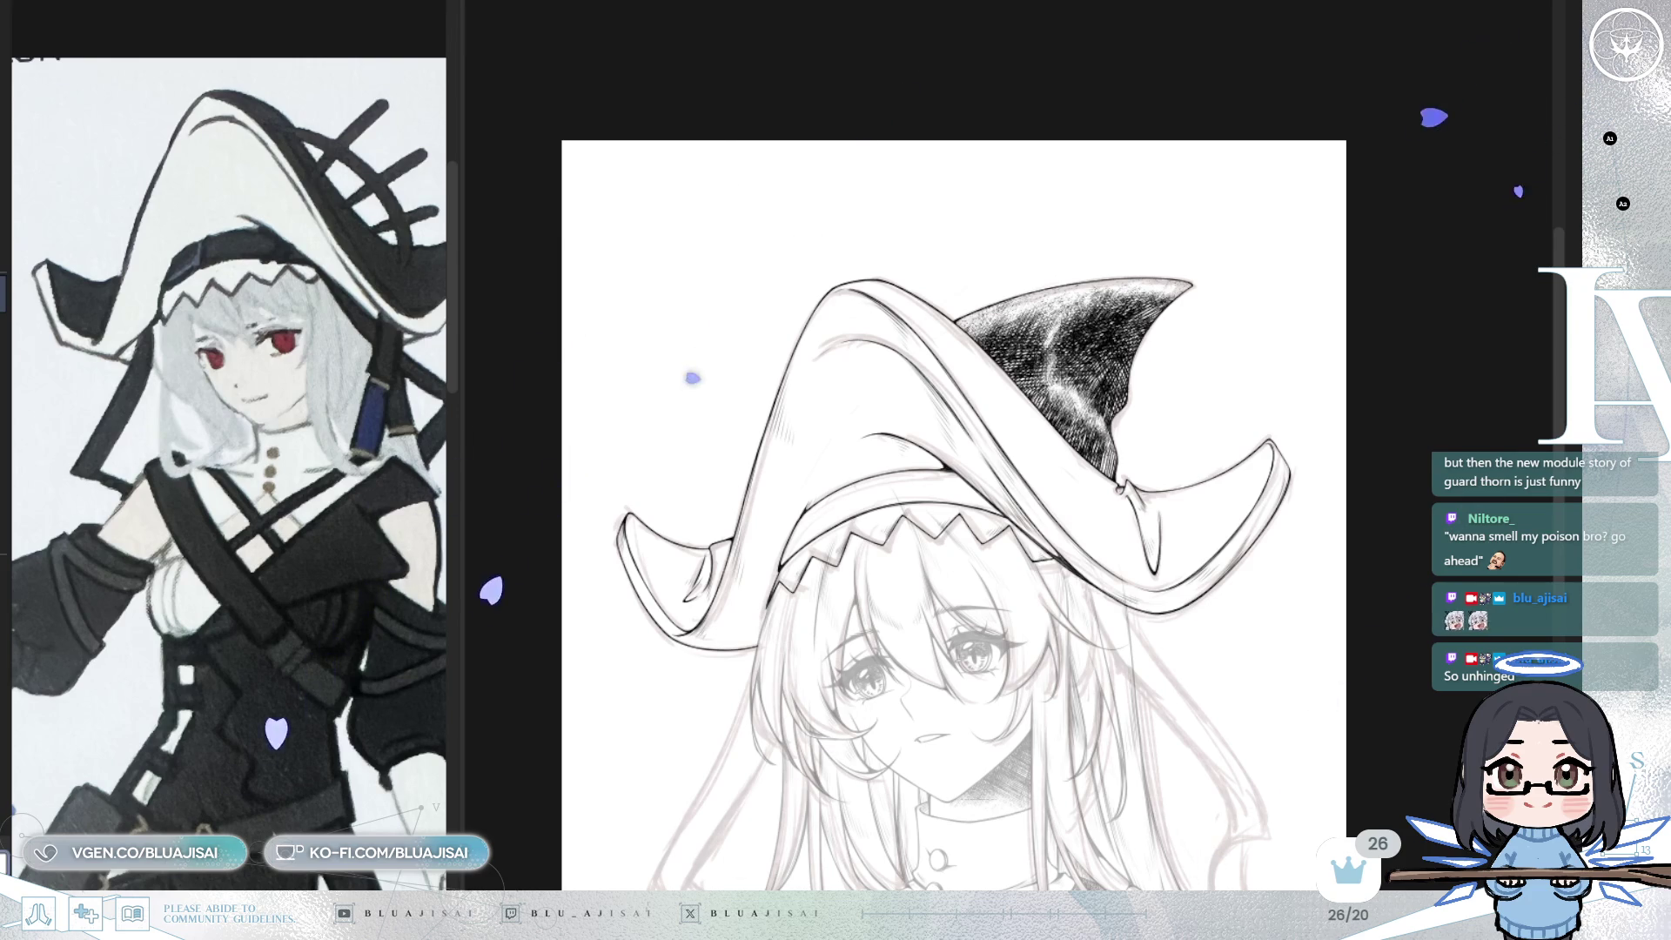
pyautogui.scroll(5, 1181, 252)
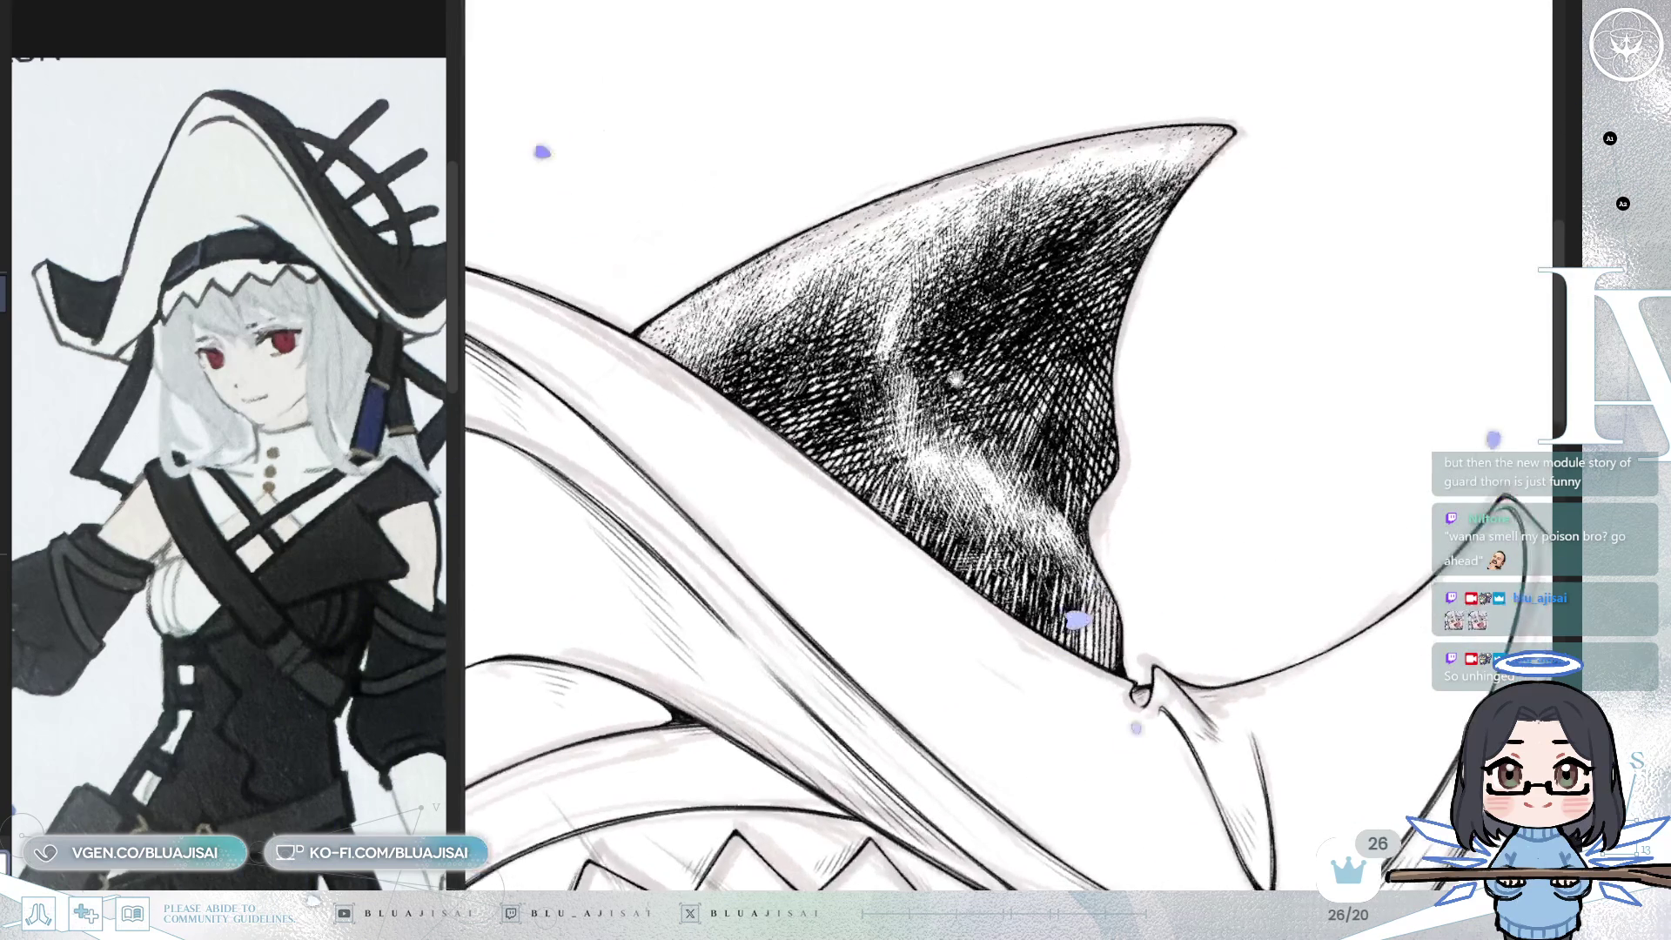
# - Review the crown close-up mirrored and rotated, then show the whole page
pyautogui.scroll(1, 1181, 253)
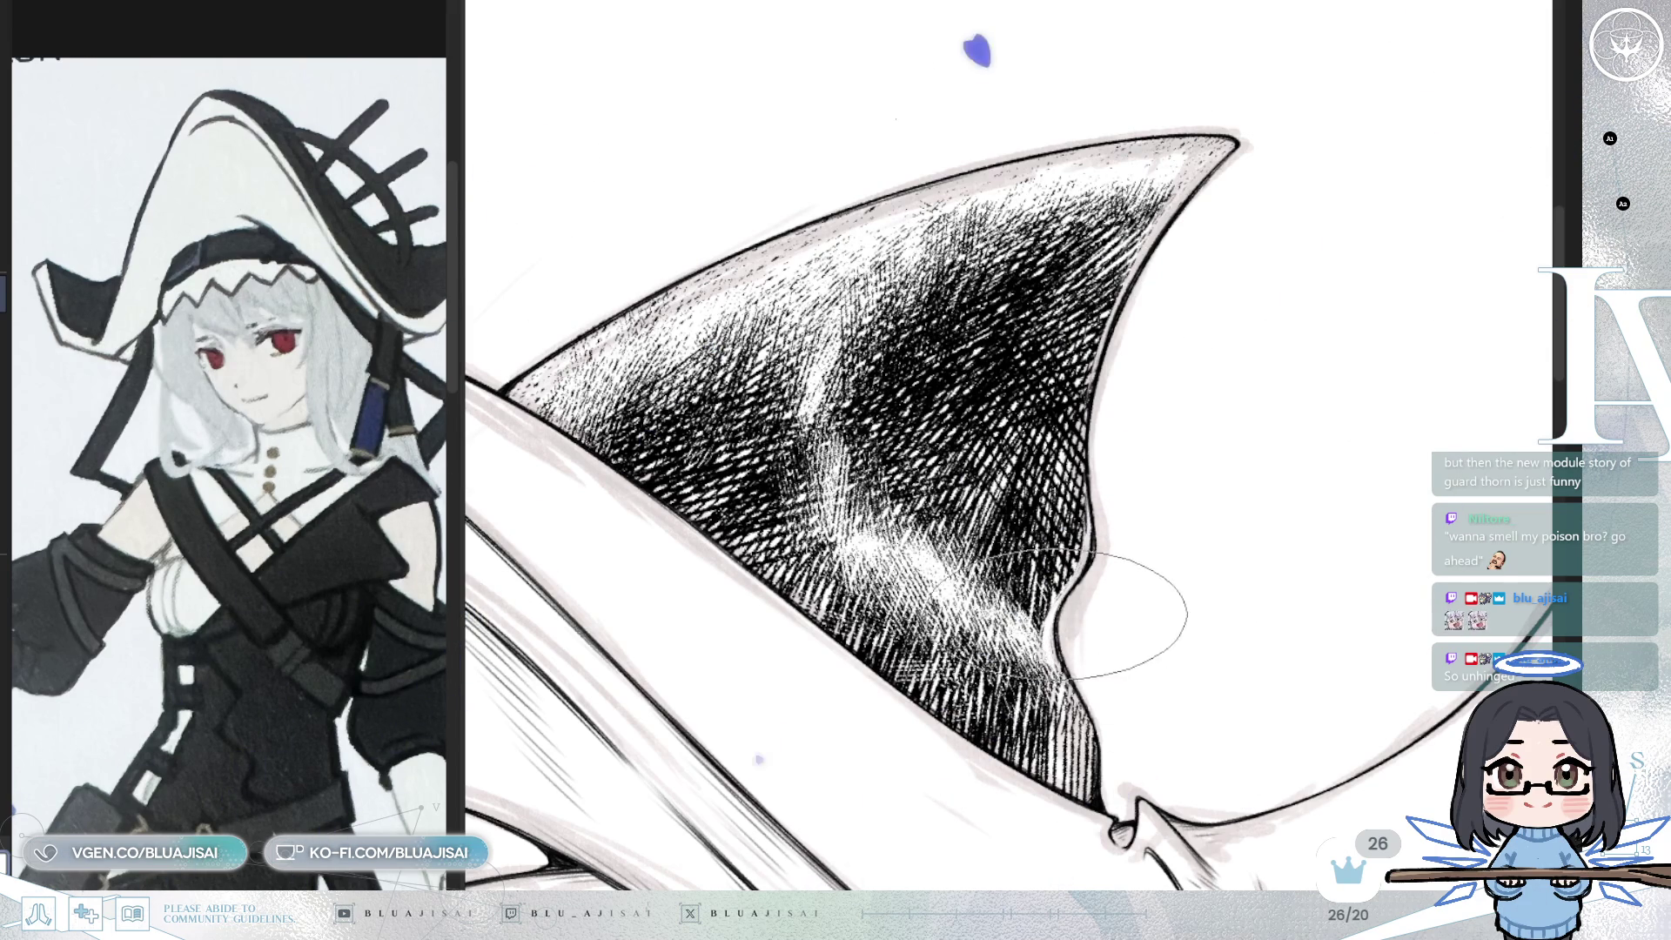
pyautogui.press('h')
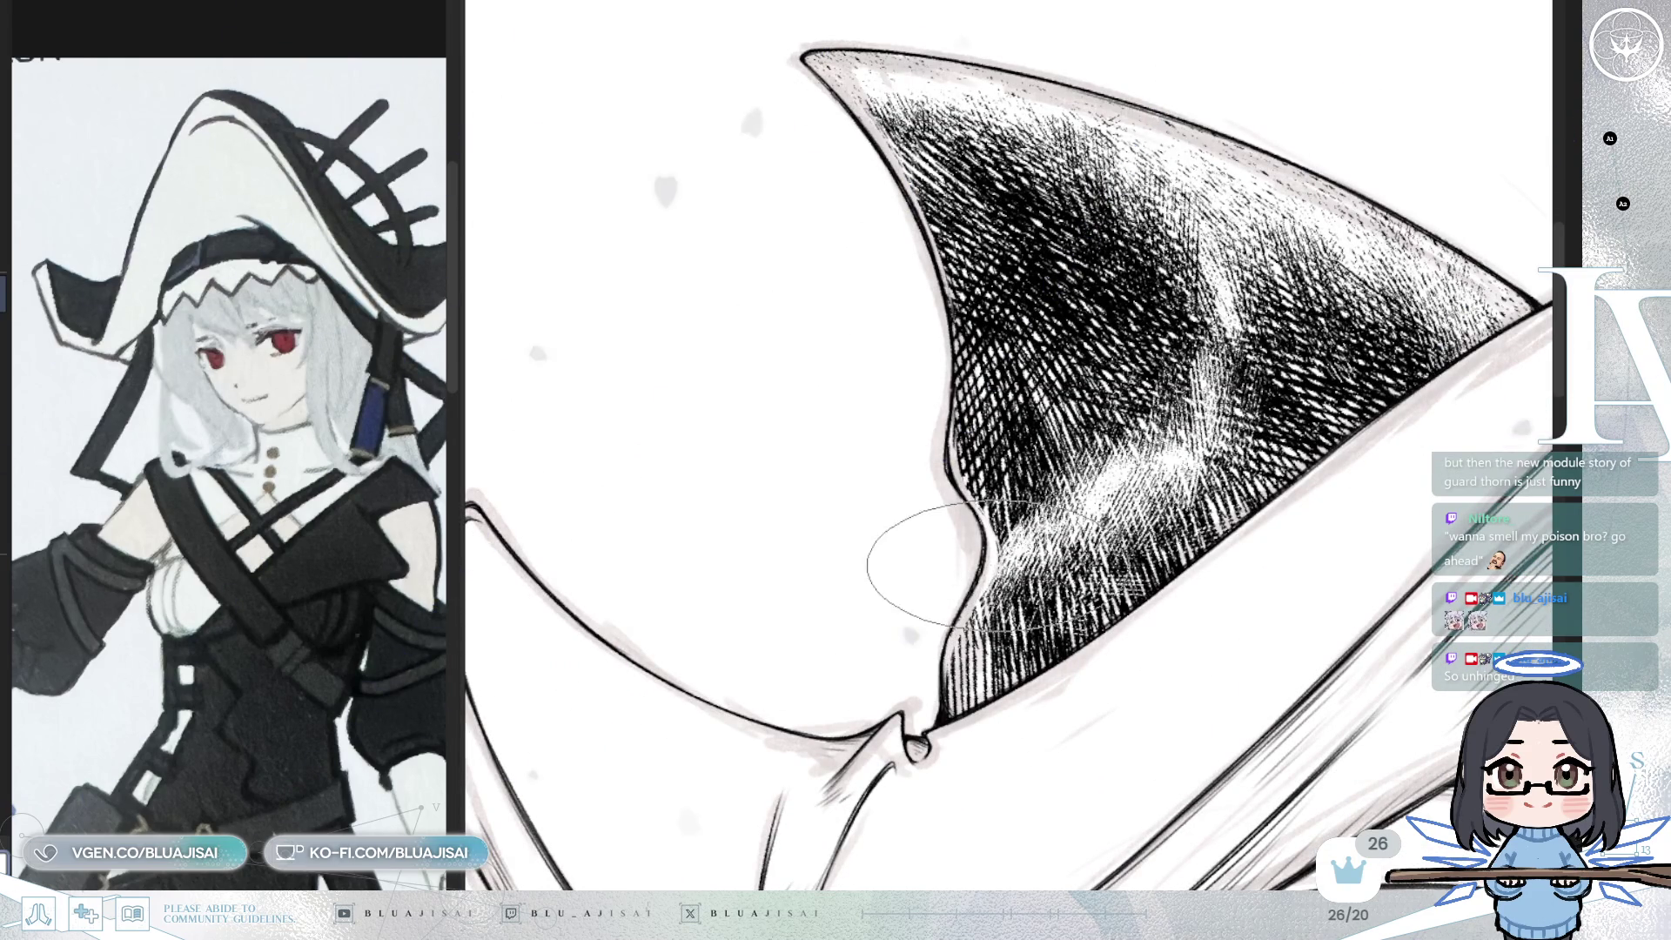
pyautogui.press('6')
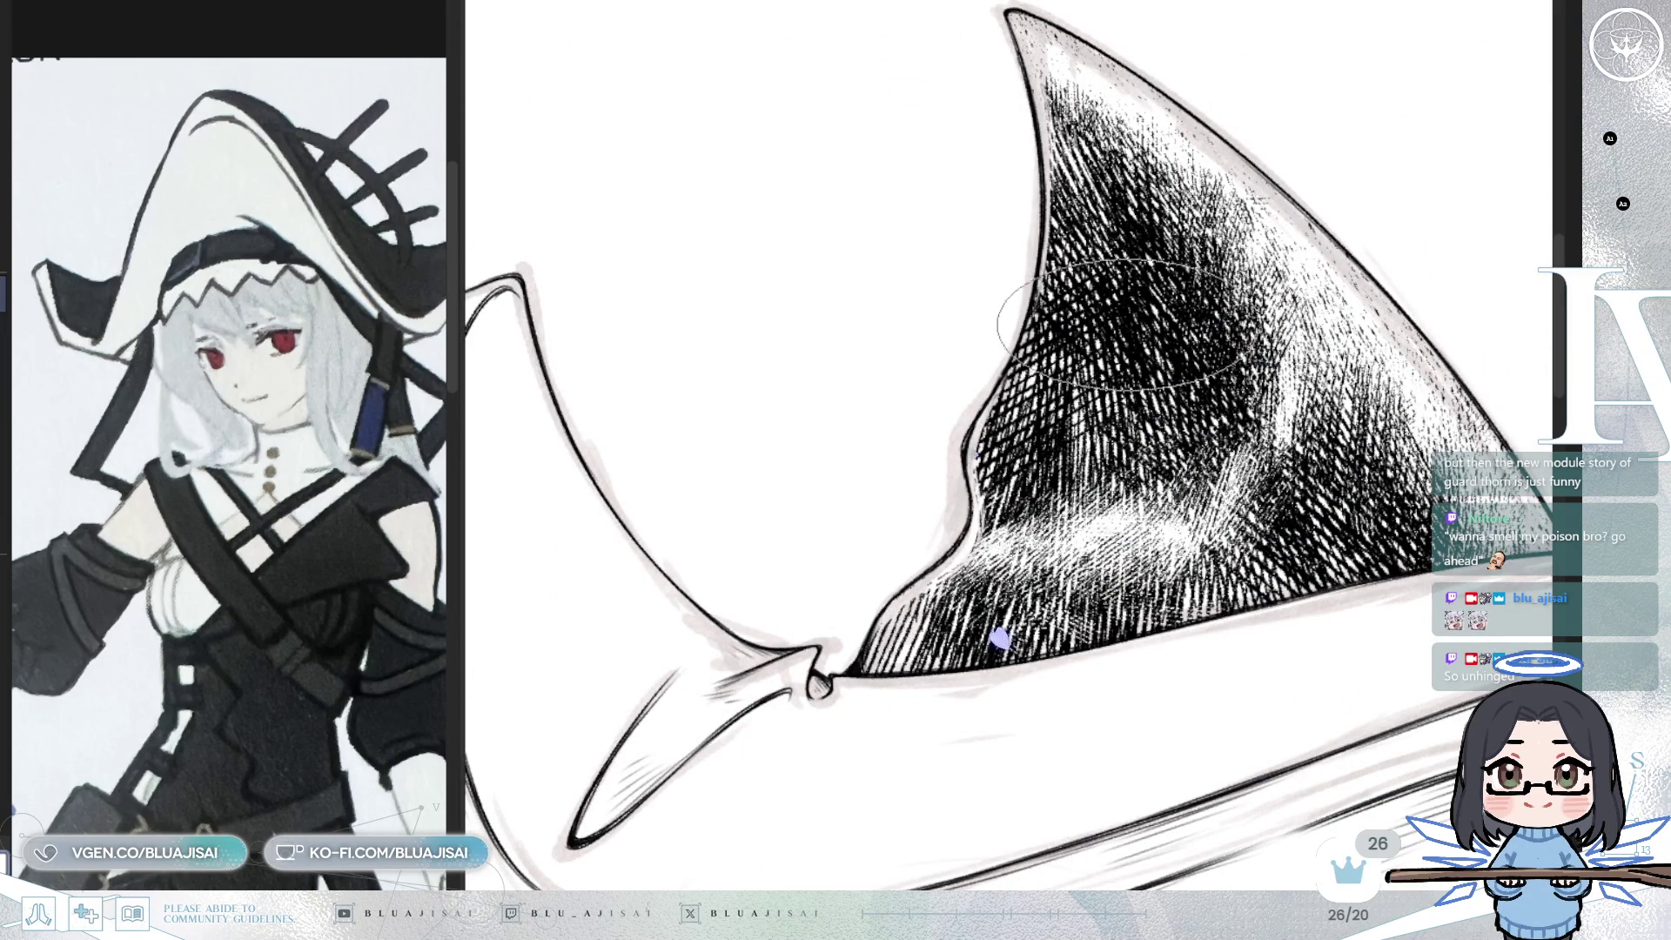
pyautogui.moveTo(1066, 216)
pyautogui.mouseDown()
pyautogui.moveTo(1216, 243)
pyautogui.moveTo(1184, 235)
pyautogui.mouseUp()
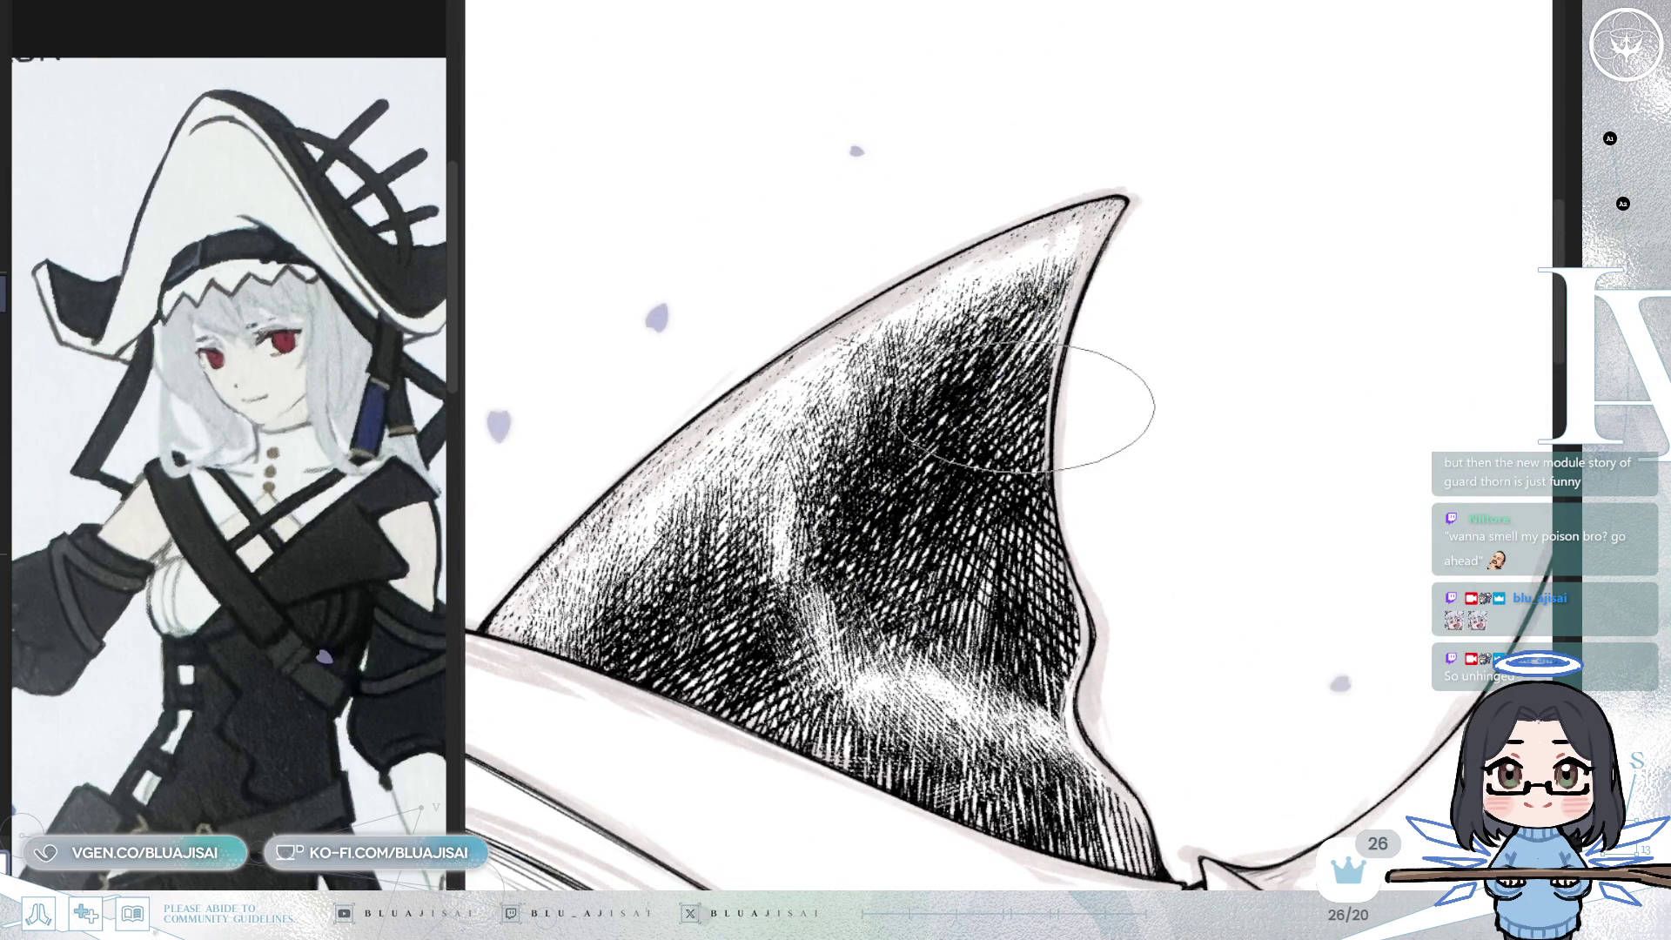
pyautogui.scroll(-2, 1123, 340)
pyautogui.moveTo(1165, 329); pyautogui.dragTo(1219, 401)
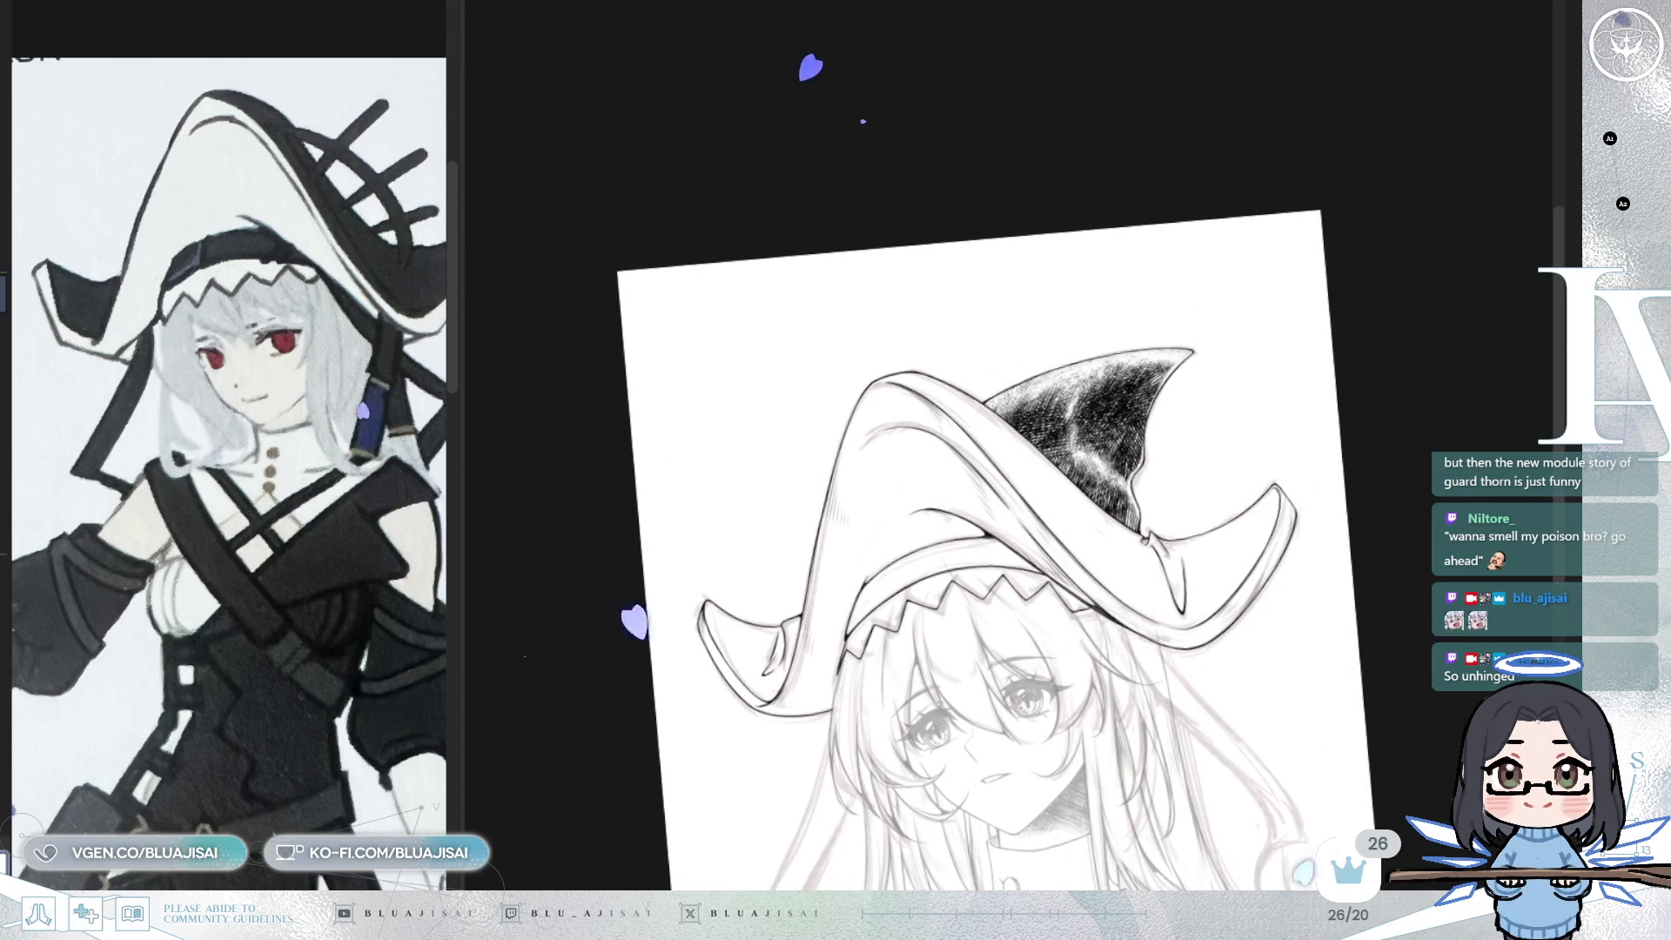
# - With the view levelled, draw the first hatching strokes on the brim's curled left end
pyautogui.hotkey('ctrl', '0')
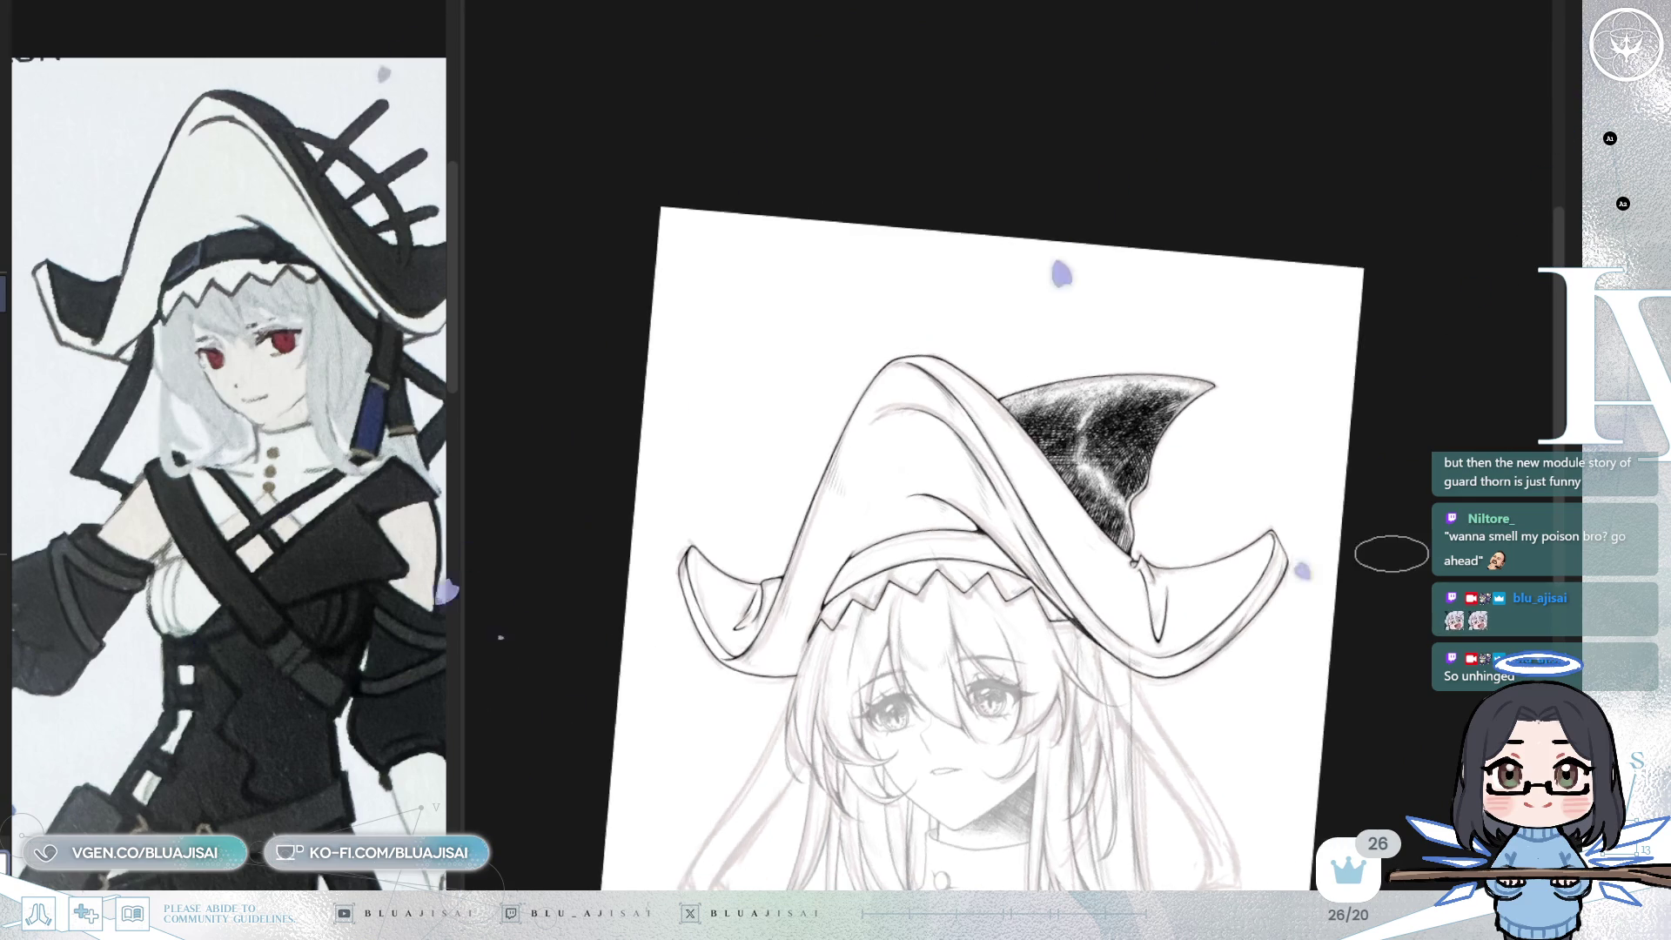
pyautogui.moveTo(1375, 567); pyautogui.dragTo(1400, 578)
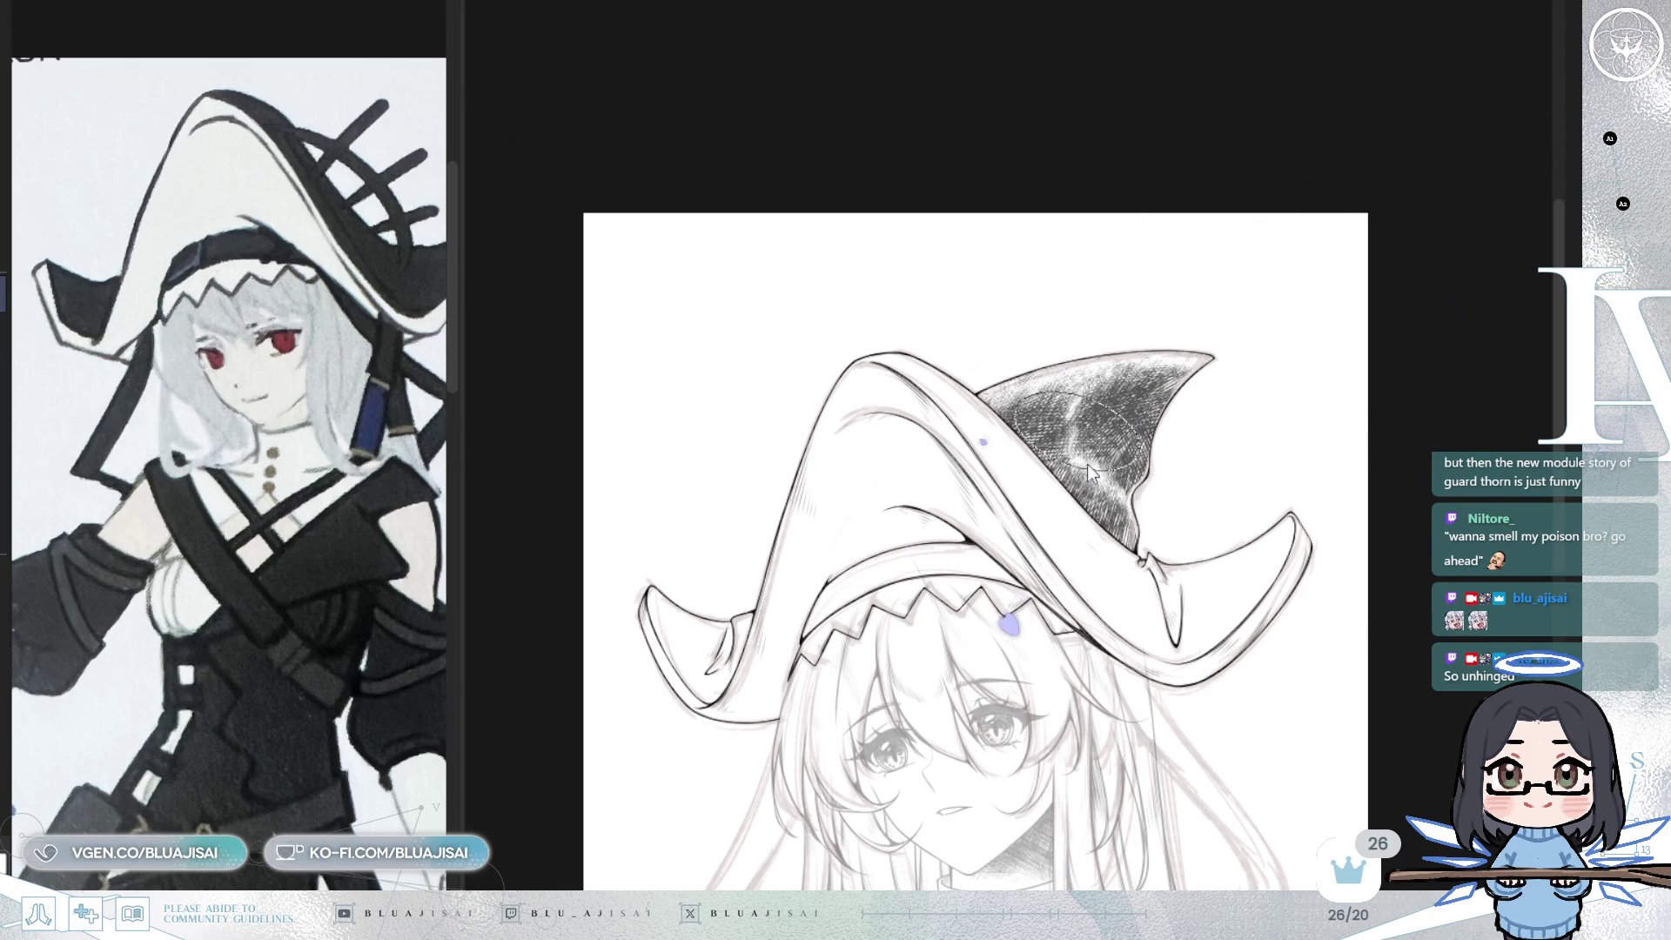
pyautogui.scroll(3, 1094, 473)
pyautogui.moveTo(757, 548); pyautogui.dragTo(796, 635)
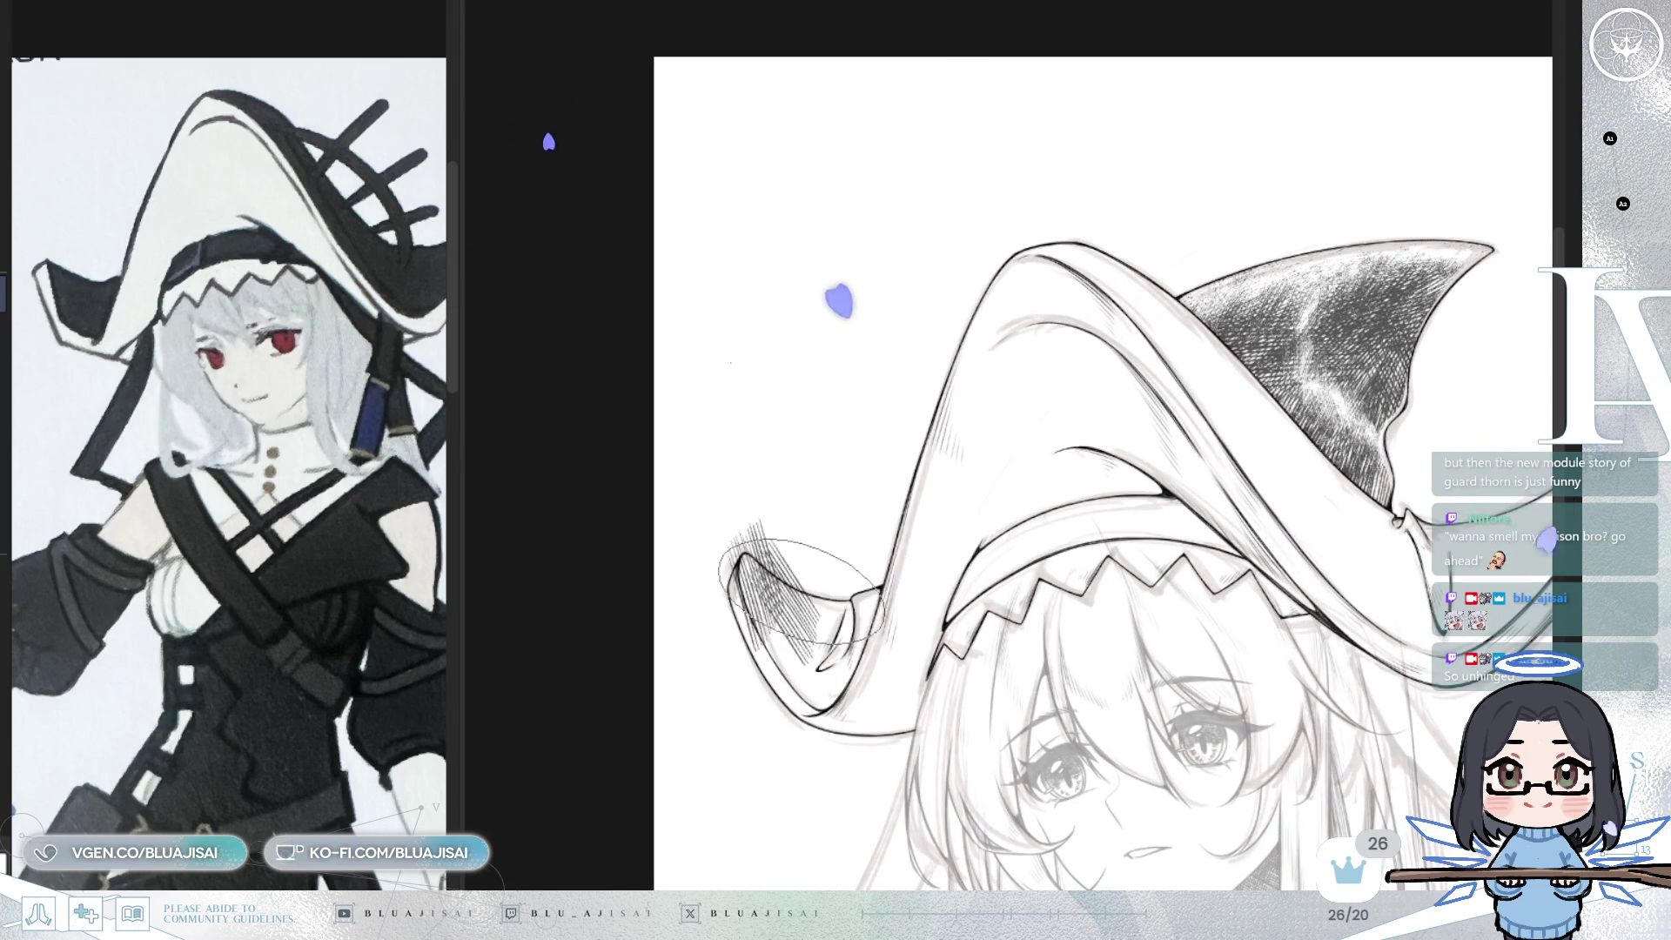
# - Redo the left brim hatching more densely and extend it toward the fringe
pyautogui.hotkey('ctrl', 'z')
pyautogui.hotkey('ctrl', 'z')
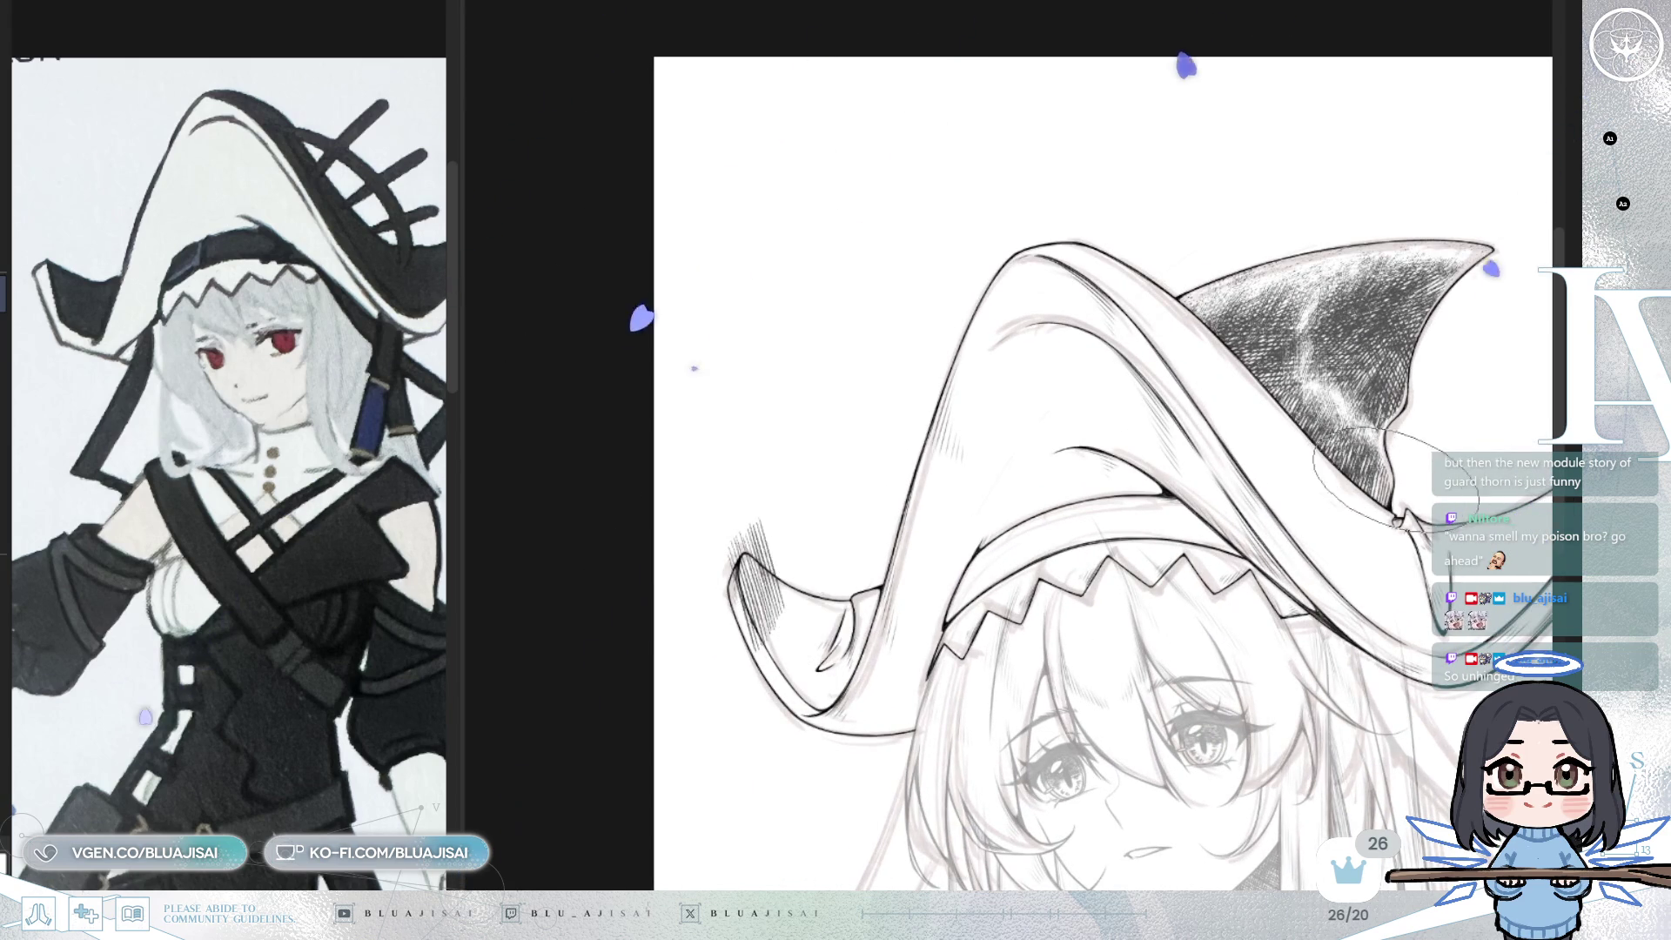
pyautogui.hotkey('ctrl', 'z')
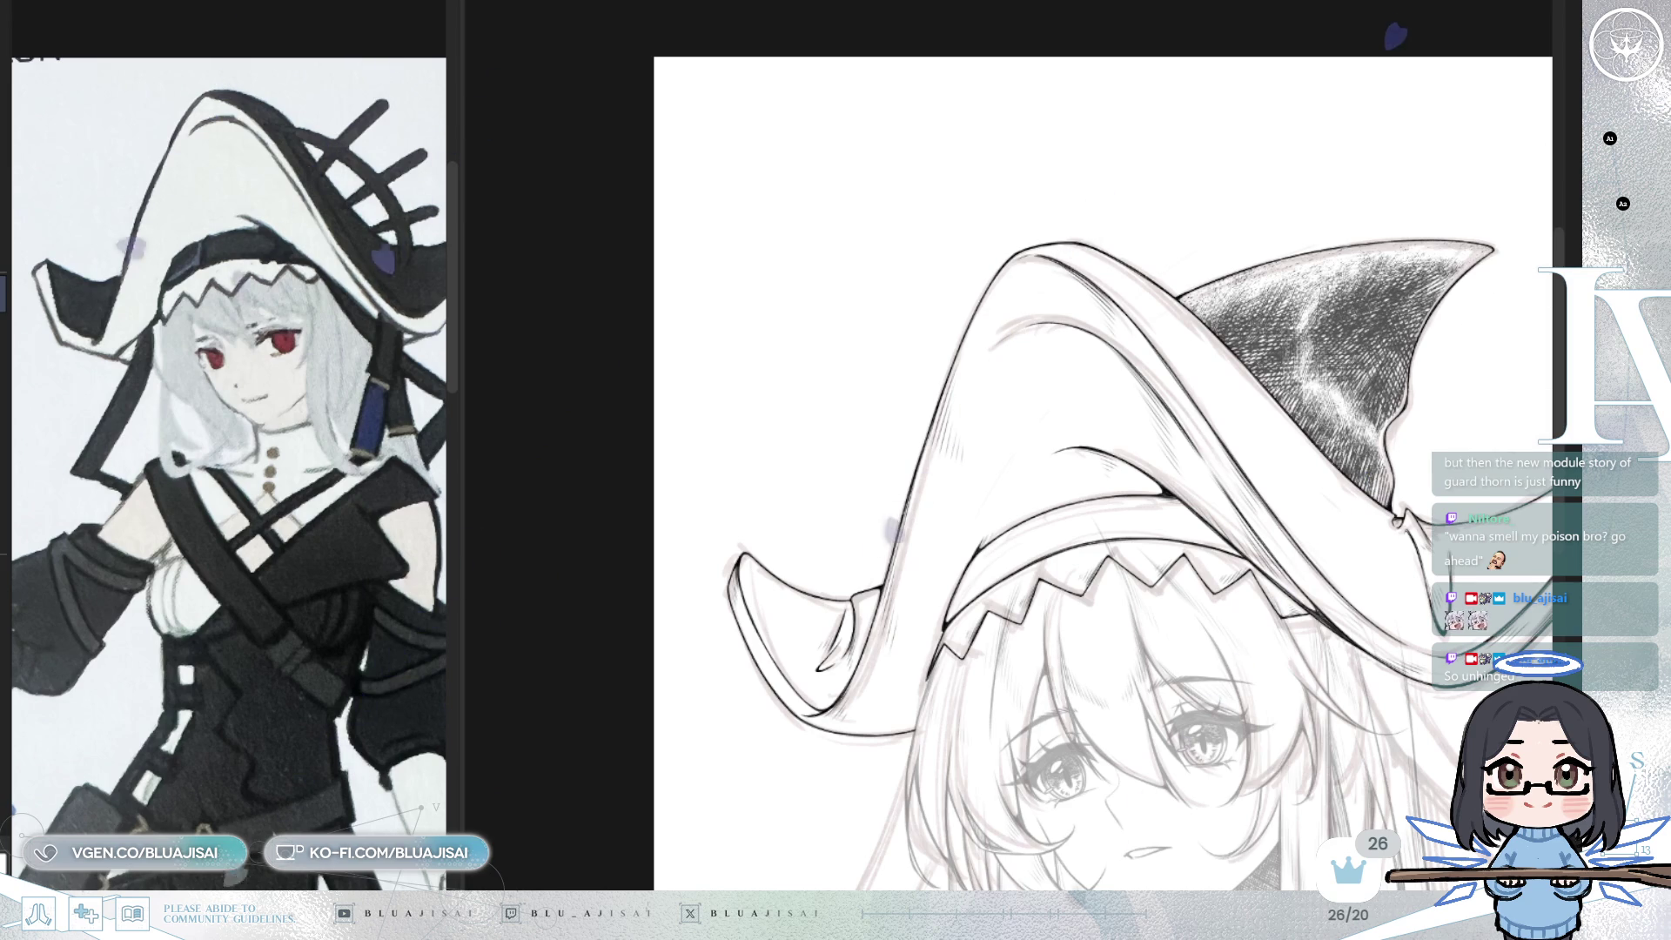
pyautogui.moveTo(740, 536)
pyautogui.mouseDown()
pyautogui.moveTo(766, 592)
pyautogui.moveTo(801, 609)
pyautogui.moveTo(865, 589)
pyautogui.moveTo(766, 610)
pyautogui.moveTo(783, 662)
pyautogui.moveTo(836, 696)
pyautogui.moveTo(888, 633)
pyautogui.moveTo(746, 560)
pyautogui.moveTo(736, 640)
pyautogui.moveTo(827, 688)
pyautogui.moveTo(853, 627)
pyautogui.moveTo(836, 592)
pyautogui.moveTo(788, 677)
pyautogui.mouseUp()
pyautogui.moveTo(870, 596)
pyautogui.mouseDown()
pyautogui.moveTo(975, 566)
pyautogui.moveTo(957, 592)
pyautogui.moveTo(1109, 522)
pyautogui.moveTo(1201, 535)
pyautogui.moveTo(983, 531)
pyautogui.moveTo(1088, 557)
pyautogui.moveTo(1045, 553)
pyautogui.mouseUp()
# - Hatch along the upper and lower-right brim toward their tips
pyautogui.moveTo(1395, 361)
pyautogui.mouseDown()
pyautogui.moveTo(1190, 376)
pyautogui.moveTo(1166, 396)
pyautogui.mouseUp()
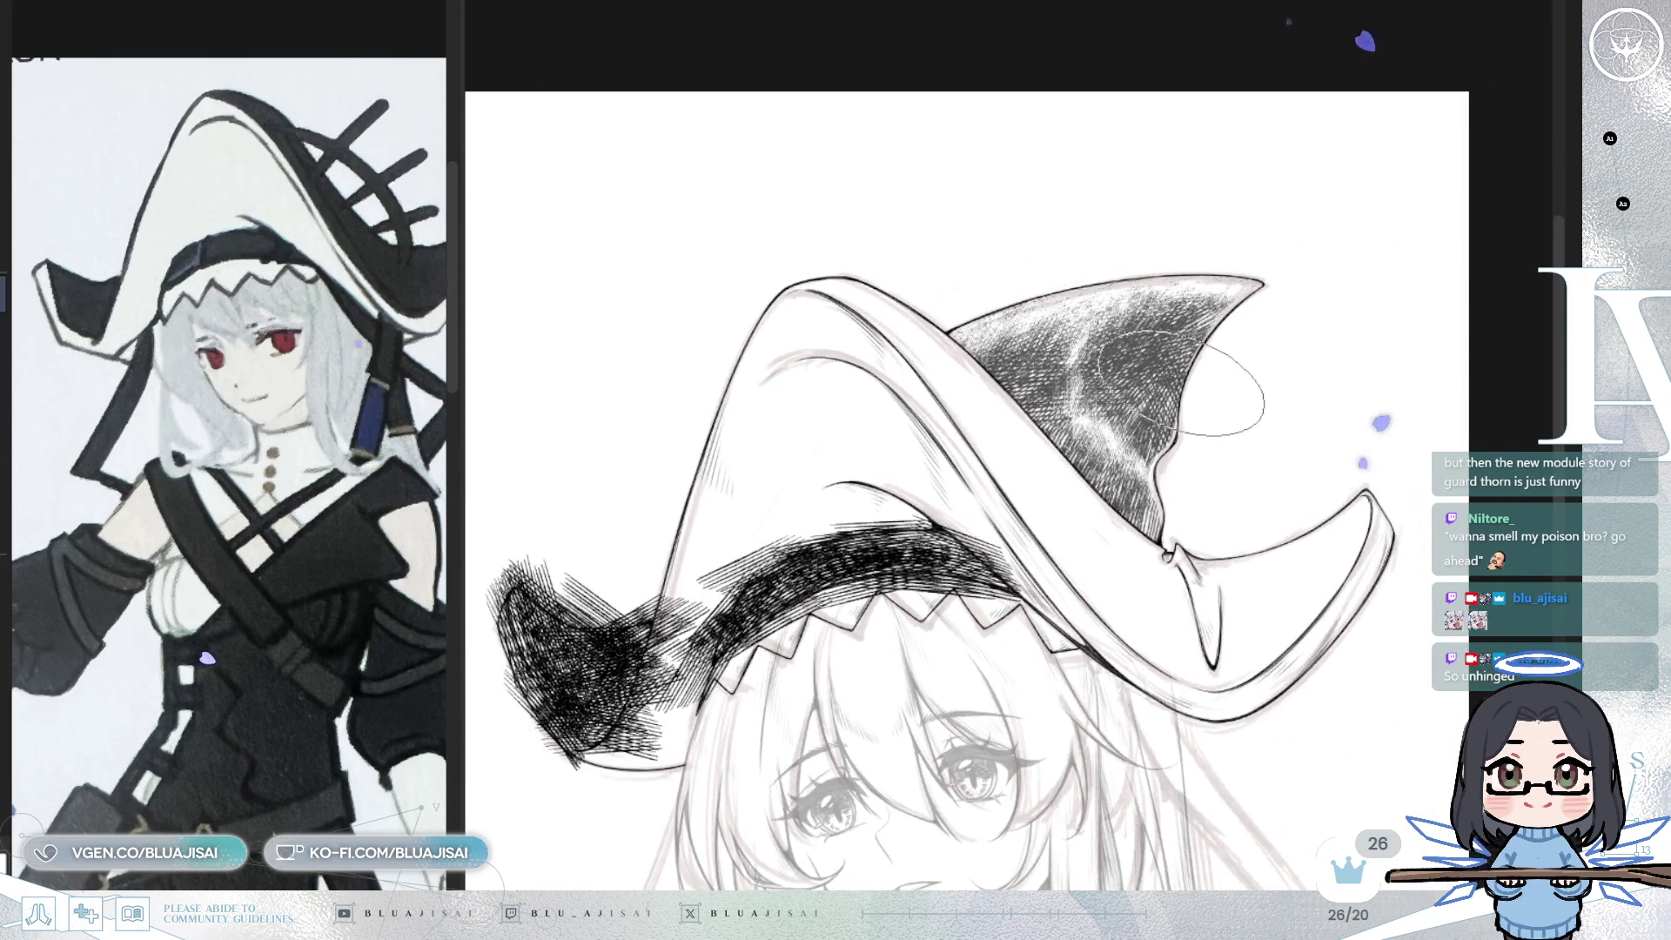
pyautogui.press('m')
pyautogui.moveTo(1054, 399)
pyautogui.mouseDown()
pyautogui.moveTo(1184, 300)
pyautogui.moveTo(1255, 295)
pyautogui.moveTo(1131, 366)
pyautogui.moveTo(851, 661)
pyautogui.mouseUp()
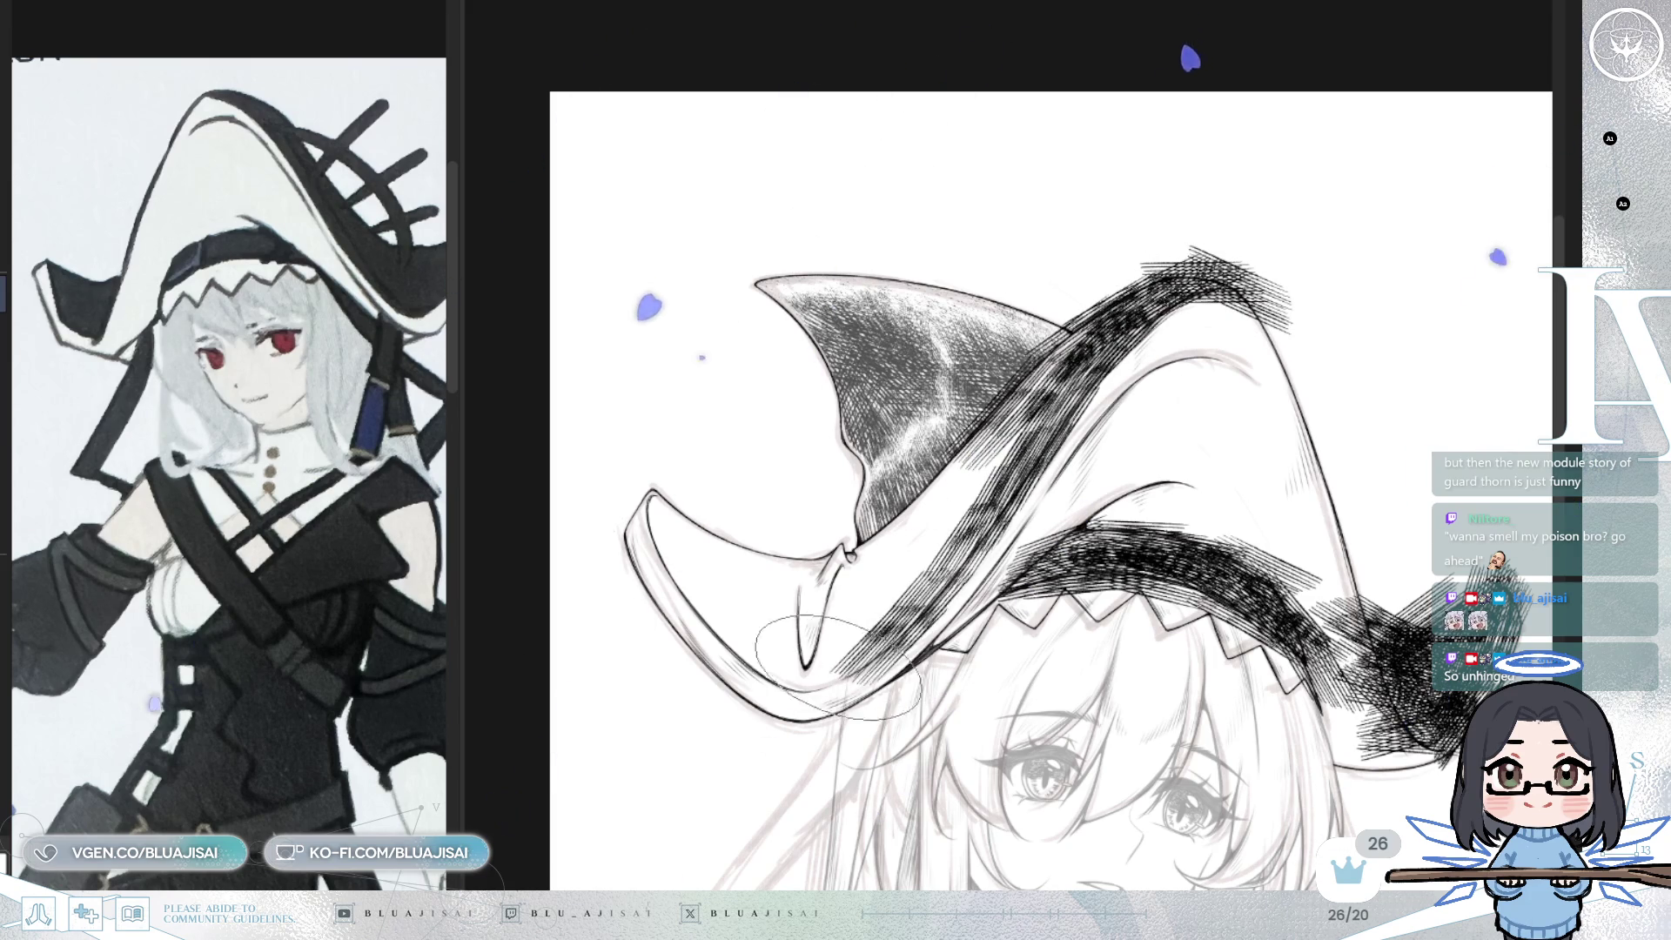
pyautogui.press('m')
pyautogui.moveTo(1254, 662)
pyautogui.mouseDown()
pyautogui.moveTo(1323, 592)
pyautogui.moveTo(1358, 523)
pyautogui.moveTo(1306, 557)
pyautogui.moveTo(1236, 557)
pyautogui.mouseUp()
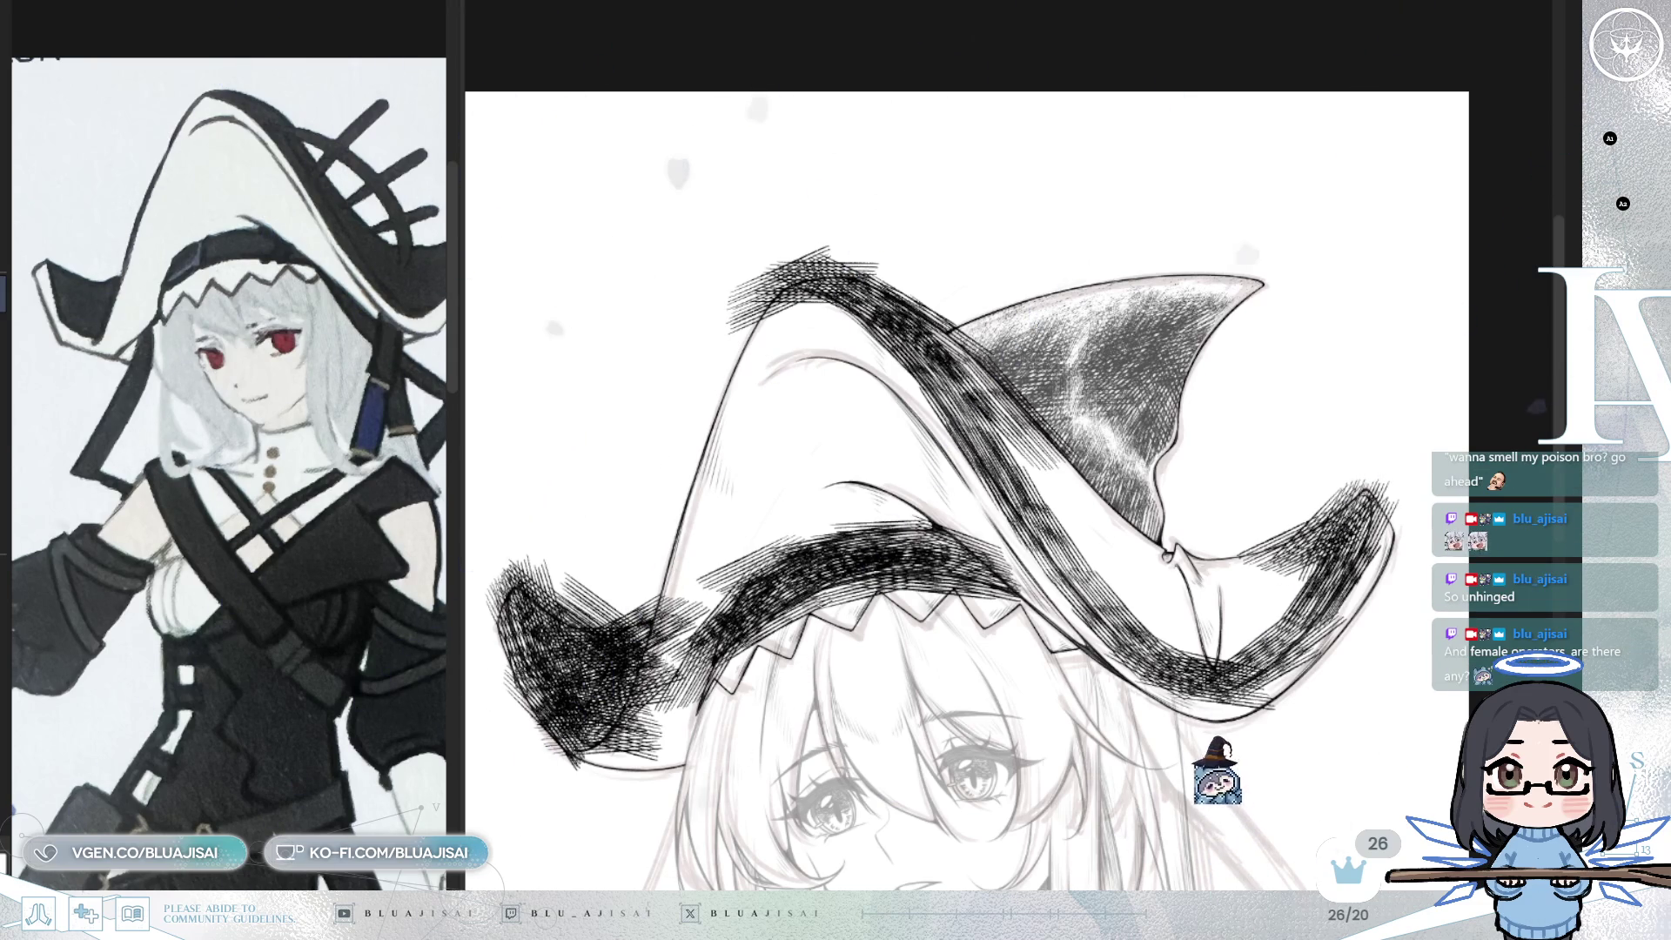
# - Add dense hatching down the hat's dark band, then lighten the band and brim hatching to grey
pyautogui.press('r')
pyautogui.moveTo(1124, 80); pyautogui.dragTo(1303, 189)
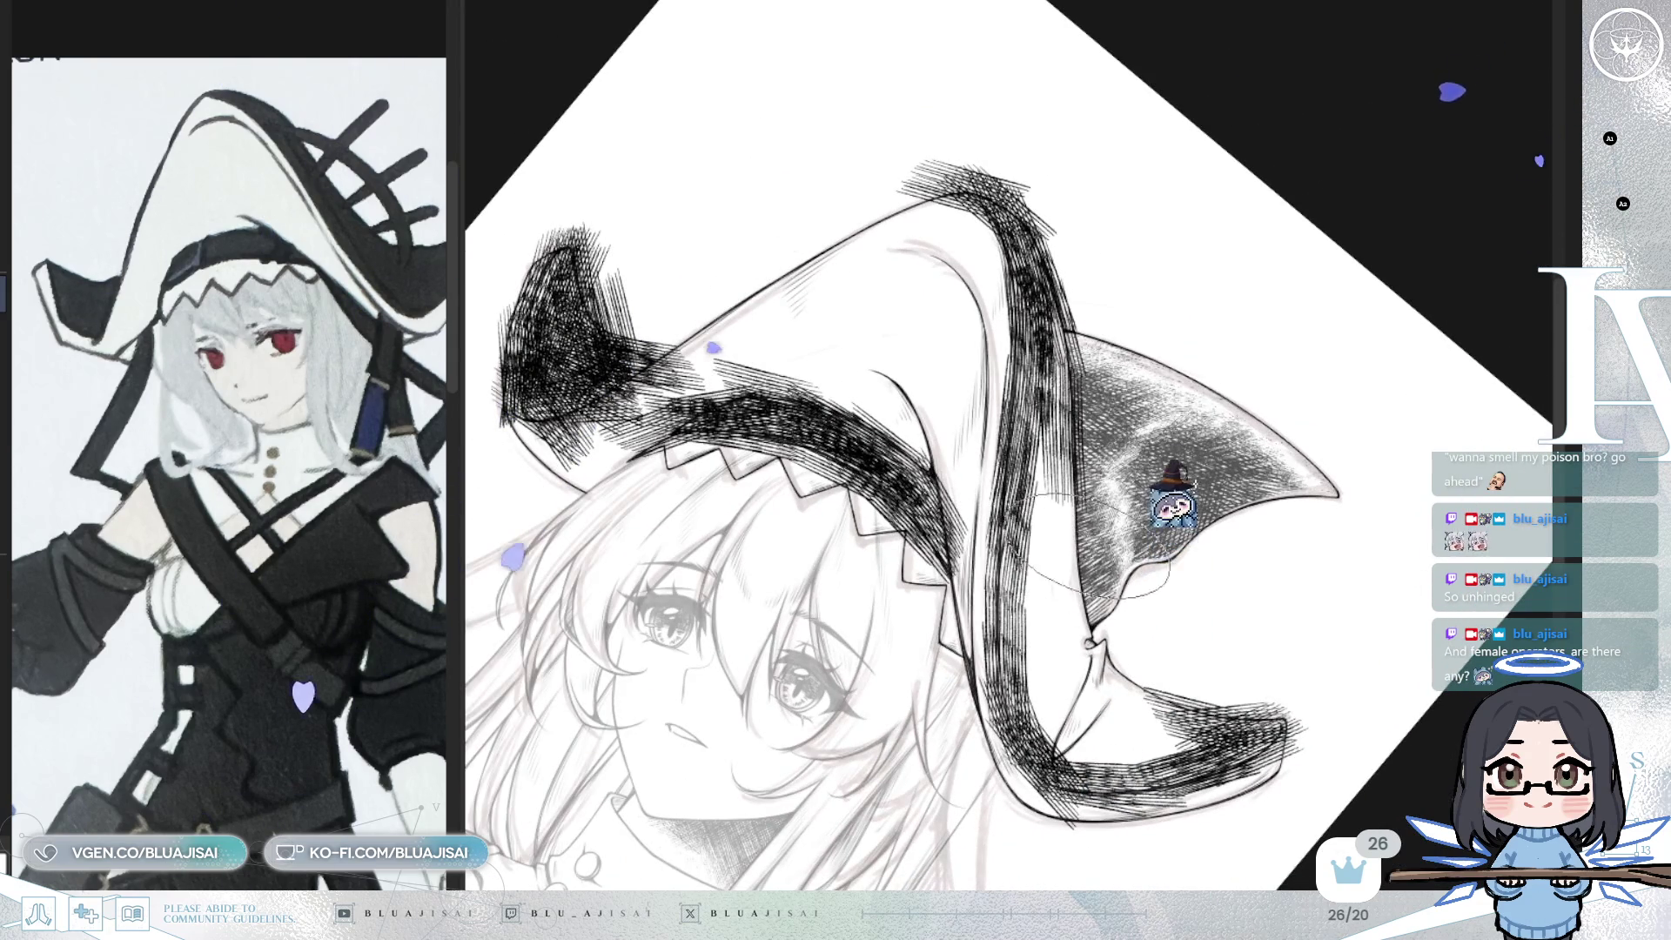
pyautogui.moveTo(1028, 431)
pyautogui.mouseDown()
pyautogui.moveTo(1045, 427)
pyautogui.moveTo(1071, 557)
pyautogui.moveTo(1036, 600)
pyautogui.moveTo(1071, 697)
pyautogui.moveTo(1097, 688)
pyautogui.moveTo(1062, 609)
pyautogui.moveTo(1091, 694)
pyautogui.moveTo(1131, 696)
pyautogui.moveTo(1088, 714)
pyautogui.moveTo(1105, 740)
pyautogui.moveTo(1219, 700)
pyautogui.moveTo(1245, 723)
pyautogui.moveTo(1114, 687)
pyautogui.moveTo(1157, 770)
pyautogui.moveTo(1270, 731)
pyautogui.mouseUp()
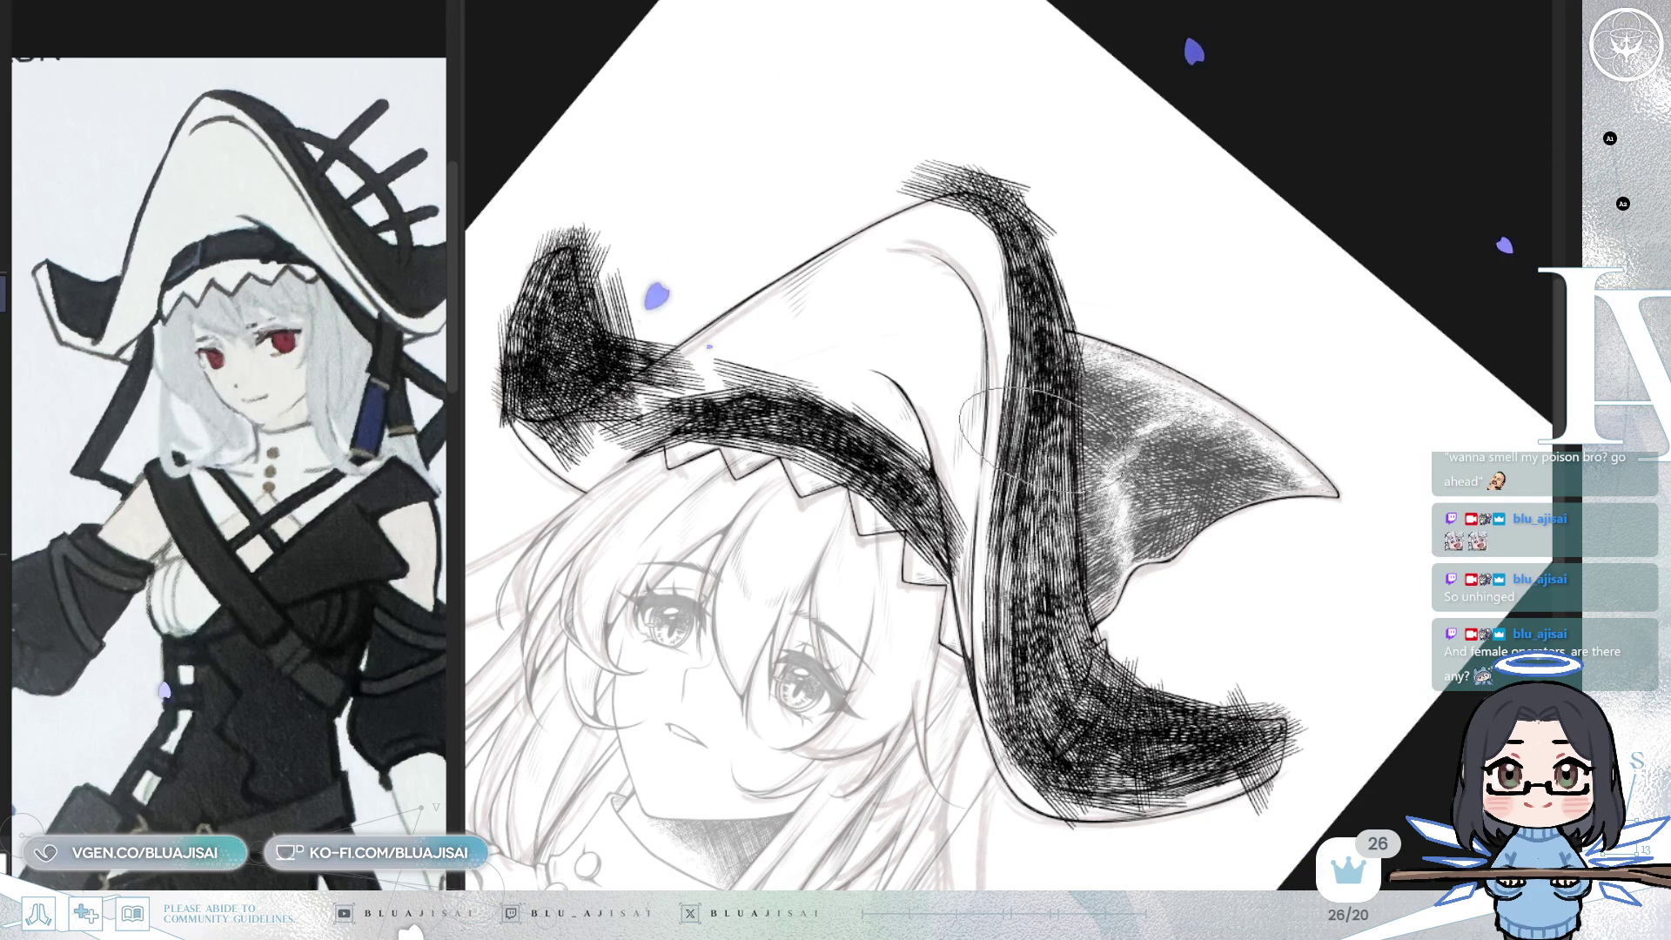
pyautogui.moveTo(1069, 499)
pyautogui.mouseDown()
pyautogui.moveTo(1045, 575)
pyautogui.moveTo(1001, 592)
pyautogui.moveTo(992, 647)
pyautogui.mouseUp()
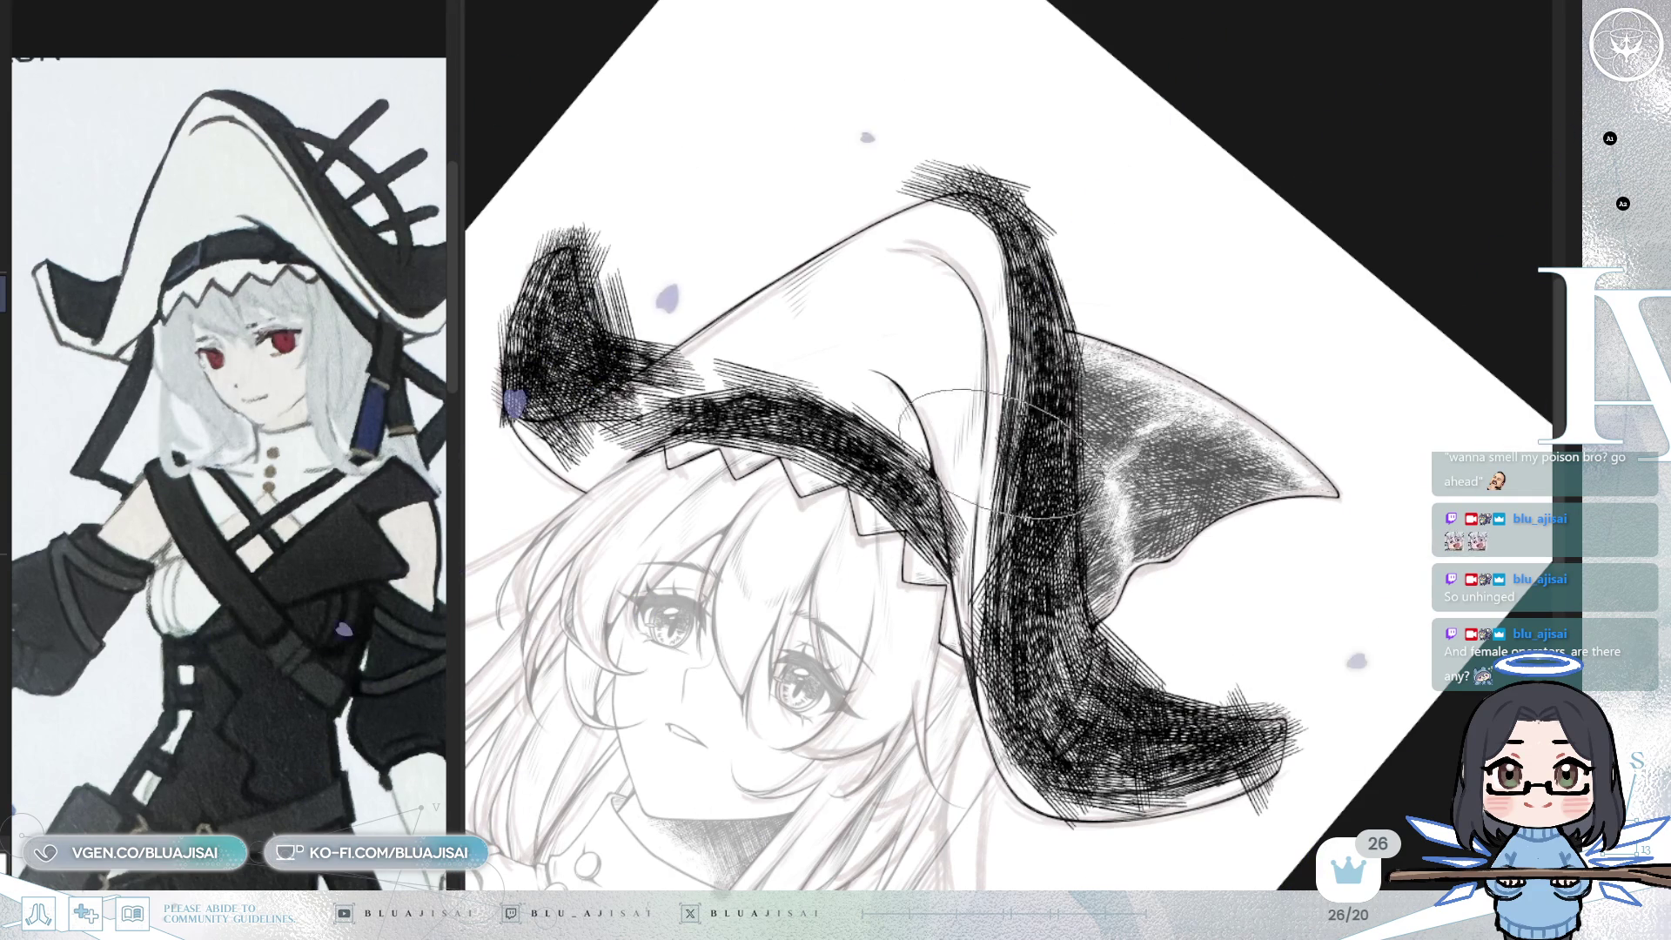
pyautogui.moveTo(1014, 374)
pyautogui.mouseDown()
pyautogui.moveTo(1045, 262)
pyautogui.moveTo(1010, 253)
pyautogui.moveTo(1088, 249)
pyautogui.moveTo(1069, 369)
pyautogui.mouseUp()
pyautogui.moveTo(1132, 566); pyautogui.dragTo(1318, 509)
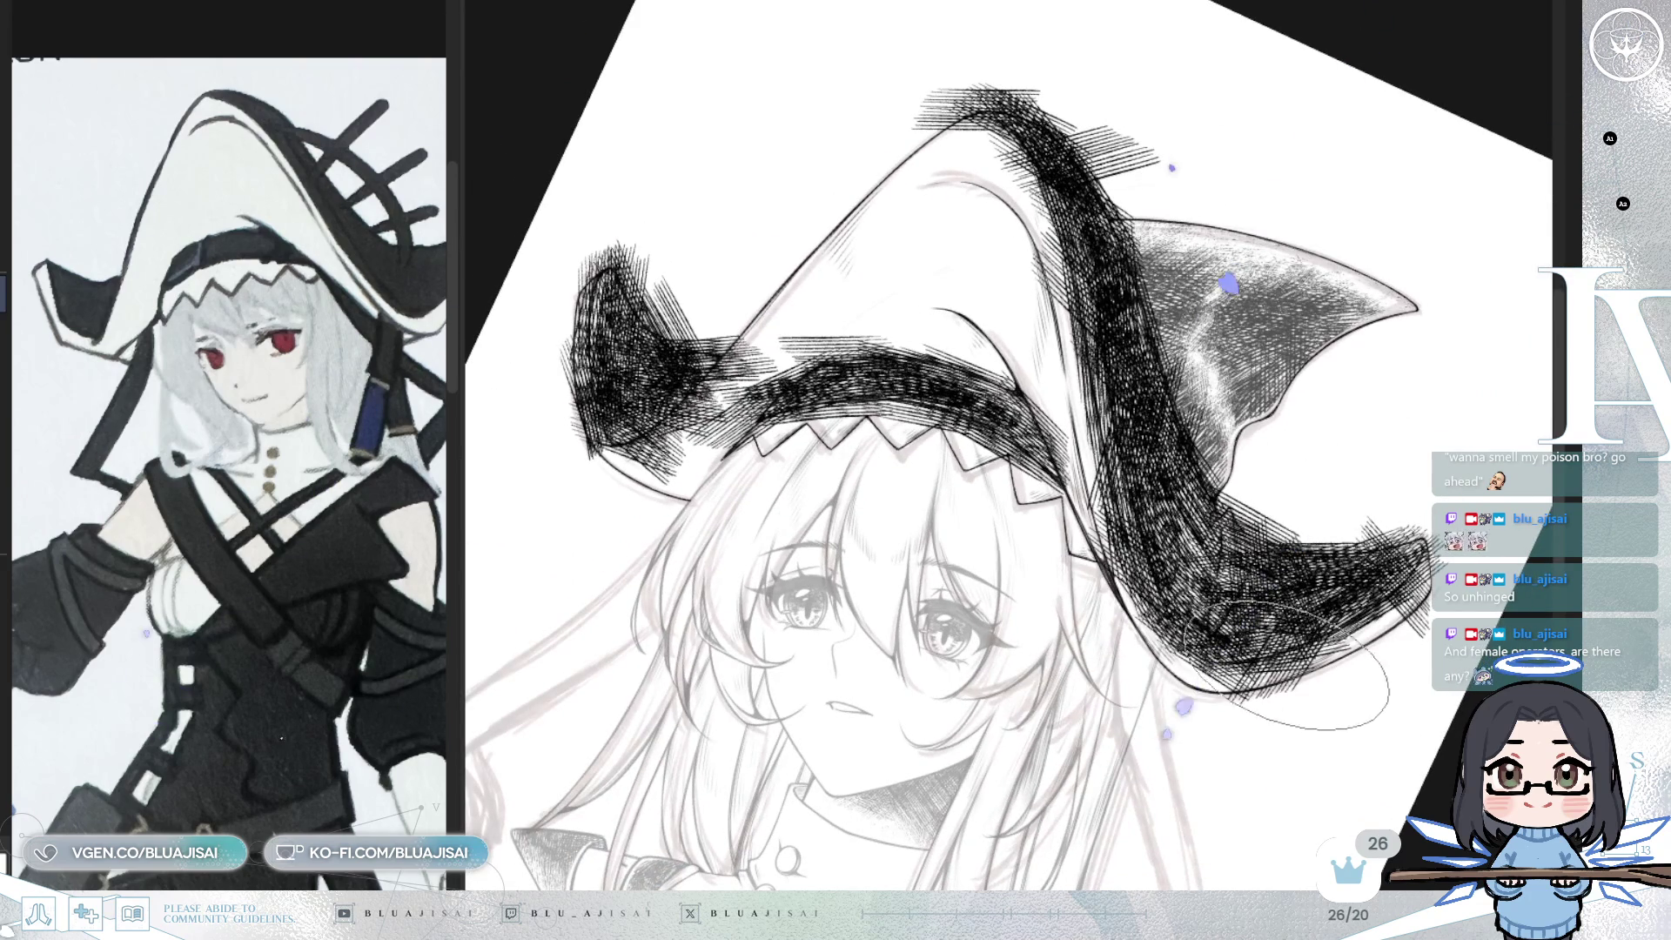
pyautogui.hotkey('ctrl', 'z')
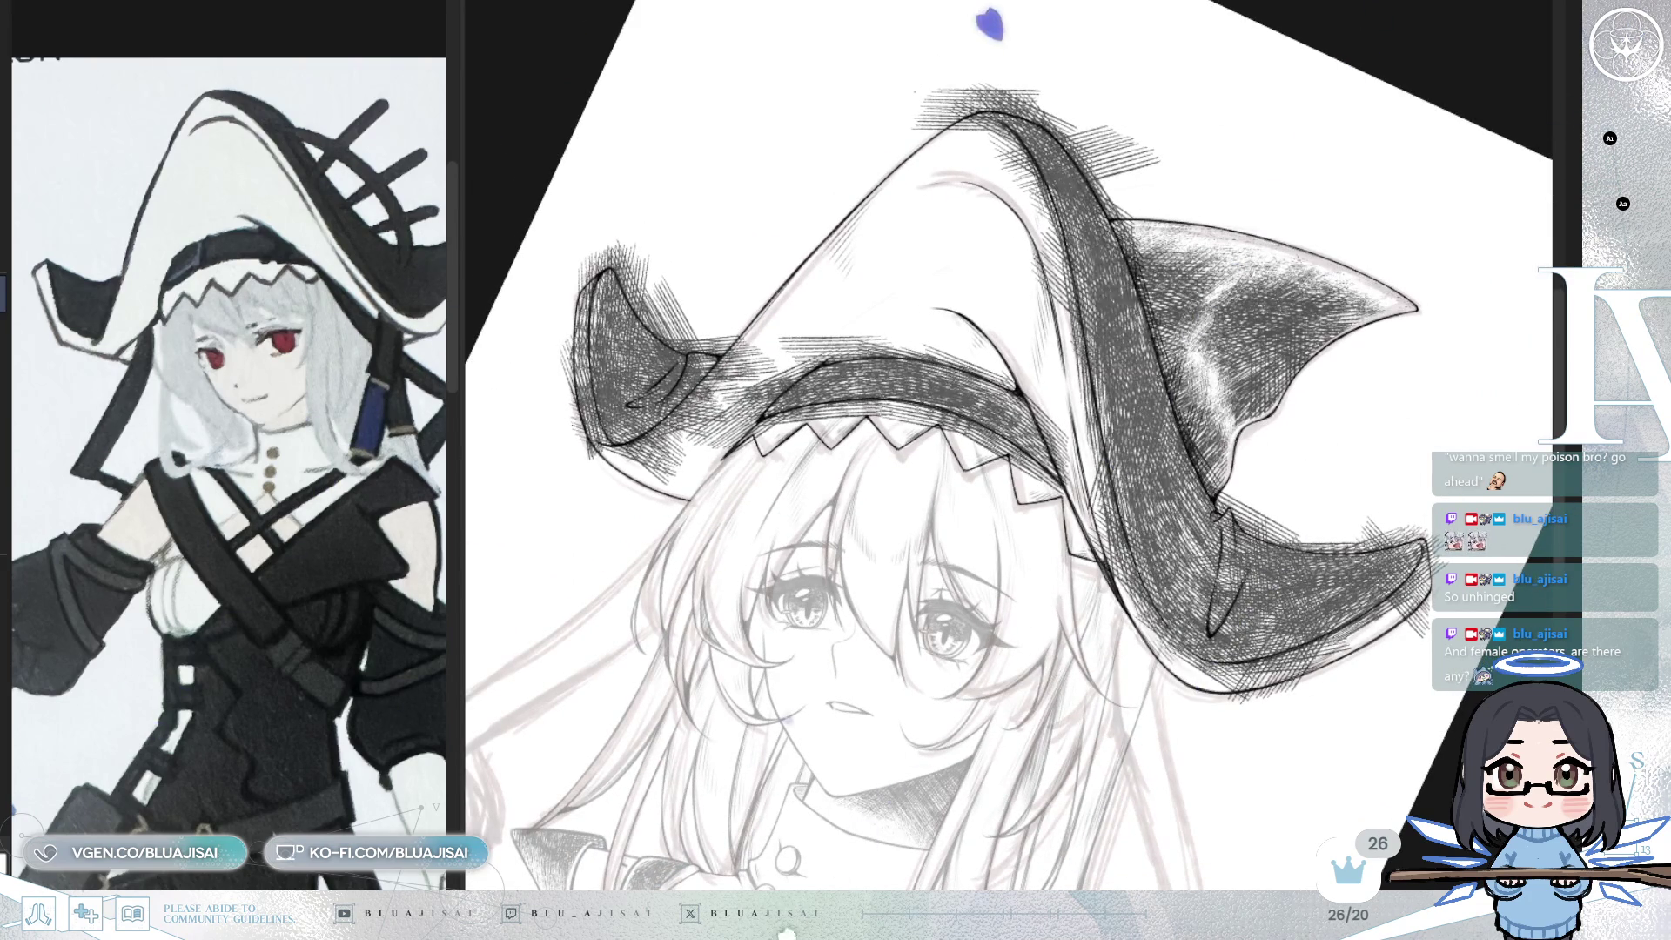
# - Lighten a strip along the brim's lower edge and erase hatching crossing the hat's outline
pyautogui.moveTo(958, 610); pyautogui.dragTo(1059, 607)
pyautogui.scroll(3, 1058, 607)
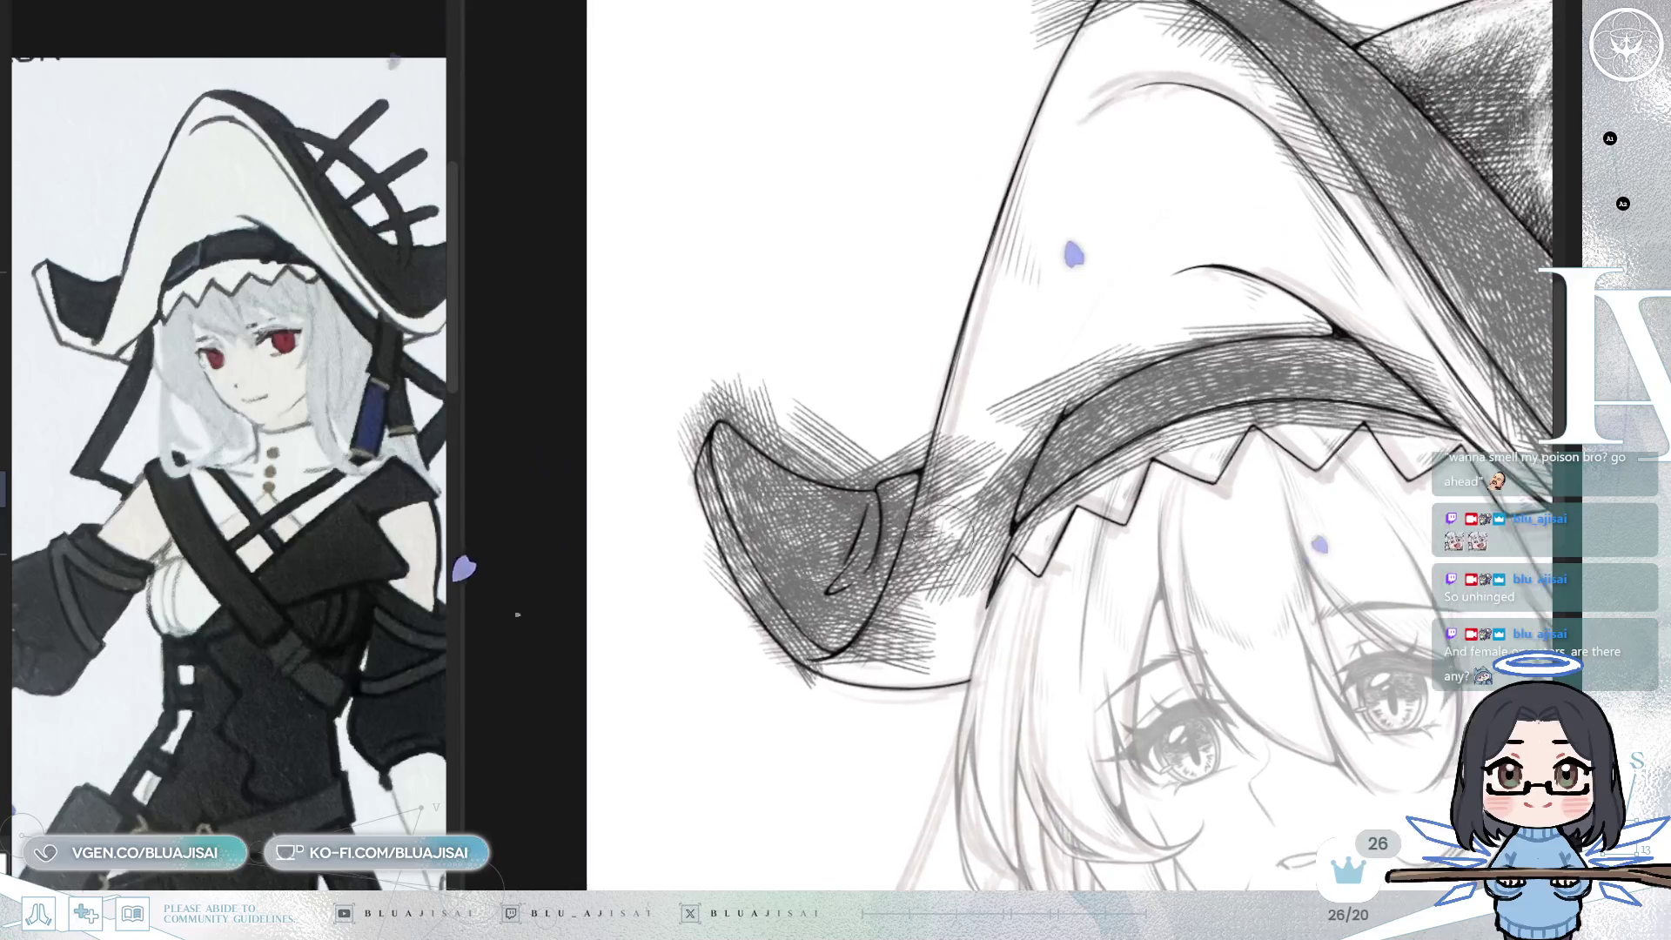
pyautogui.scroll(1, 820, 677)
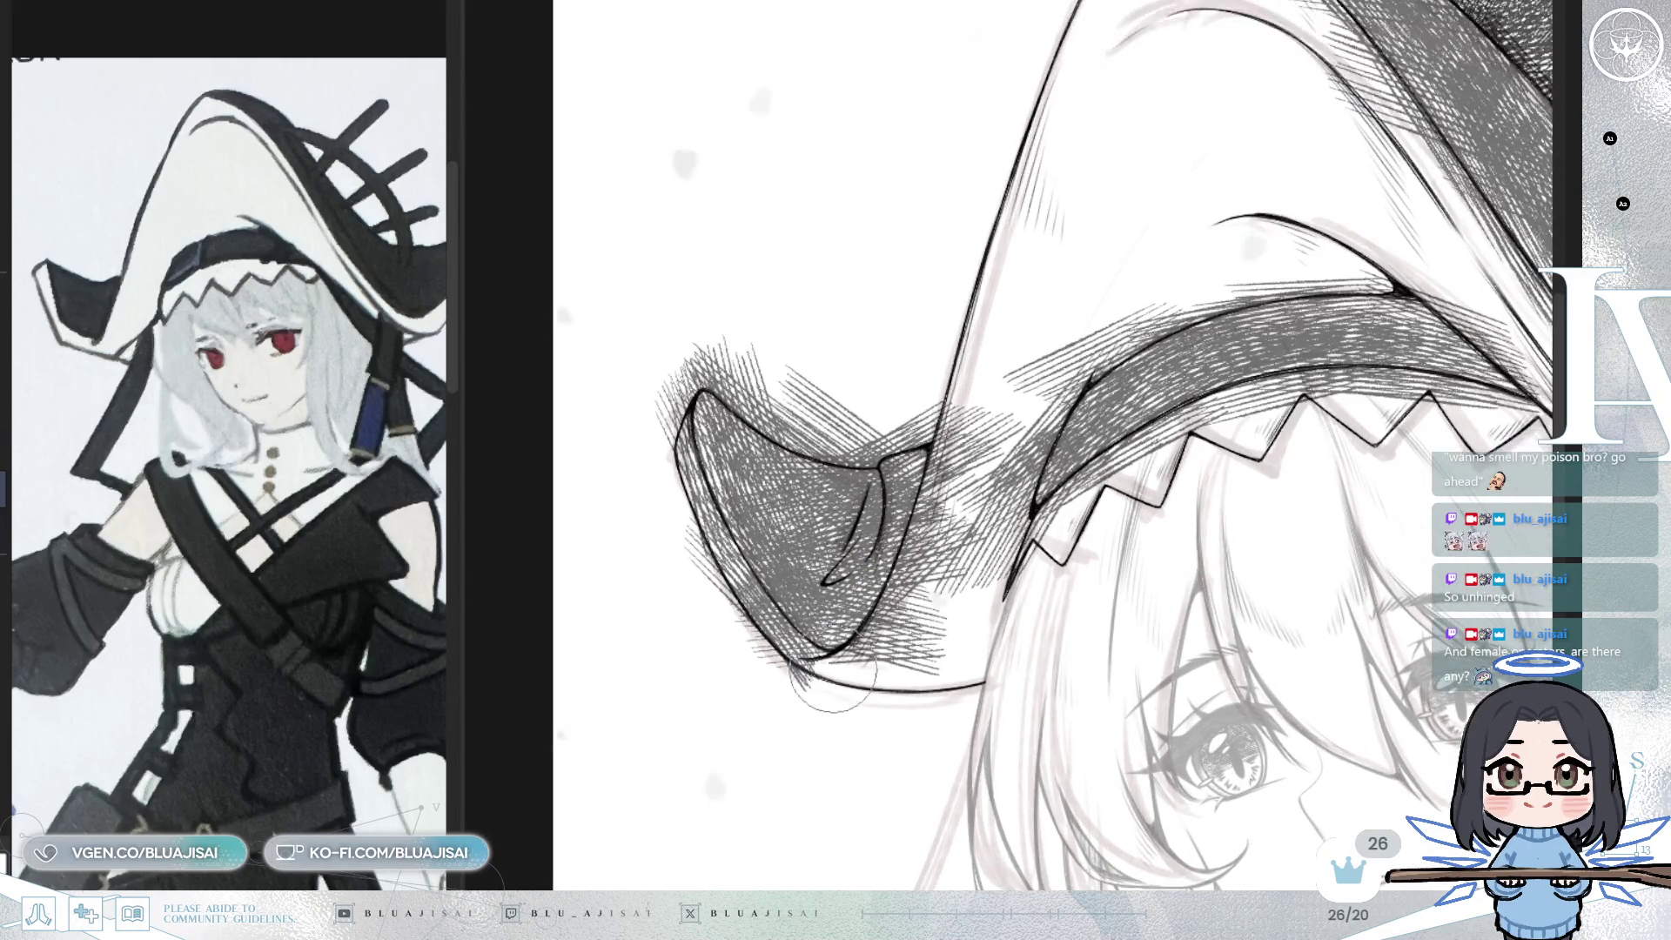
pyautogui.moveTo(825, 679)
pyautogui.mouseDown()
pyautogui.moveTo(906, 579)
pyautogui.moveTo(946, 415)
pyautogui.mouseUp()
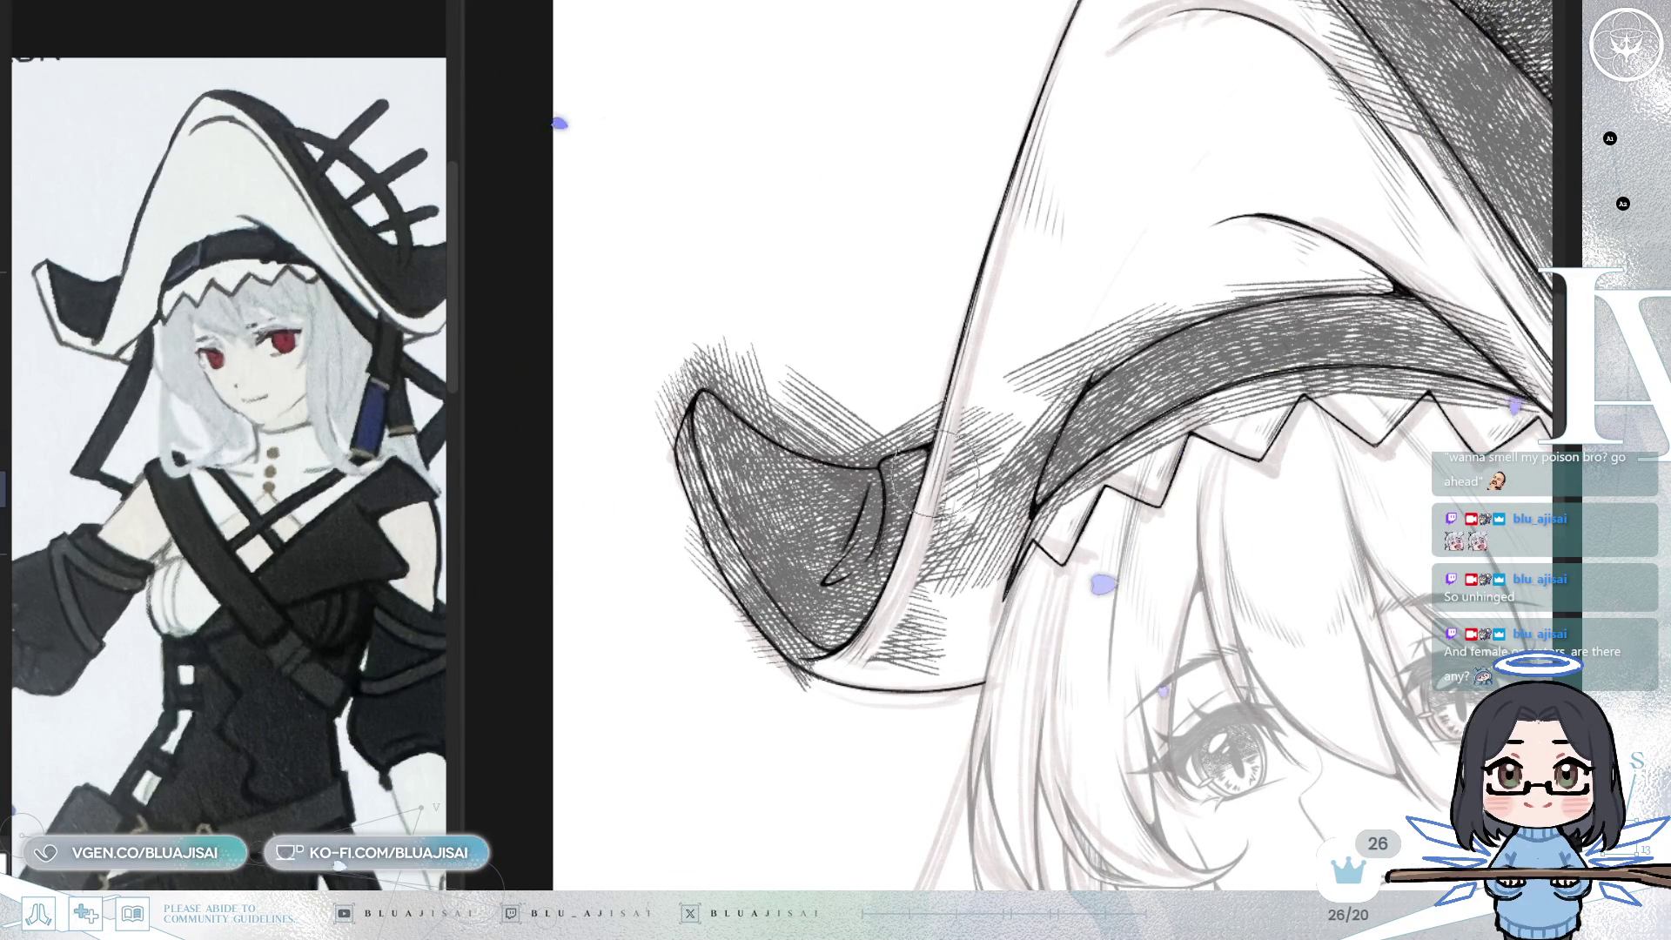
pyautogui.moveTo(980, 360); pyautogui.dragTo(1015, 444)
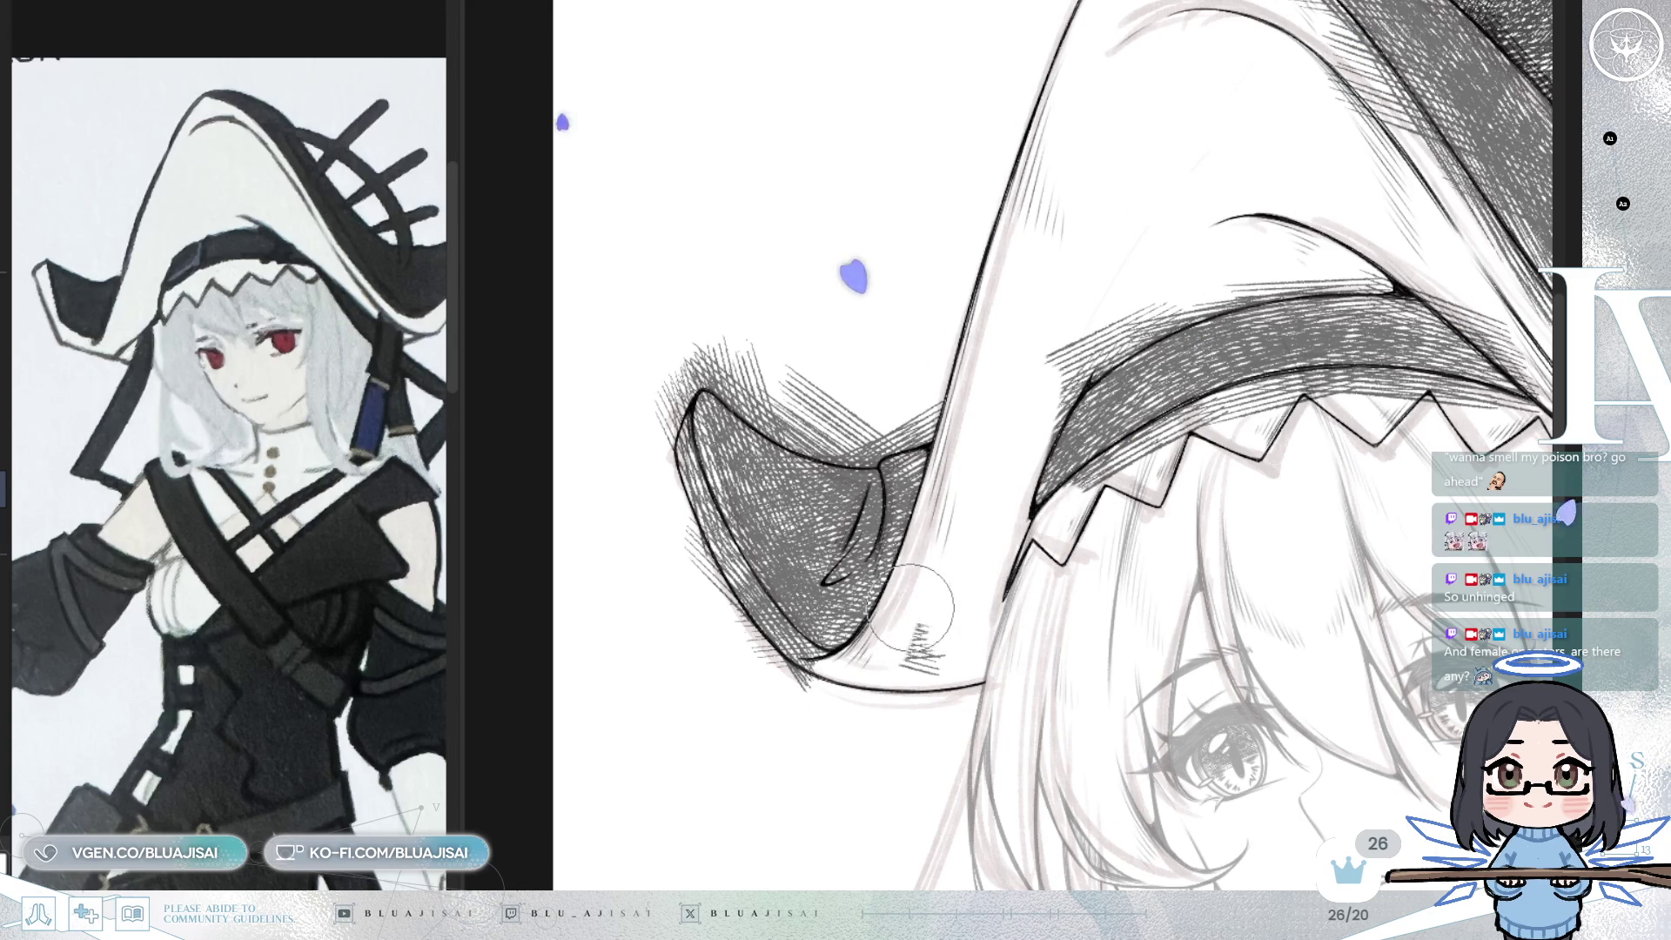
# - Paint a white highlight along the brim's lower rim and erase stray hatching past its tip
pyautogui.press('m')
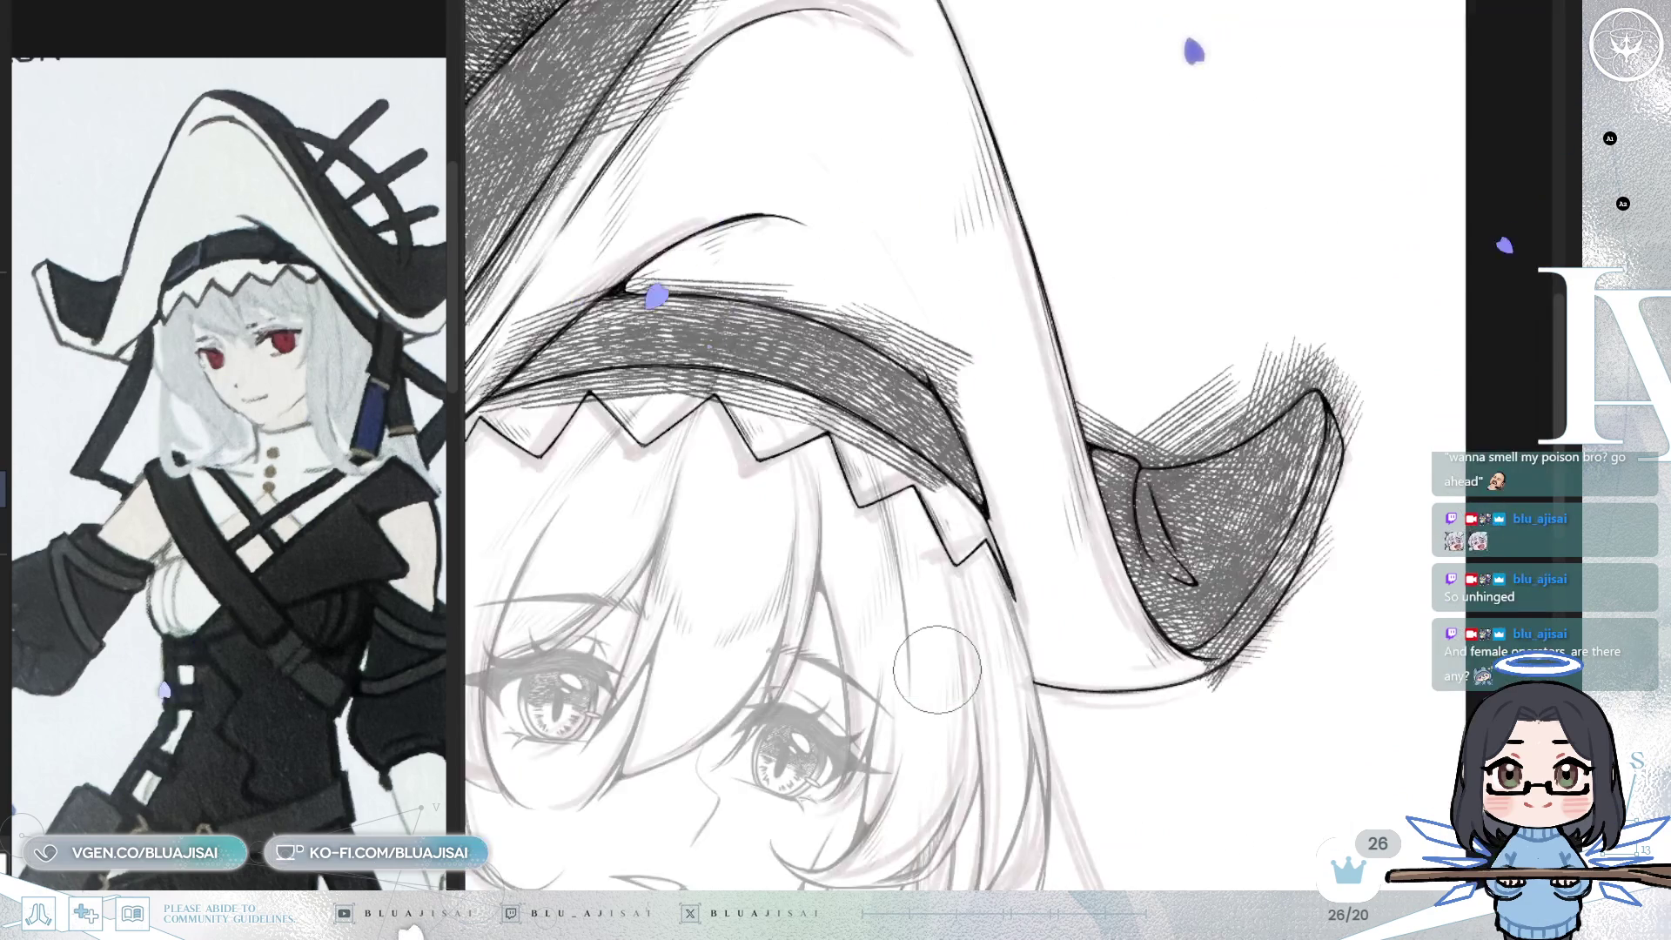
pyautogui.hotkey('ctrl', '+')
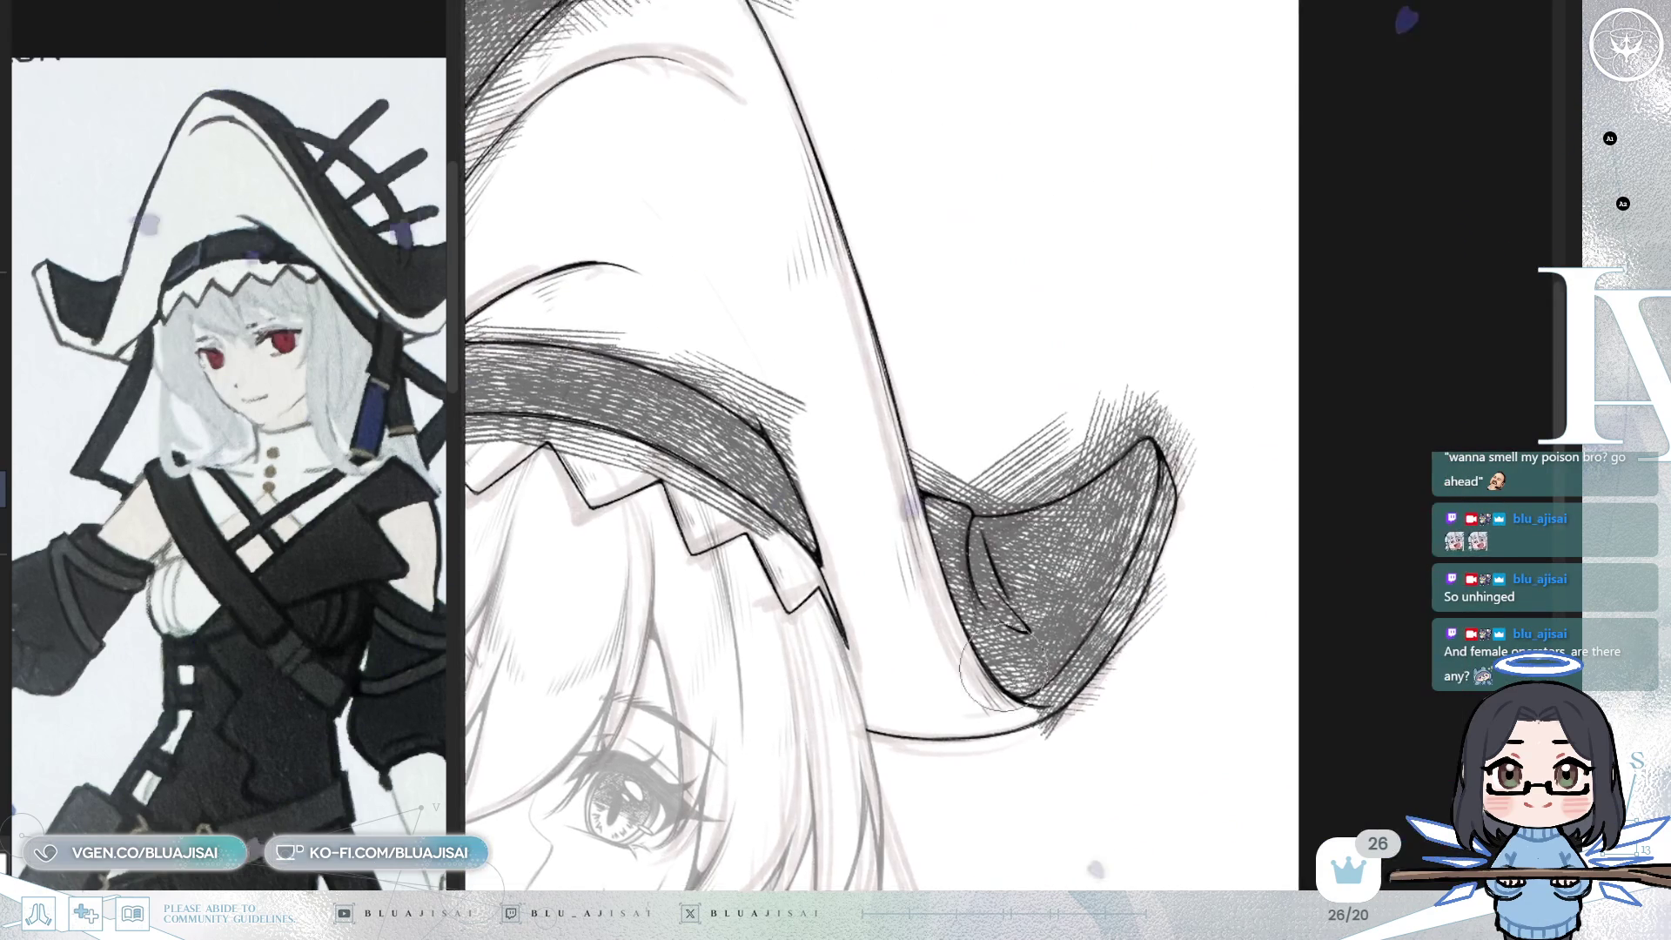
pyautogui.press('^')
pyautogui.moveTo(958, 716)
pyautogui.mouseDown()
pyautogui.moveTo(1069, 669)
pyautogui.moveTo(1160, 548)
pyautogui.mouseUp()
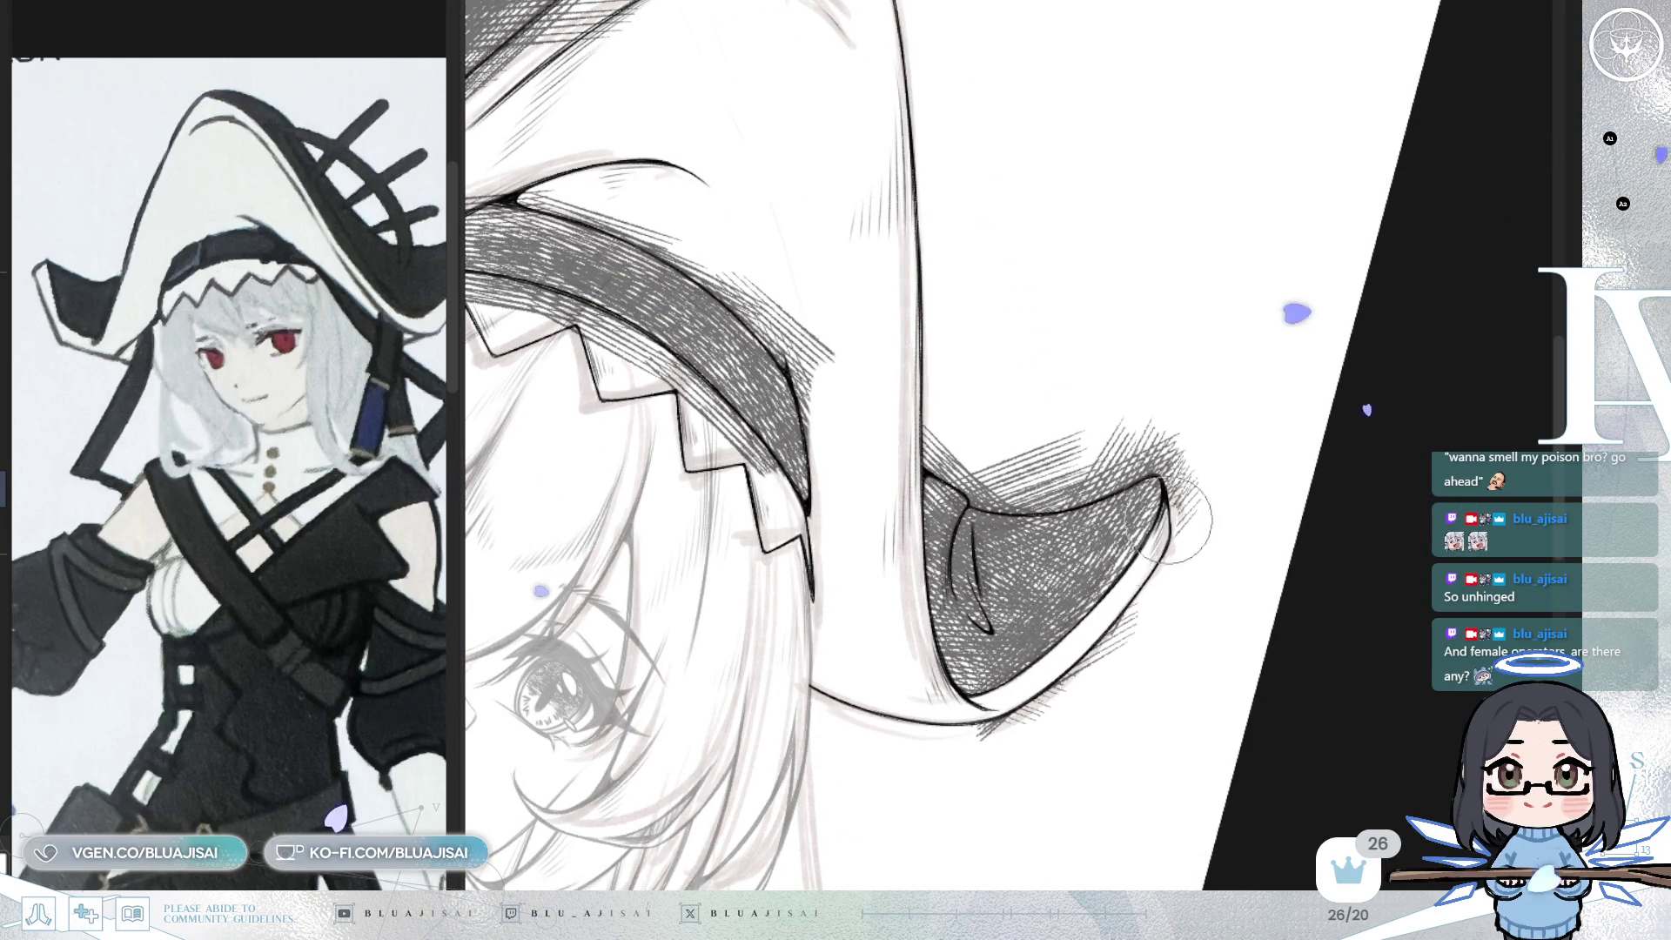
pyautogui.press('^')
pyautogui.press('^')
pyautogui.press('^')
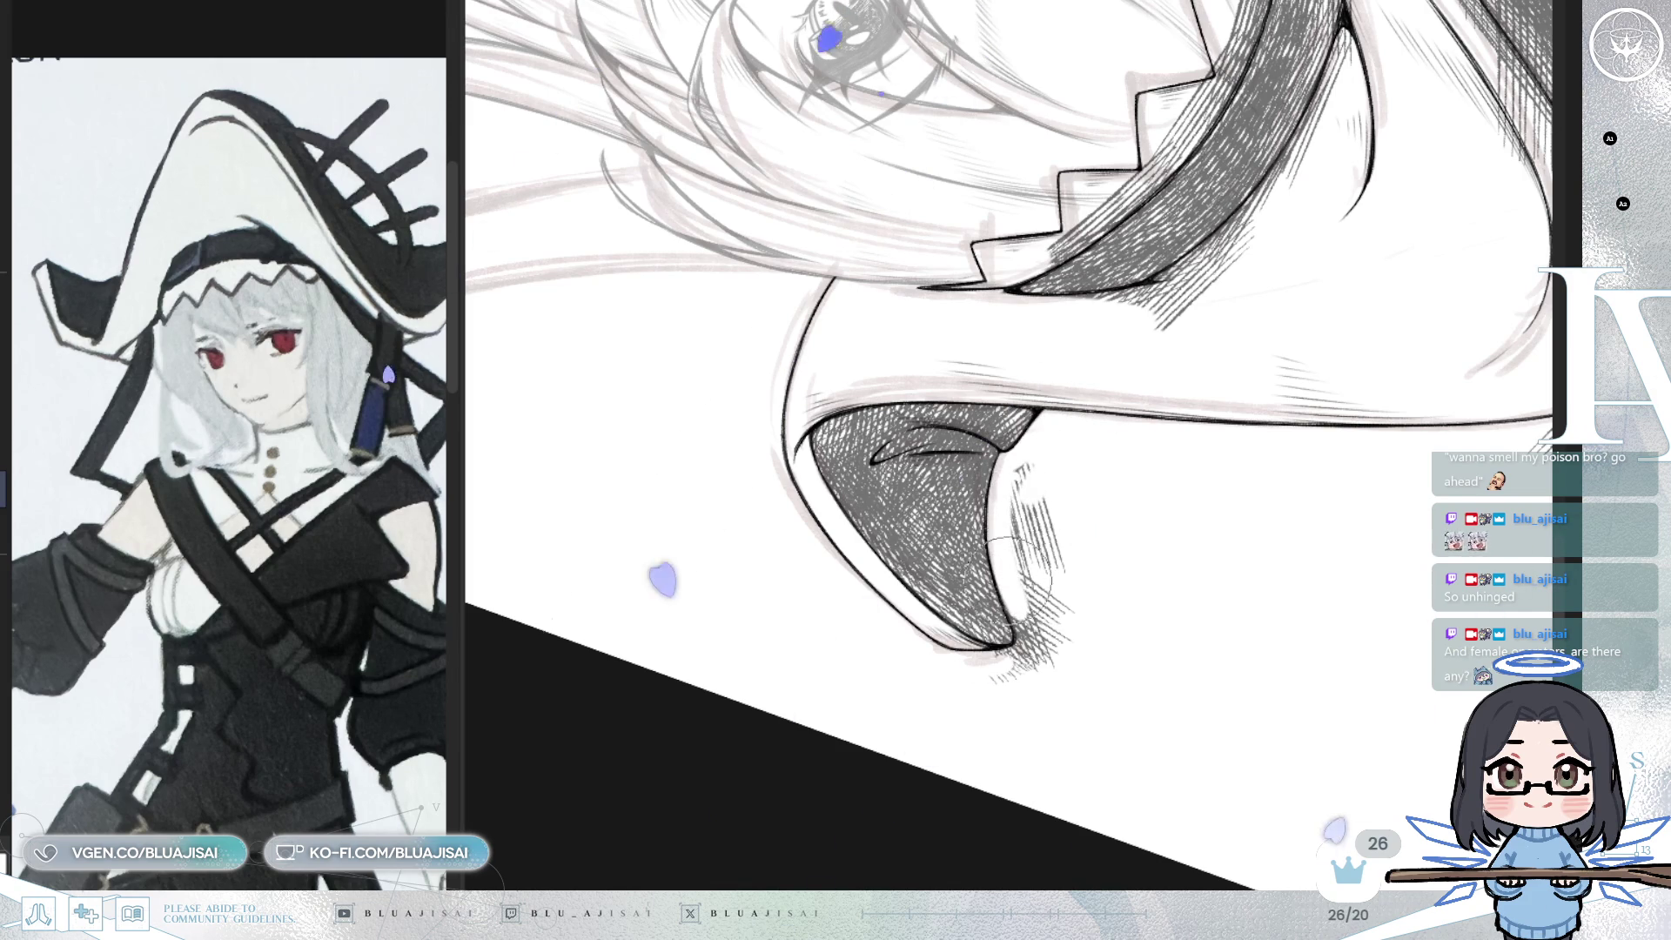
pyautogui.moveTo(1019, 662)
pyautogui.mouseDown()
pyautogui.moveTo(1031, 474)
pyautogui.moveTo(1071, 576)
pyautogui.moveTo(1040, 665)
pyautogui.mouseUp()
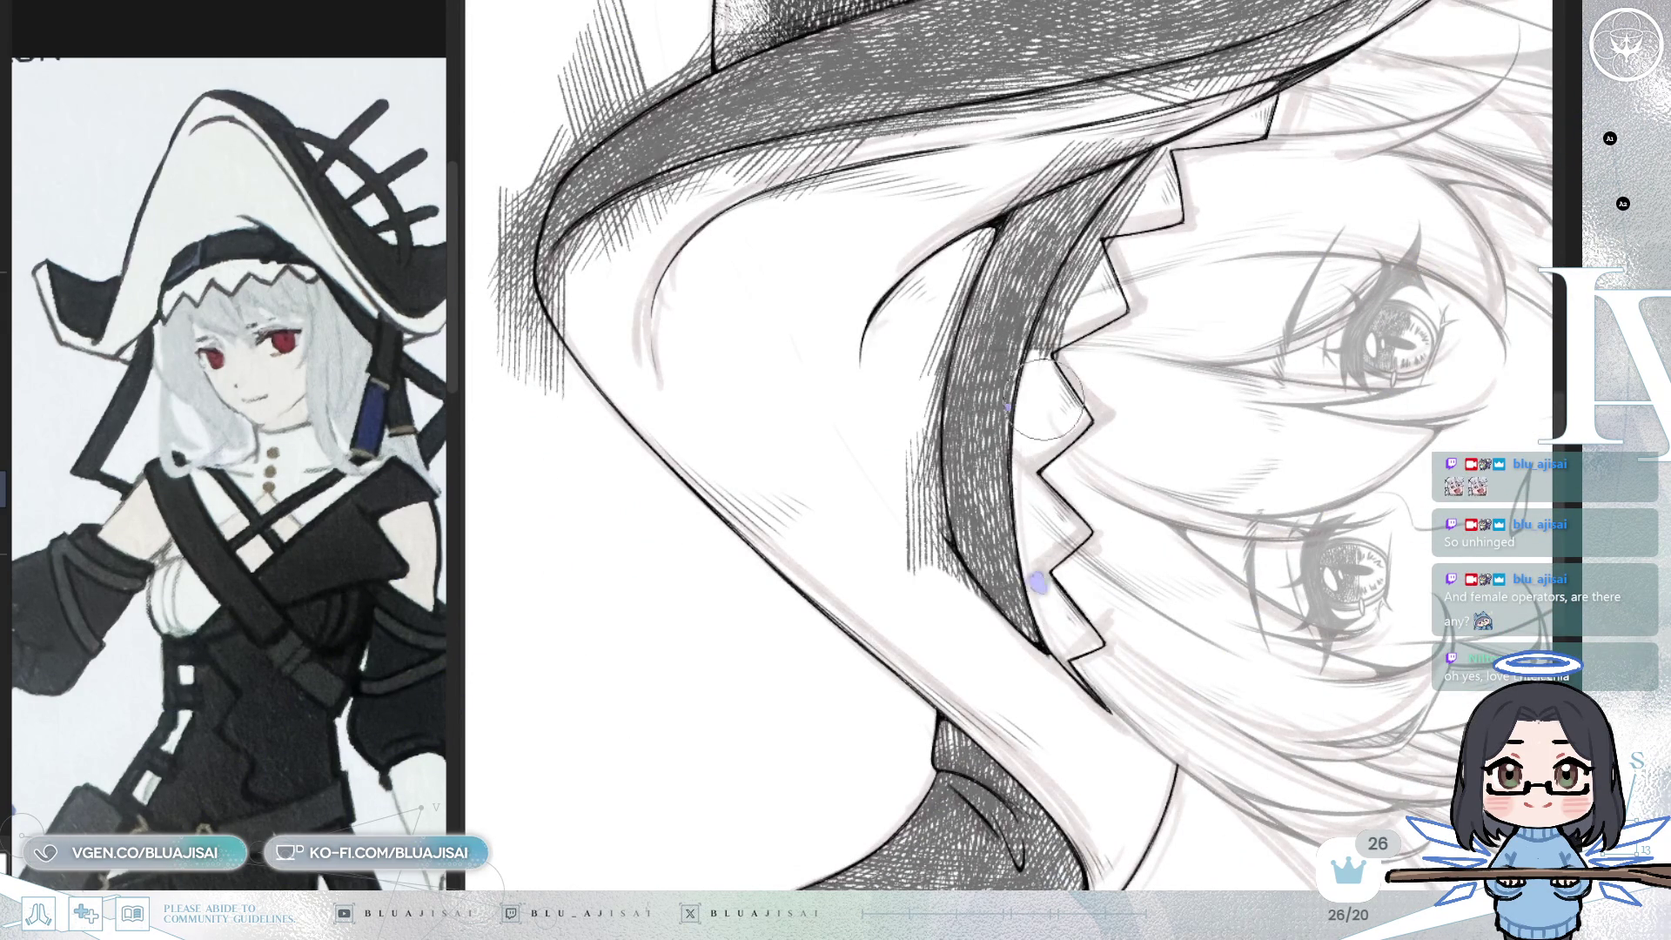
pyautogui.moveTo(1041, 418); pyautogui.dragTo(996, 535)
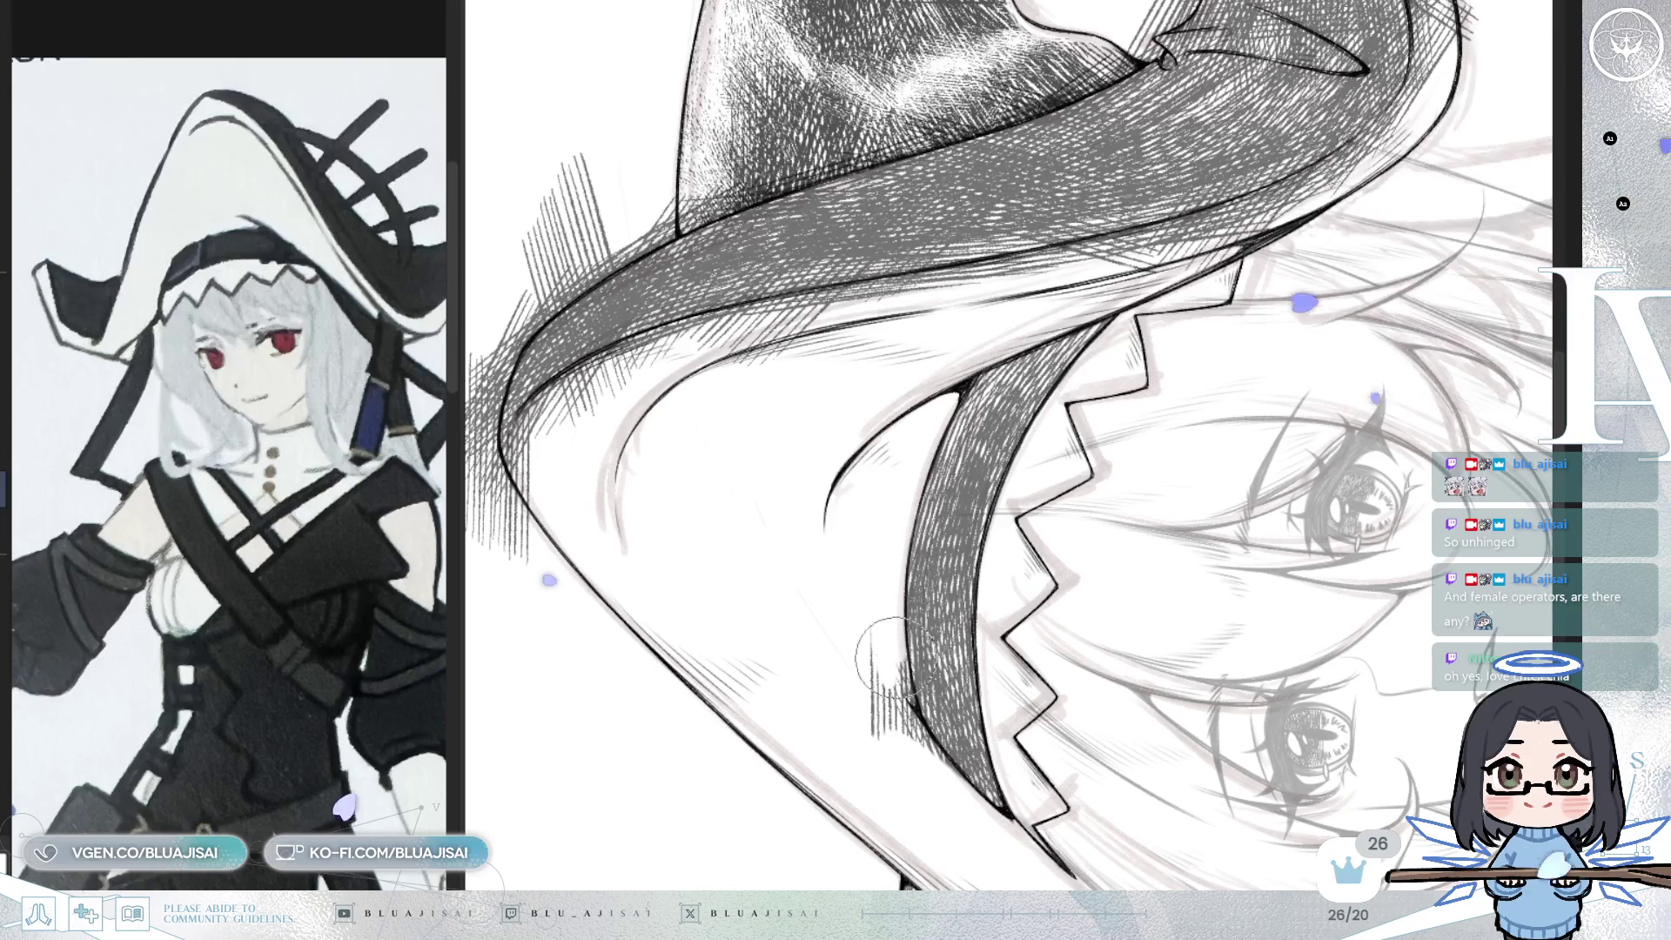
pyautogui.moveTo(865, 656)
pyautogui.mouseDown()
pyautogui.moveTo(885, 663)
pyautogui.moveTo(914, 511)
pyautogui.mouseUp()
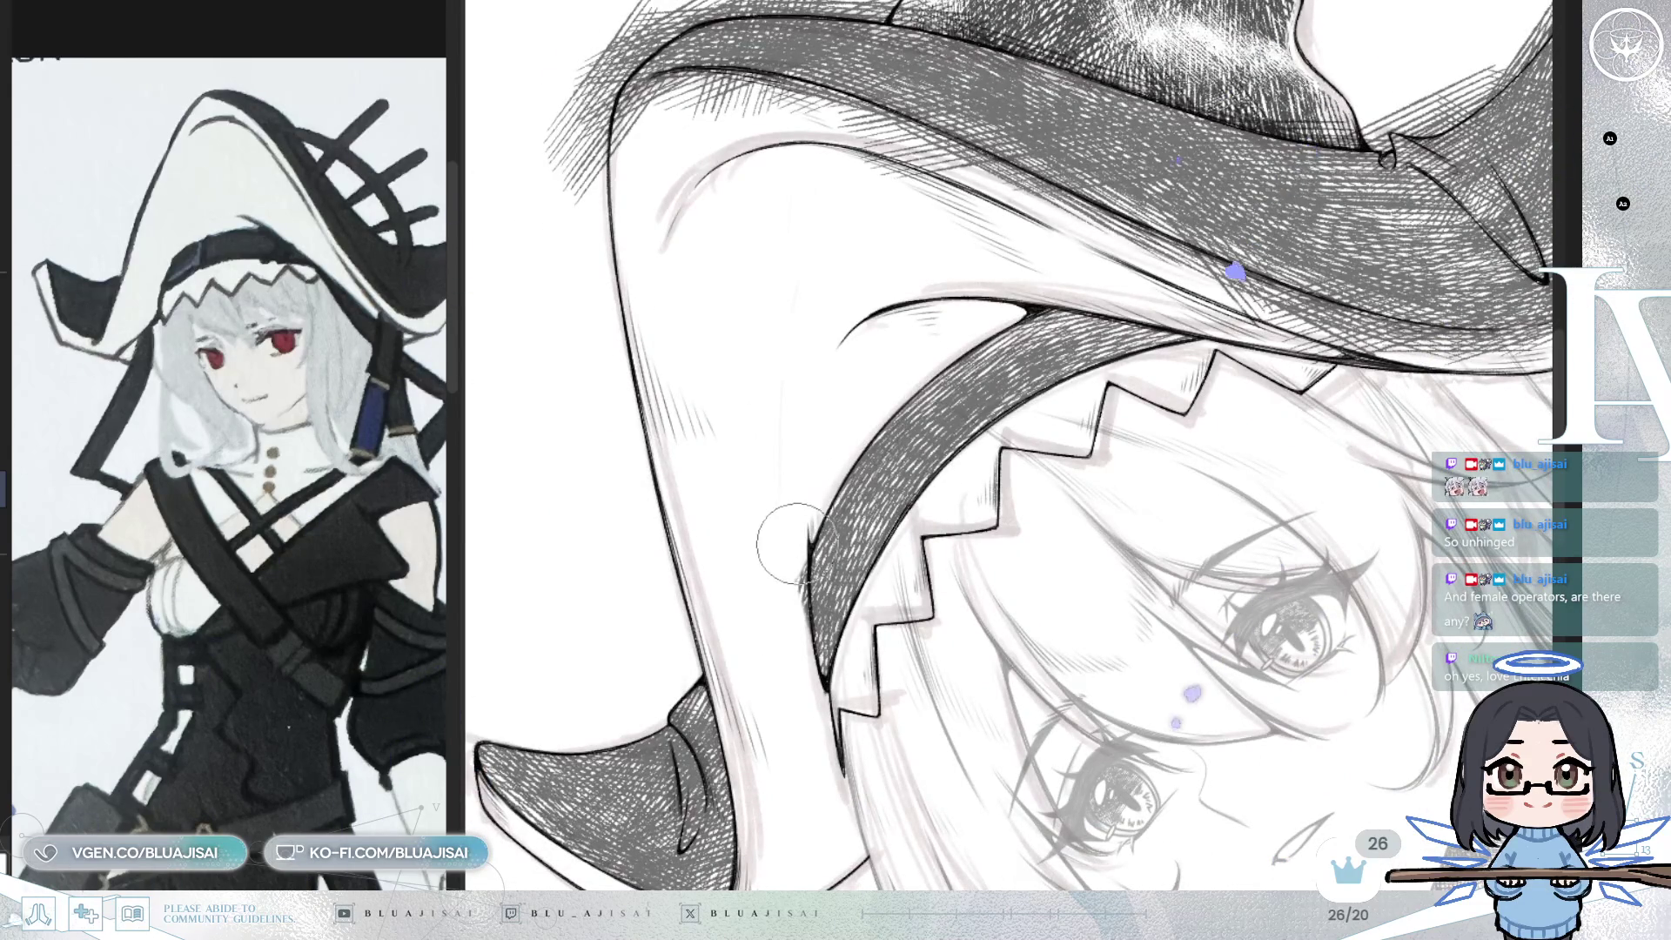
pyautogui.moveTo(1090, 412)
pyautogui.mouseDown()
pyautogui.moveTo(1075, 418)
pyautogui.moveTo(1081, 451)
pyautogui.moveTo(1085, 406)
pyautogui.moveTo(991, 453)
pyautogui.moveTo(1014, 296)
pyautogui.moveTo(1001, 279)
pyautogui.moveTo(966, 305)
pyautogui.moveTo(997, 263)
pyautogui.moveTo(1036, 253)
pyautogui.moveTo(1063, 213)
pyautogui.moveTo(1130, 240)
pyautogui.moveTo(1084, 231)
pyautogui.moveTo(1101, 195)
pyautogui.moveTo(1084, 209)
pyautogui.moveTo(1158, 248)
pyautogui.moveTo(1163, 333)
pyautogui.mouseUp()
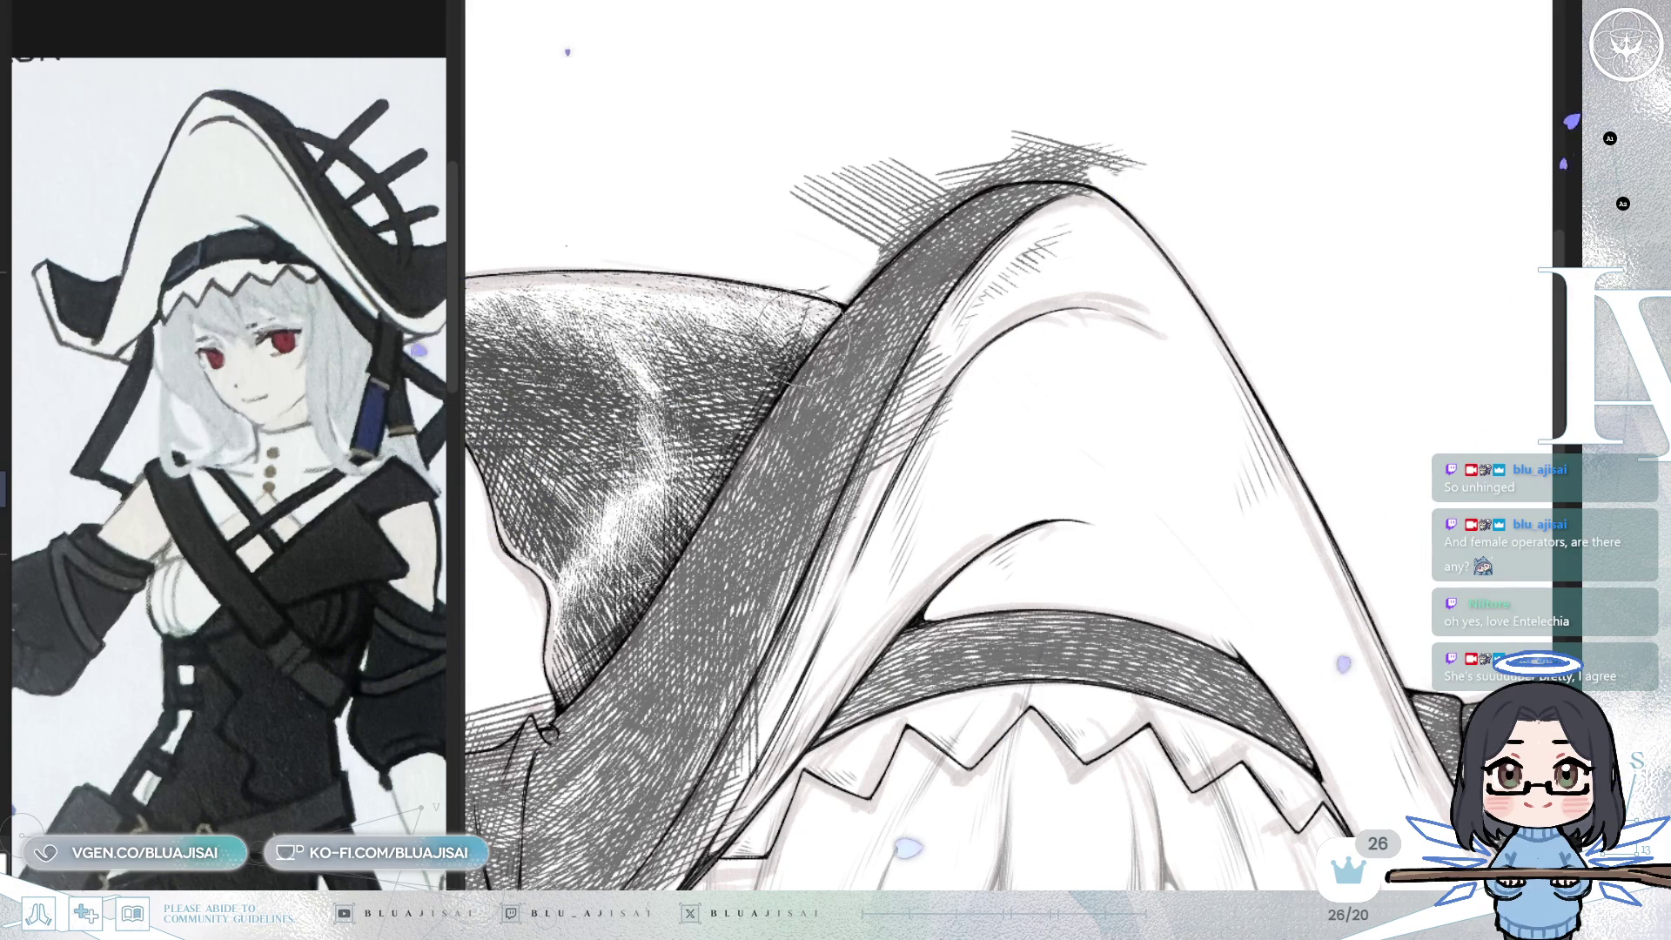
# - Erase stray hatching around the hat tip and brim, then paint white highlights along the brim edges
pyautogui.moveTo(819, 320)
pyautogui.mouseDown()
pyautogui.moveTo(914, 230)
pyautogui.moveTo(853, 270)
pyautogui.moveTo(990, 167)
pyautogui.moveTo(1026, 422)
pyautogui.mouseUp()
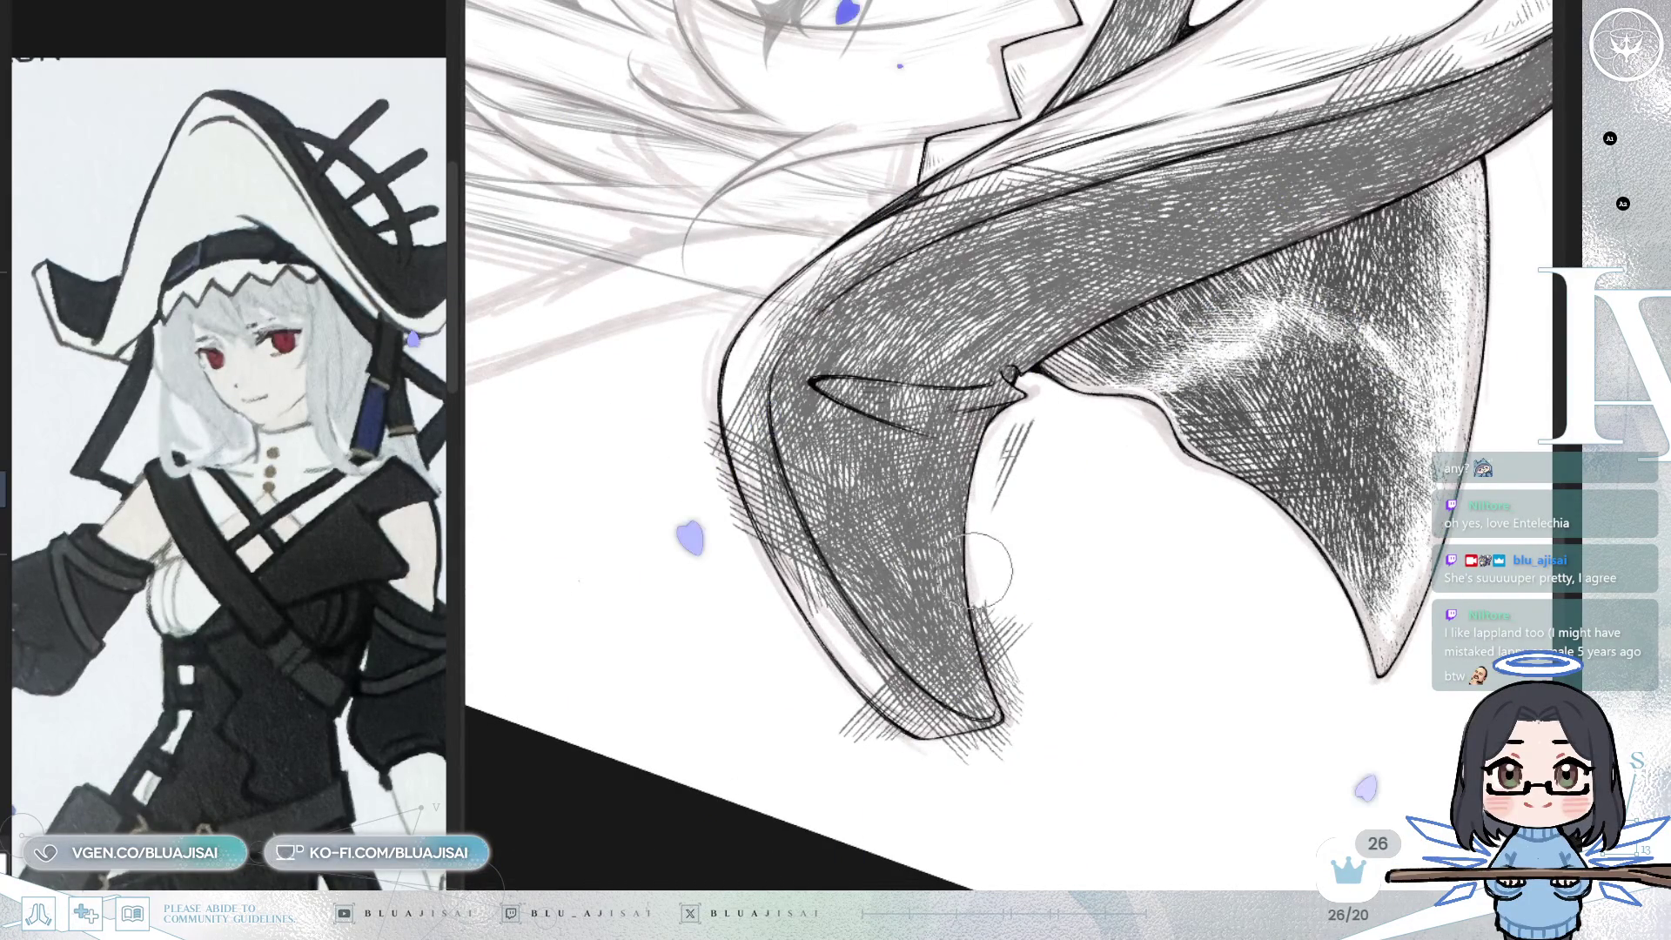
pyautogui.moveTo(977, 590)
pyautogui.mouseDown()
pyautogui.moveTo(990, 689)
pyautogui.moveTo(1000, 504)
pyautogui.moveTo(1030, 430)
pyautogui.mouseUp()
pyautogui.press('m')
pyautogui.moveTo(1059, 773)
pyautogui.mouseDown()
pyautogui.moveTo(1109, 642)
pyautogui.moveTo(1054, 568)
pyautogui.mouseUp()
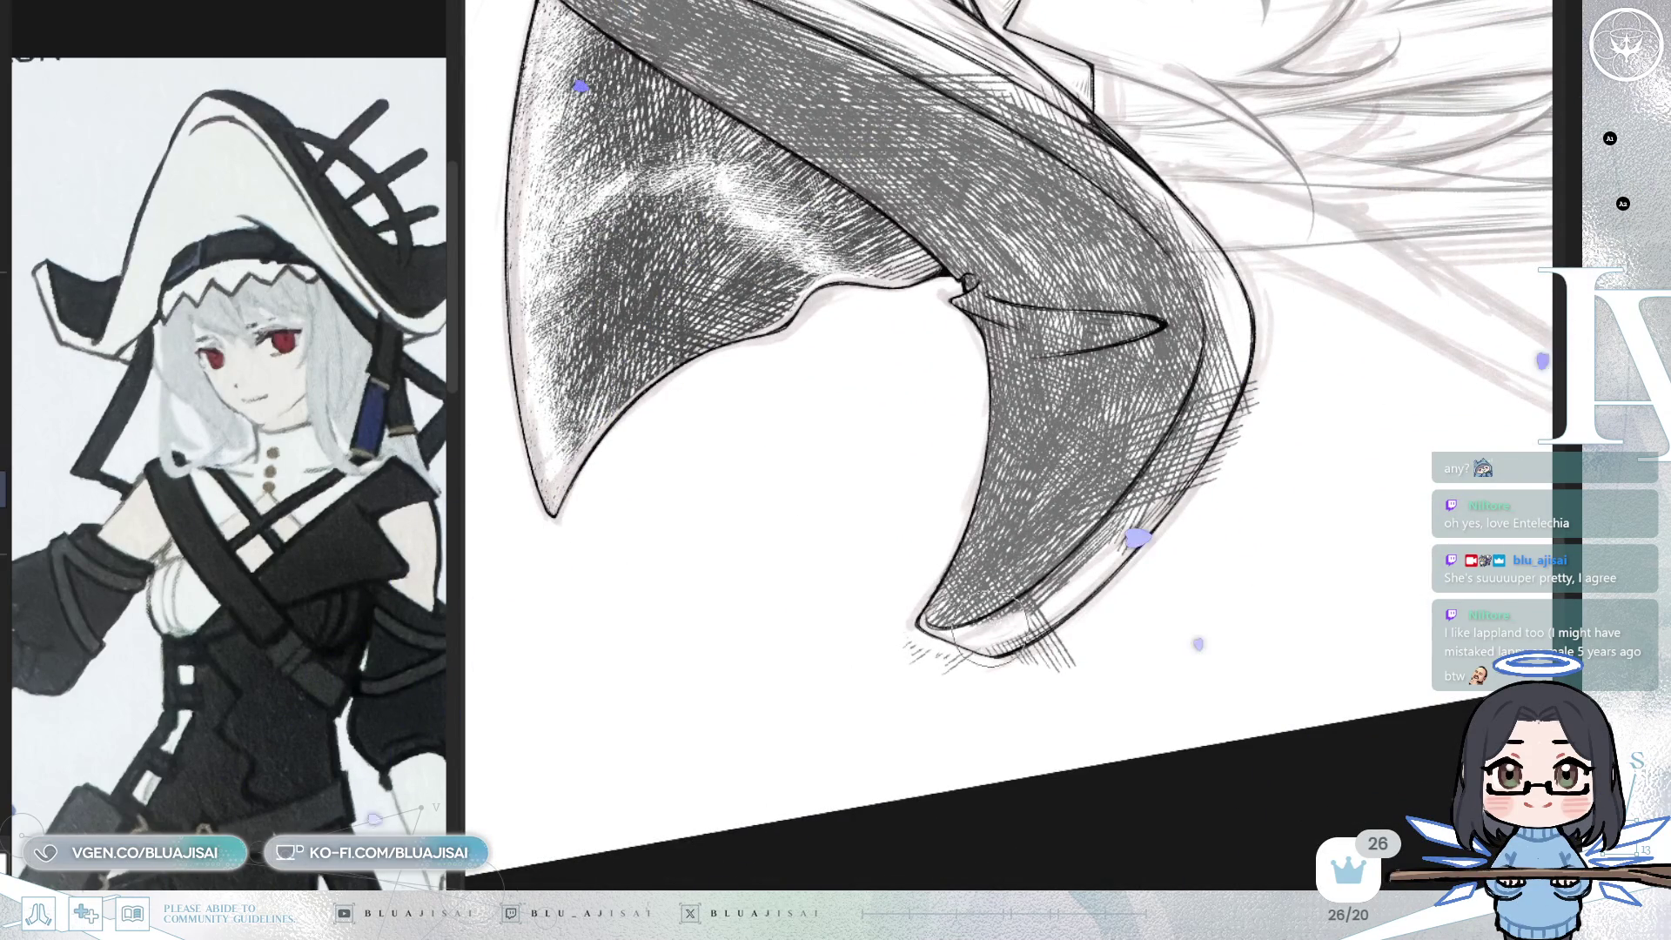
pyautogui.moveTo(1036, 609); pyautogui.dragTo(1069, 568)
pyautogui.moveTo(958, 674)
pyautogui.mouseDown()
pyautogui.moveTo(1022, 673)
pyautogui.moveTo(1128, 540)
pyautogui.mouseUp()
pyautogui.moveTo(1223, 296)
pyautogui.mouseDown()
pyautogui.moveTo(1254, 409)
pyautogui.moveTo(1279, 366)
pyautogui.moveTo(1298, 384)
pyautogui.moveTo(1149, 517)
pyautogui.moveTo(1132, 566)
pyautogui.moveTo(1254, 635)
pyautogui.moveTo(871, 666)
pyautogui.moveTo(835, 601)
pyautogui.moveTo(838, 521)
pyautogui.moveTo(912, 437)
pyautogui.mouseUp()
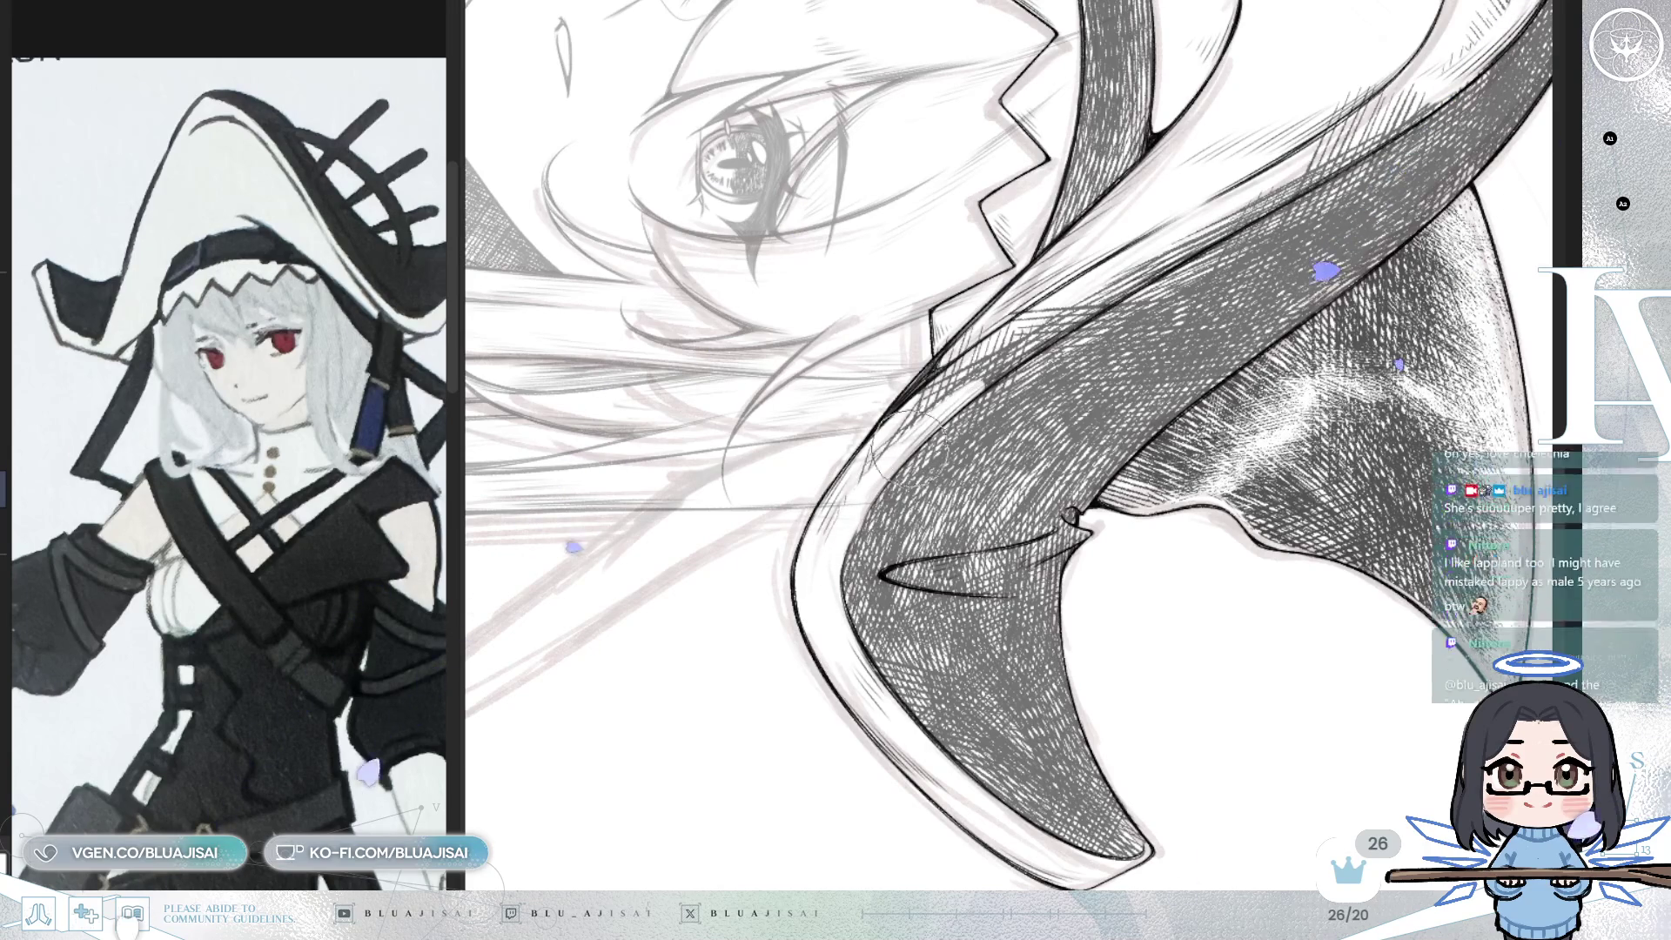
pyautogui.moveTo(949, 383)
pyautogui.mouseDown()
pyautogui.moveTo(1001, 344)
pyautogui.moveTo(890, 439)
pyautogui.moveTo(870, 408)
pyautogui.moveTo(945, 358)
pyautogui.moveTo(967, 427)
pyautogui.moveTo(953, 466)
pyautogui.mouseUp()
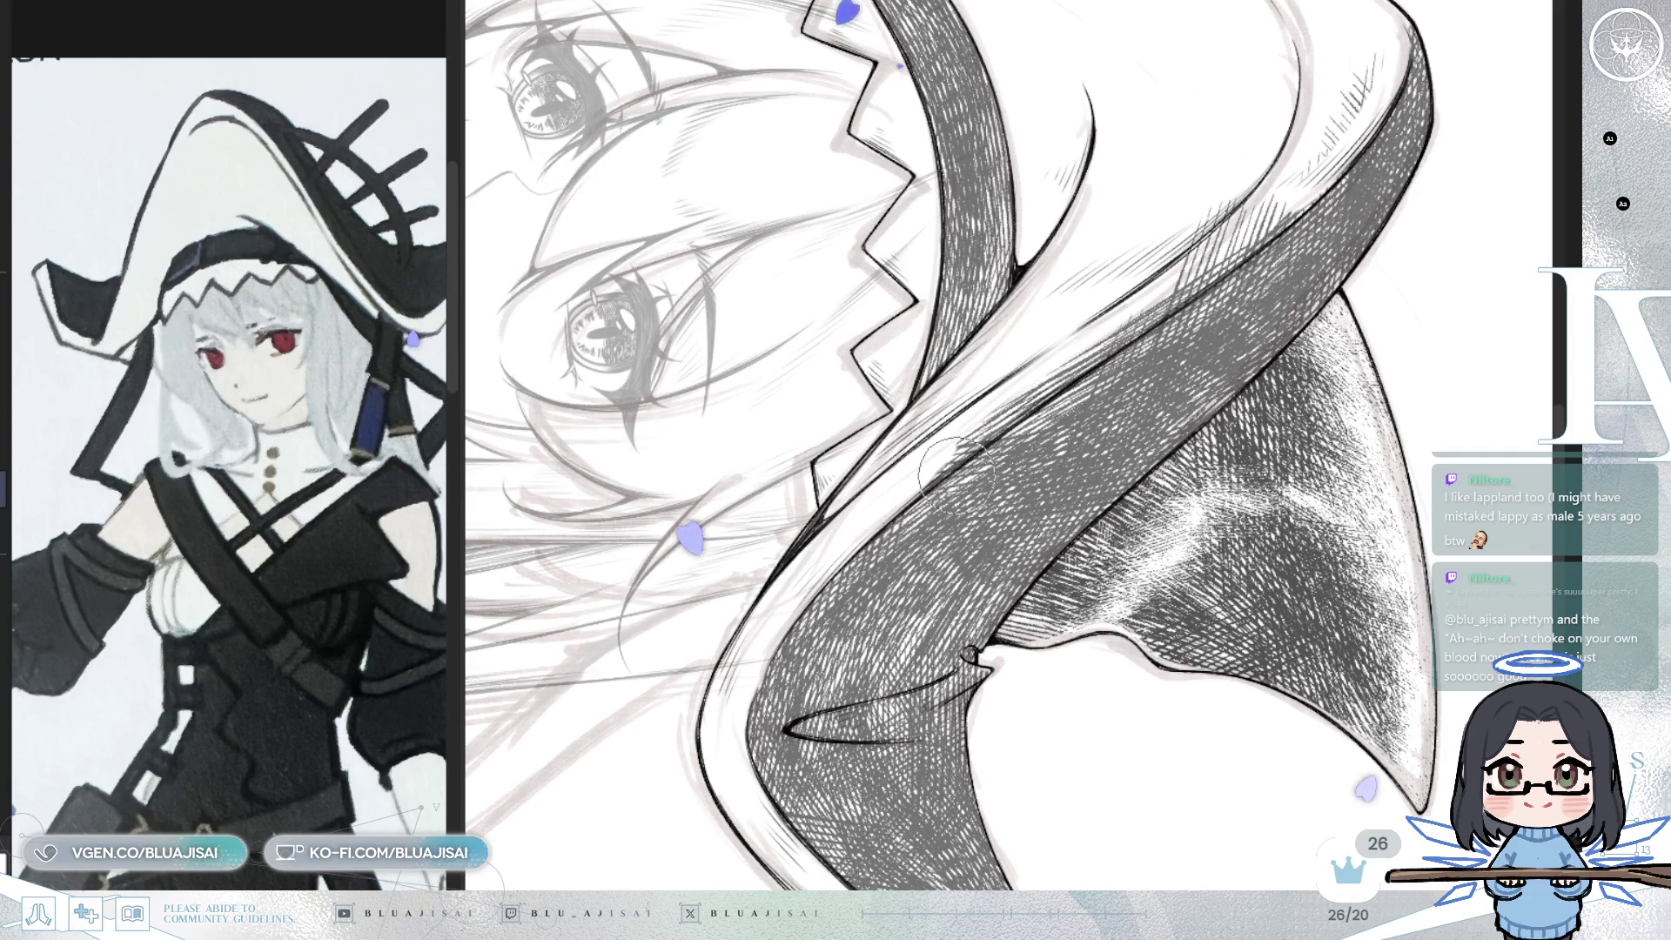
# - Soften the light hatching along and above the dark band up to the hat tip
pyautogui.moveTo(956, 474)
pyautogui.mouseDown()
pyautogui.moveTo(1027, 434)
pyautogui.moveTo(1054, 349)
pyautogui.mouseUp()
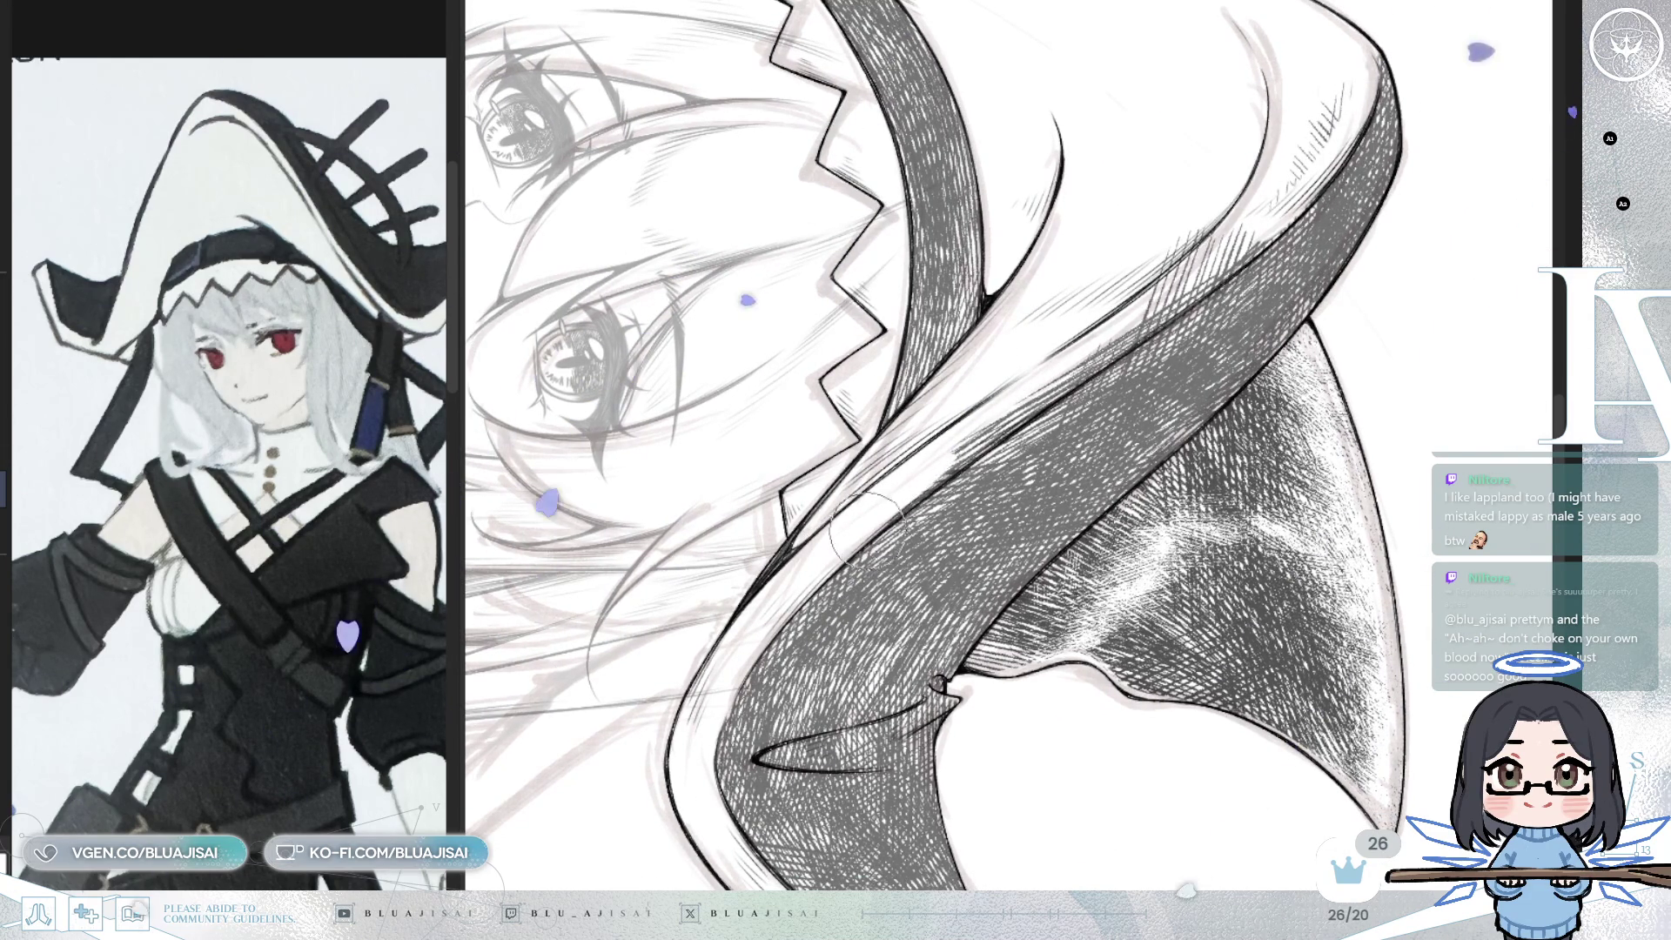
pyautogui.moveTo(975, 449); pyautogui.dragTo(1038, 386)
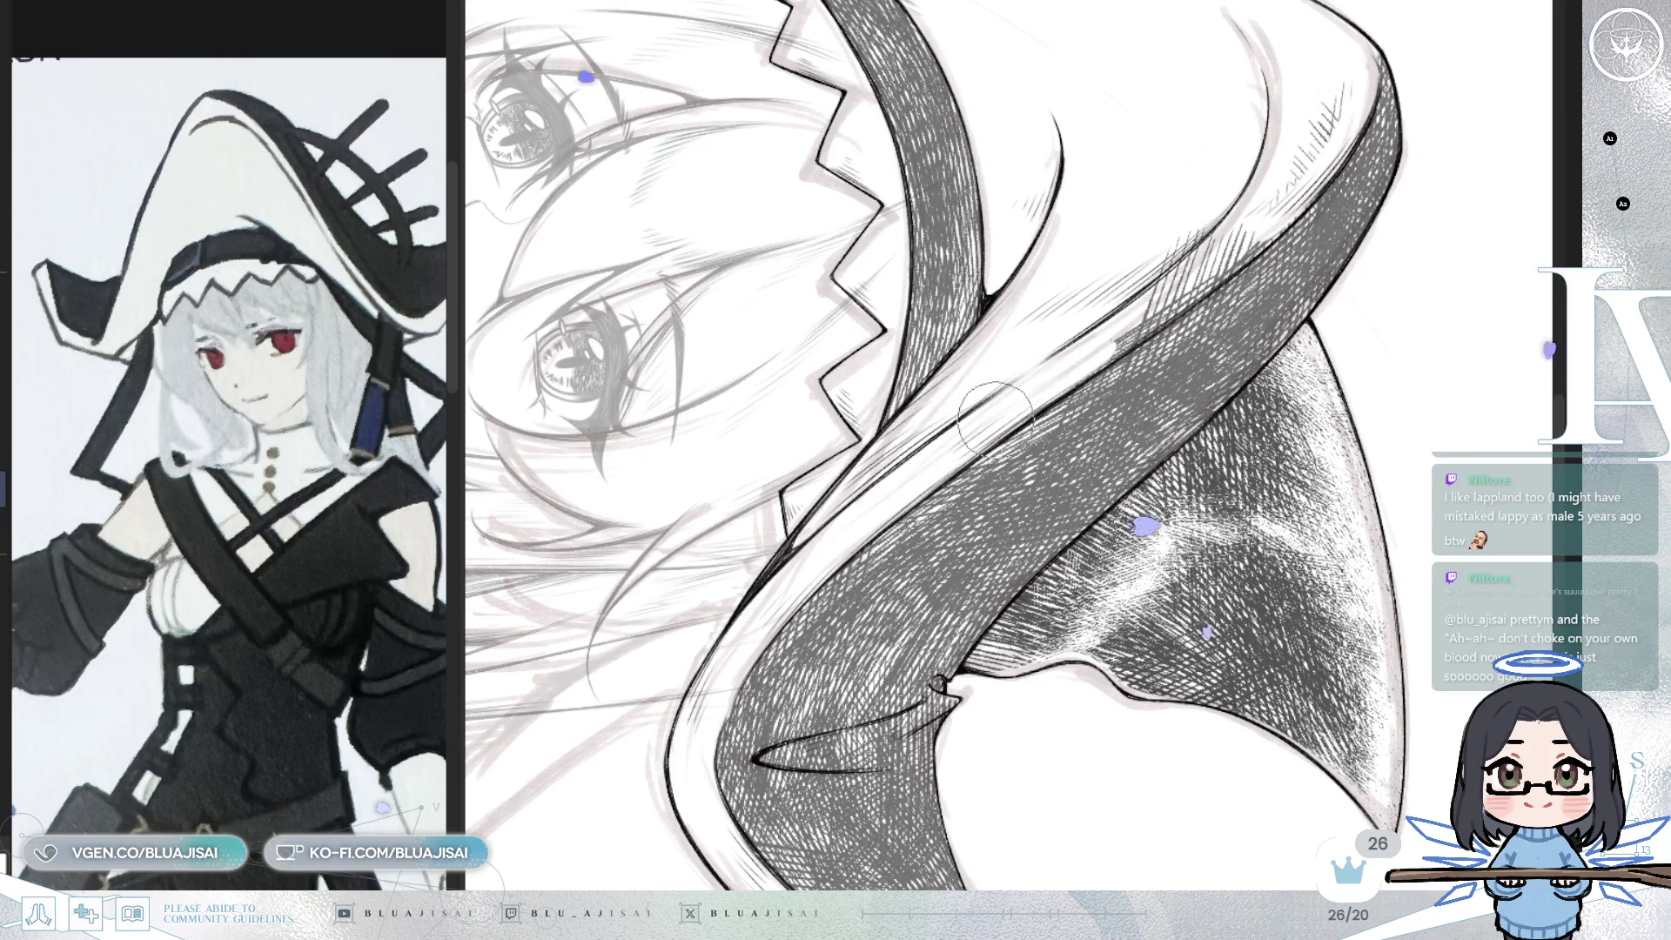
pyautogui.moveTo(957, 451); pyautogui.dragTo(1088, 362)
pyautogui.moveTo(1157, 306); pyautogui.dragTo(1027, 560)
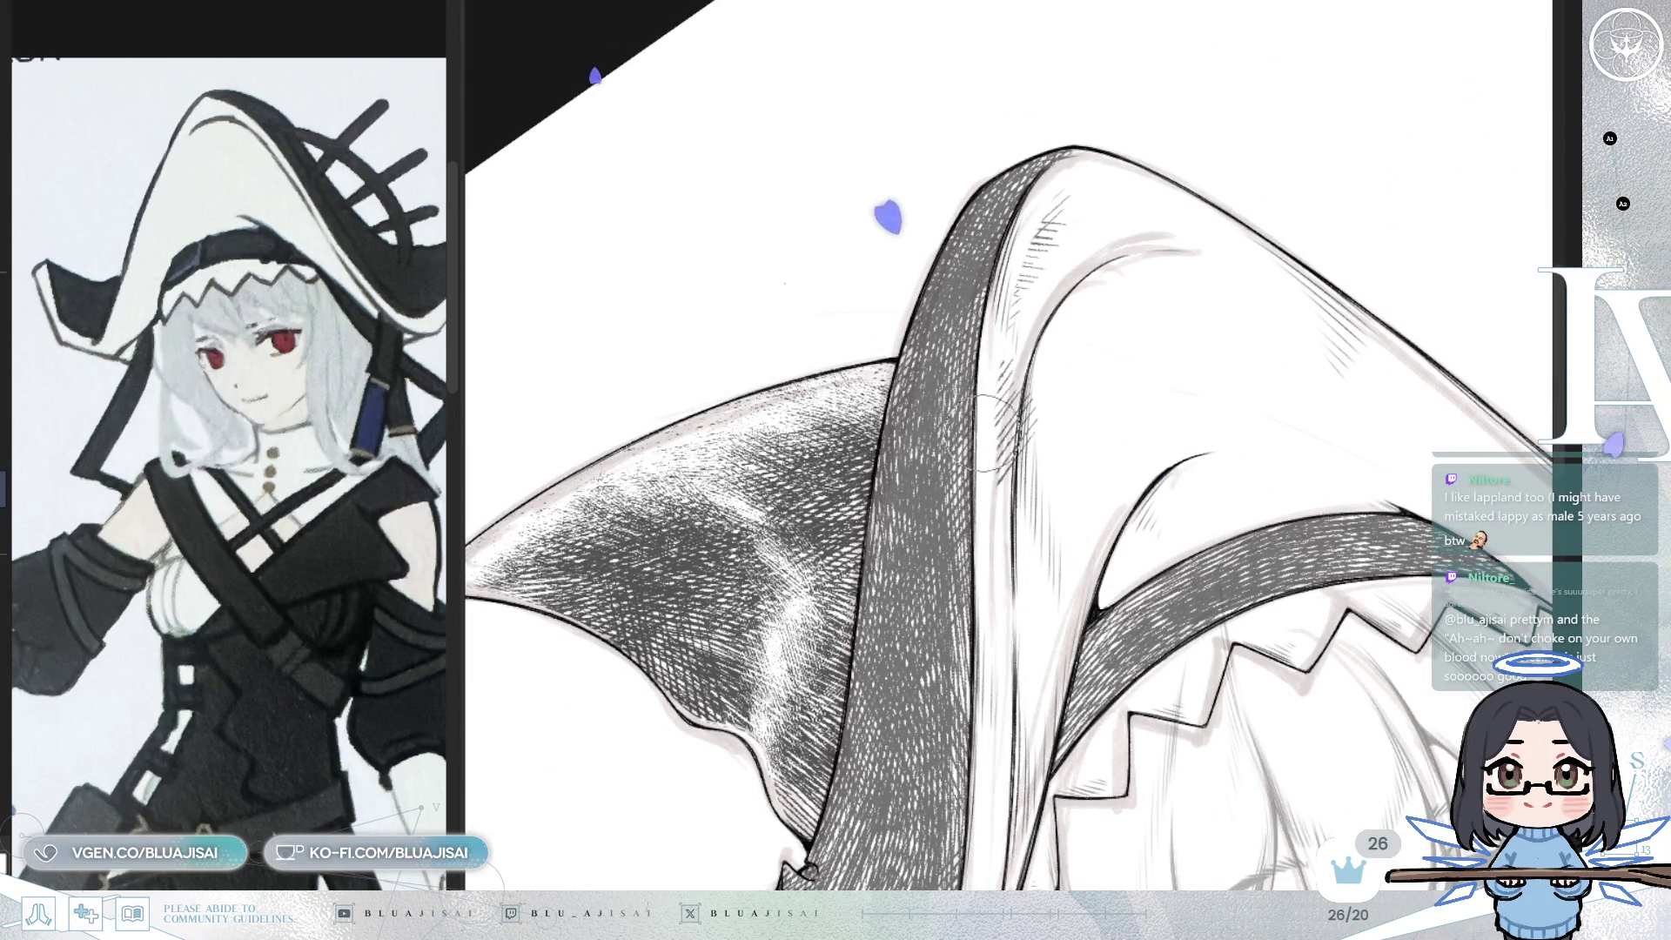
pyautogui.moveTo(995, 321); pyautogui.dragTo(1060, 198)
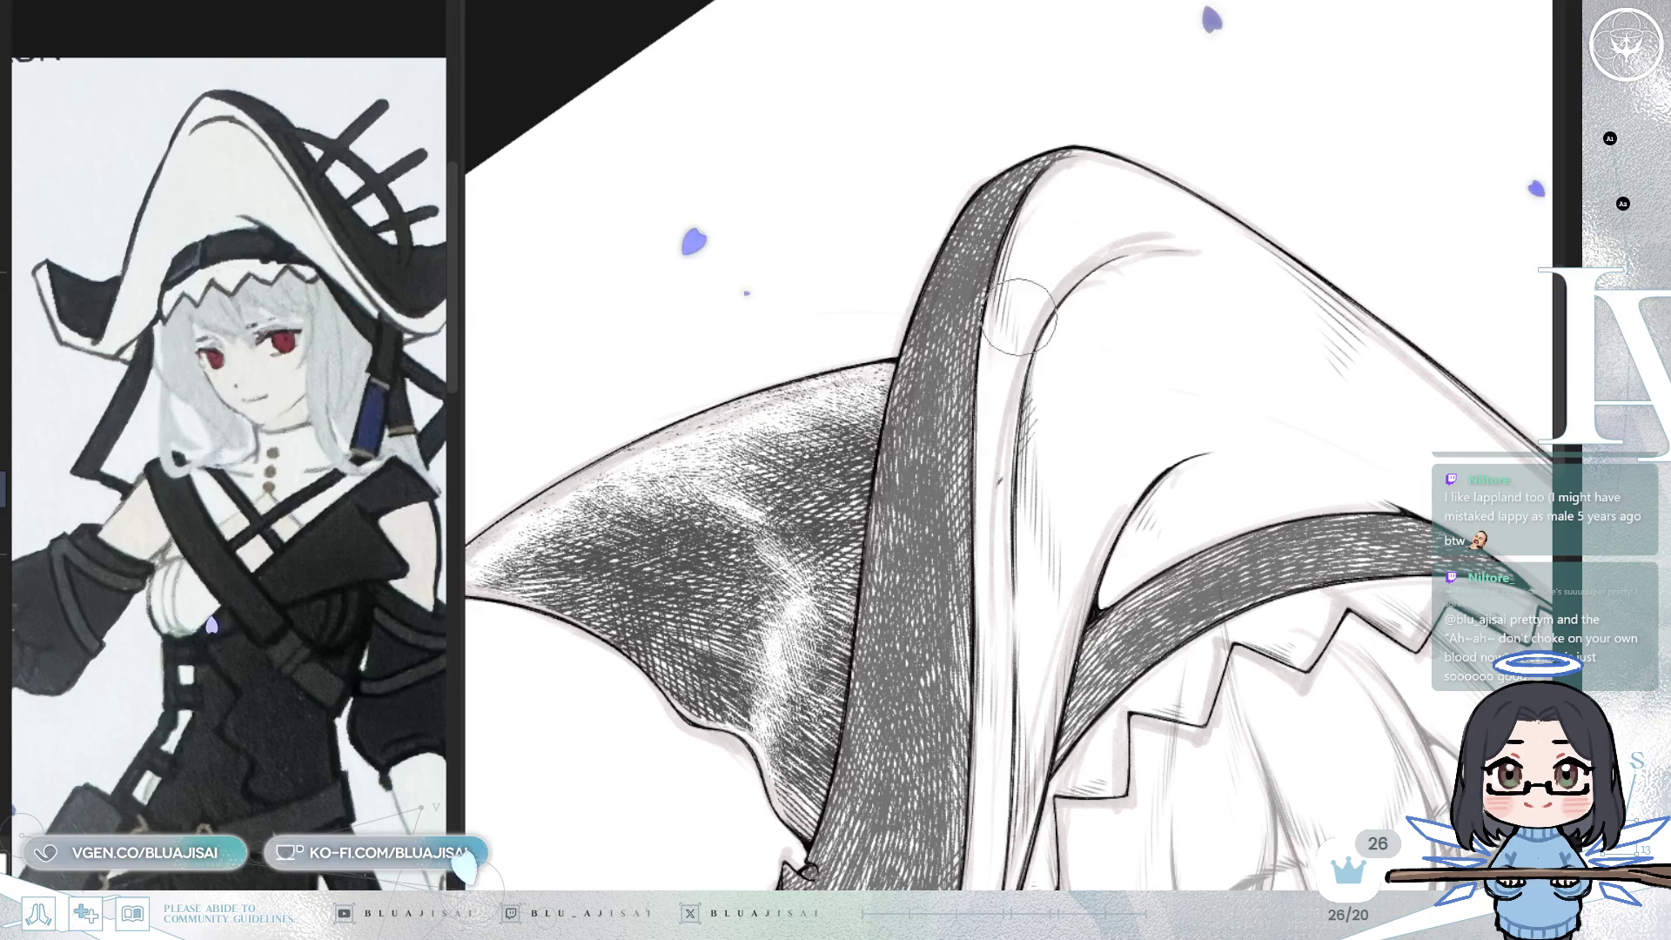
# - Make the band hatching dark again and mirror the canvas back so the hat tip points right
pyautogui.moveTo(1044, 383)
pyautogui.mouseDown()
pyautogui.moveTo(1256, 412)
pyautogui.moveTo(1132, 488)
pyautogui.mouseUp()
pyautogui.hotkey('ctrl', 'j')
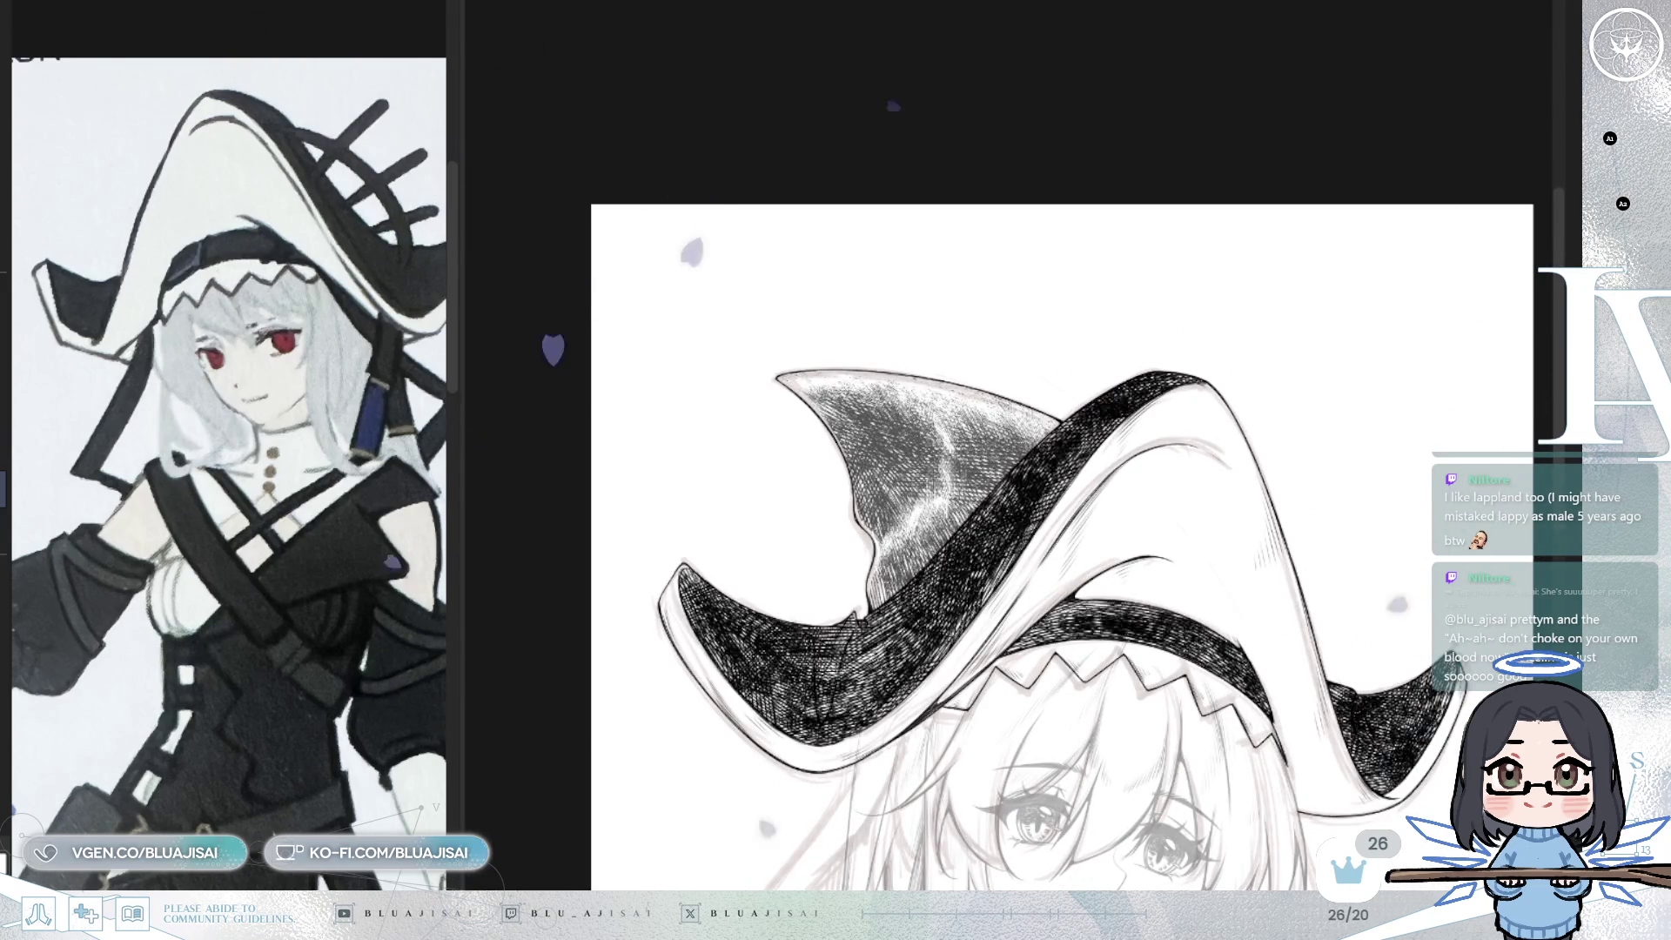
pyautogui.press('m')
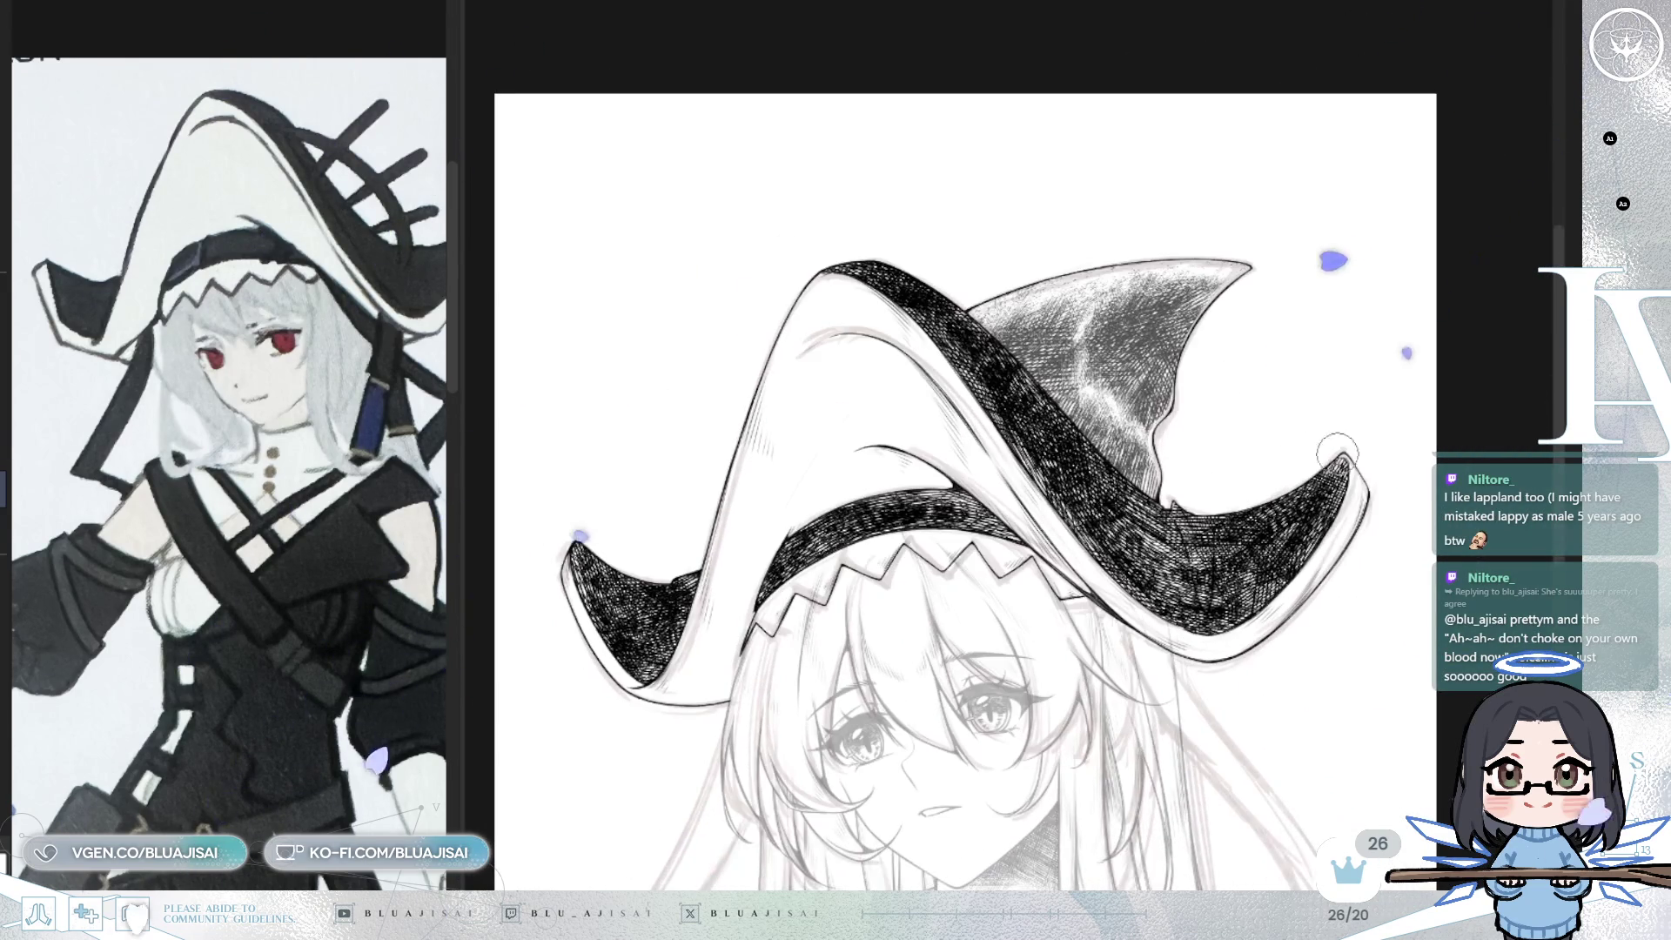
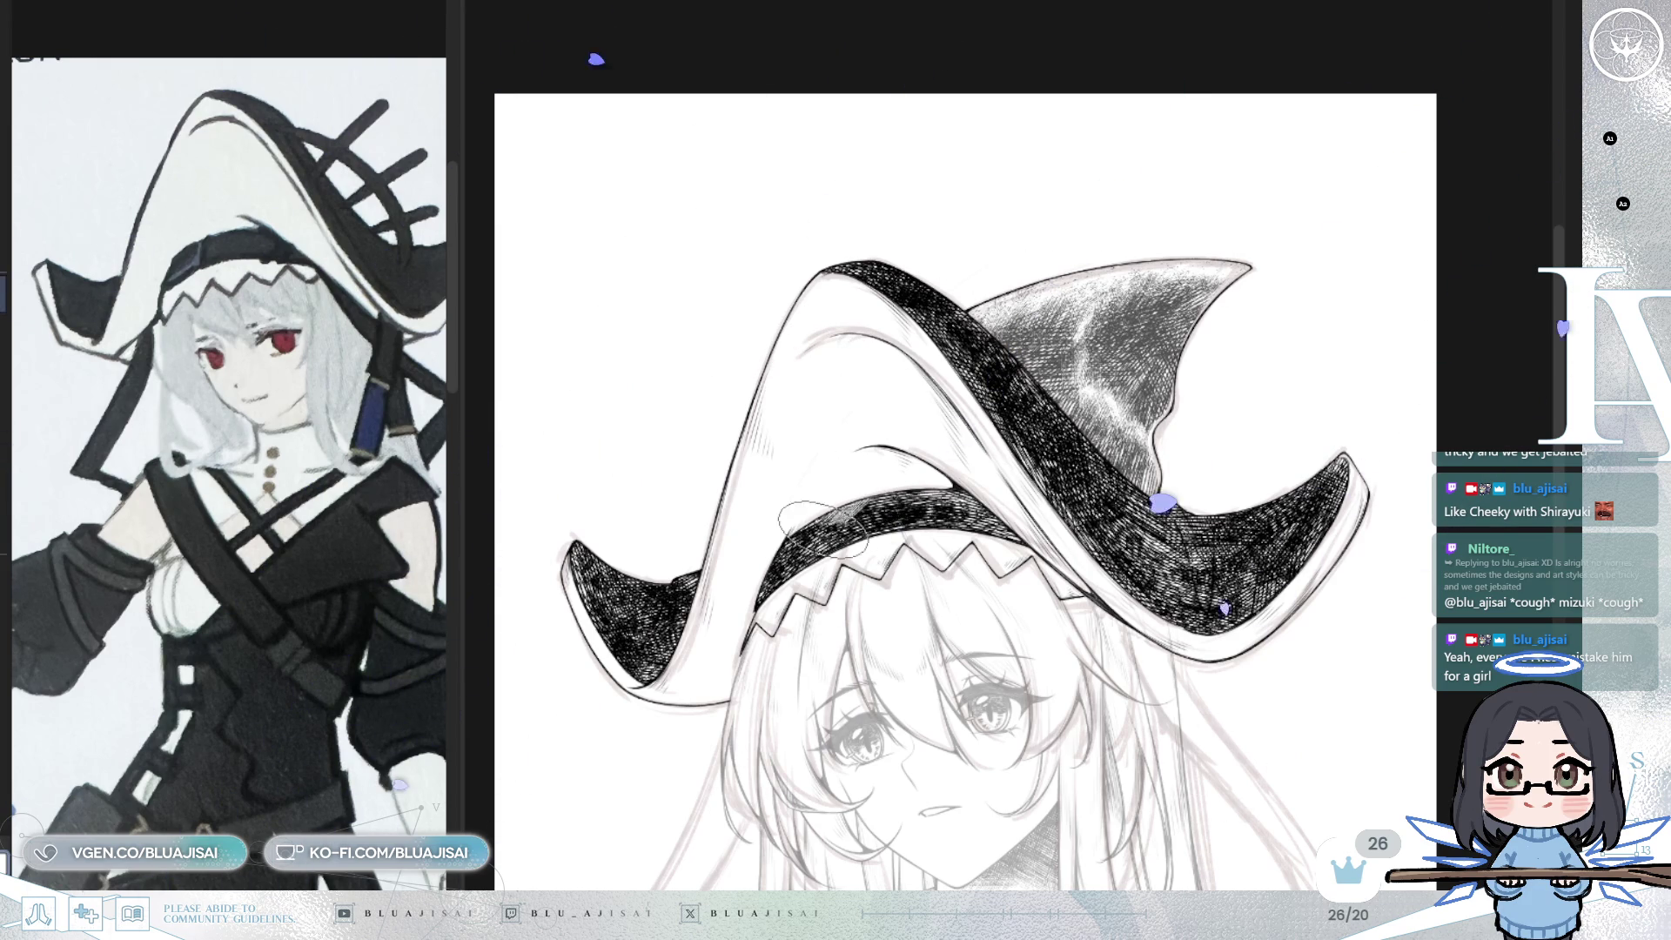
# - Rework the hat band's hatching with lighter, slightly denser strokes, lightening its left part
pyautogui.scroll(2, 849, 513)
pyautogui.moveTo(835, 518)
pyautogui.mouseDown()
pyautogui.moveTo(805, 565)
pyautogui.moveTo(919, 480)
pyautogui.mouseUp()
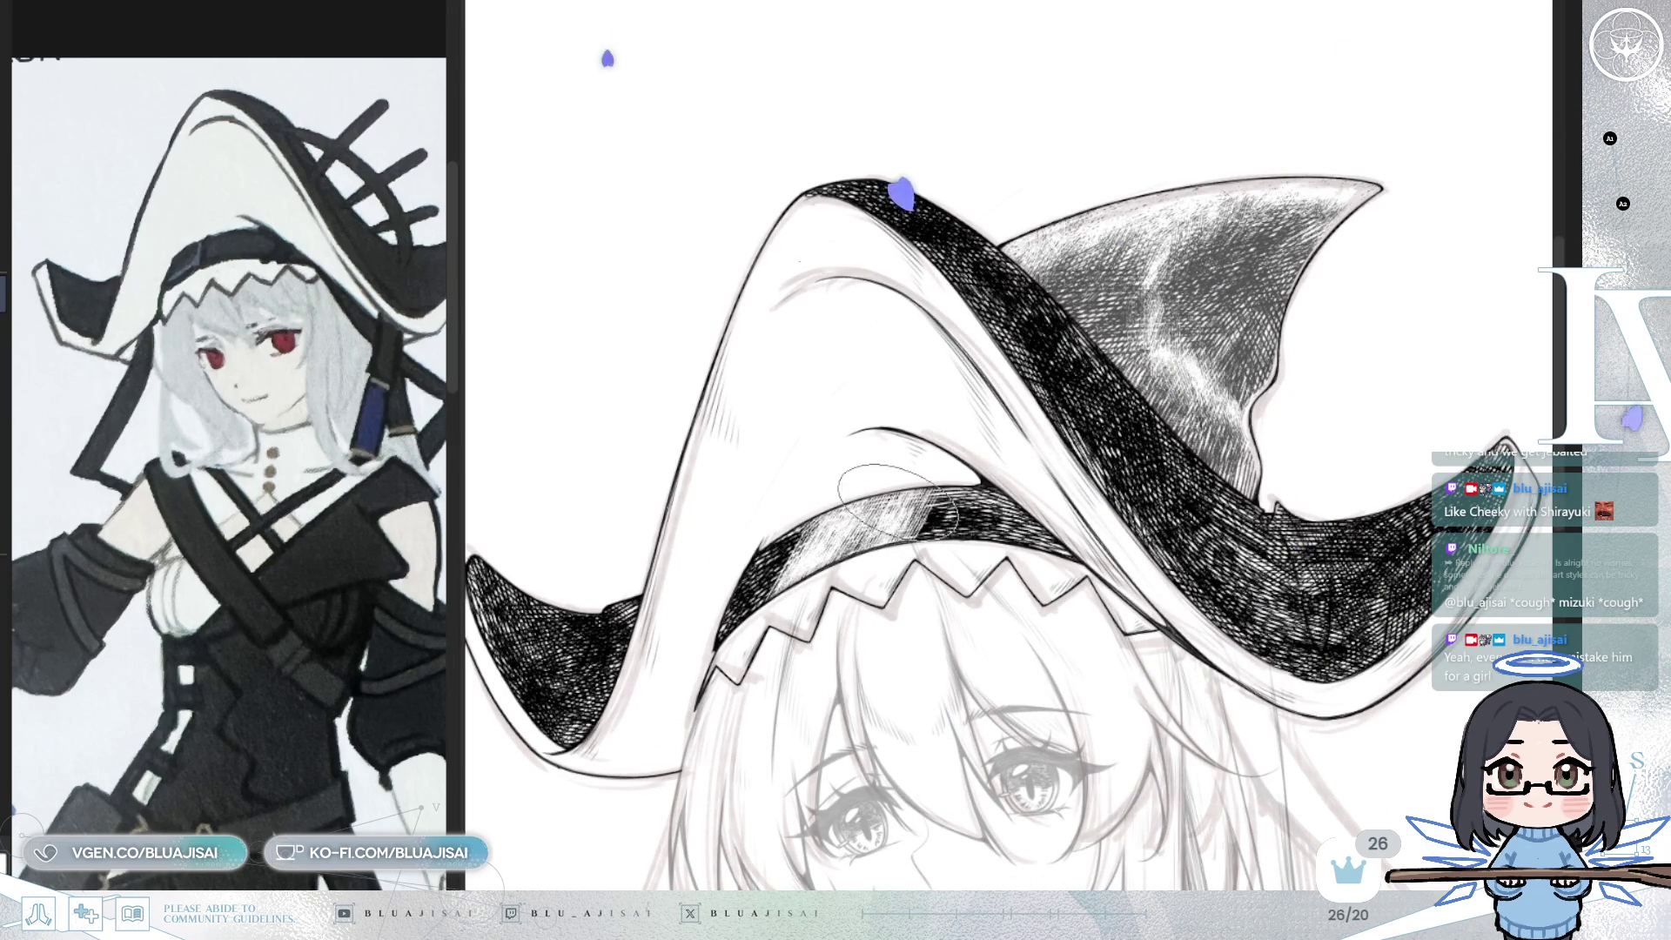
pyautogui.moveTo(783, 544)
pyautogui.mouseDown()
pyautogui.moveTo(927, 448)
pyautogui.moveTo(940, 488)
pyautogui.moveTo(953, 474)
pyautogui.moveTo(923, 501)
pyautogui.moveTo(903, 445)
pyautogui.mouseUp()
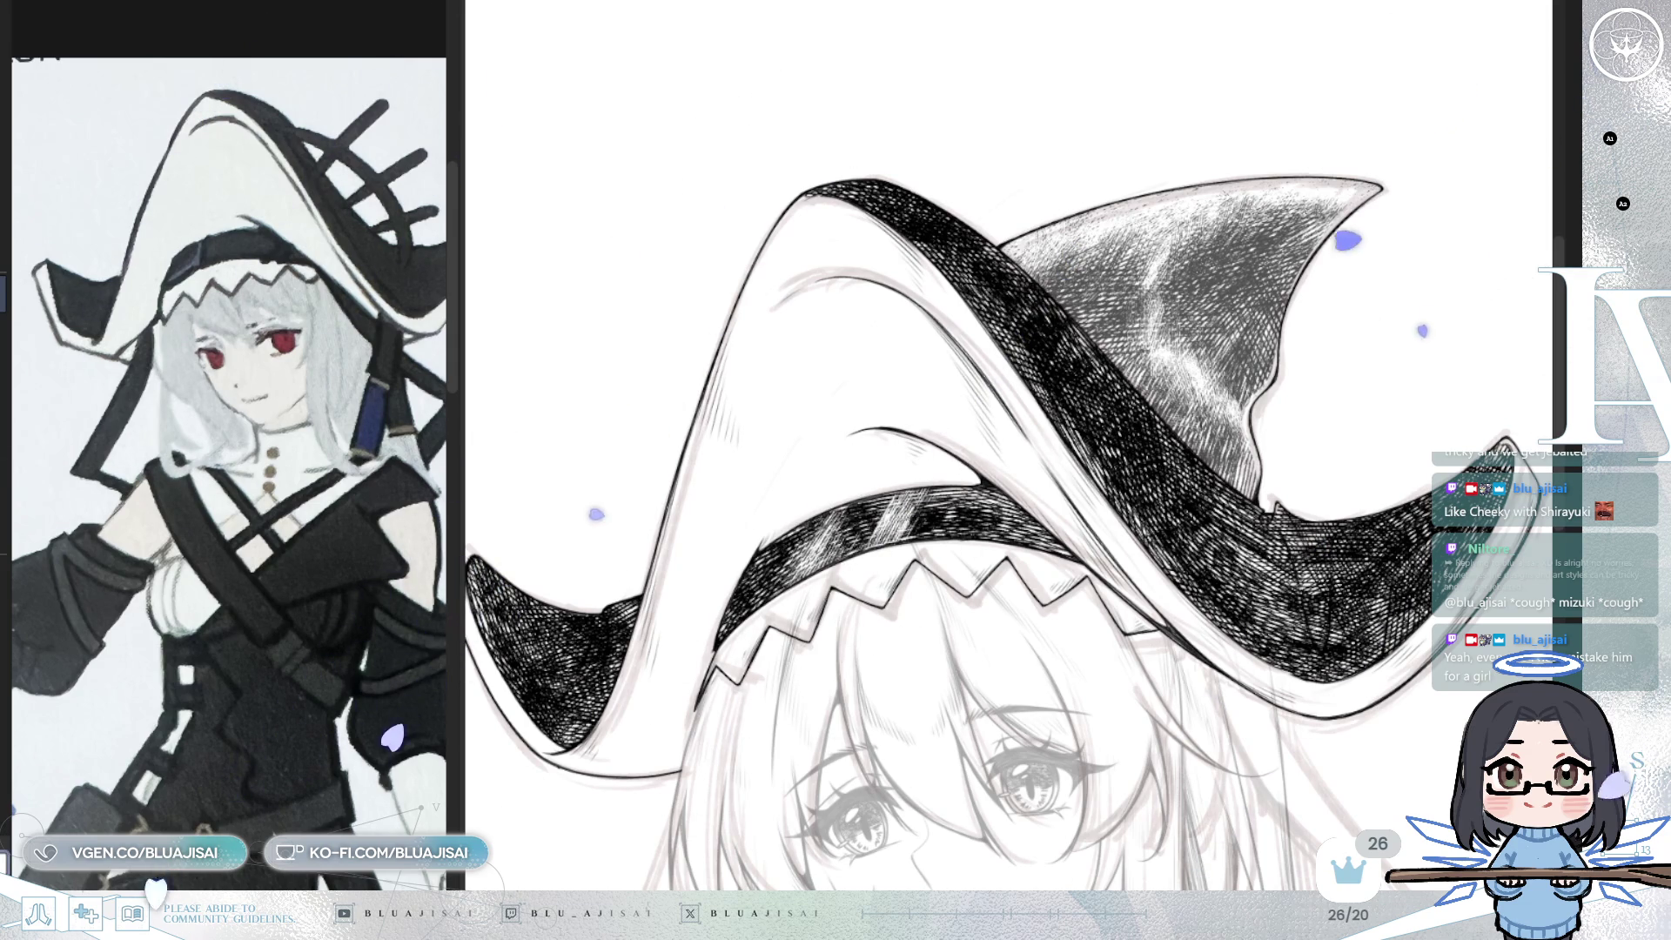
pyautogui.moveTo(807, 554)
pyautogui.mouseDown()
pyautogui.moveTo(781, 566)
pyautogui.moveTo(925, 520)
pyautogui.moveTo(911, 592)
pyautogui.mouseUp()
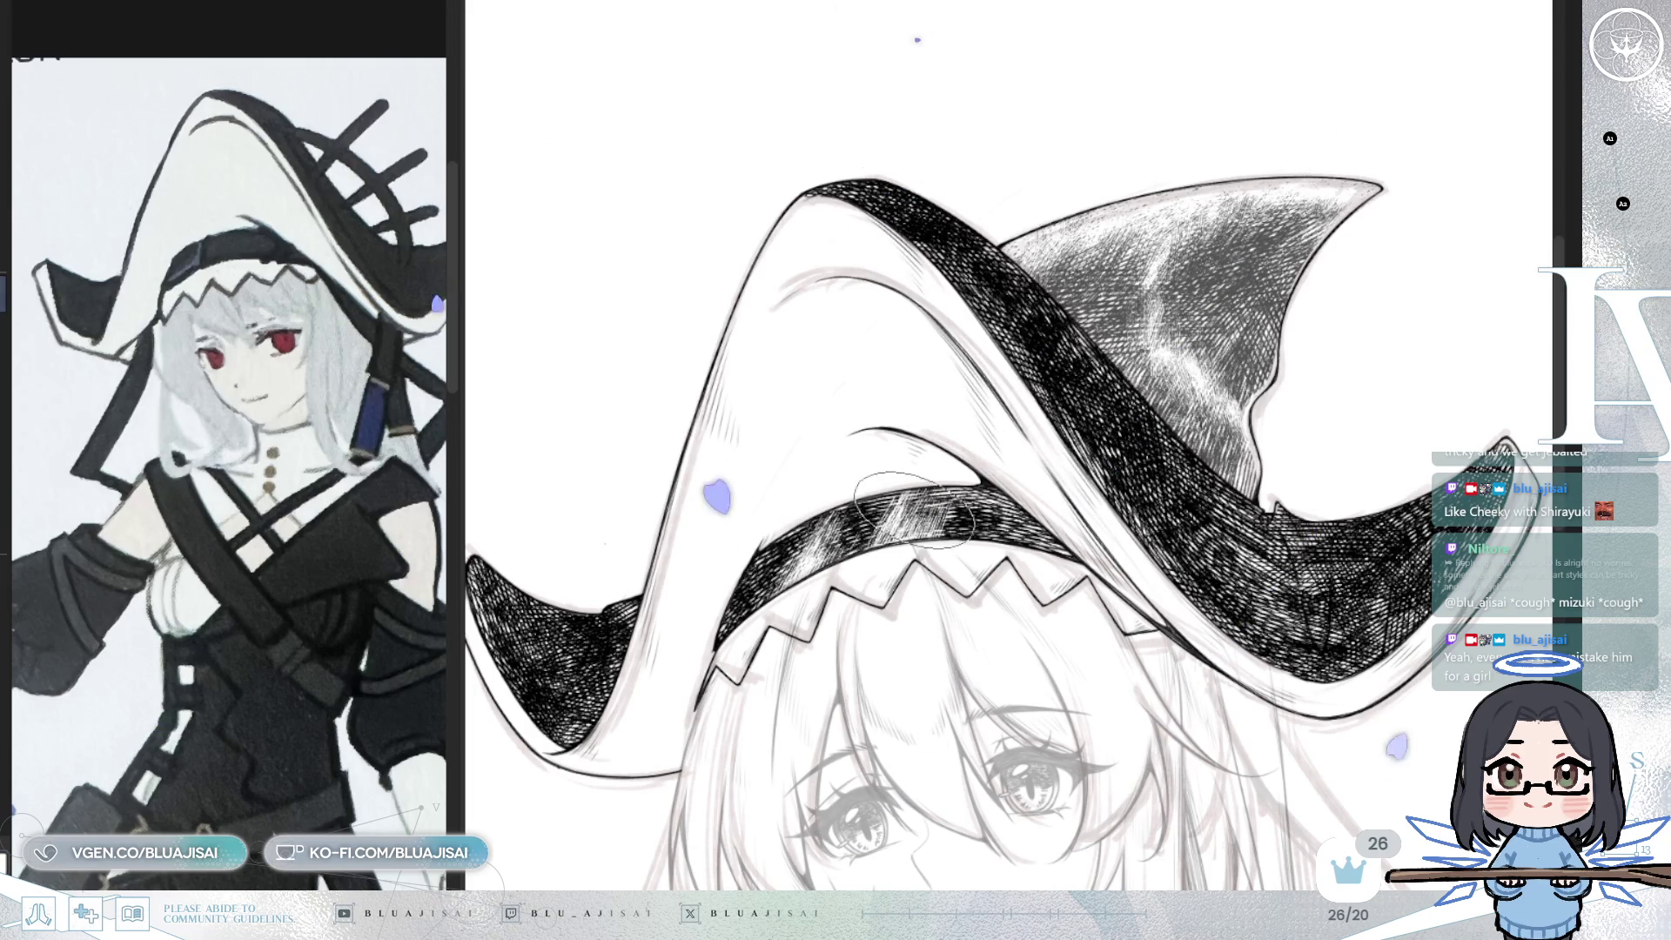
# - After a mirrored check of the drawing, paint white highlight streaks along the hat band's left side
pyautogui.hotkey('ctrl', '-')
pyautogui.hotkey('ctrl', '-')
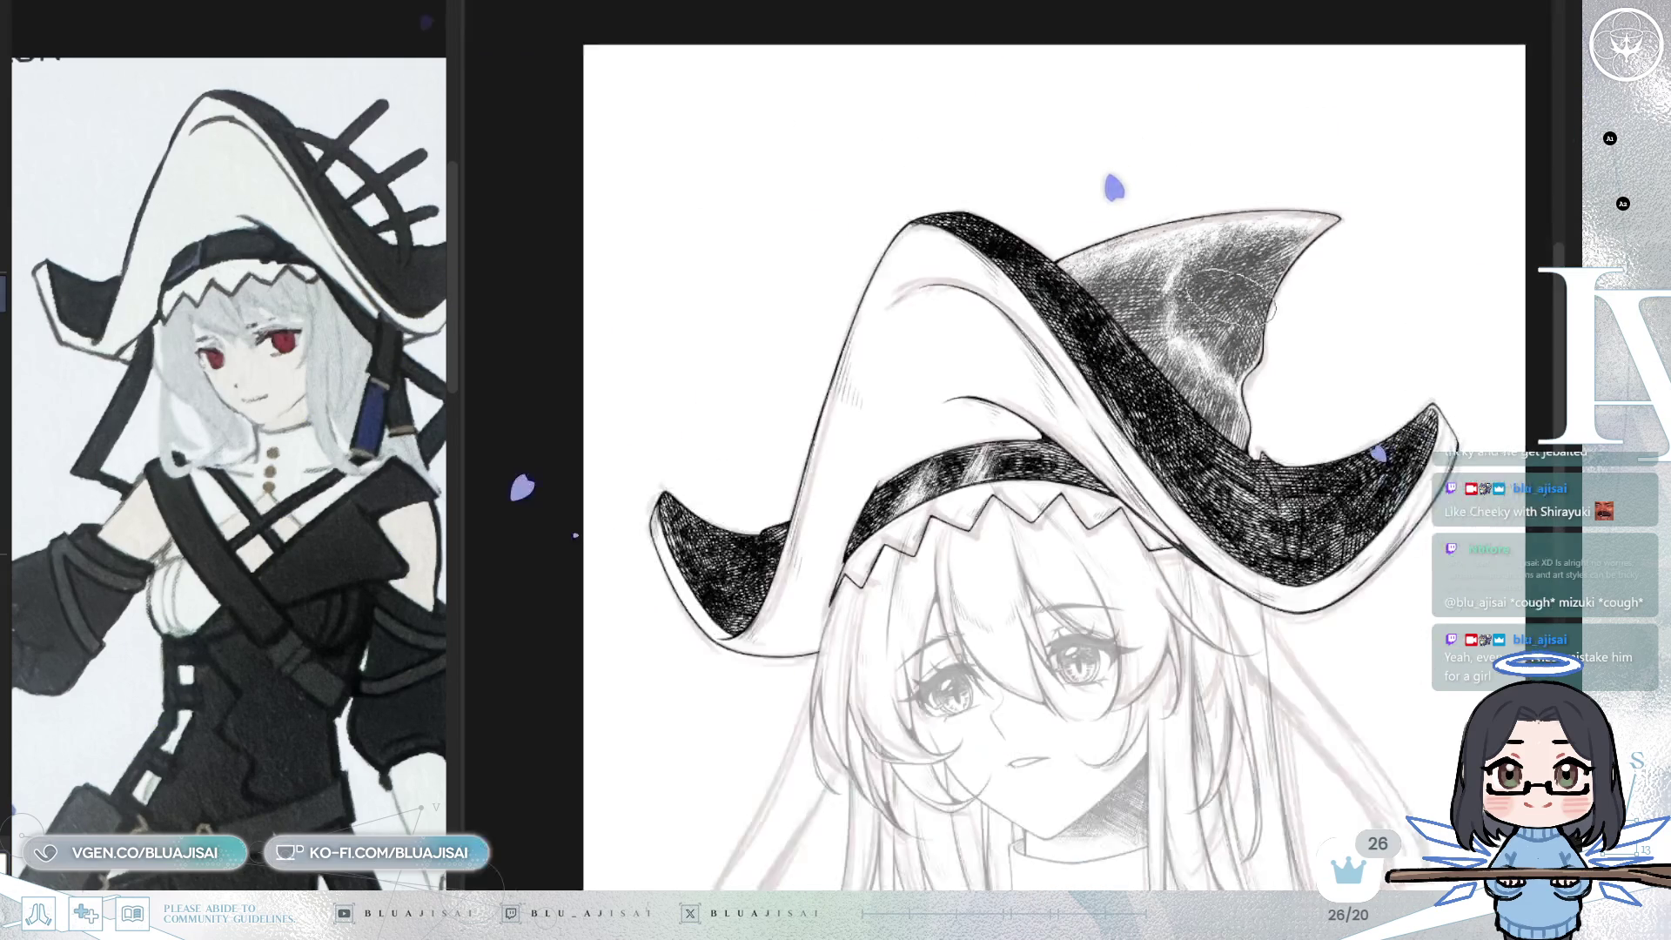
pyautogui.press('h')
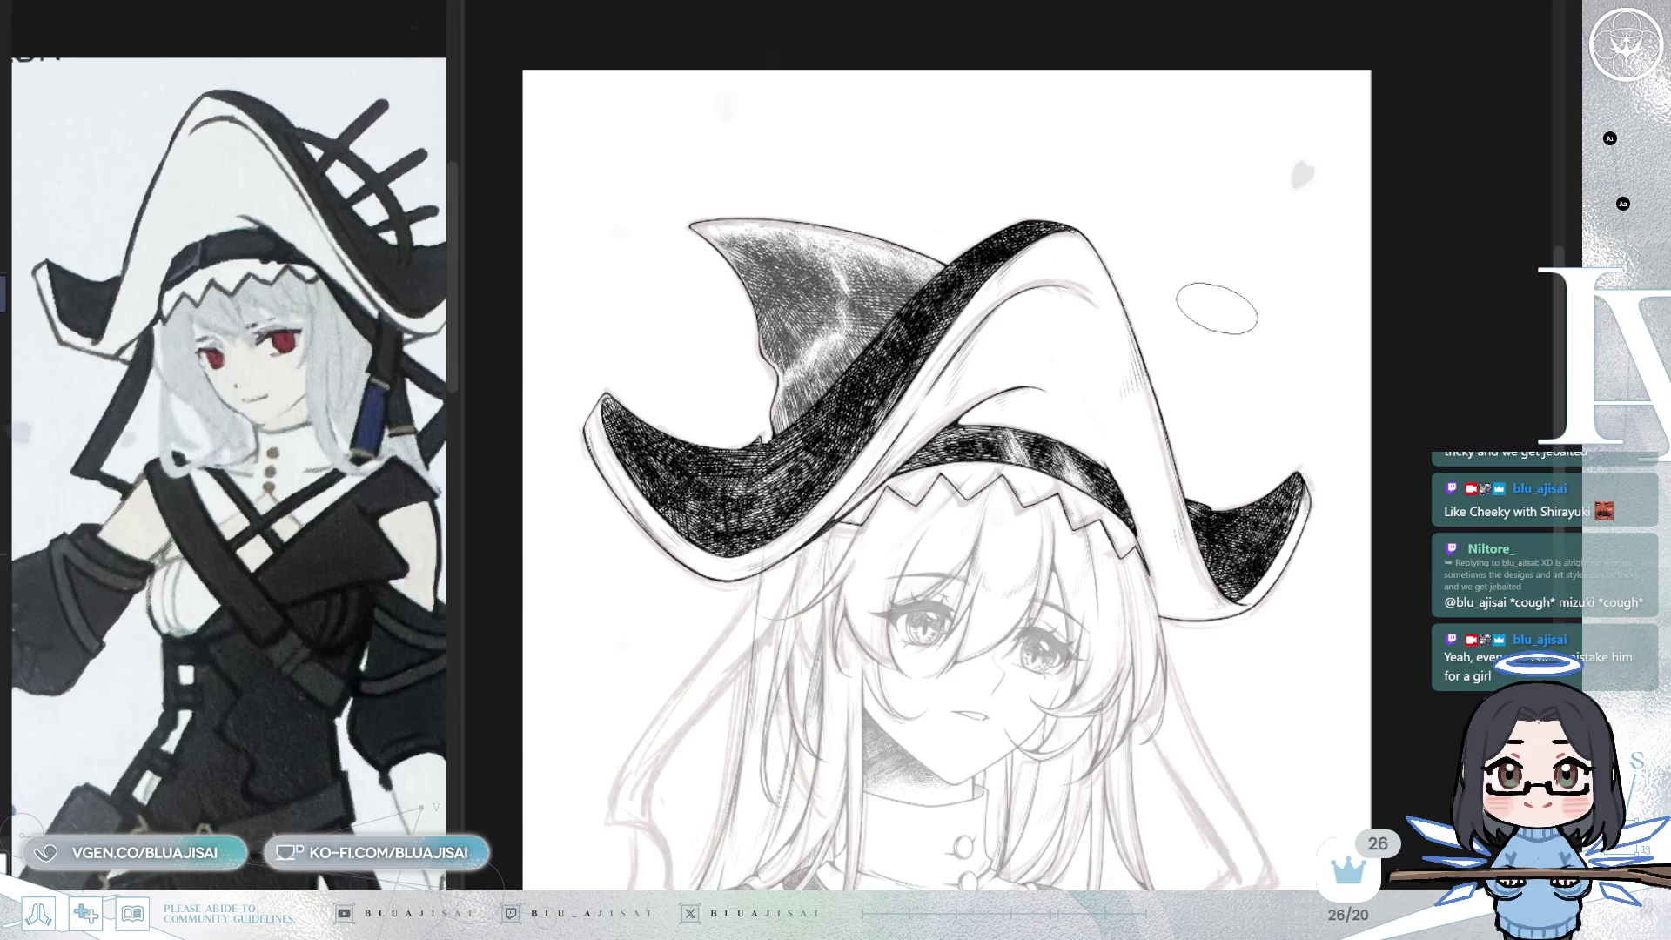
pyautogui.press('h')
pyautogui.hotkey('ctrl', '+')
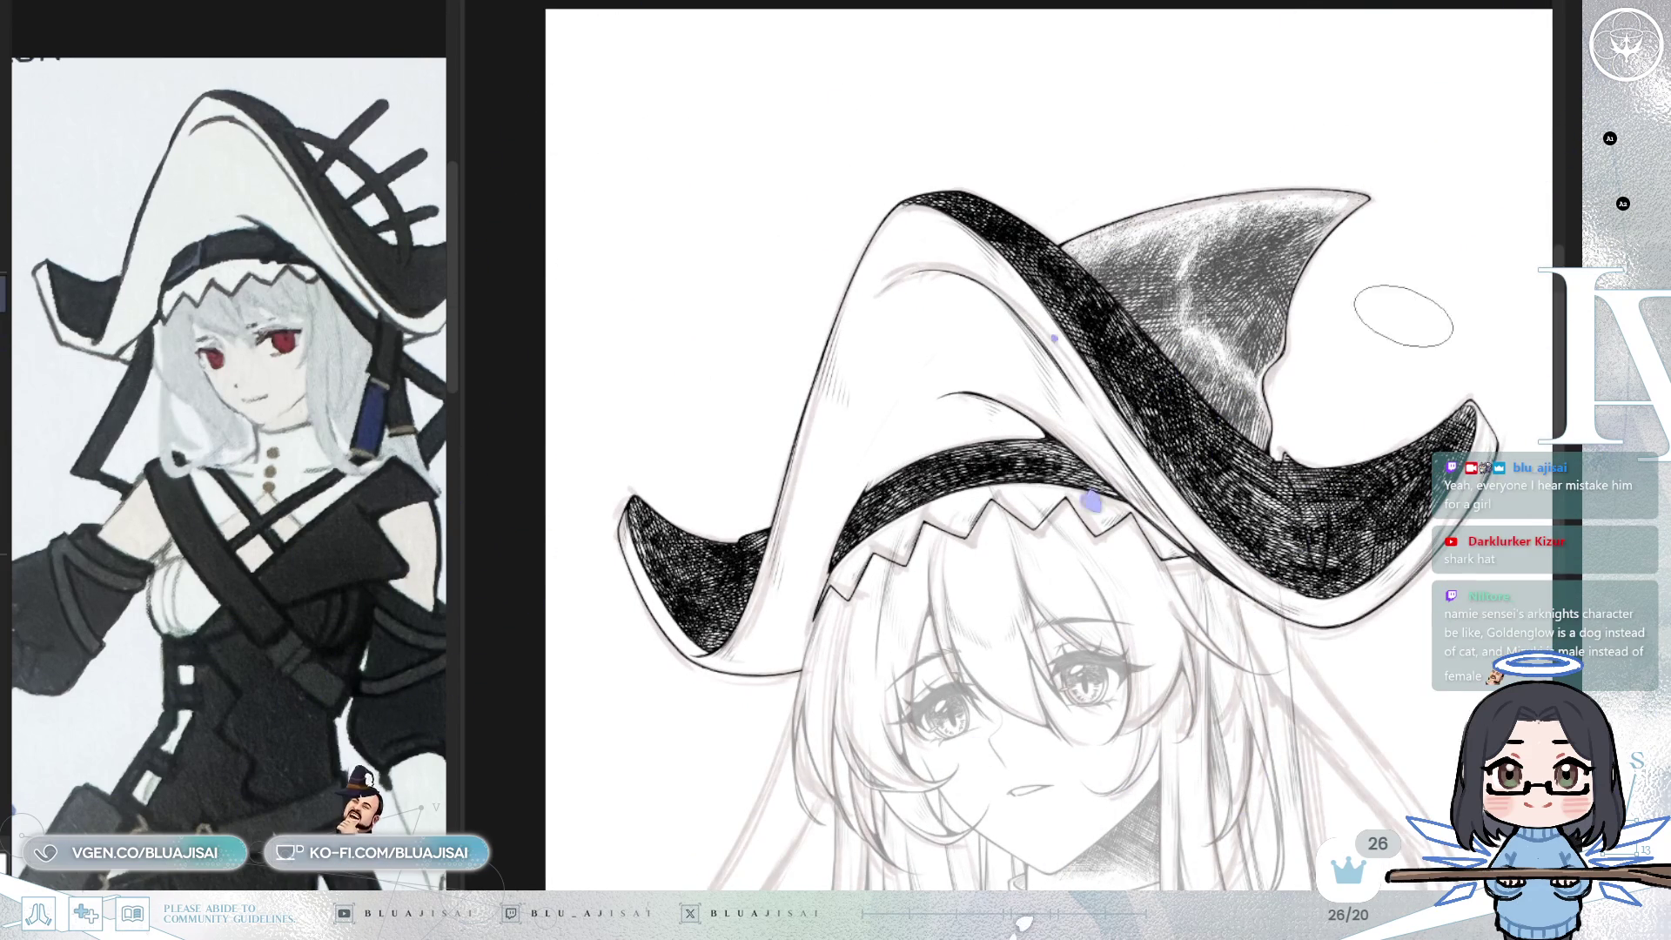
pyautogui.moveTo(1025, 513); pyautogui.dragTo(973, 531)
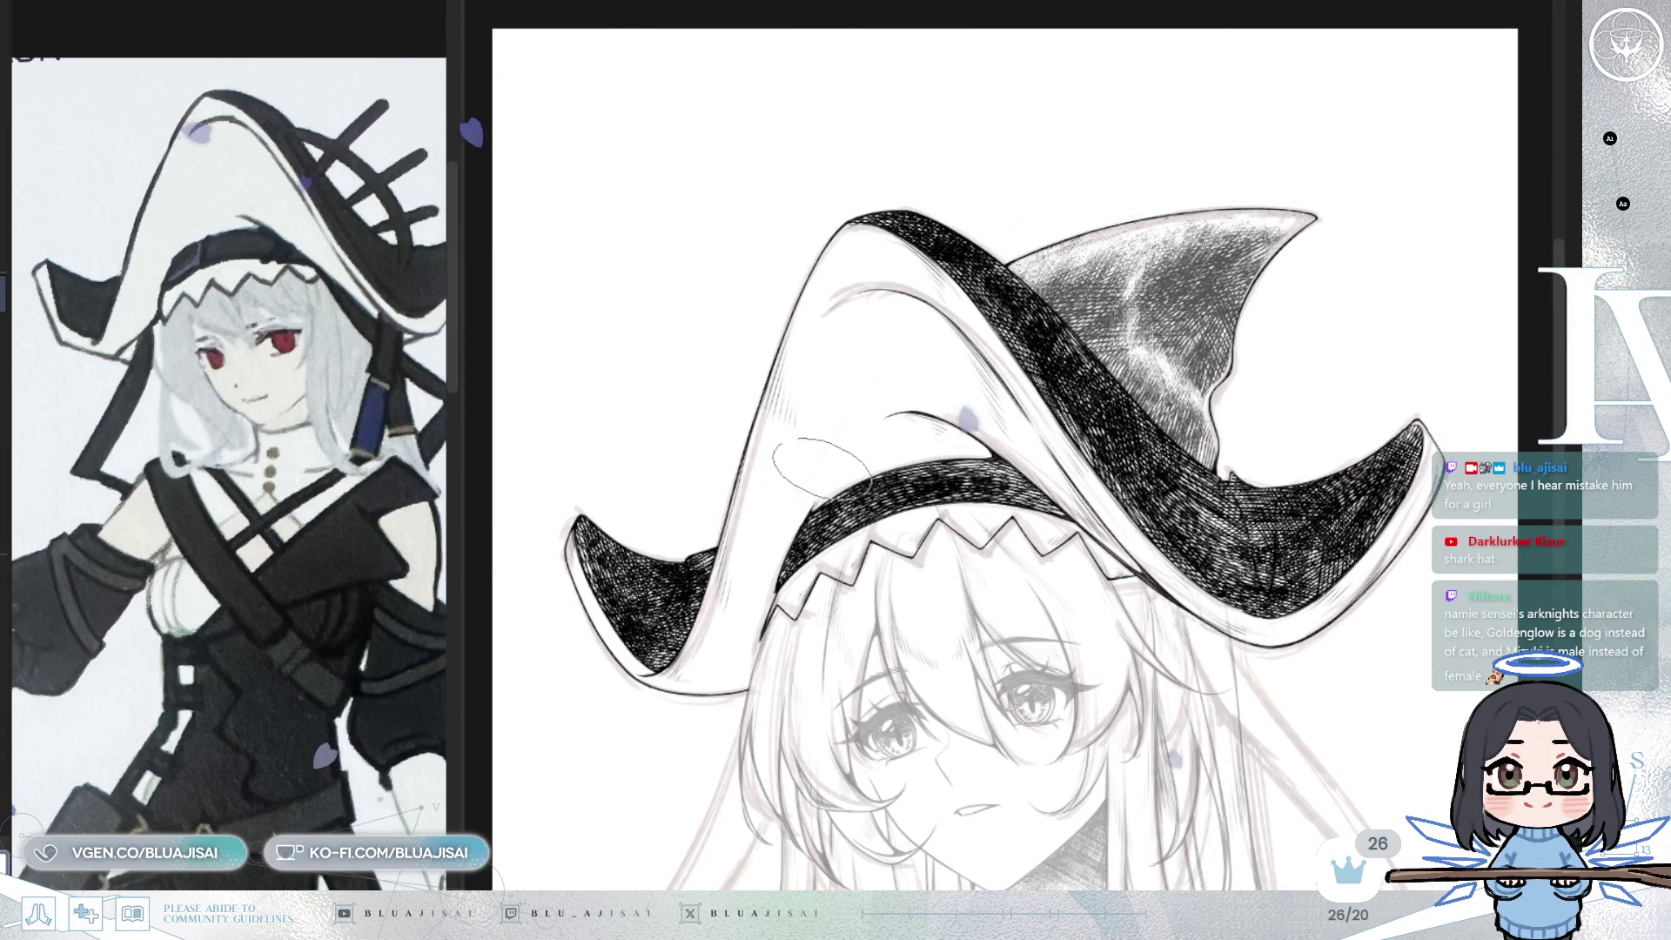
pyautogui.moveTo(837, 495)
pyautogui.mouseDown()
pyautogui.moveTo(822, 592)
pyautogui.moveTo(871, 474)
pyautogui.moveTo(907, 474)
pyautogui.mouseUp()
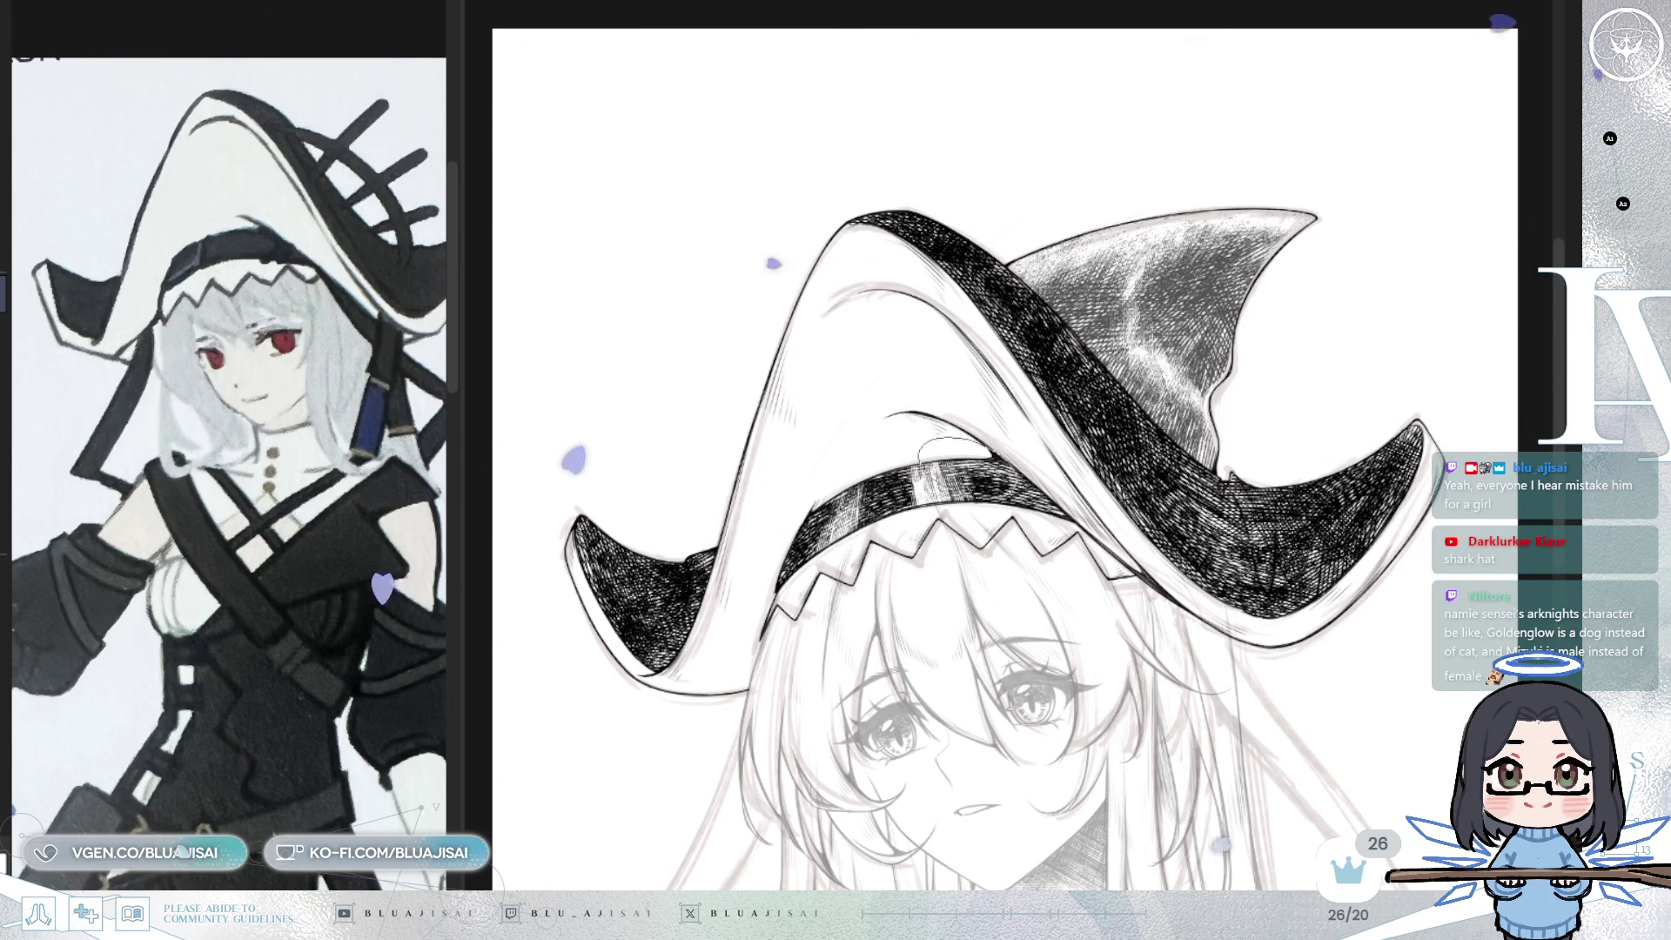
pyautogui.scroll(2, 850, 457)
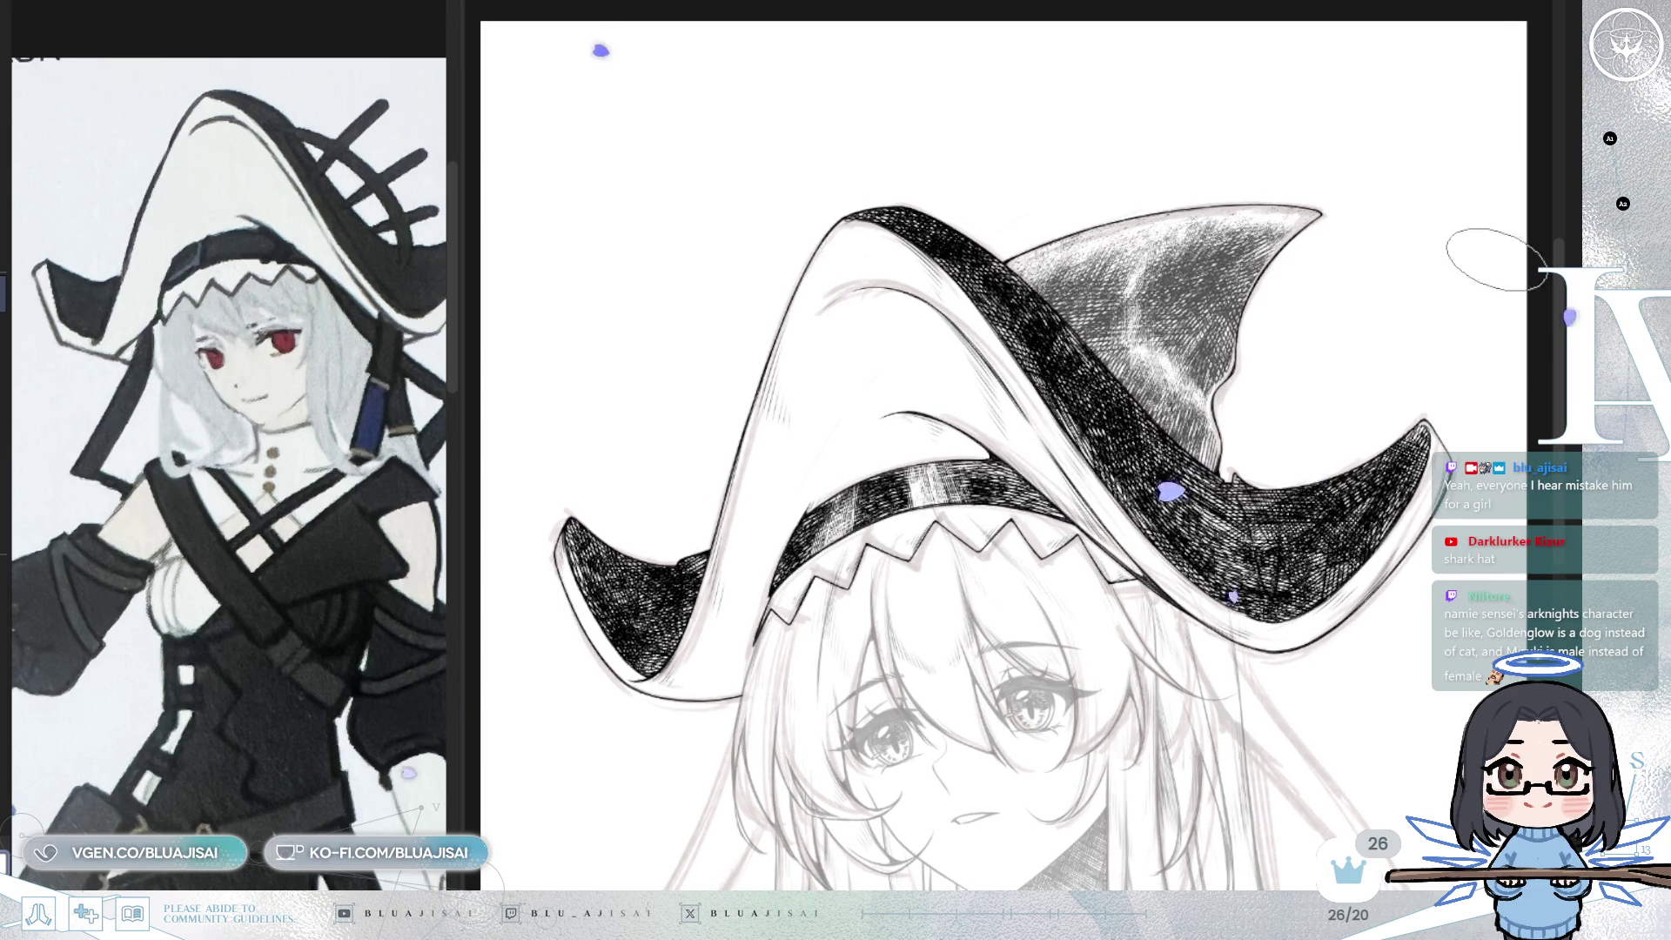
pyautogui.moveTo(817, 441)
pyautogui.mouseDown()
pyautogui.moveTo(796, 635)
pyautogui.moveTo(827, 531)
pyautogui.moveTo(836, 542)
pyautogui.mouseUp()
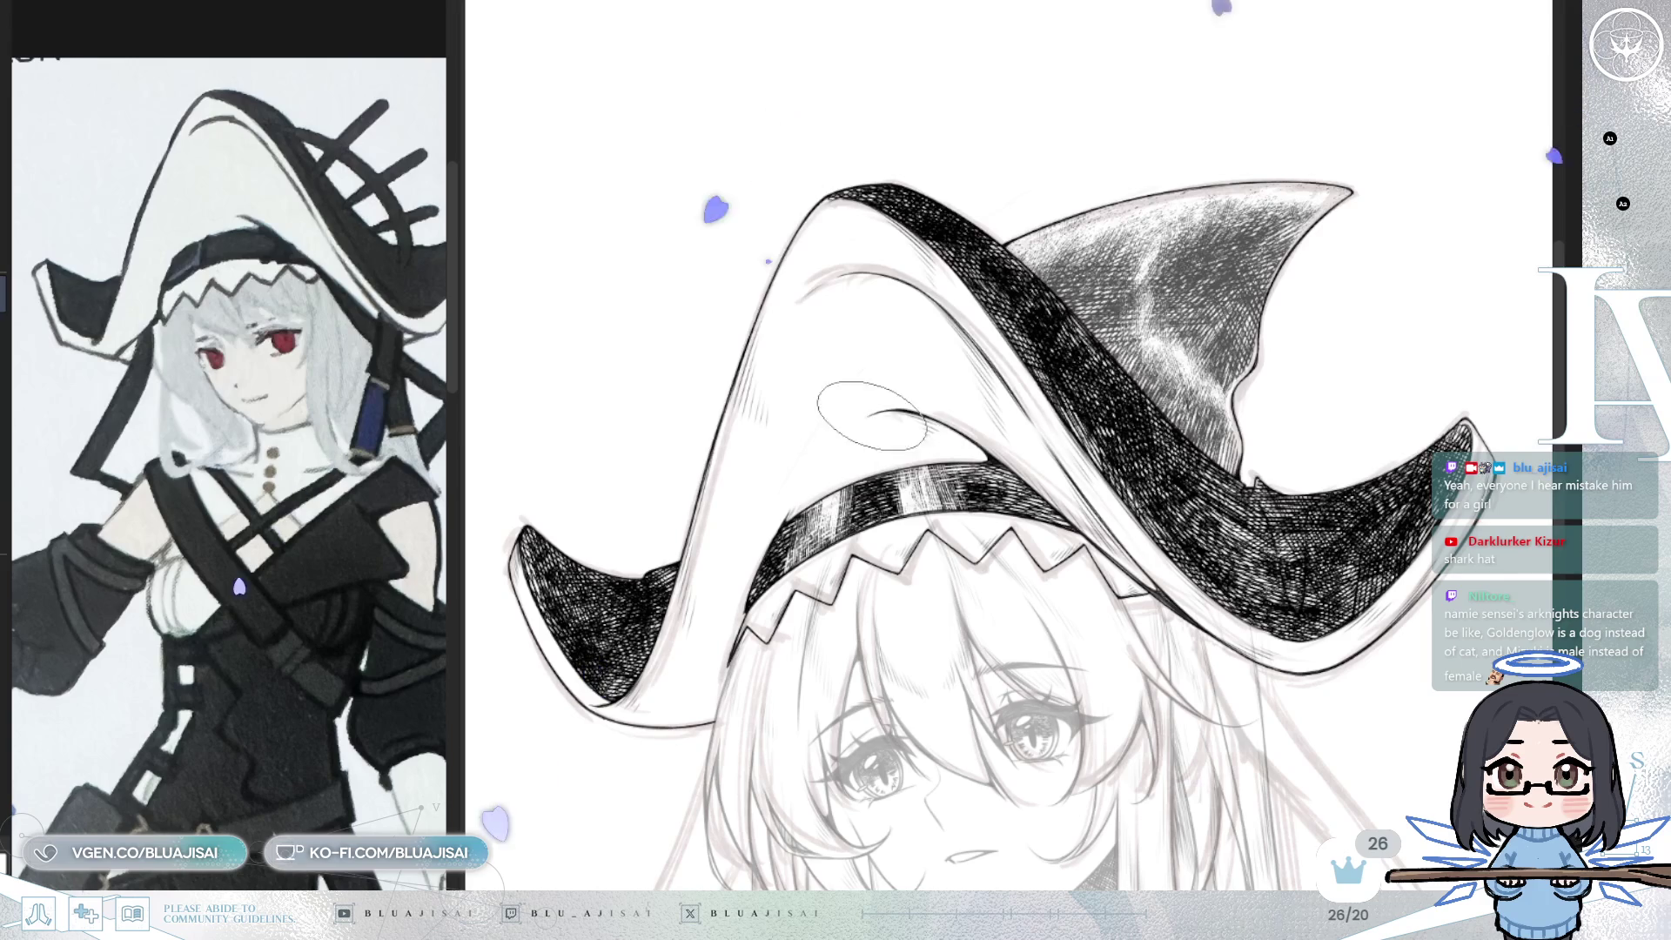
pyautogui.hotkey('ctrl', '-')
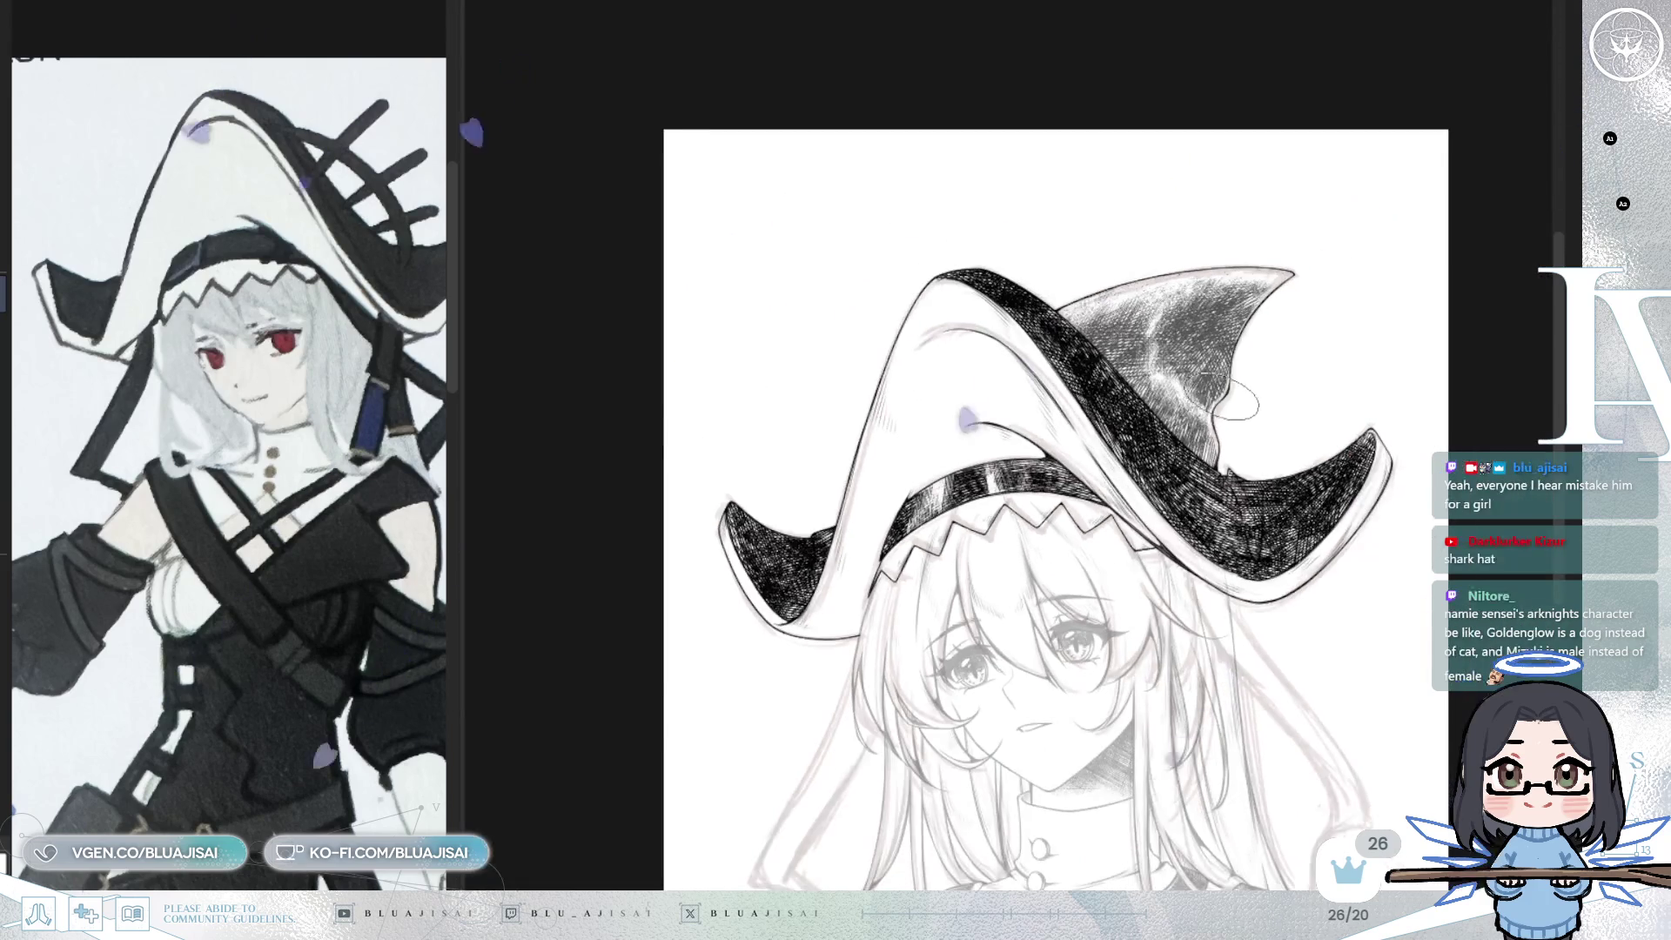
pyautogui.hotkey('ctrl', '+')
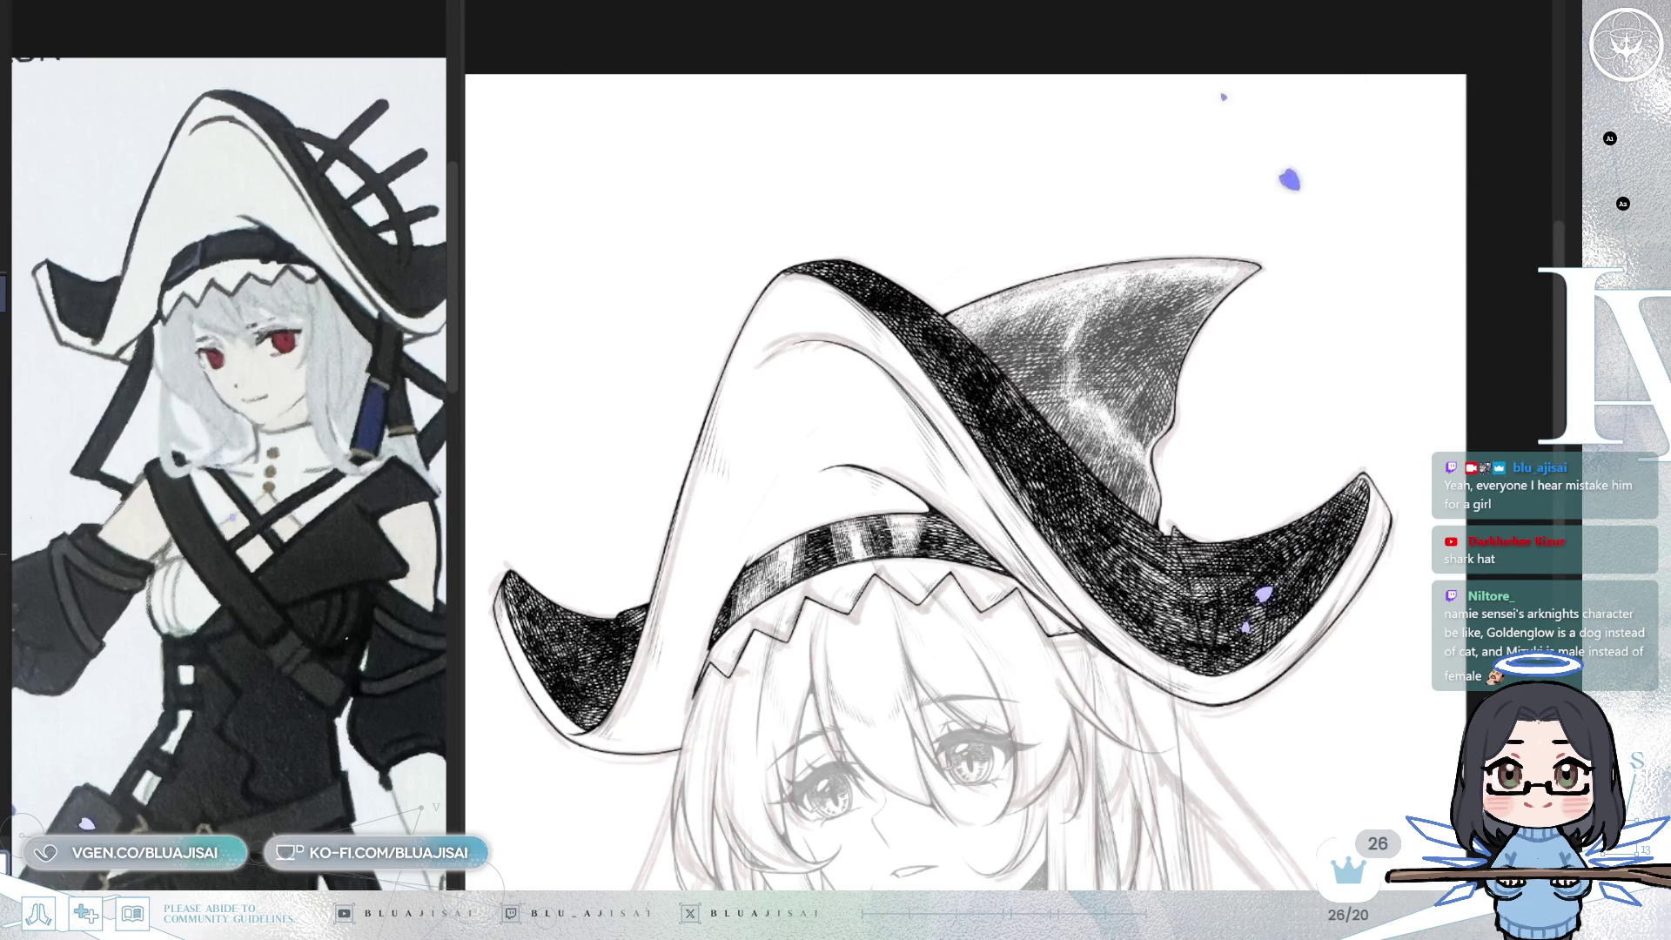
pyautogui.hotkey('ctrl', '+')
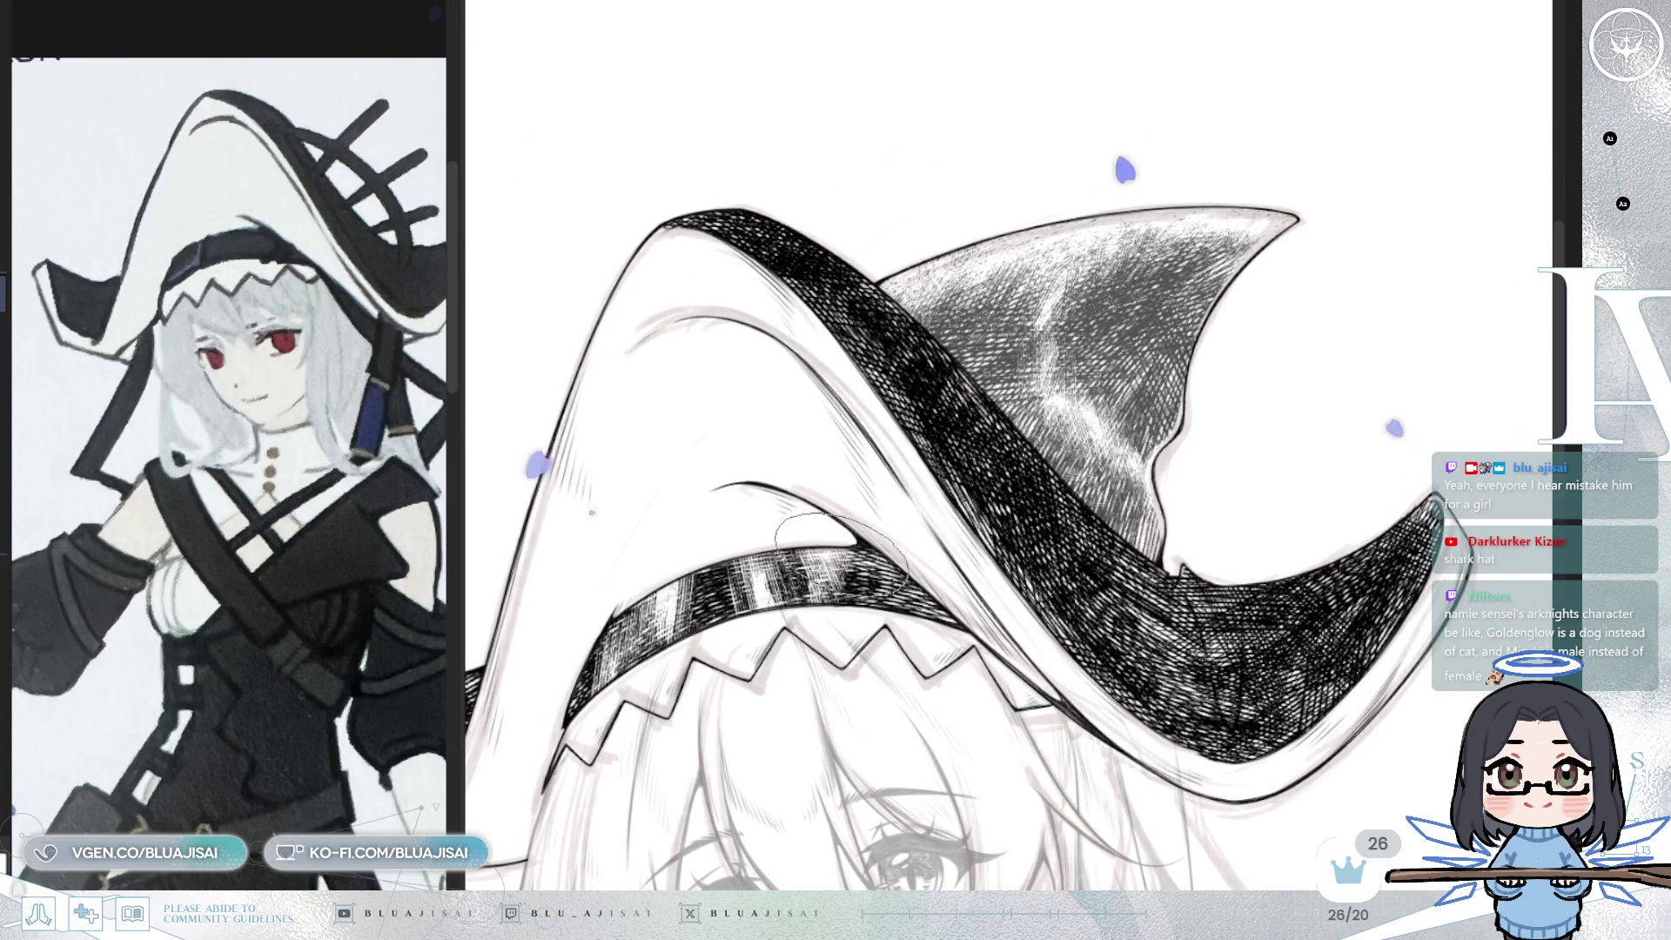
pyautogui.hotkey('ctrl', '-')
pyautogui.hotkey('ctrl', '-')
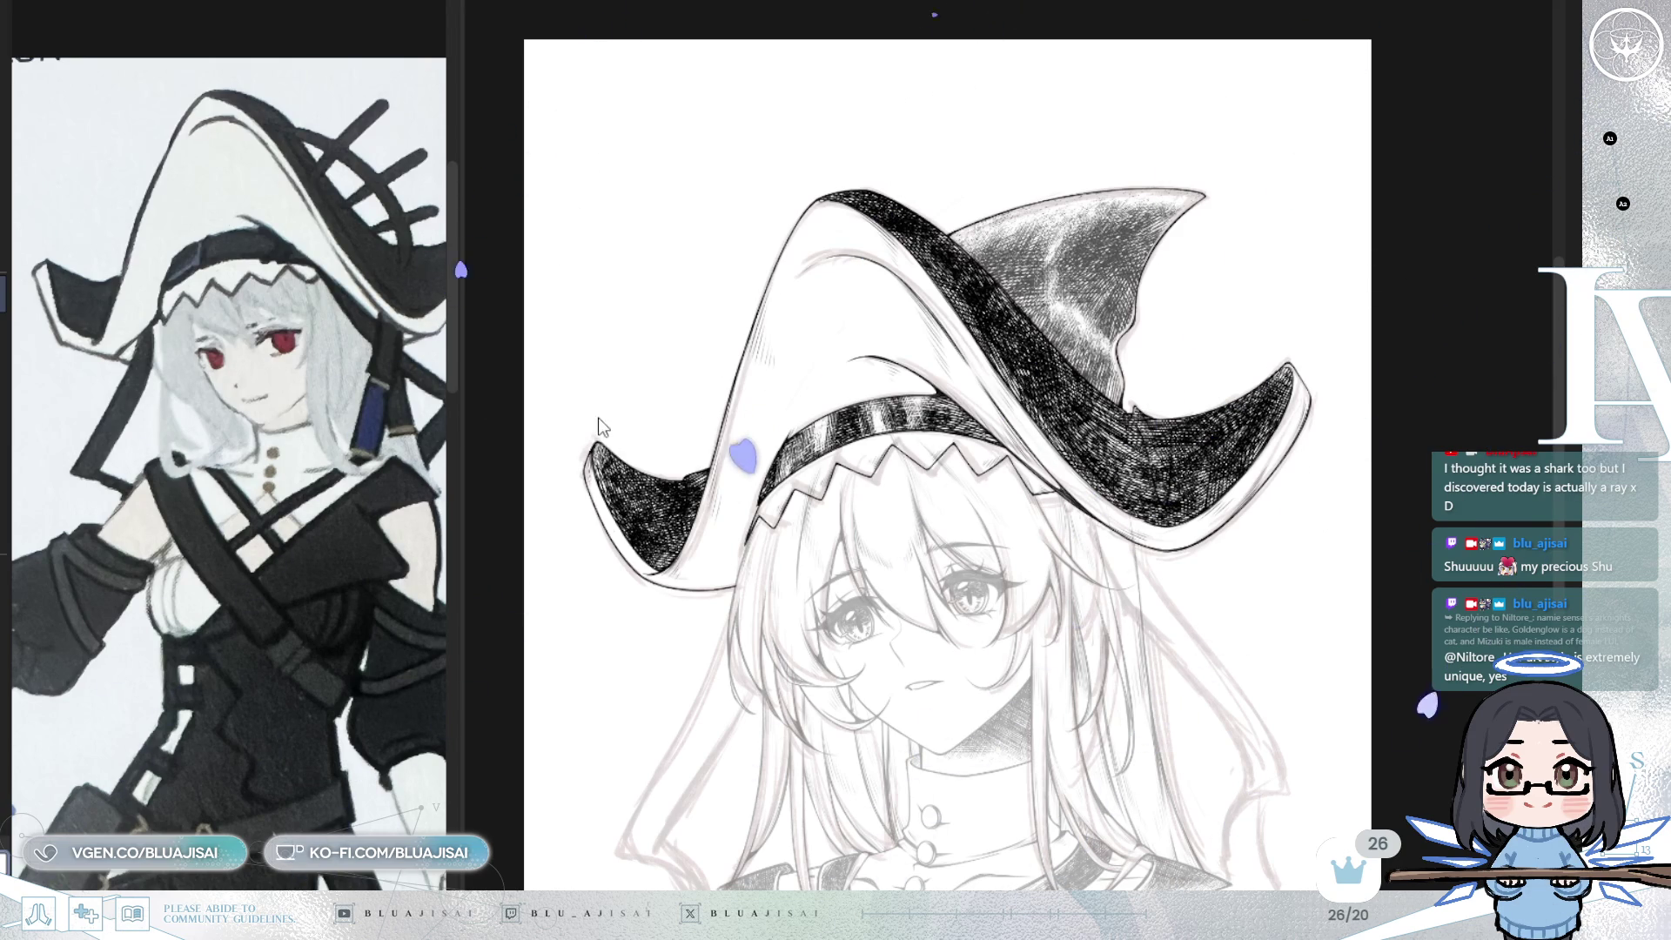
# - Lighten and rebalance the dark hatching on both brim tips and the hat band, mirroring to compare
pyautogui.moveTo(610, 475); pyautogui.dragTo(603, 437)
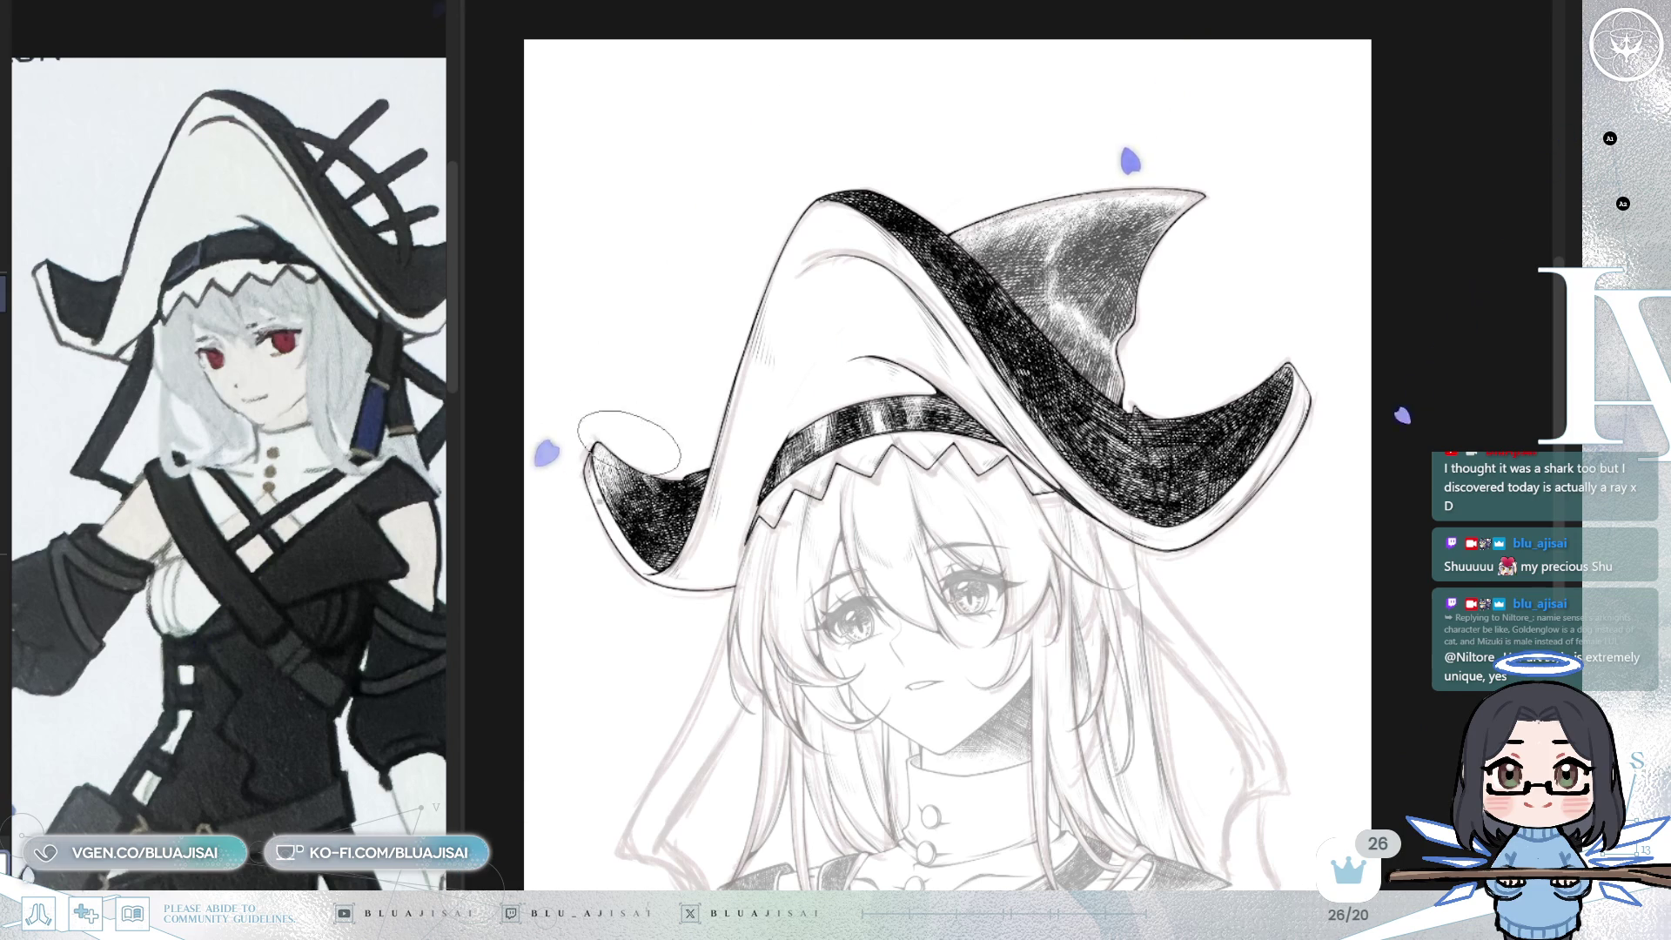
pyautogui.press('m')
pyautogui.moveTo(1358, 475)
pyautogui.mouseDown()
pyautogui.moveTo(1380, 475)
pyautogui.moveTo(1398, 512)
pyautogui.moveTo(1384, 489)
pyautogui.moveTo(1403, 445)
pyautogui.mouseUp()
pyautogui.moveTo(1376, 513)
pyautogui.mouseDown()
pyautogui.moveTo(1397, 531)
pyautogui.moveTo(1350, 535)
pyautogui.moveTo(1376, 505)
pyautogui.moveTo(1340, 518)
pyautogui.moveTo(1314, 500)
pyautogui.moveTo(1236, 582)
pyautogui.mouseUp()
pyautogui.press('m')
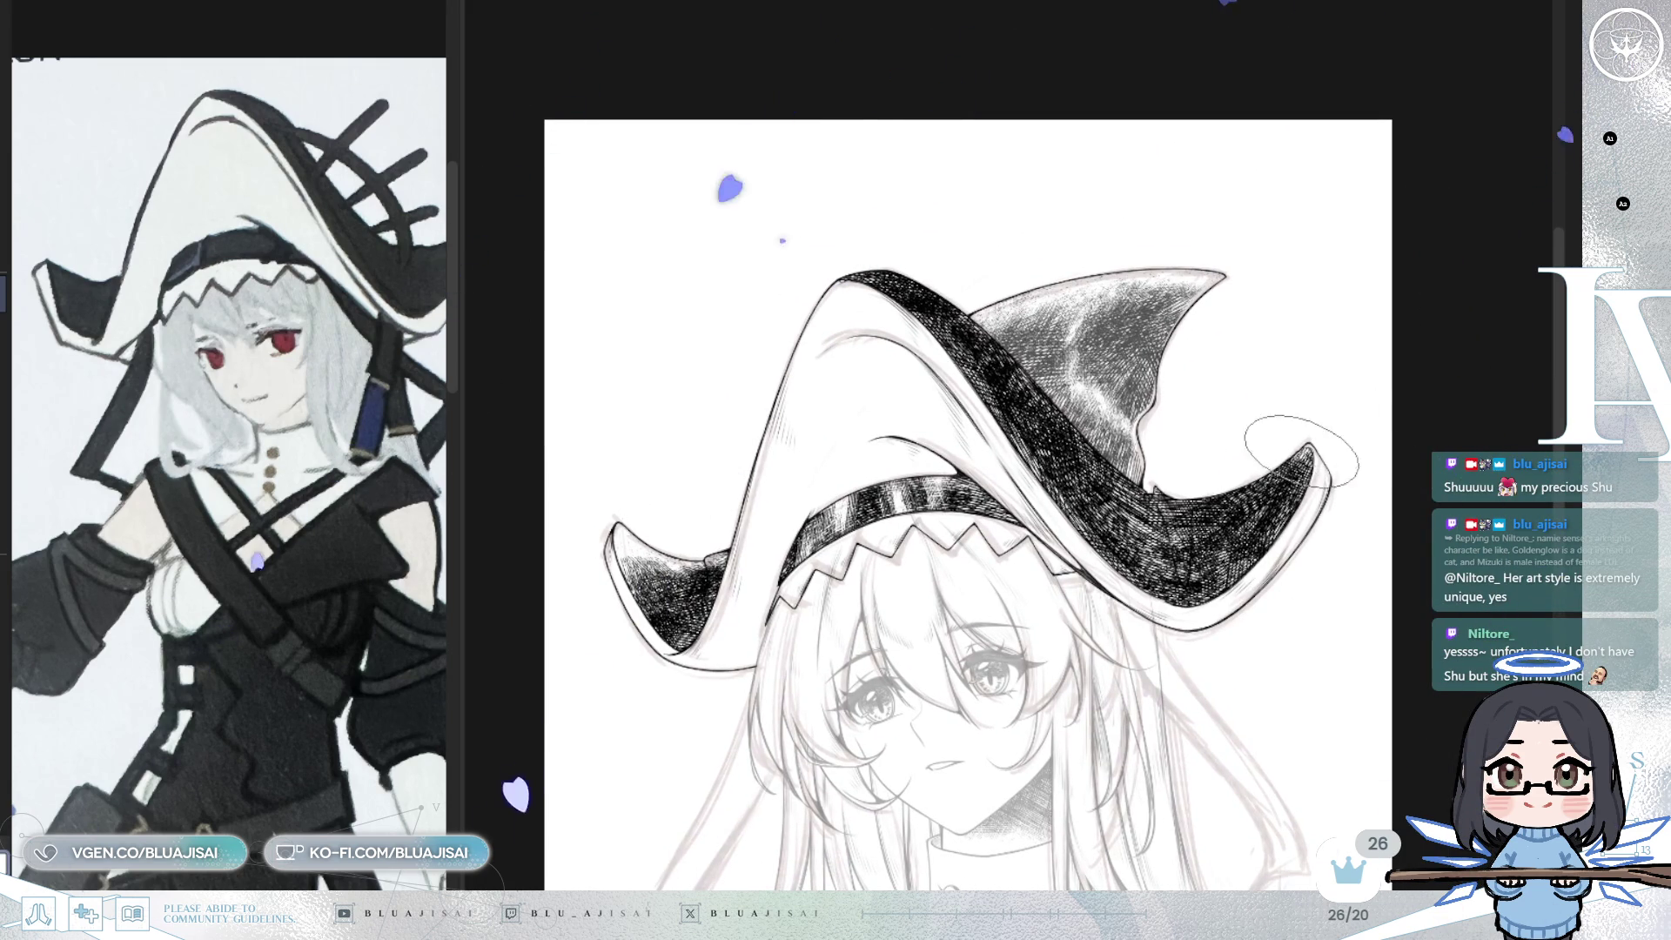
pyautogui.moveTo(1318, 445)
pyautogui.mouseDown()
pyautogui.moveTo(1253, 539)
pyautogui.moveTo(1254, 498)
pyautogui.moveTo(1219, 501)
pyautogui.moveTo(1218, 518)
pyautogui.moveTo(1236, 492)
pyautogui.mouseUp()
pyautogui.press('m')
pyautogui.moveTo(924, 482)
pyautogui.mouseDown()
pyautogui.moveTo(1027, 414)
pyautogui.moveTo(986, 440)
pyautogui.moveTo(994, 490)
pyautogui.moveTo(1036, 436)
pyautogui.moveTo(958, 557)
pyautogui.moveTo(979, 495)
pyautogui.mouseUp()
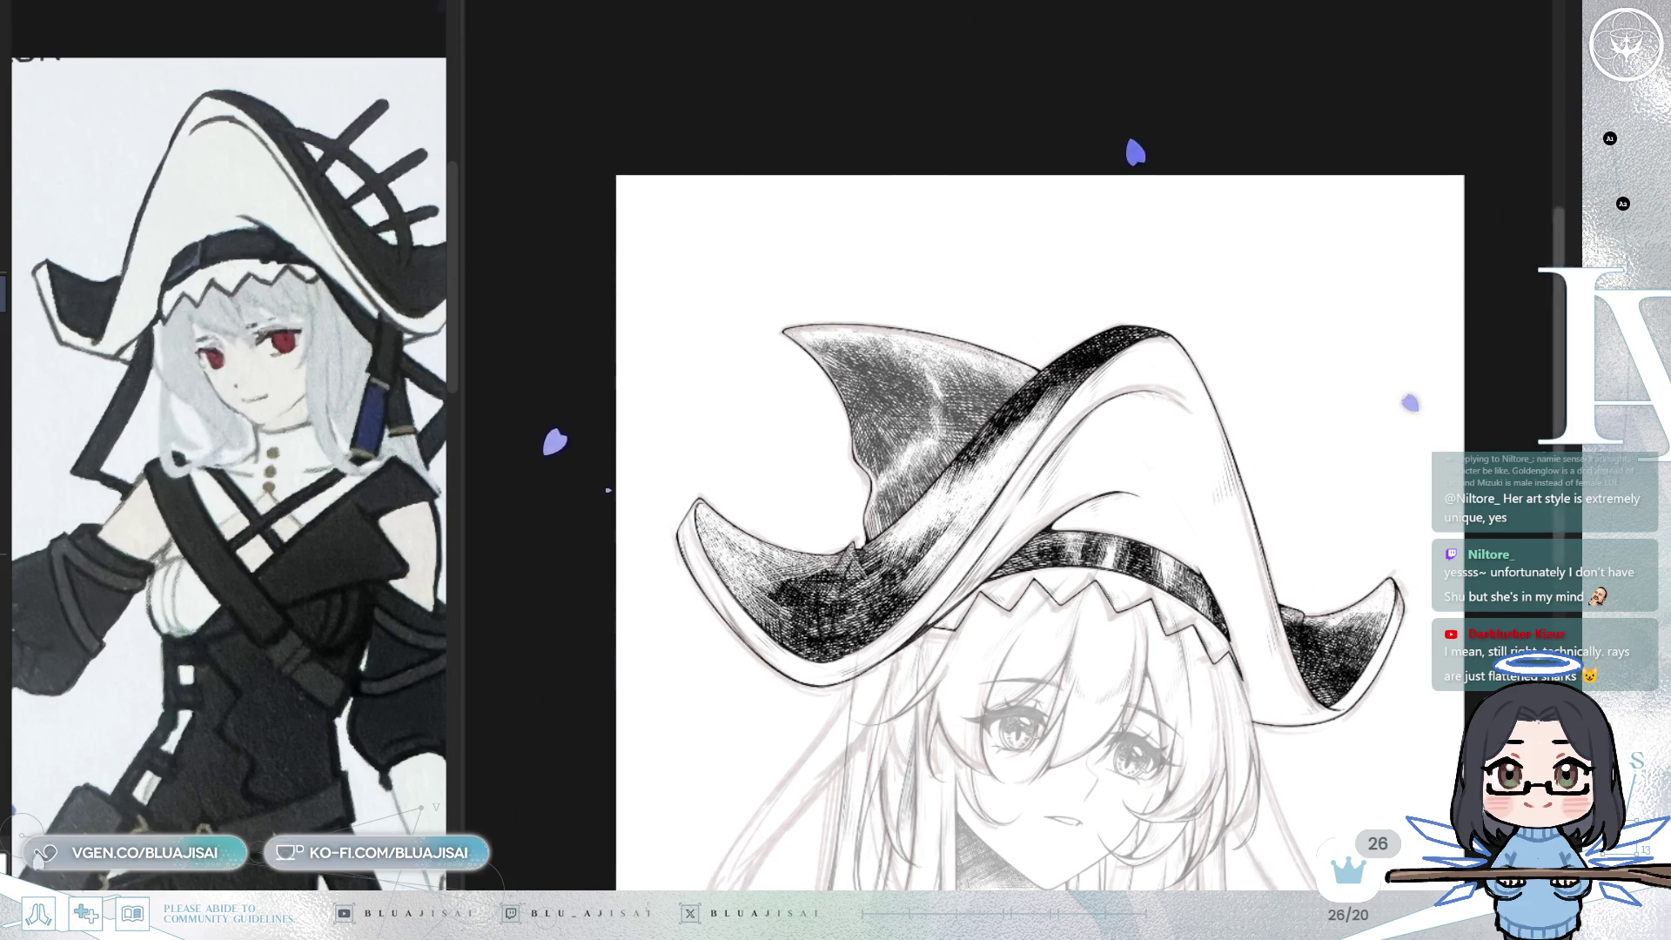
# - Darken the brim fold, lightly shade the upper band, and add dense hatching across the right brim
pyautogui.scroll(1, 1234, 314)
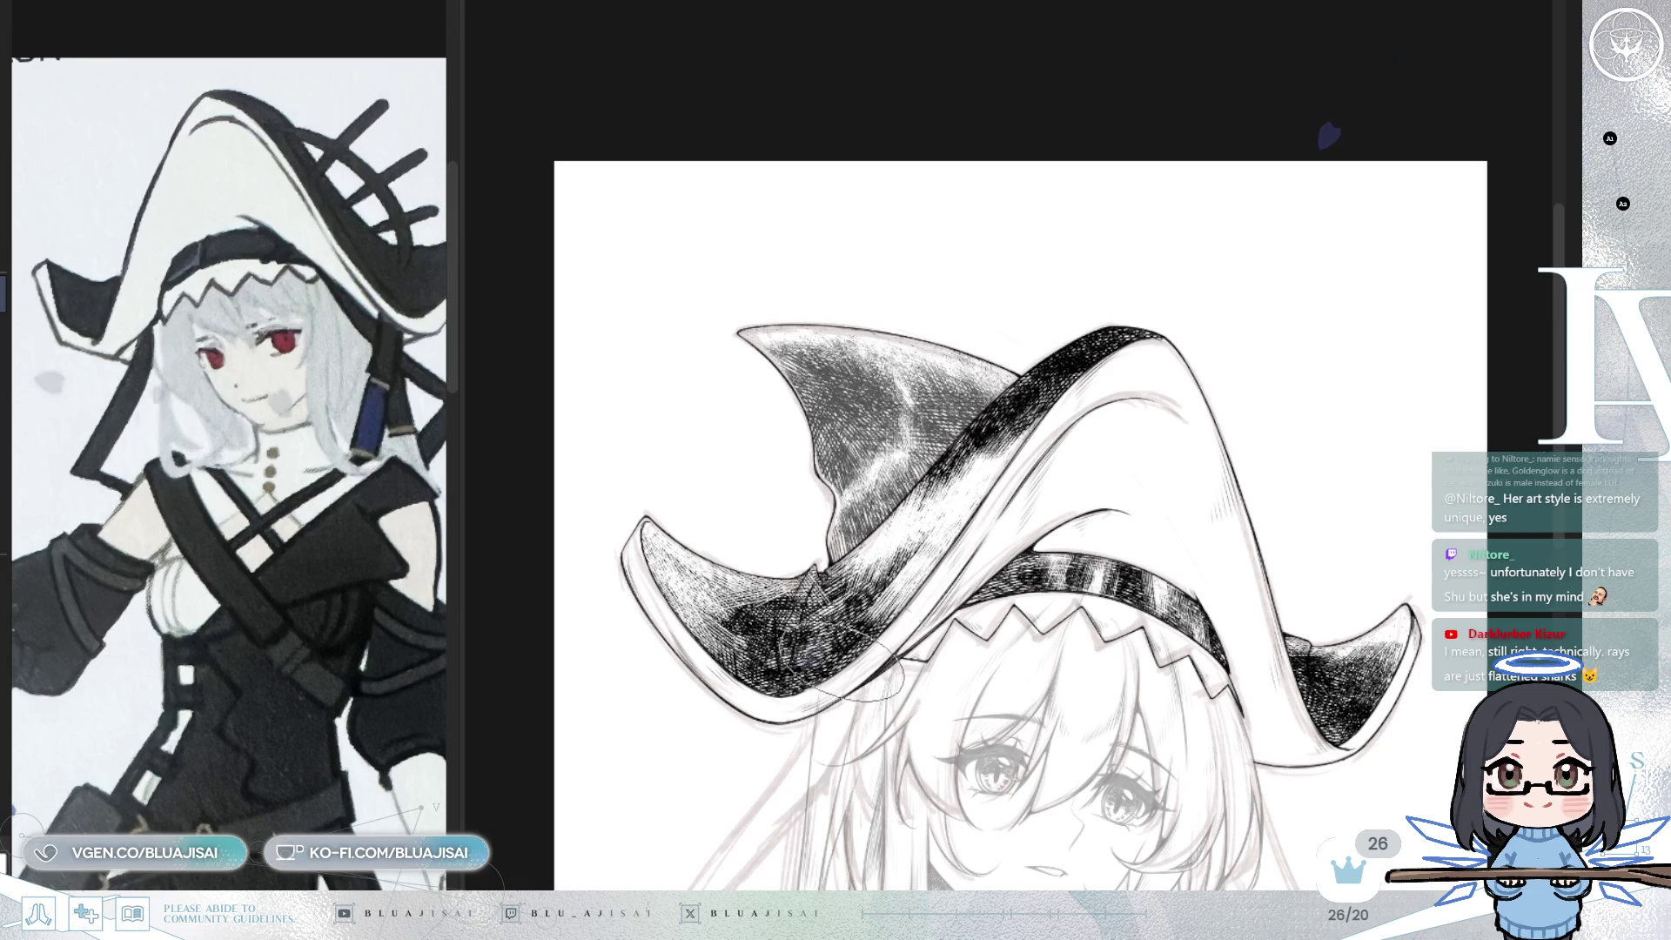
pyautogui.moveTo(875, 558)
pyautogui.mouseDown()
pyautogui.moveTo(923, 544)
pyautogui.moveTo(904, 590)
pyautogui.mouseUp()
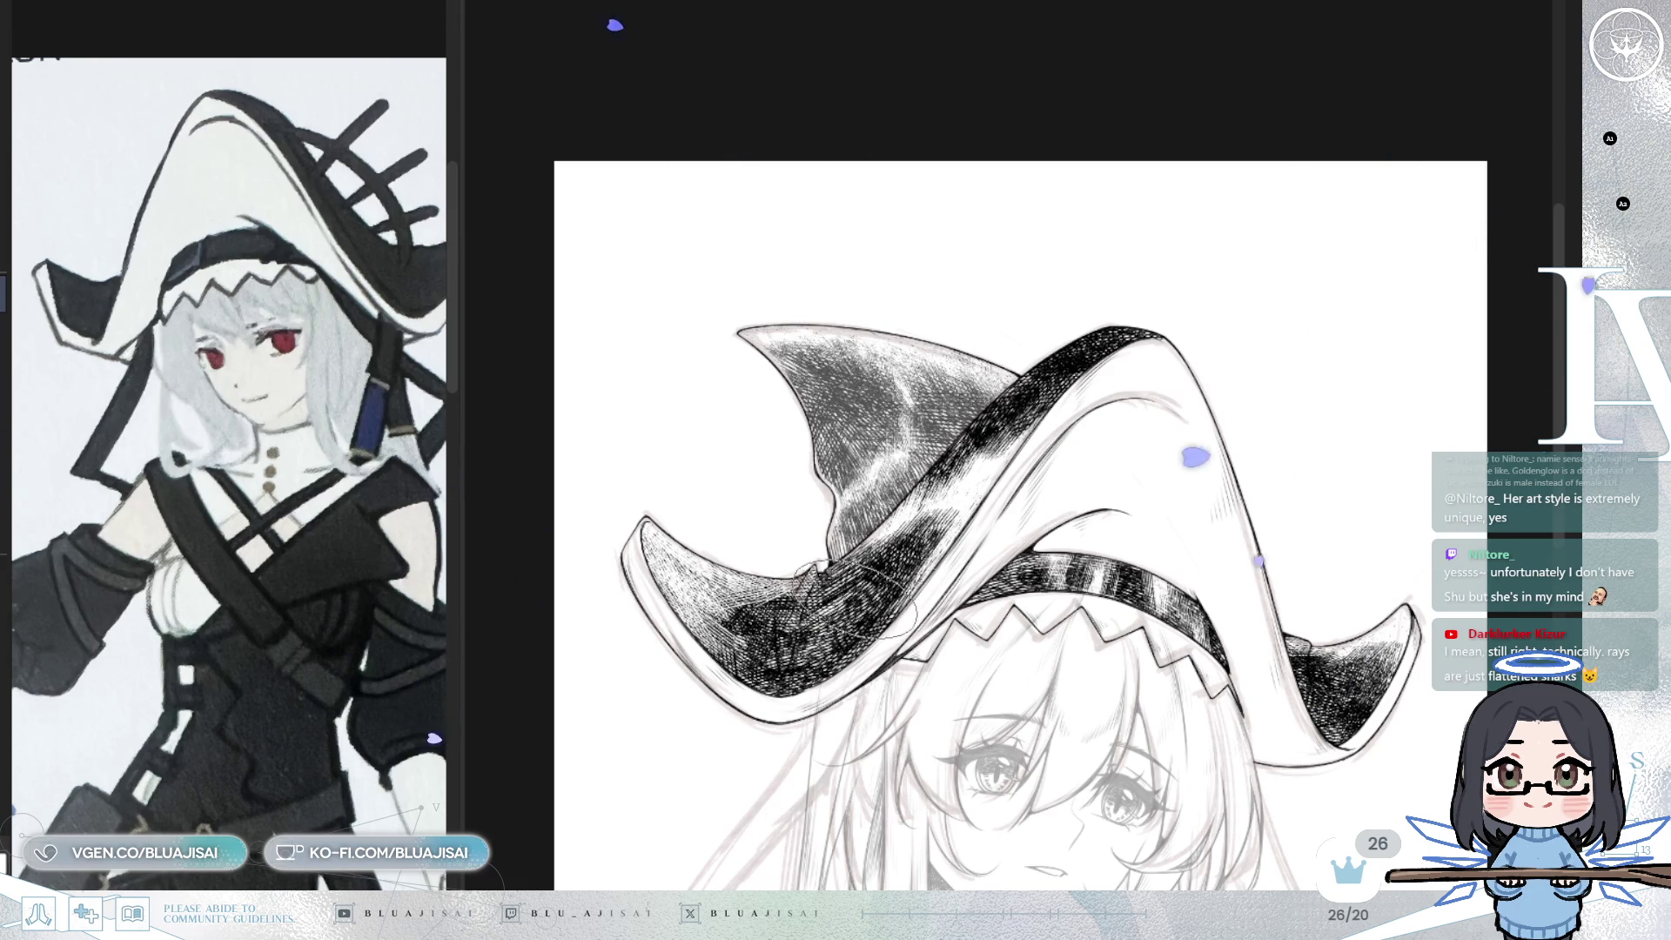
pyautogui.moveTo(957, 453)
pyautogui.mouseDown()
pyautogui.moveTo(1010, 394)
pyautogui.moveTo(949, 526)
pyautogui.mouseUp()
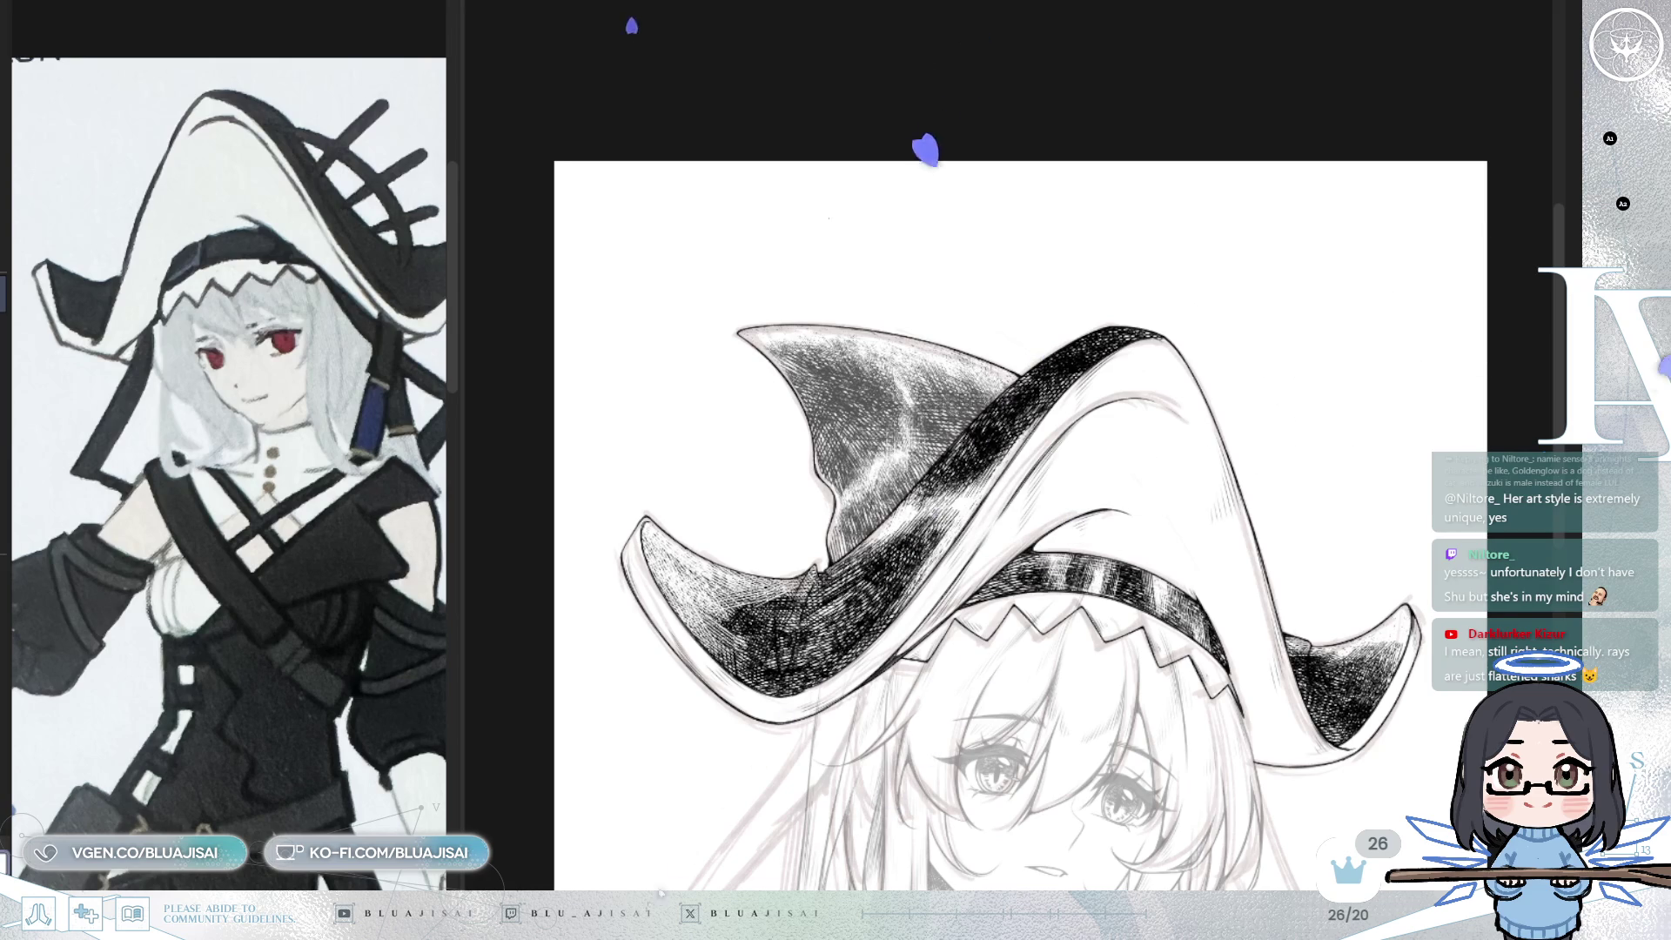
pyautogui.press('h')
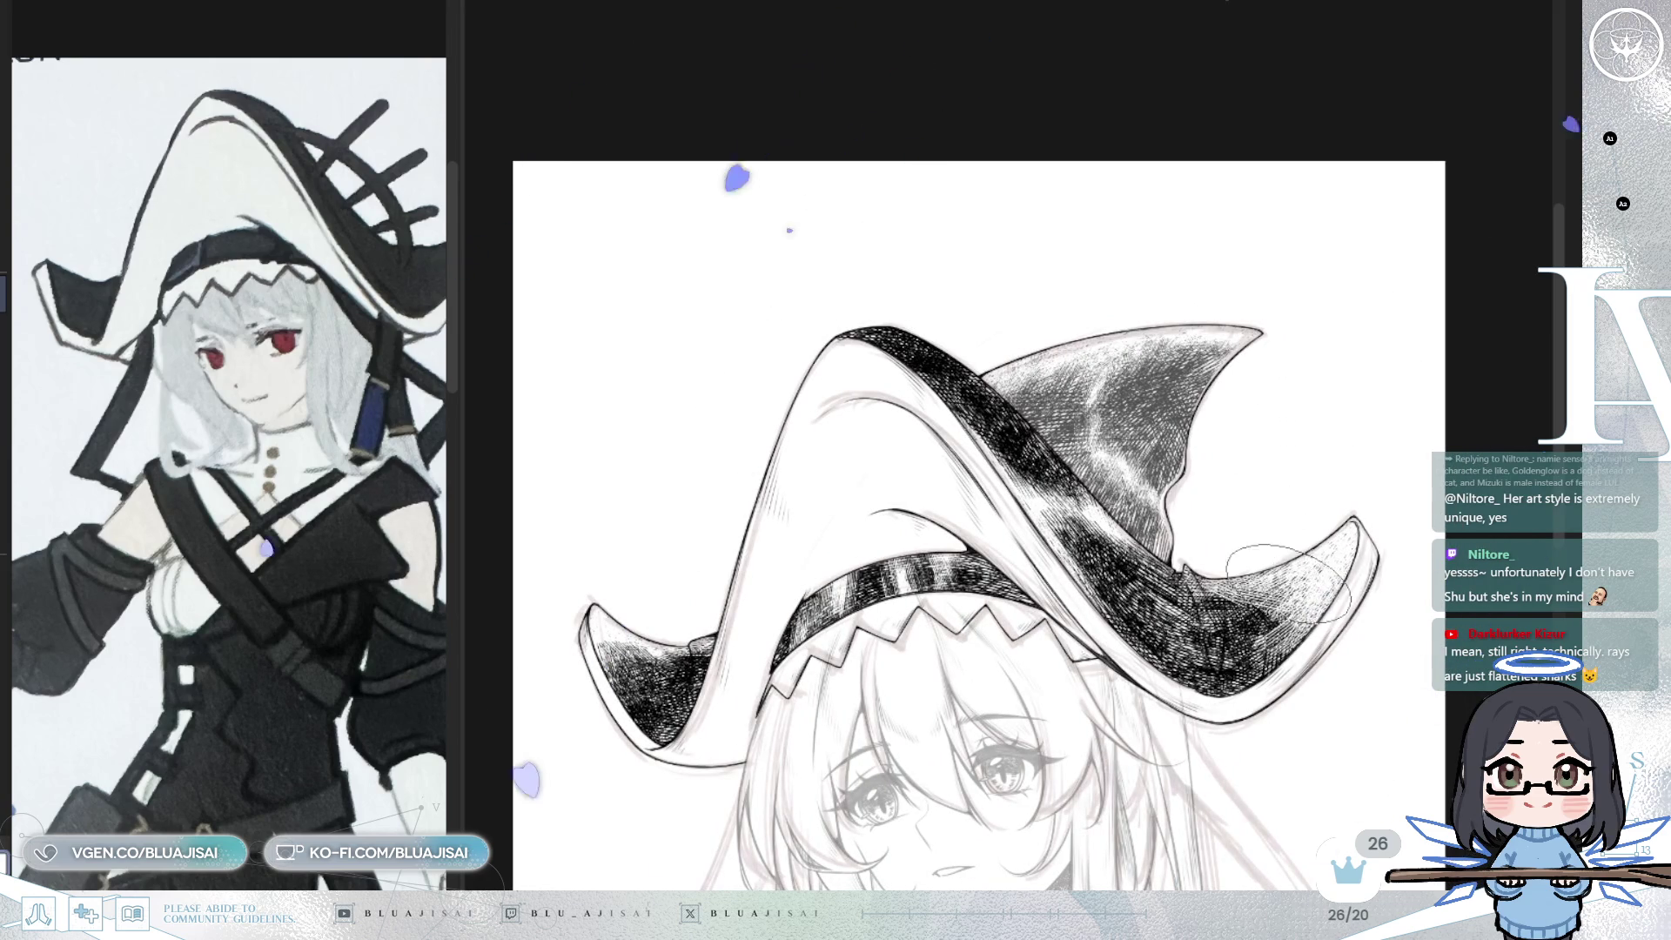
pyautogui.moveTo(1223, 640)
pyautogui.mouseDown()
pyautogui.moveTo(1237, 609)
pyautogui.moveTo(1301, 632)
pyautogui.moveTo(1253, 653)
pyautogui.moveTo(1319, 571)
pyautogui.moveTo(1280, 635)
pyautogui.moveTo(1306, 662)
pyautogui.moveTo(1247, 692)
pyautogui.mouseUp()
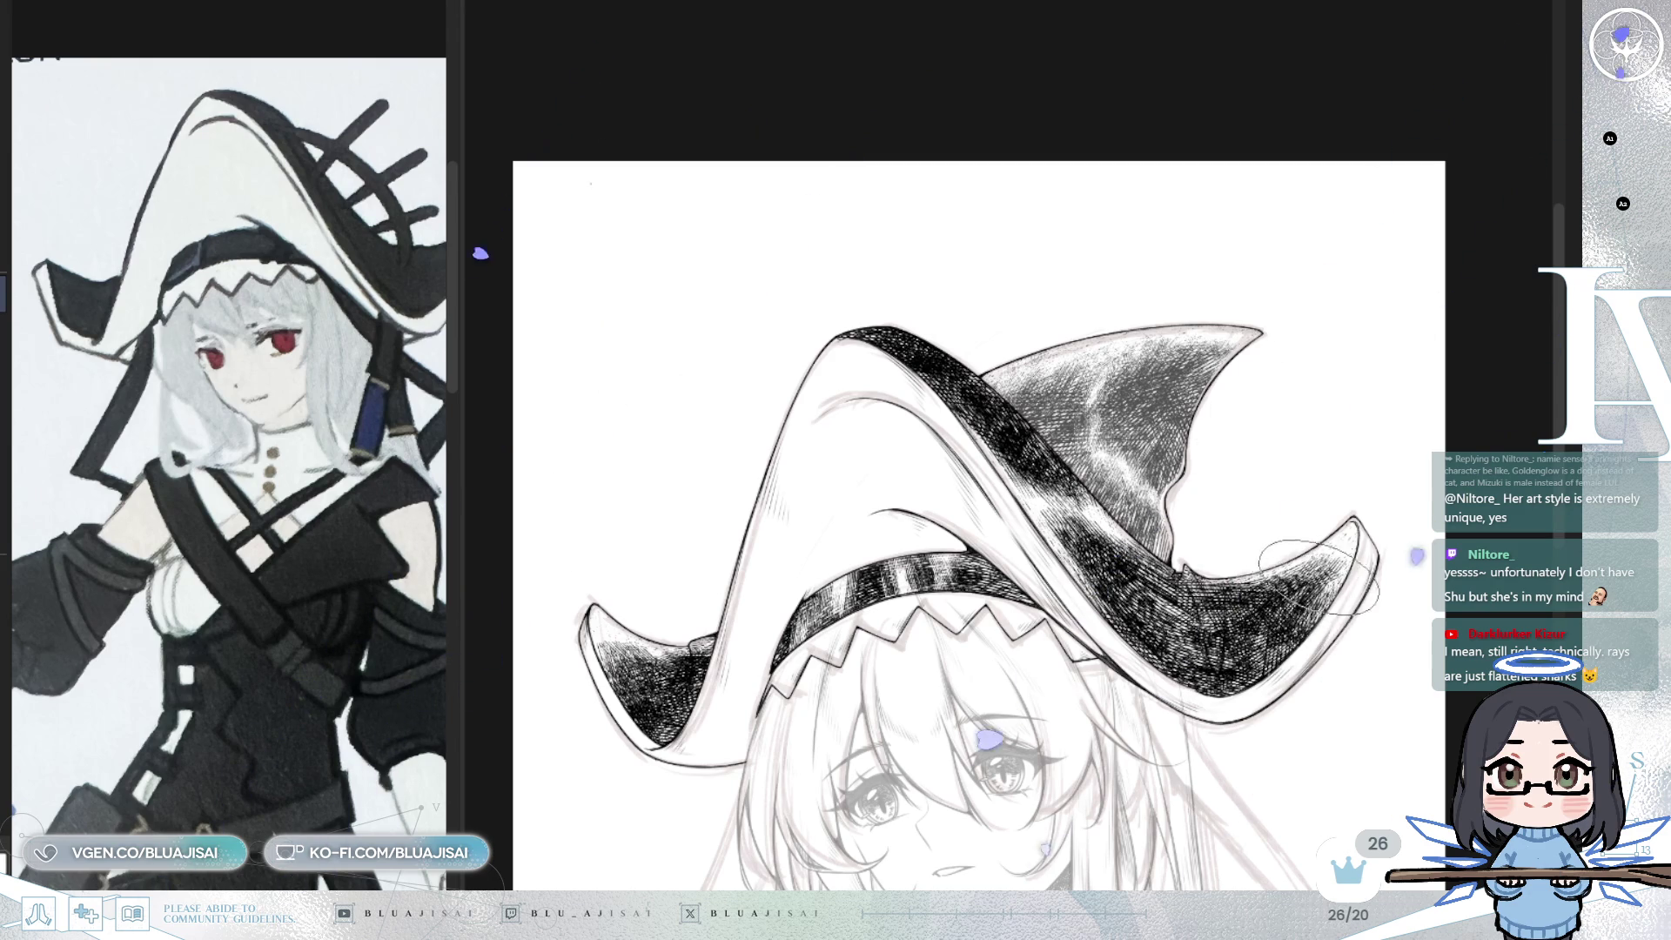
pyautogui.scroll(-3, 1315, 601)
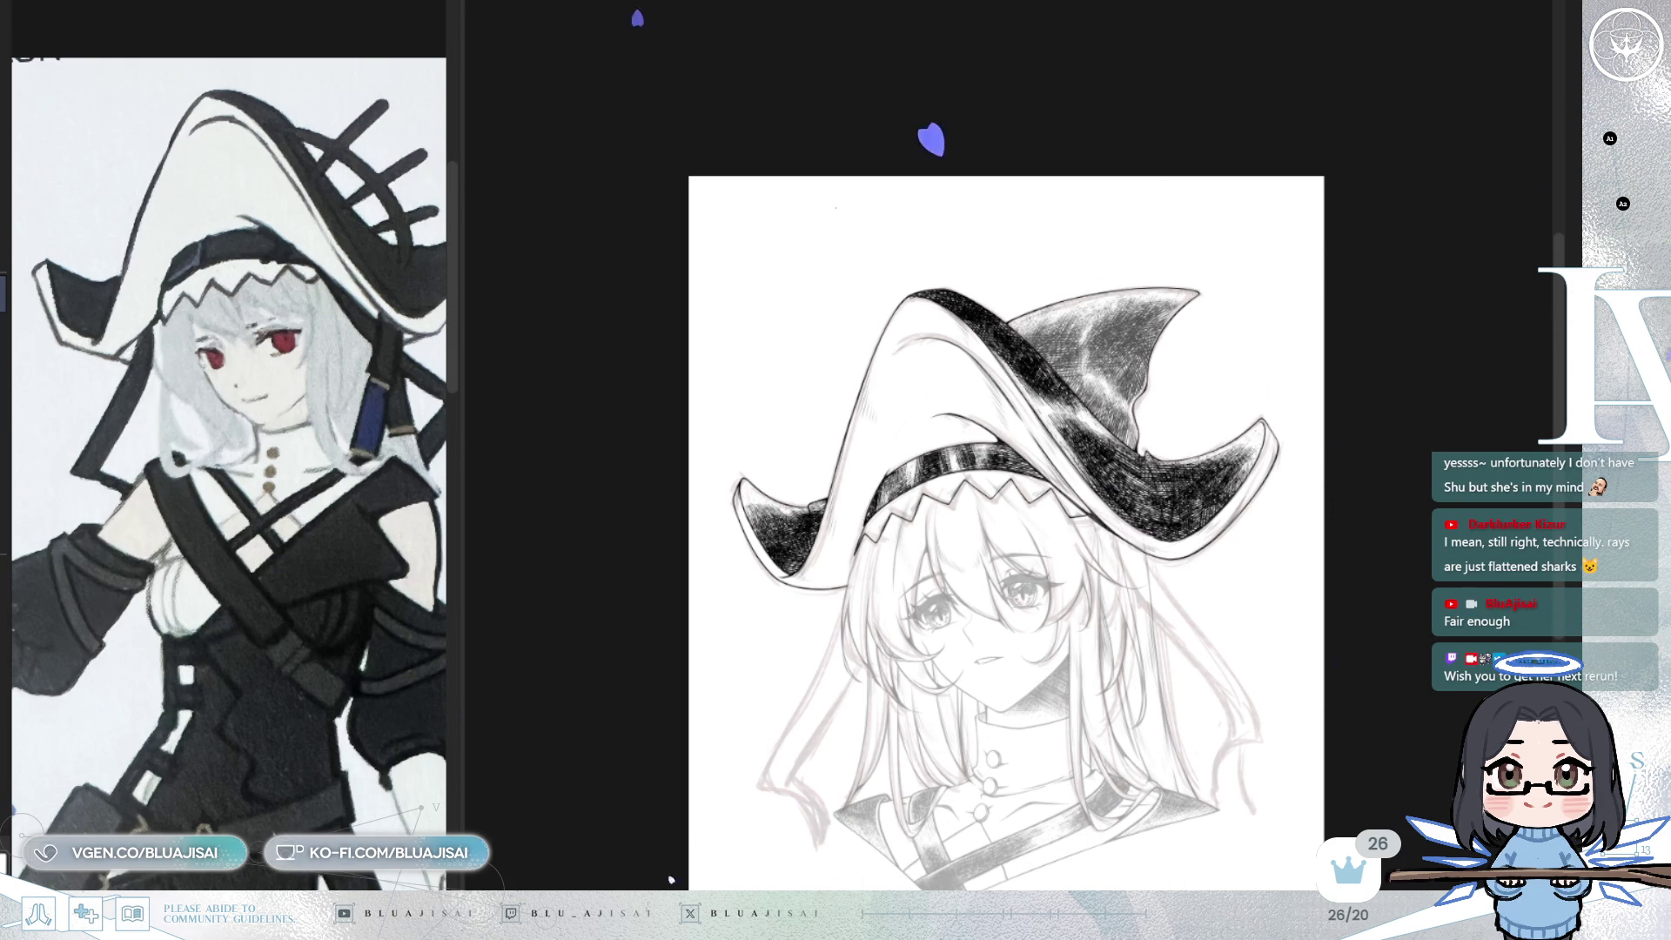
# - Flip and tilt the view, undo the heavy hatching on the curled brim tip, and rotate it upward
pyautogui.moveTo(957, 535); pyautogui.dragTo(962, 550)
pyautogui.scroll(1, 957, 418)
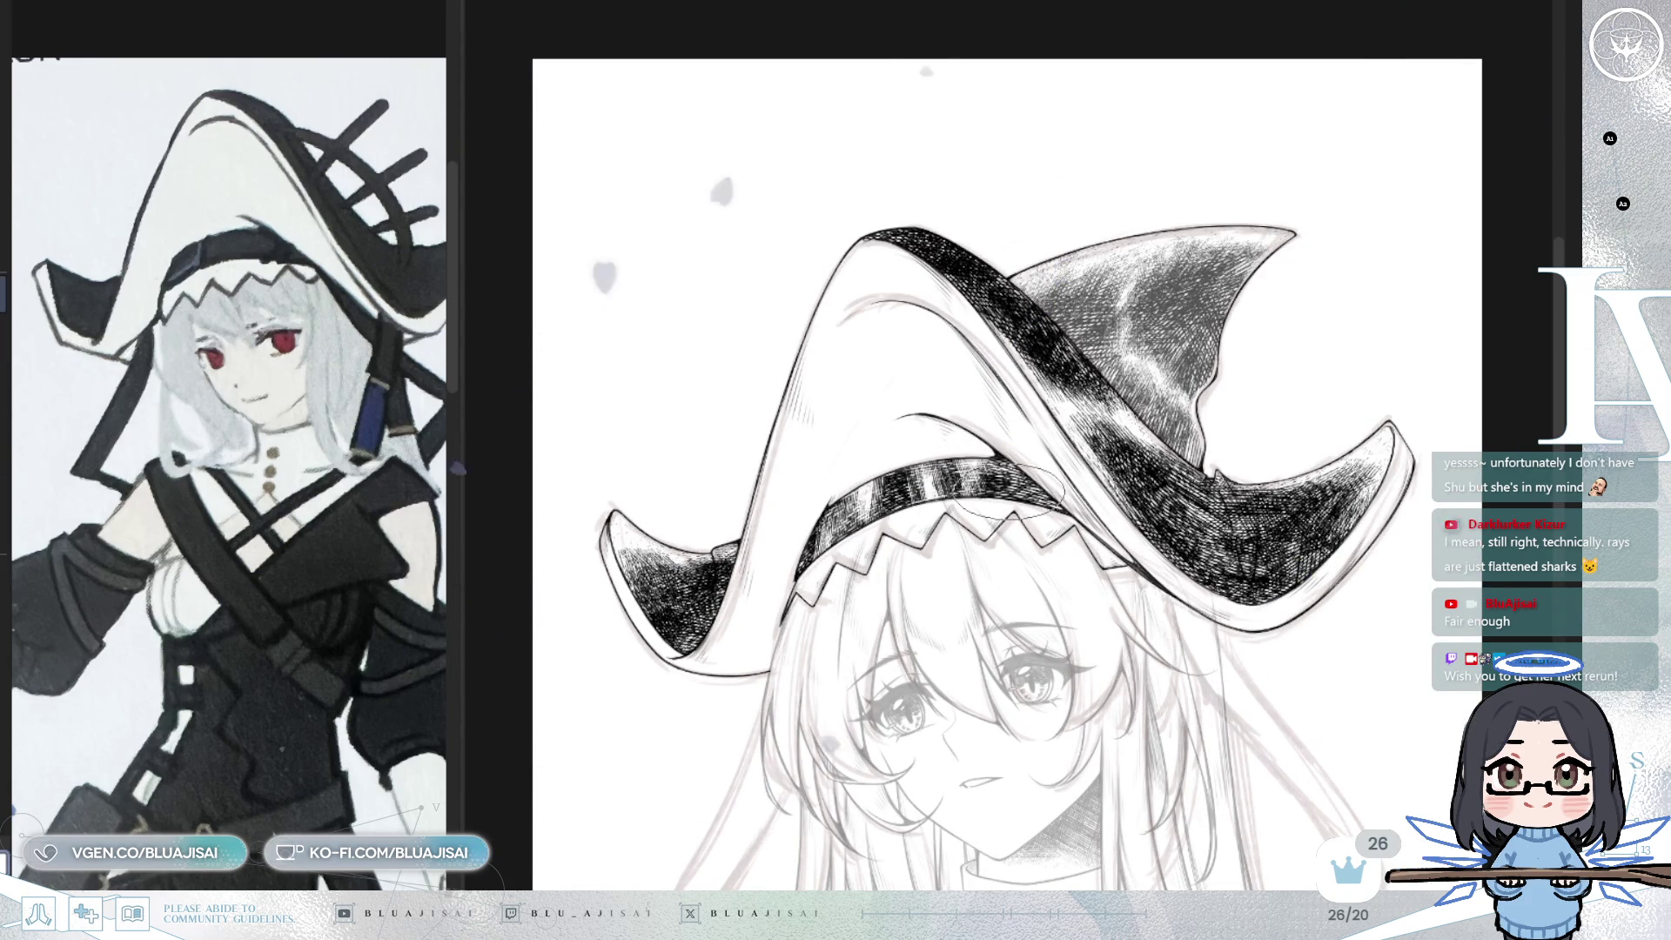
pyautogui.scroll(4, 1010, 493)
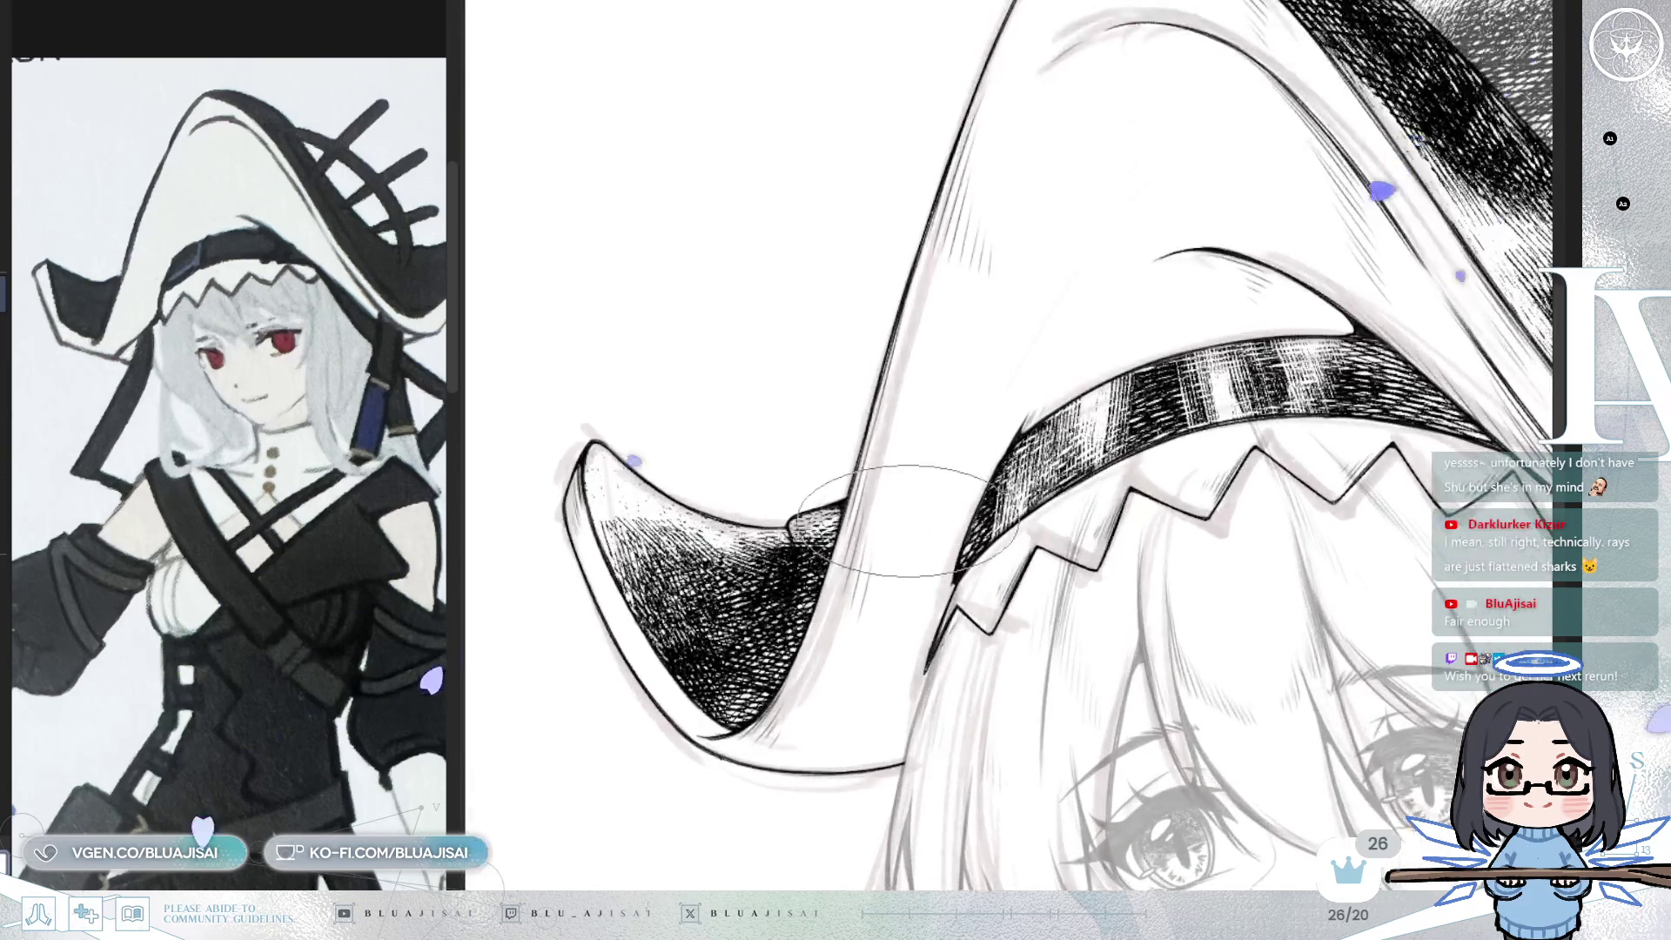
pyautogui.press('m')
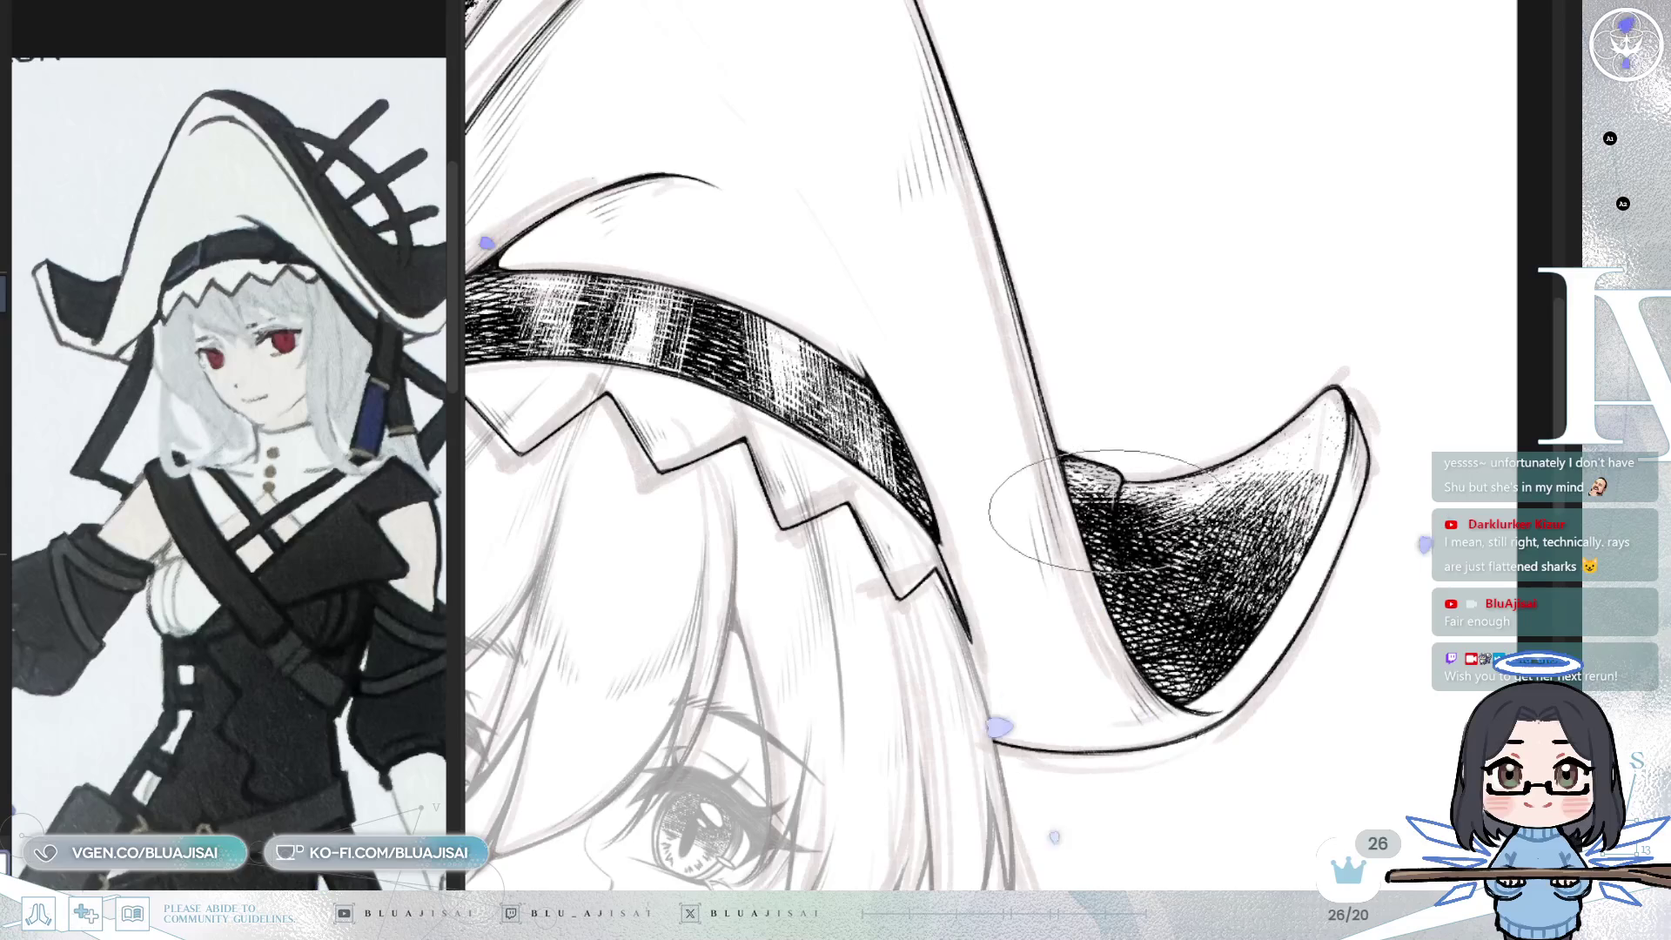
pyautogui.hotkey('ctrl', ']')
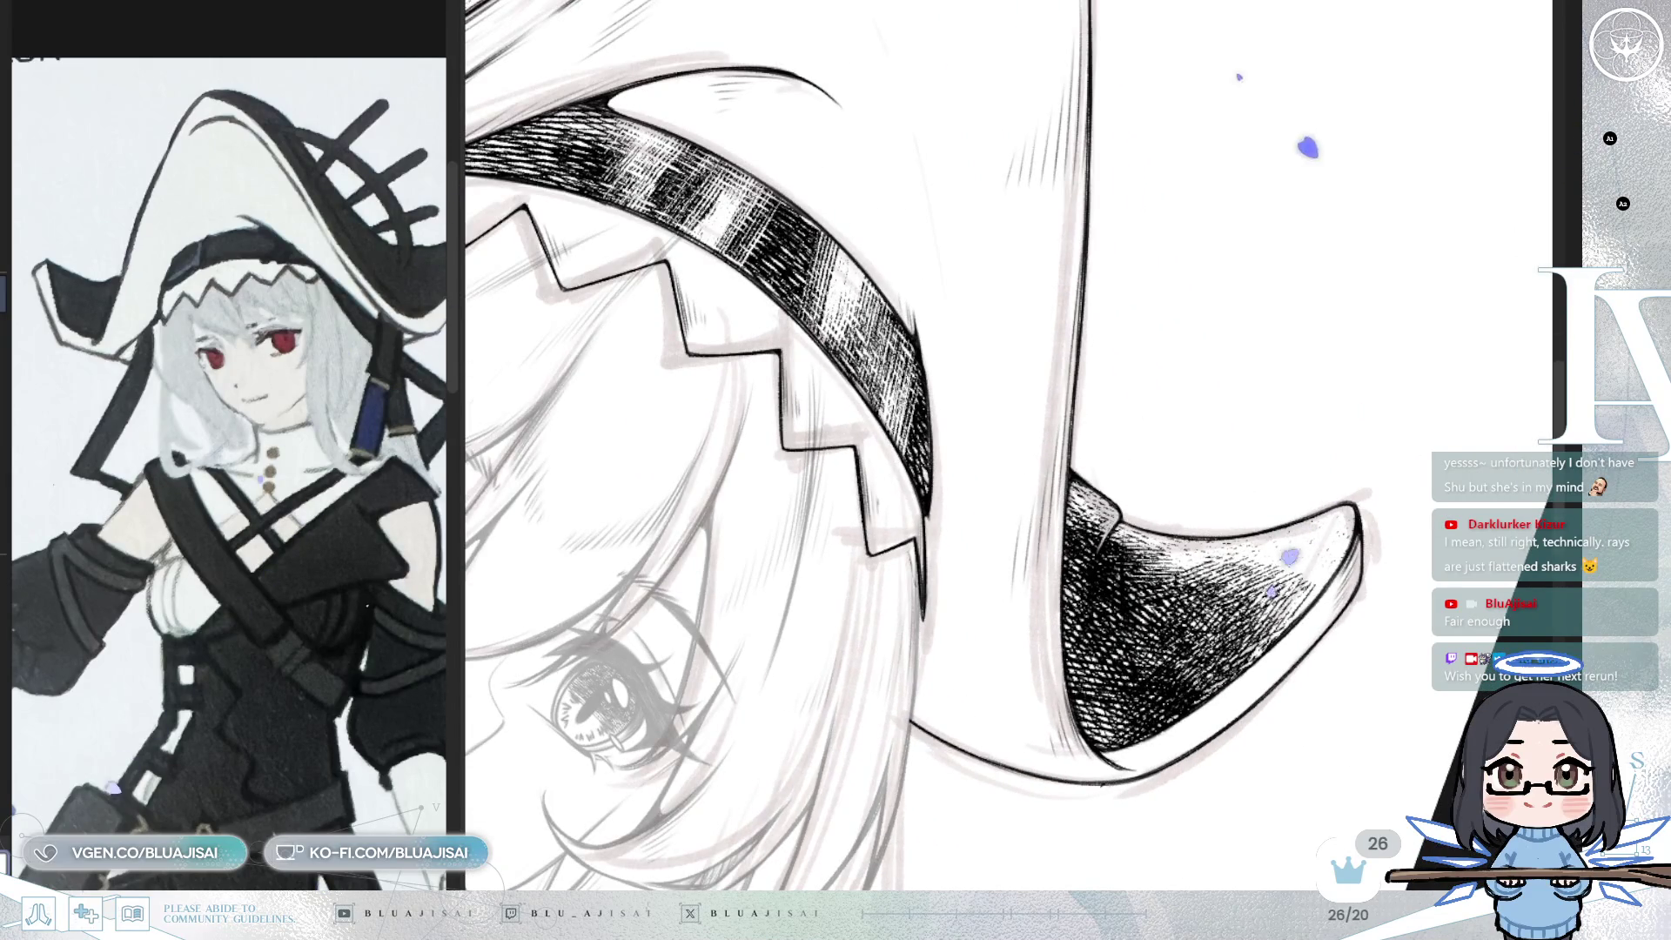
pyautogui.hotkey('ctrl', 'z')
pyautogui.hotkey('ctrl', 'z')
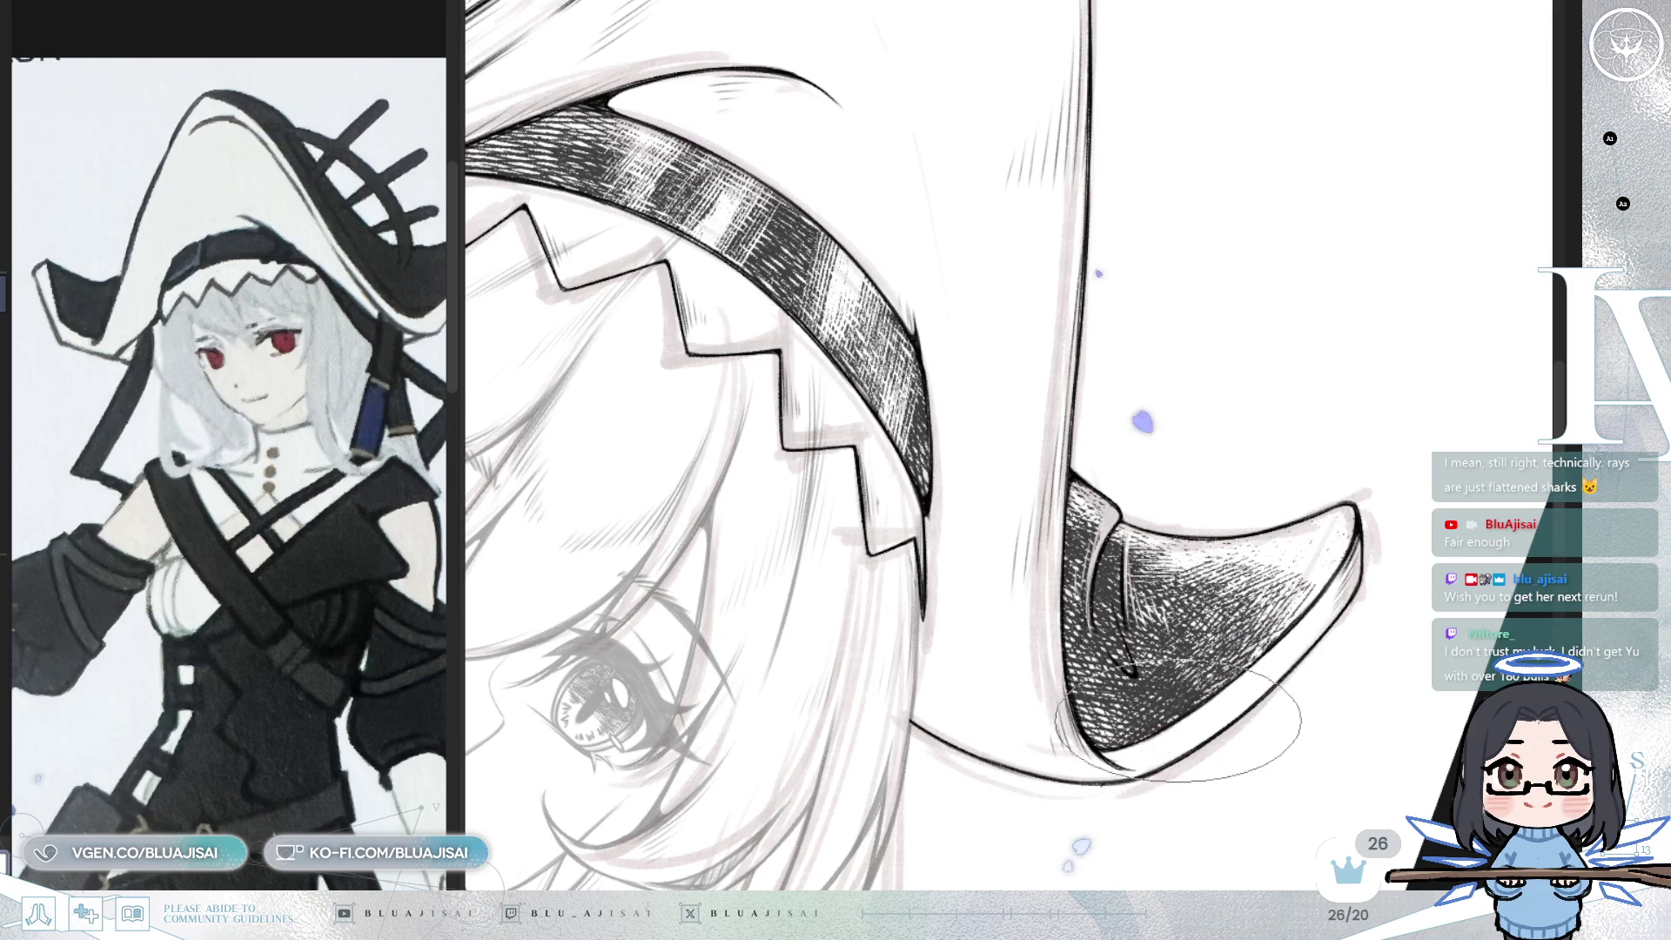
pyautogui.moveTo(1306, 596); pyautogui.dragTo(764, 270)
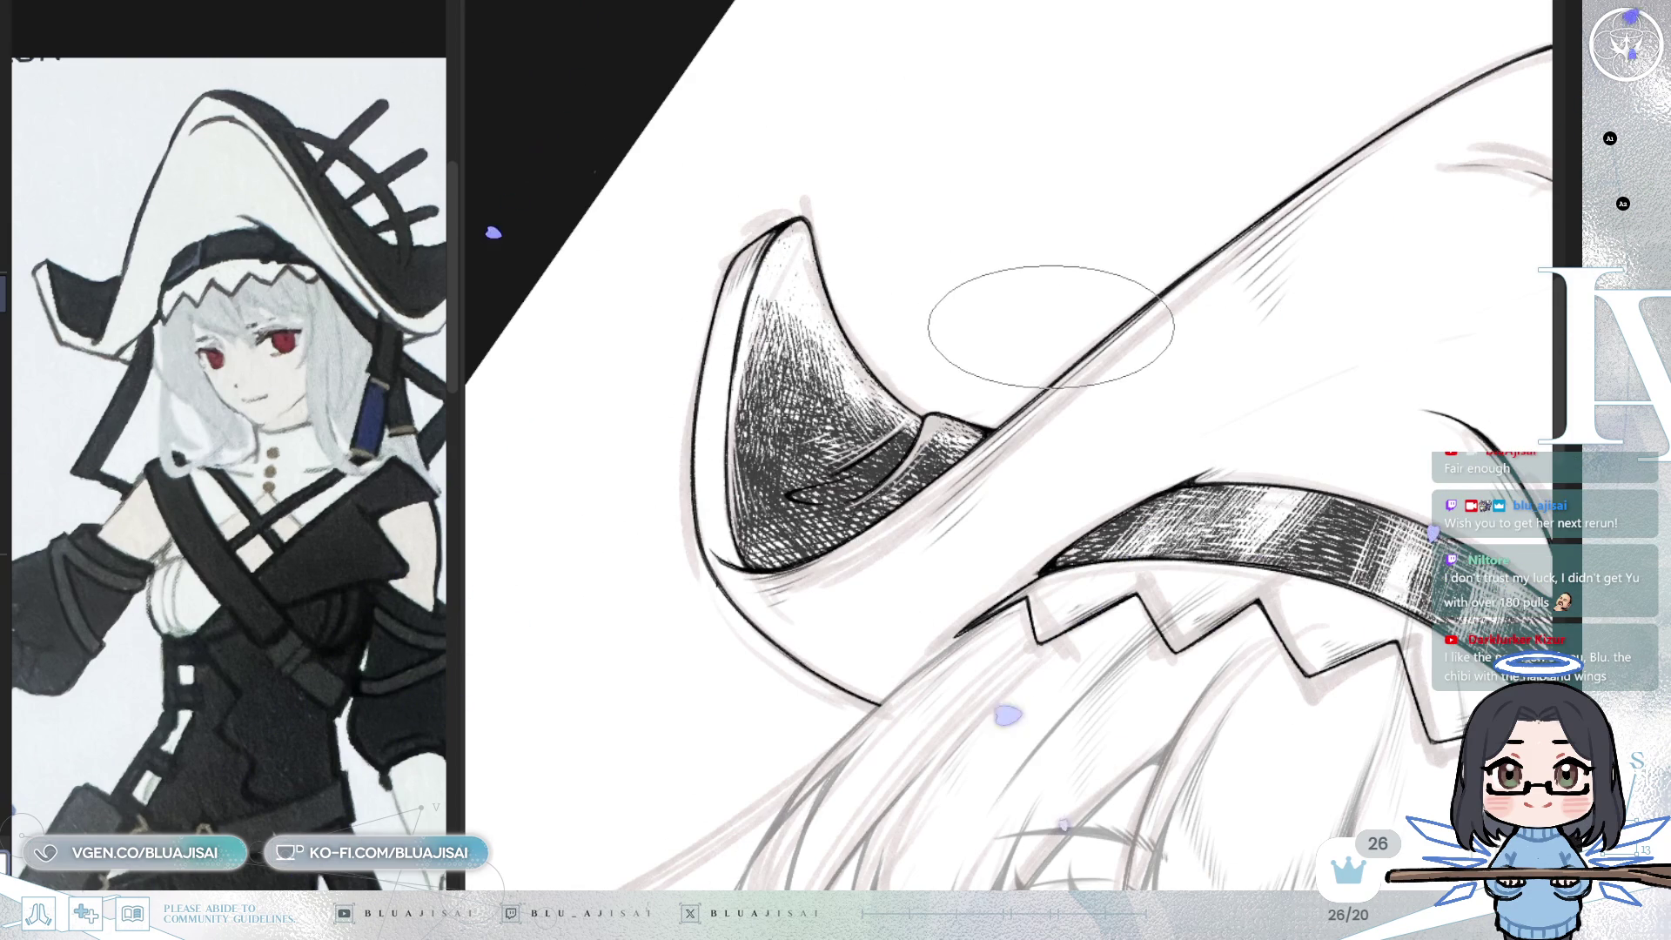
# - Mirror, rotate and zoom the canvas to line up the hood edge for hatching
pyautogui.press('h')
pyautogui.moveTo(1044, 333)
pyautogui.mouseDown()
pyautogui.moveTo(1219, 252)
pyautogui.moveTo(1228, 274)
pyautogui.moveTo(1282, 279)
pyautogui.mouseUp()
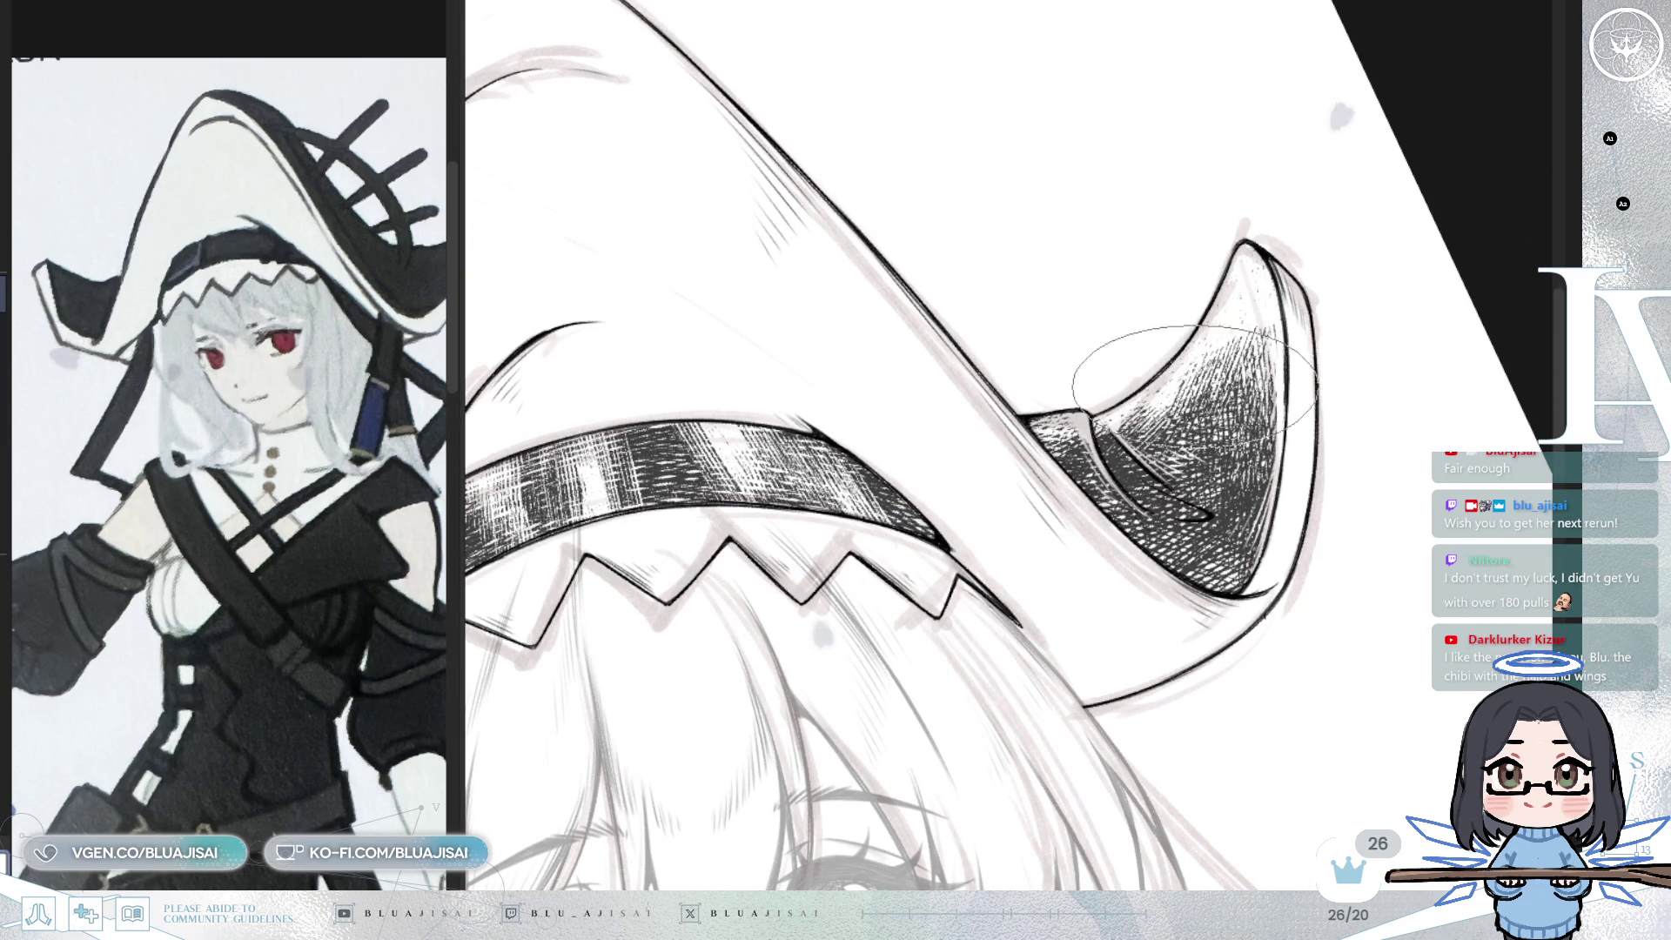
pyautogui.press('h')
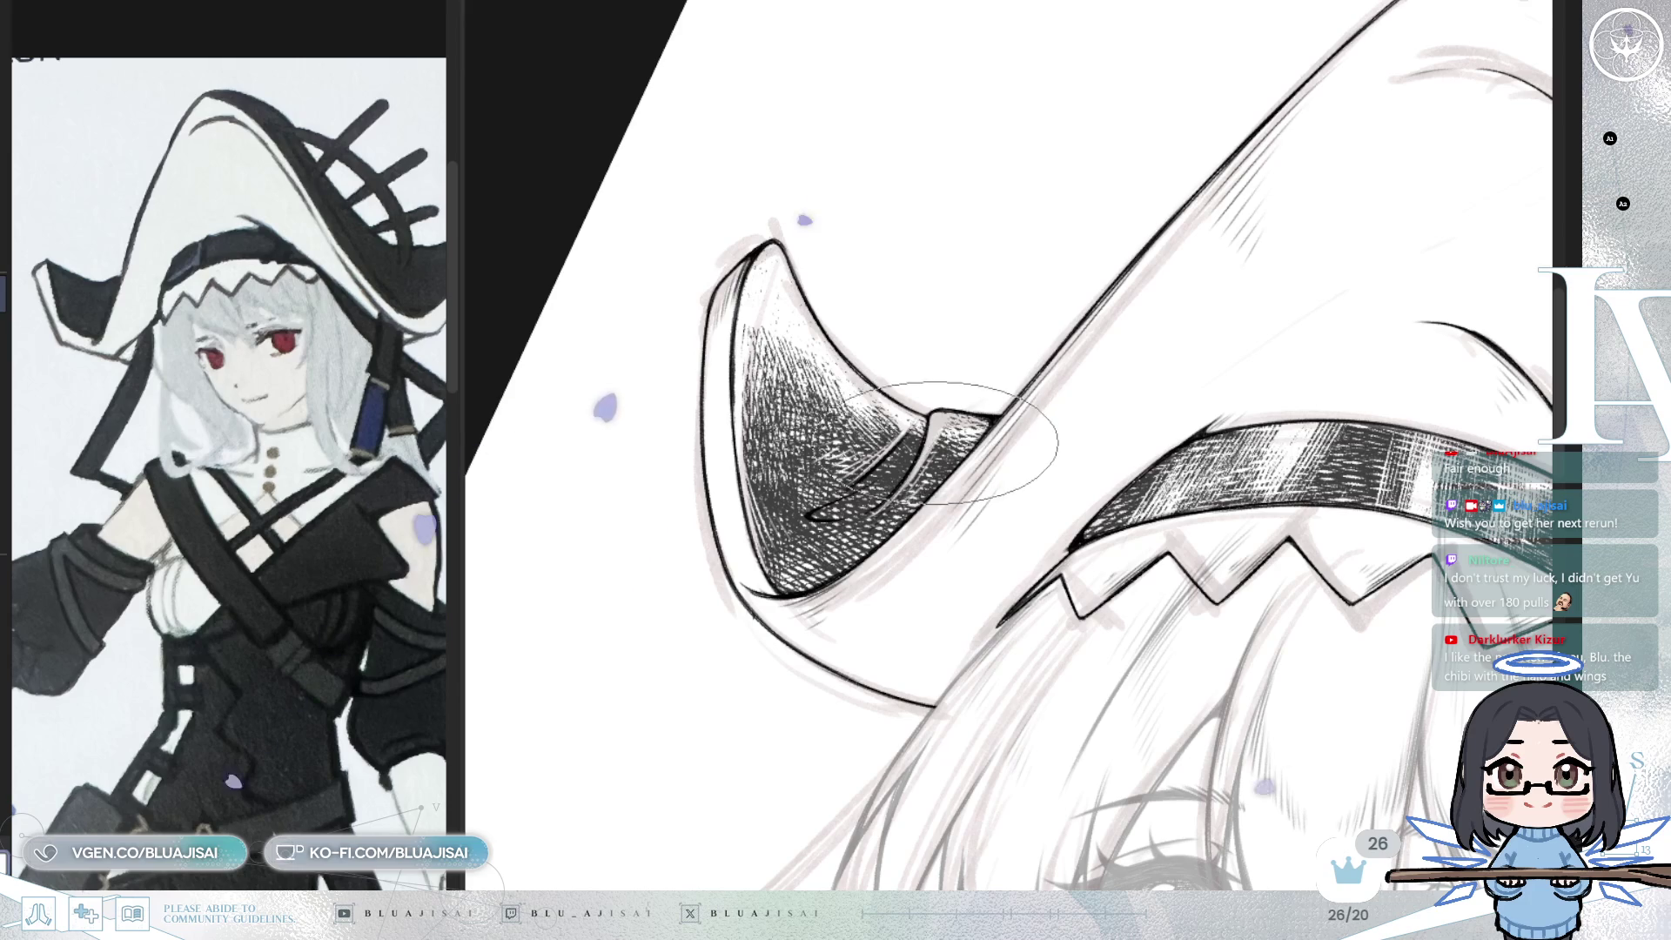
pyautogui.moveTo(1231, 317); pyautogui.dragTo(1147, 523)
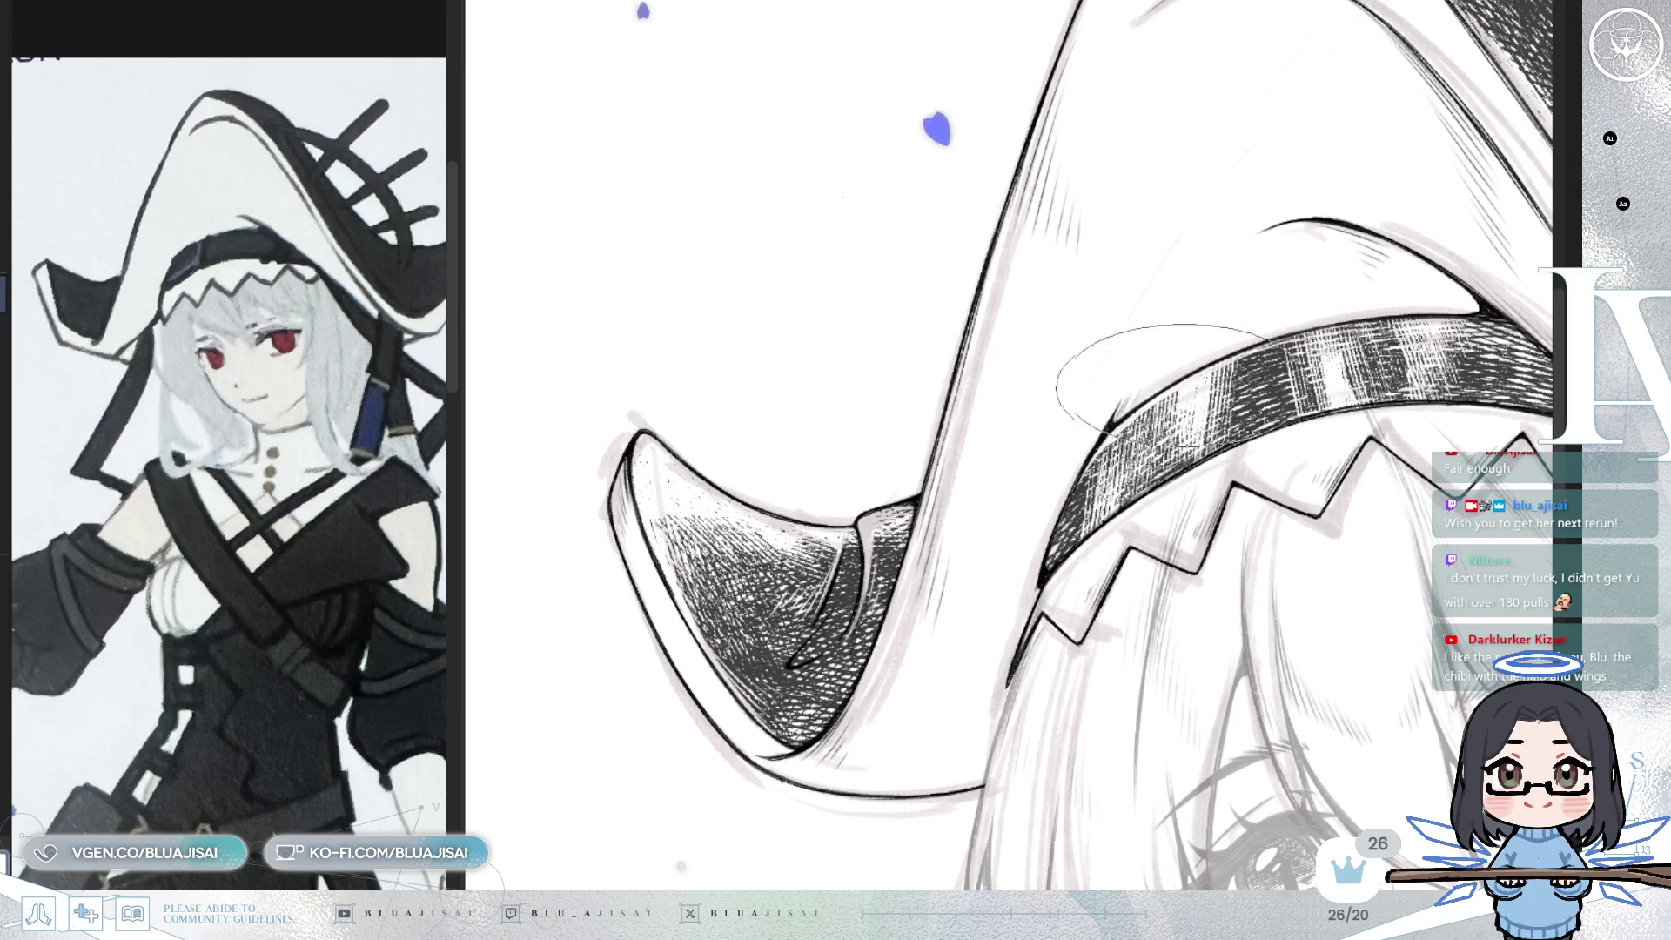
pyautogui.moveTo(1215, 365); pyautogui.dragTo(1088, 457)
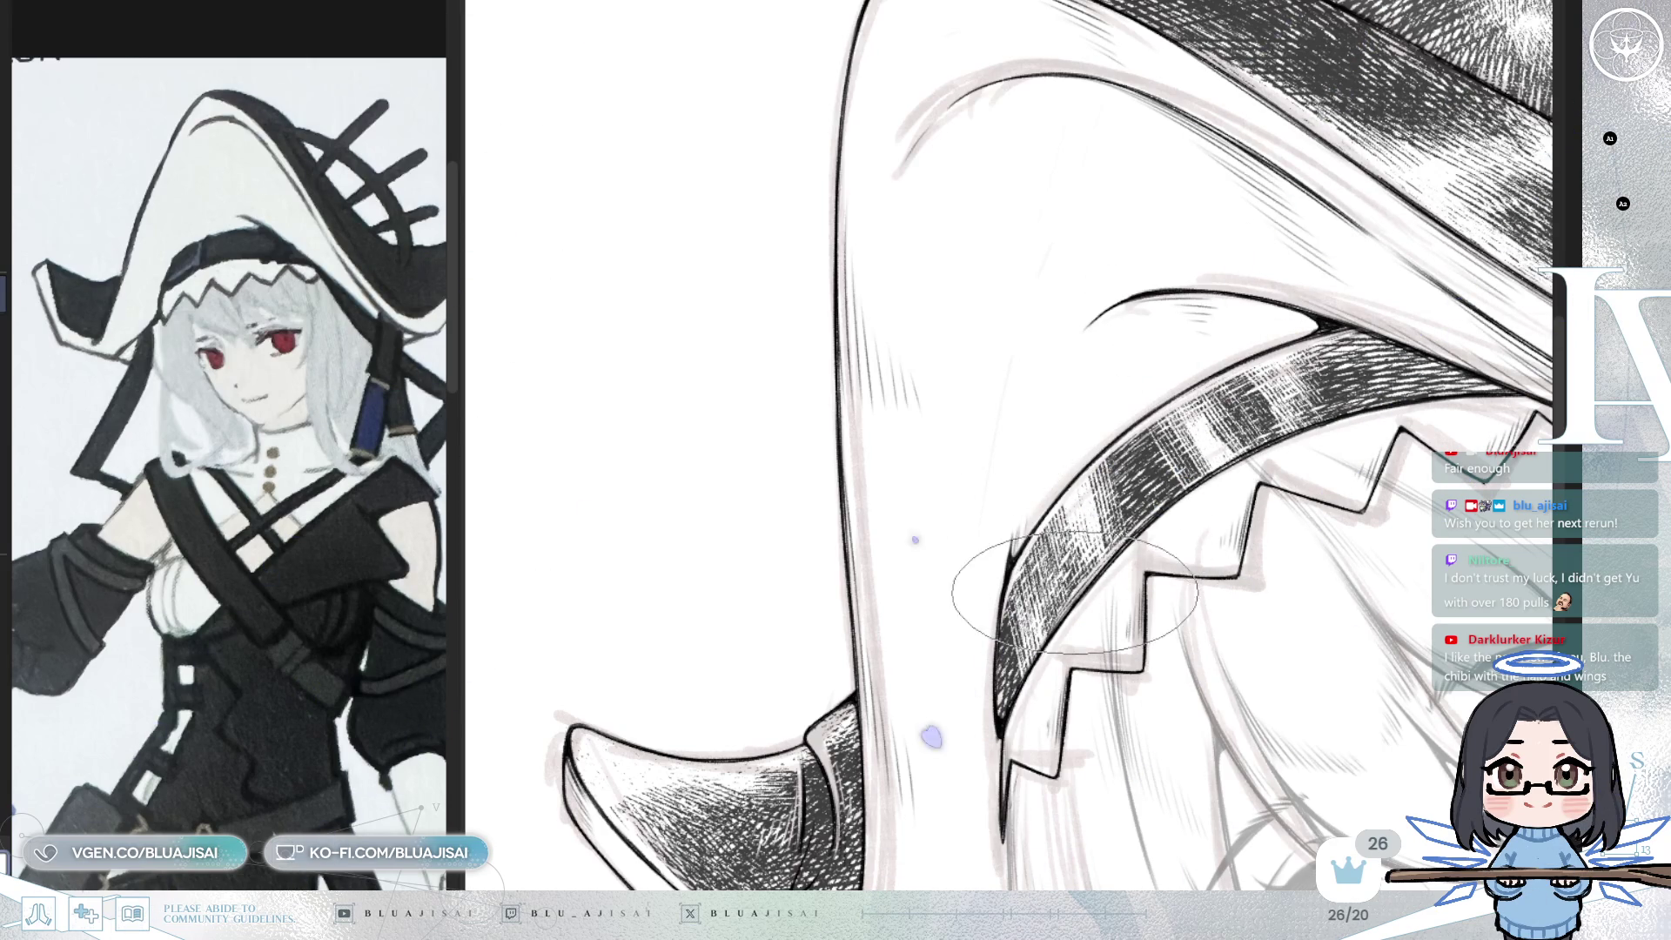
pyautogui.press('-')
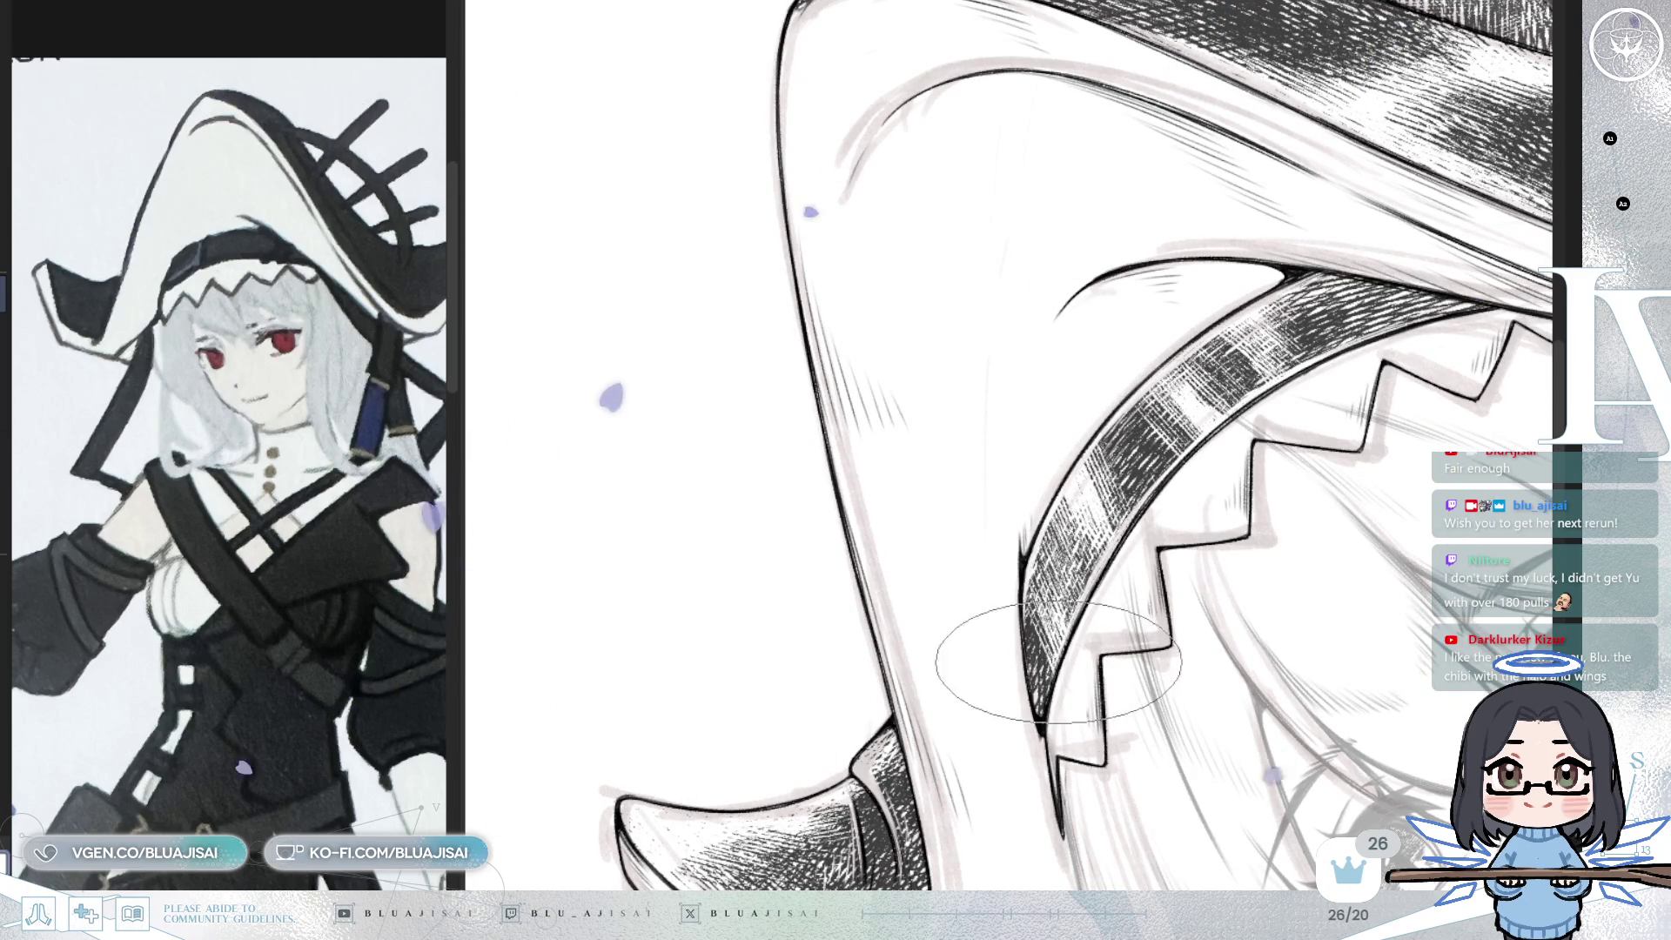
pyautogui.hotkey('ctrl', '-')
pyautogui.press('-')
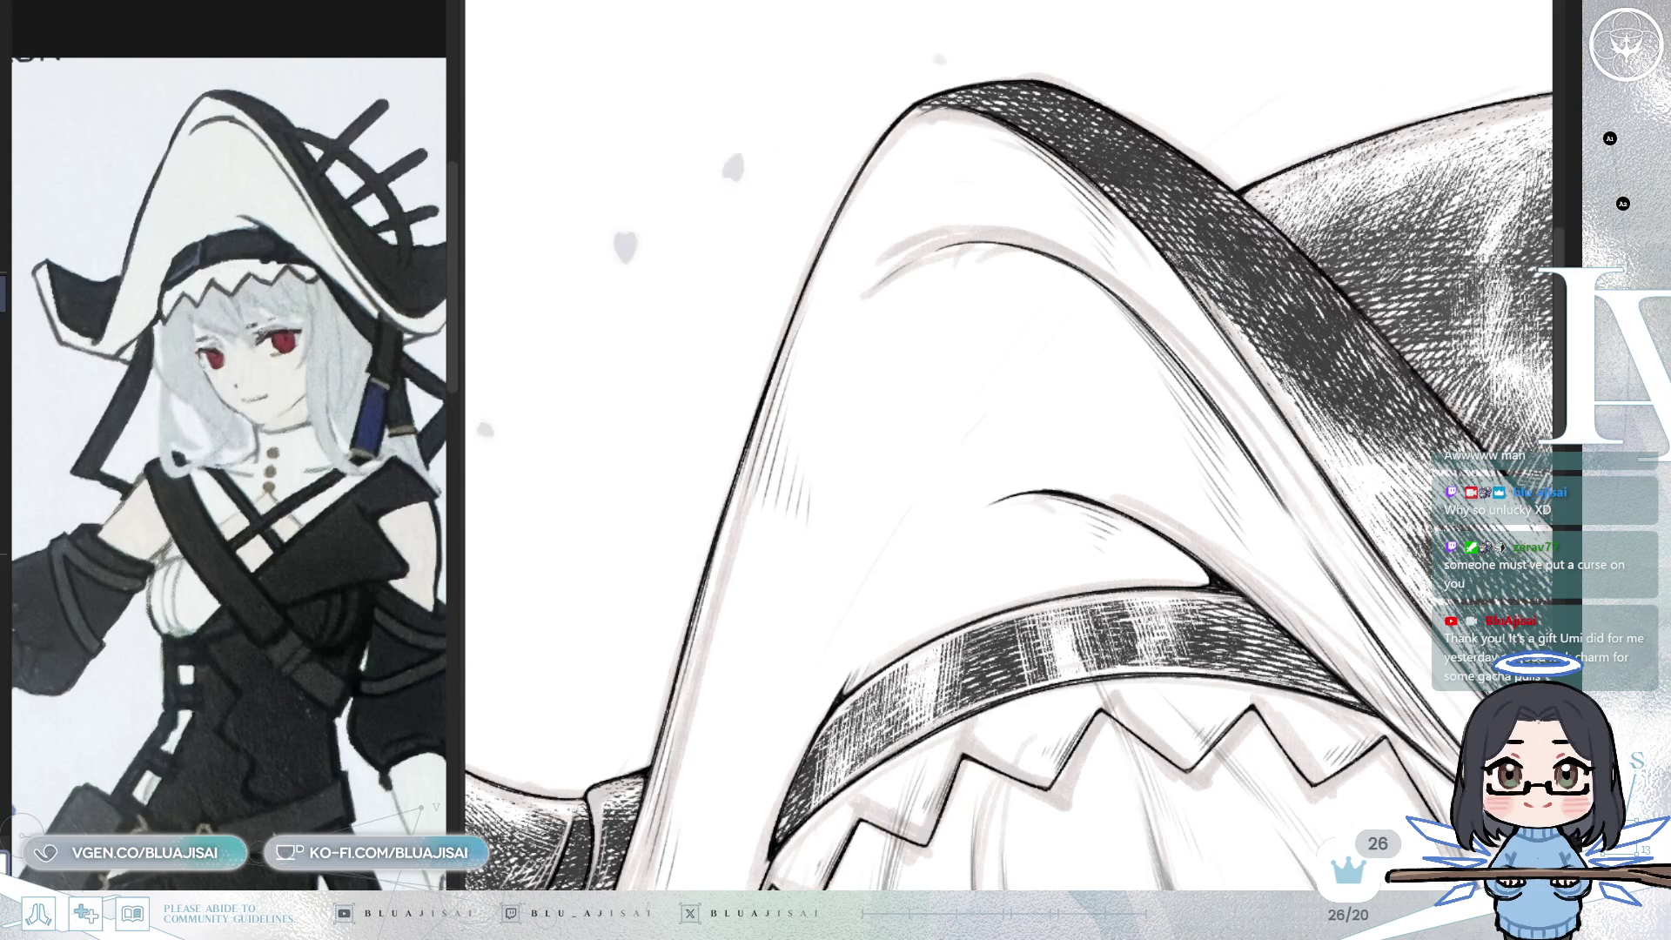
pyautogui.press('-')
pyautogui.press('h')
pyautogui.press('-')
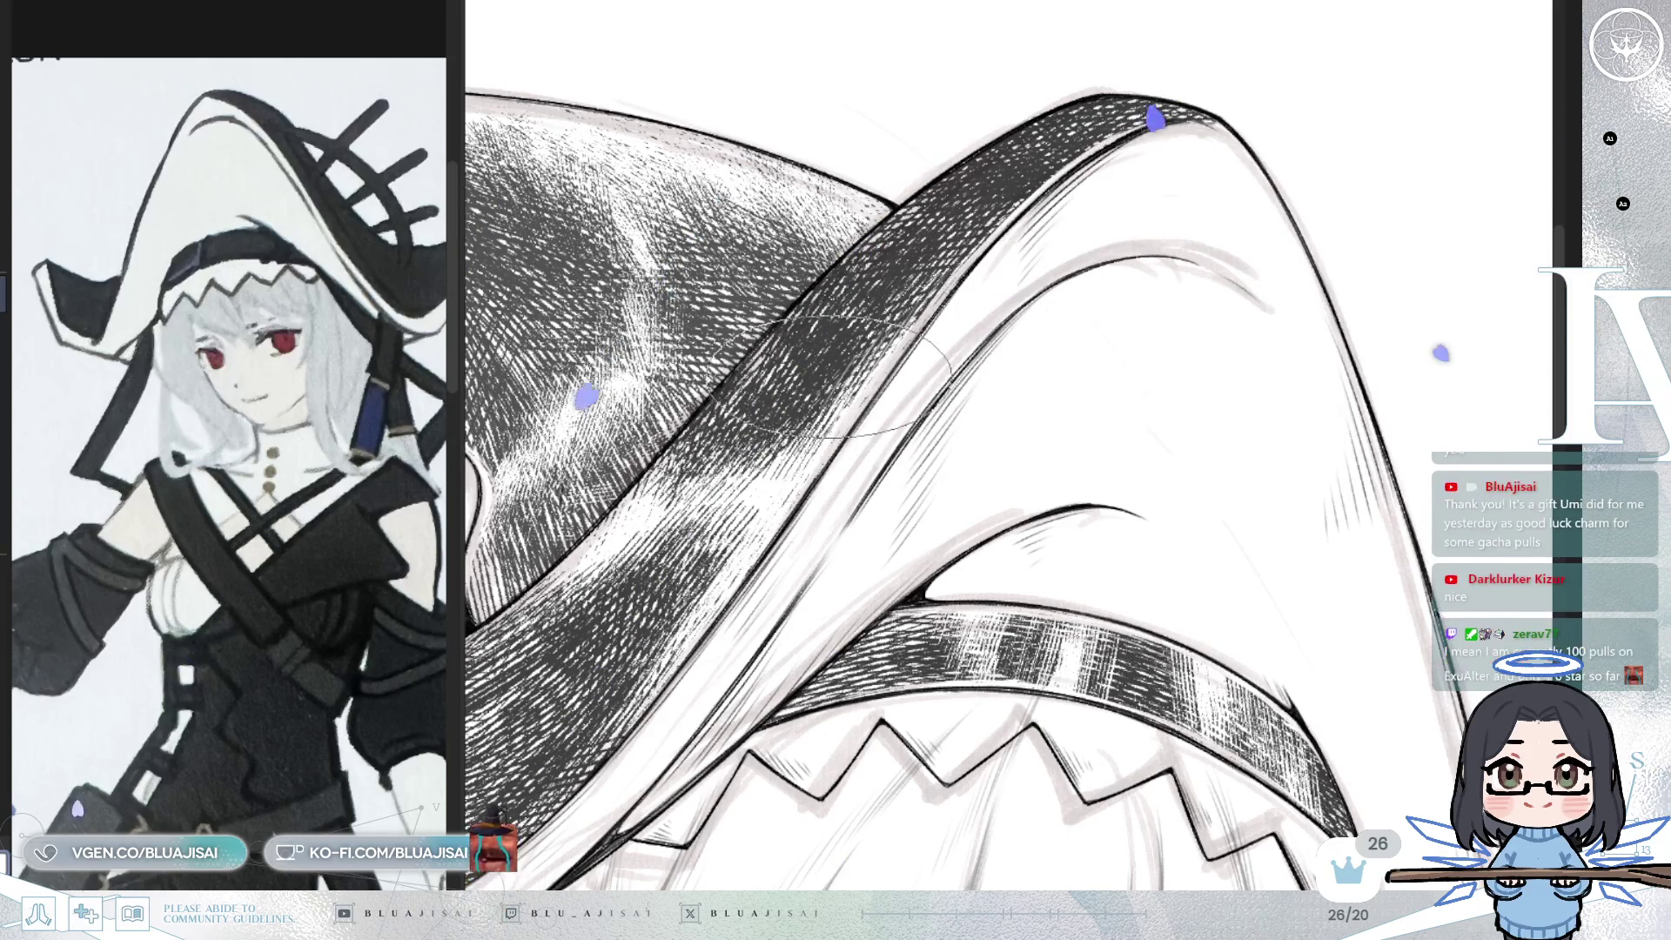
# - Pan the artwork toward the hat's tall cone and zoom in on it
pyautogui.moveTo(840, 427); pyautogui.dragTo(1088, 248)
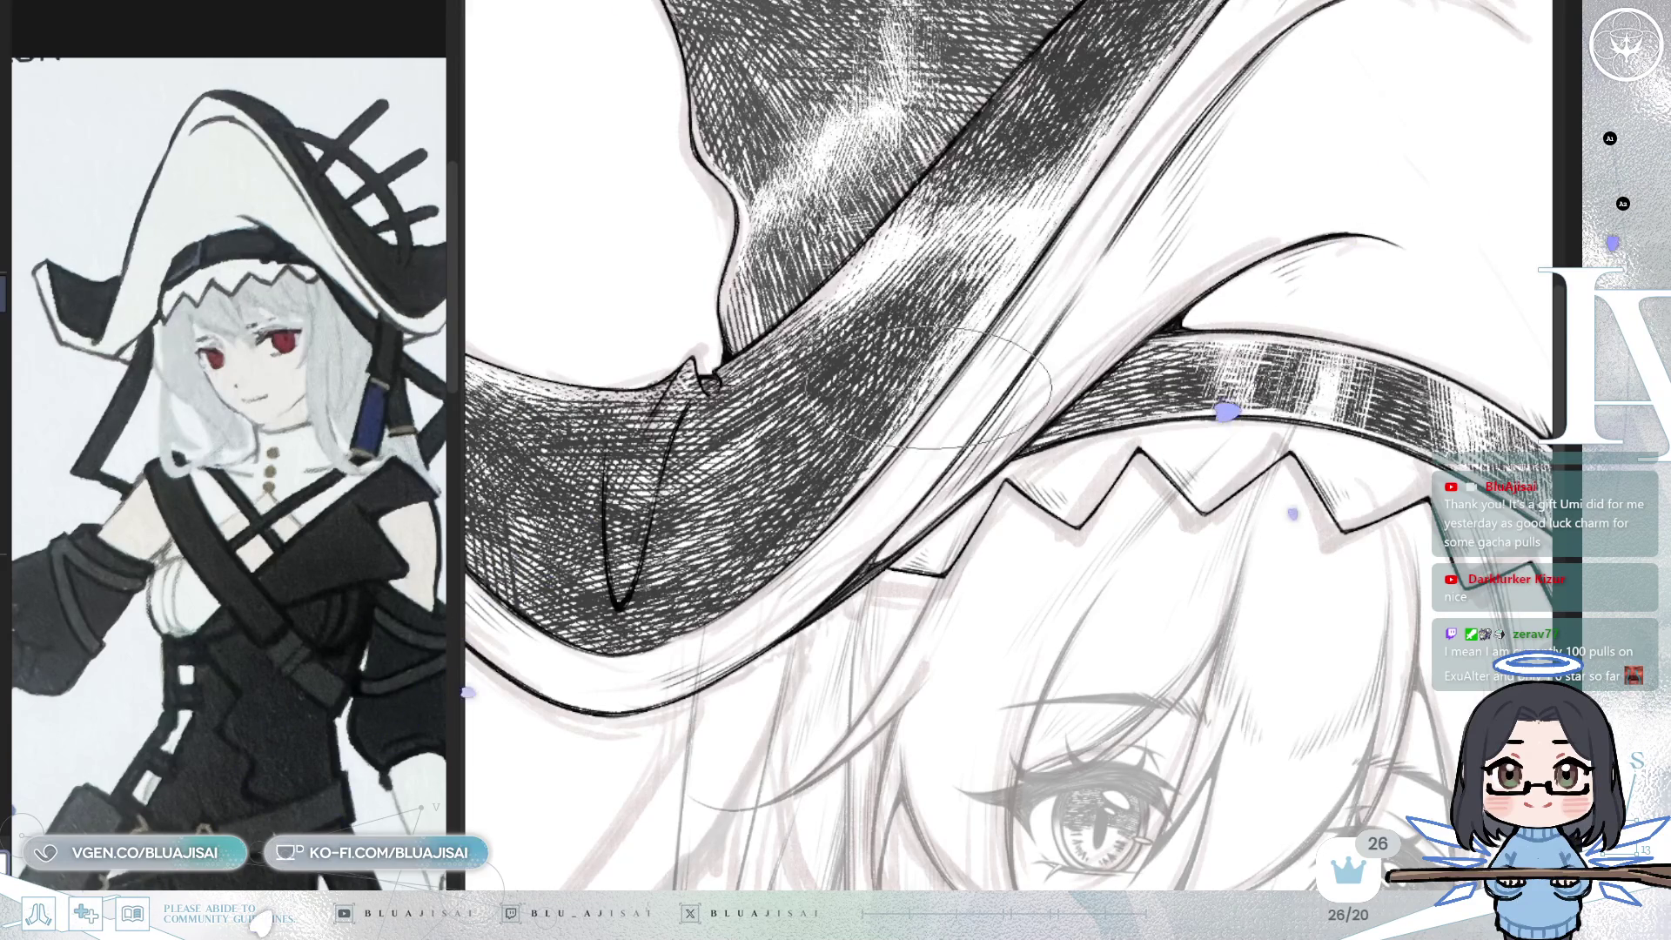
pyautogui.scroll(3, 979, 315)
pyautogui.scroll(4, 993, 379)
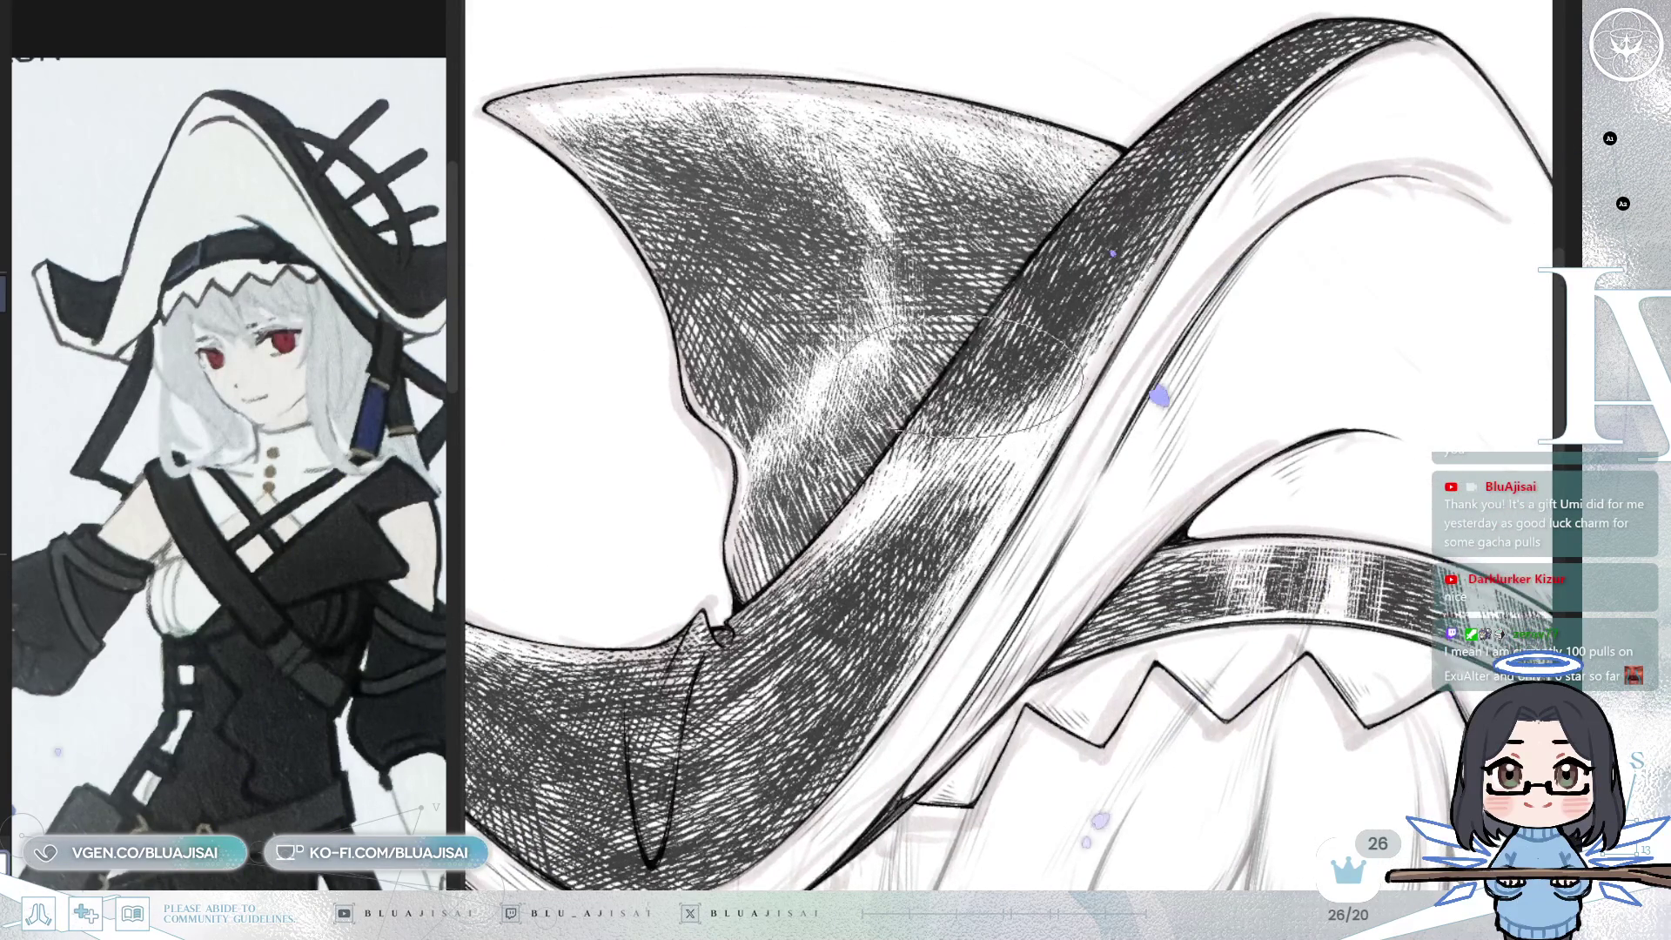
pyautogui.scroll(2, 973, 445)
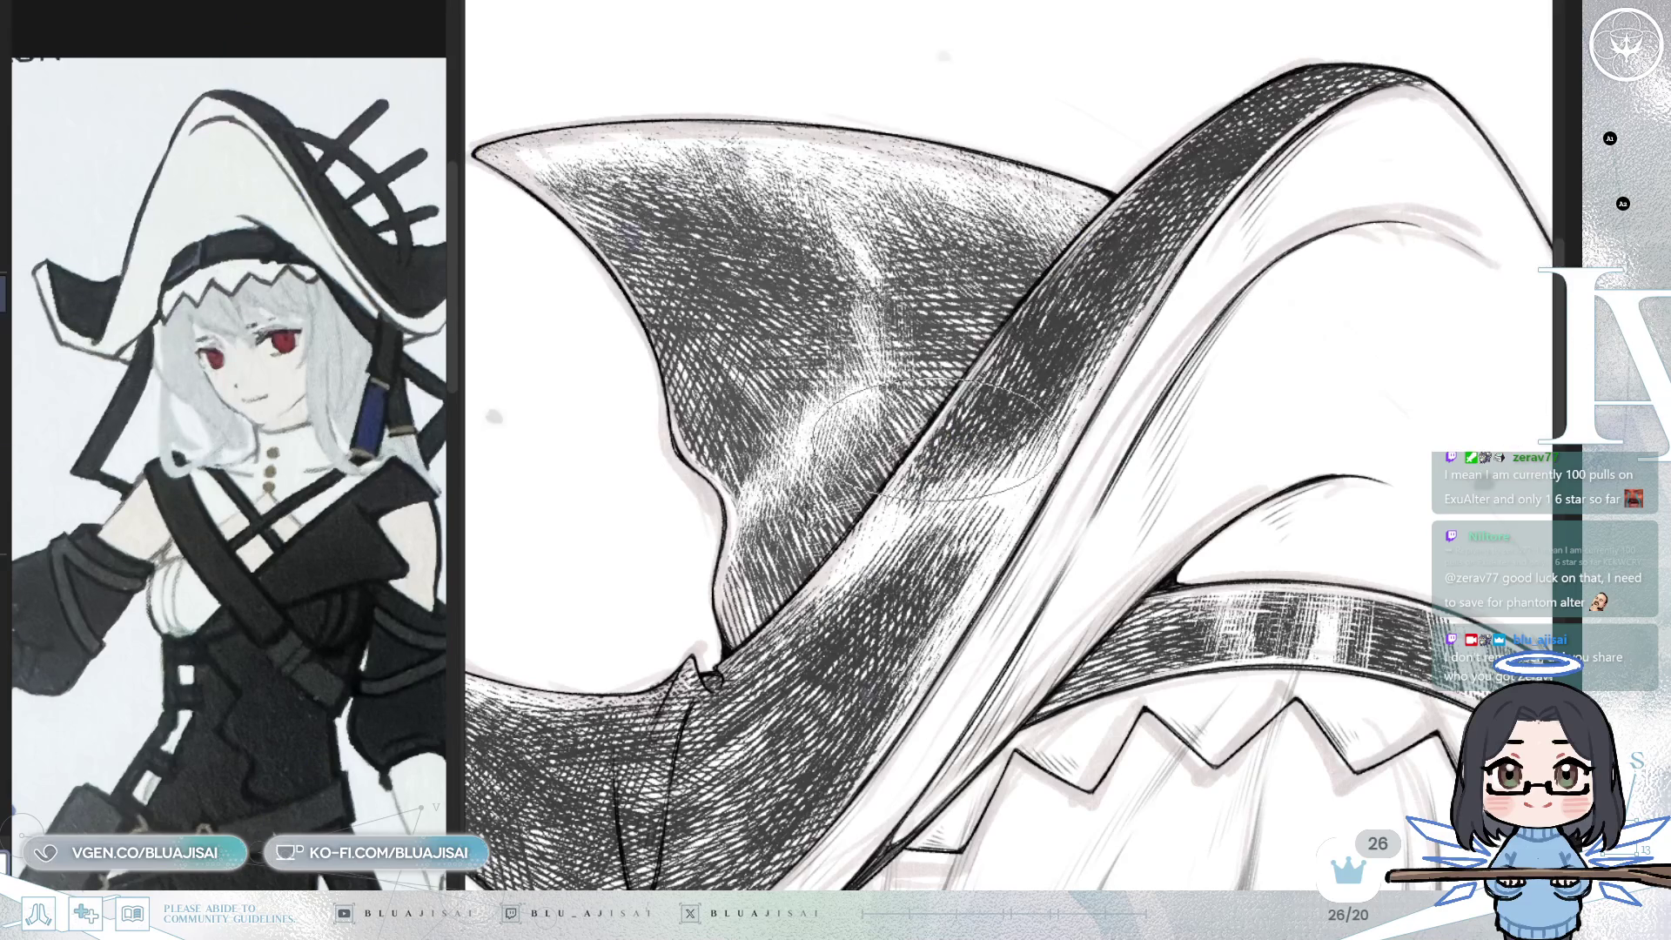
# - Rotate and pan the view around the curled brim tip where it joins the cone
pyautogui.moveTo(905, 461); pyautogui.dragTo(1001, 439)
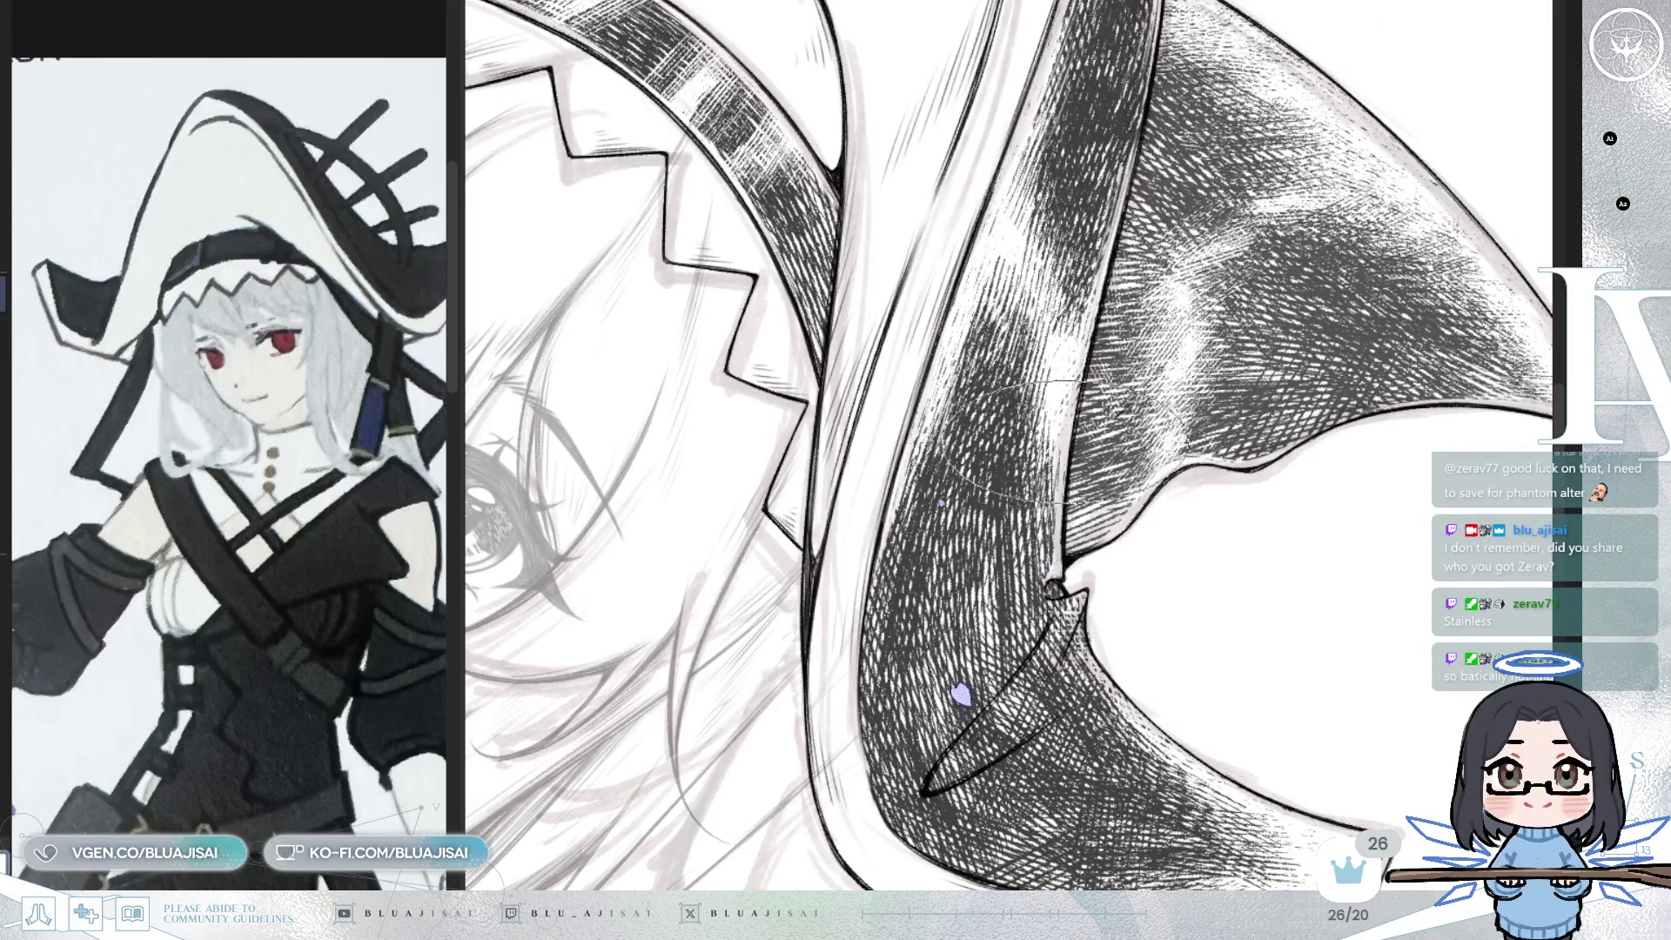
pyautogui.moveTo(1088, 579); pyautogui.dragTo(1114, 562)
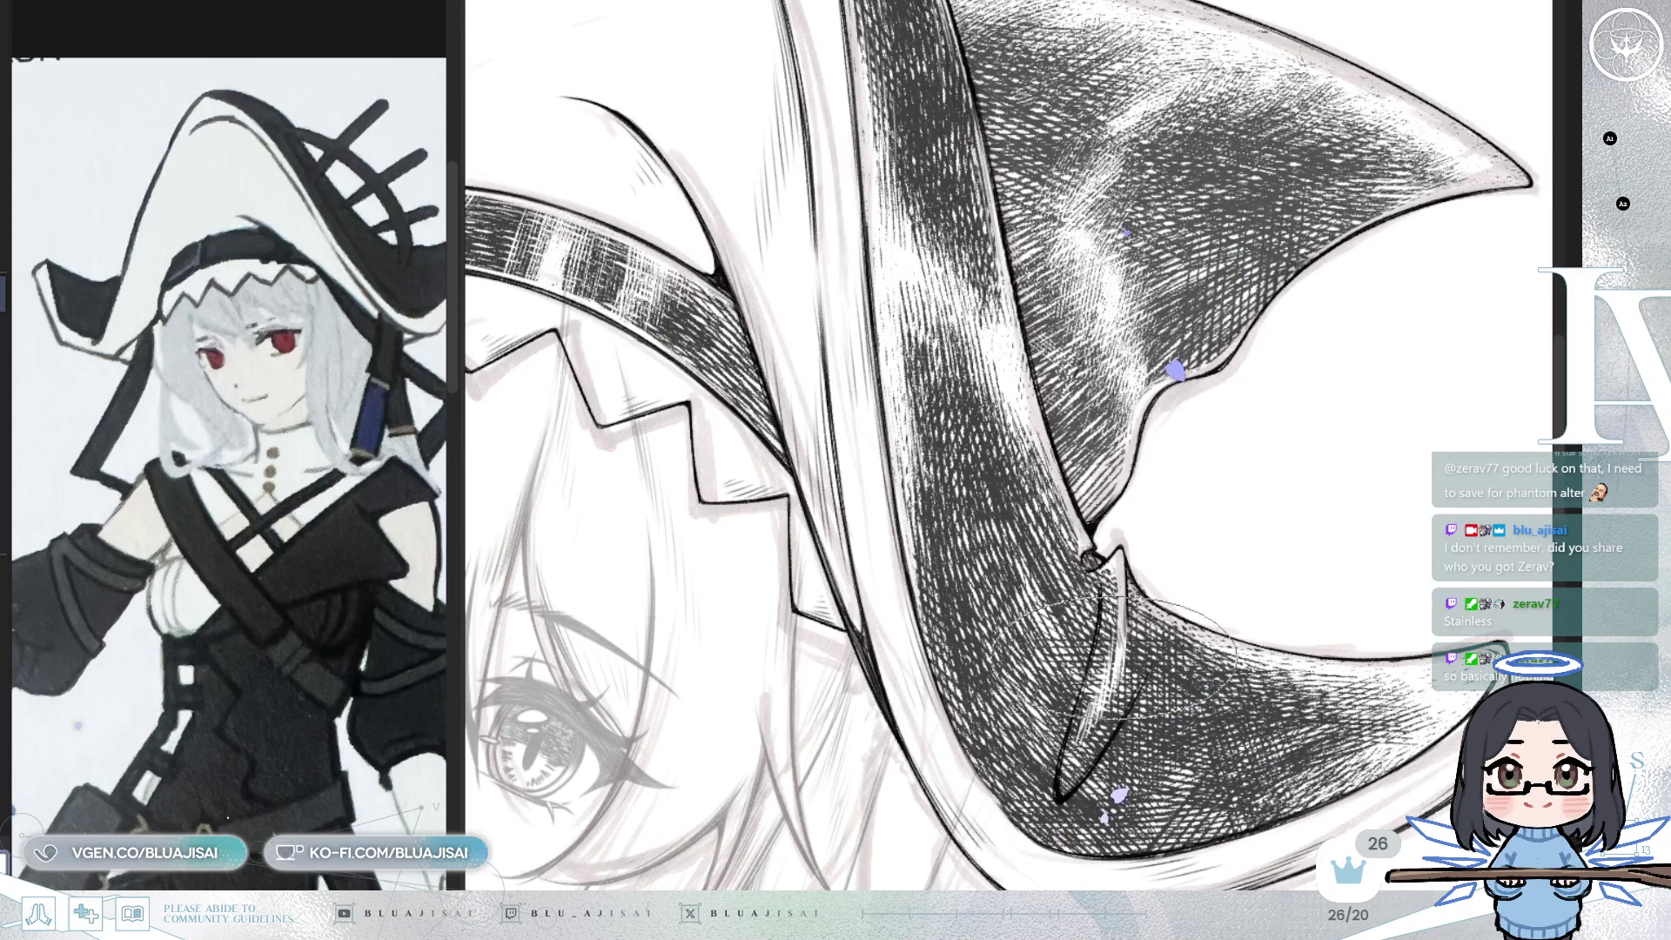
pyautogui.scroll(-3, 1149, 519)
pyautogui.moveTo(1218, 517); pyautogui.dragTo(1209, 526)
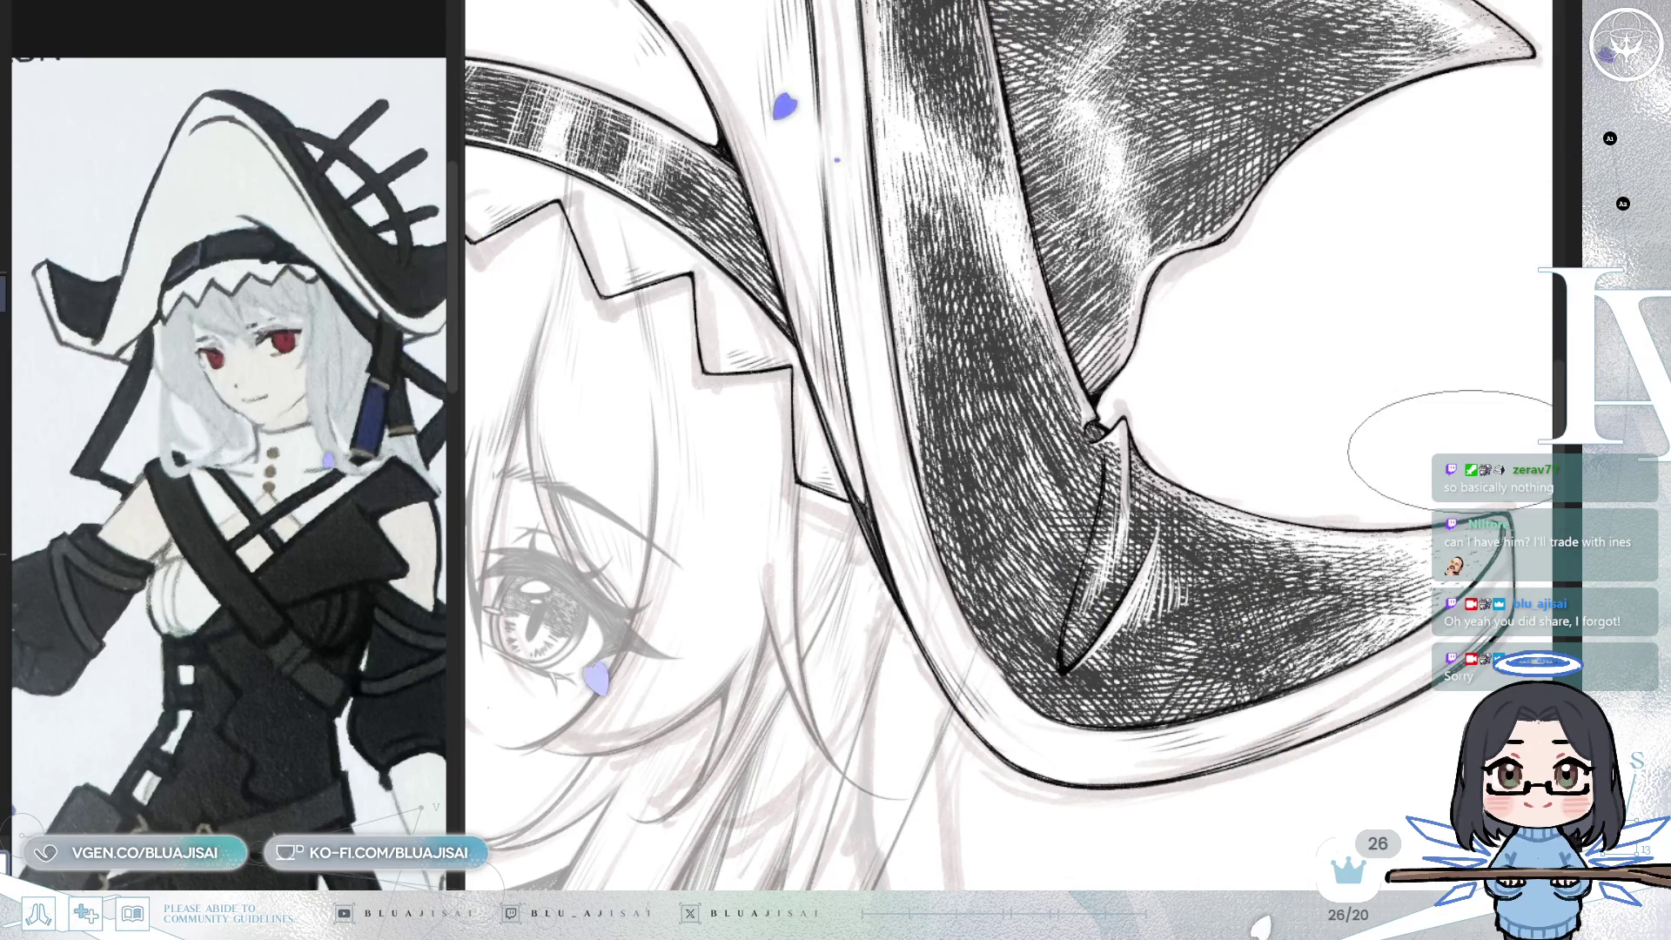
pyautogui.moveTo(1219, 600); pyautogui.dragTo(1164, 563)
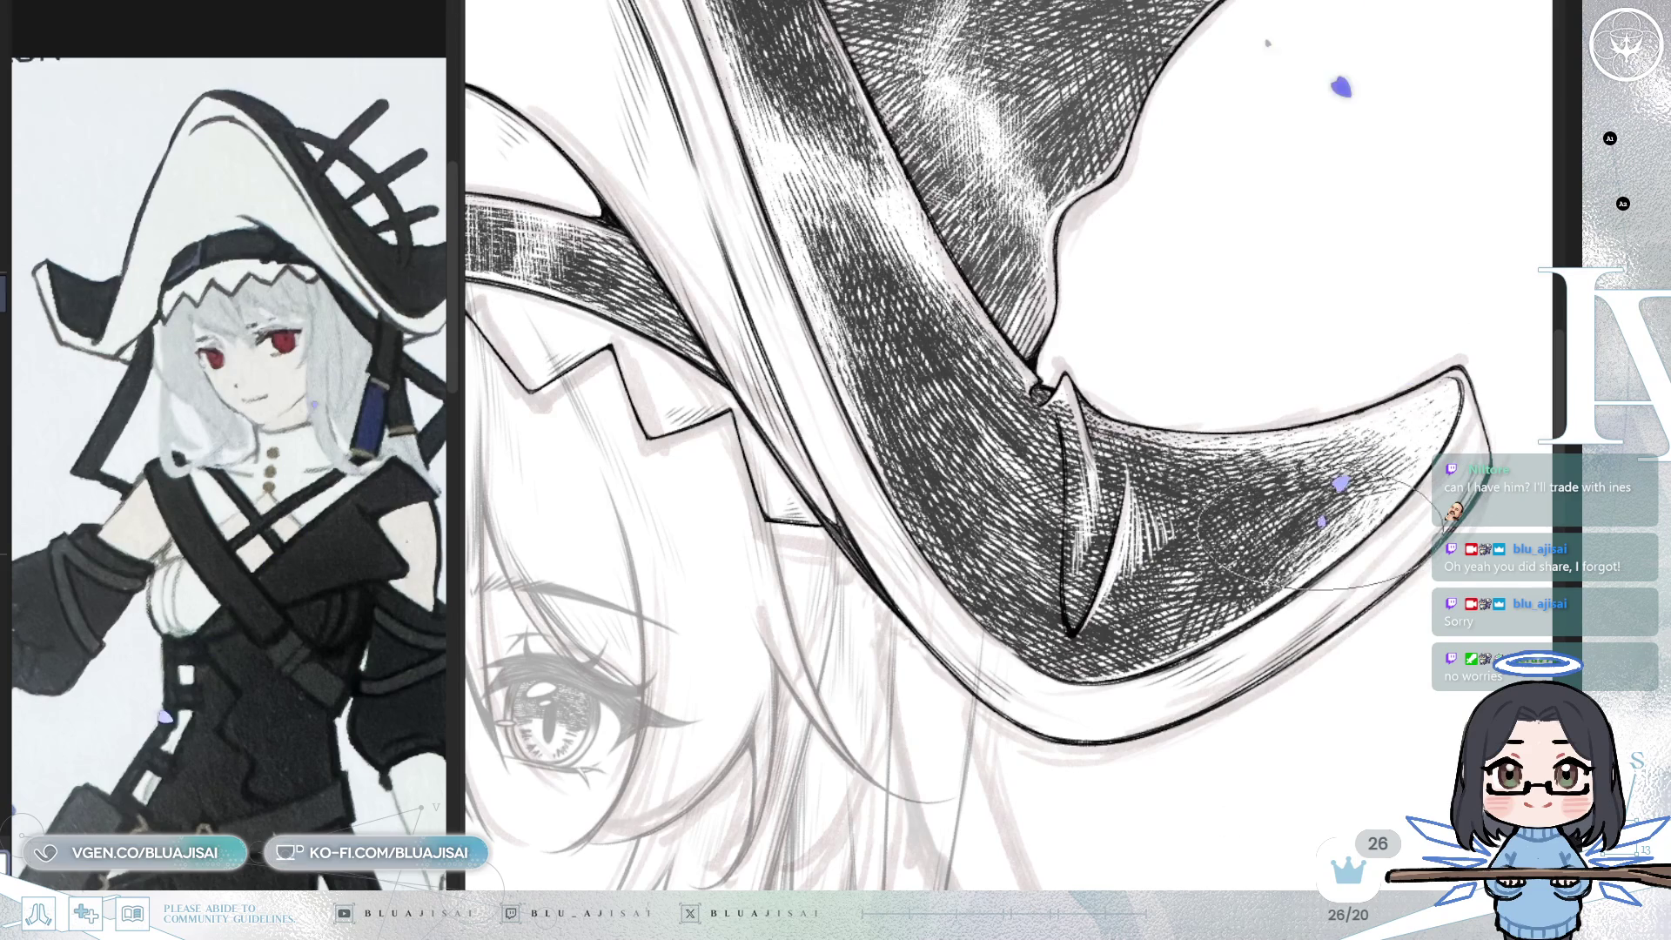
pyautogui.moveTo(1297, 514)
pyautogui.mouseDown()
pyautogui.moveTo(1193, 343)
pyautogui.moveTo(978, 676)
pyautogui.moveTo(1234, 581)
pyautogui.moveTo(1360, 559)
pyautogui.mouseUp()
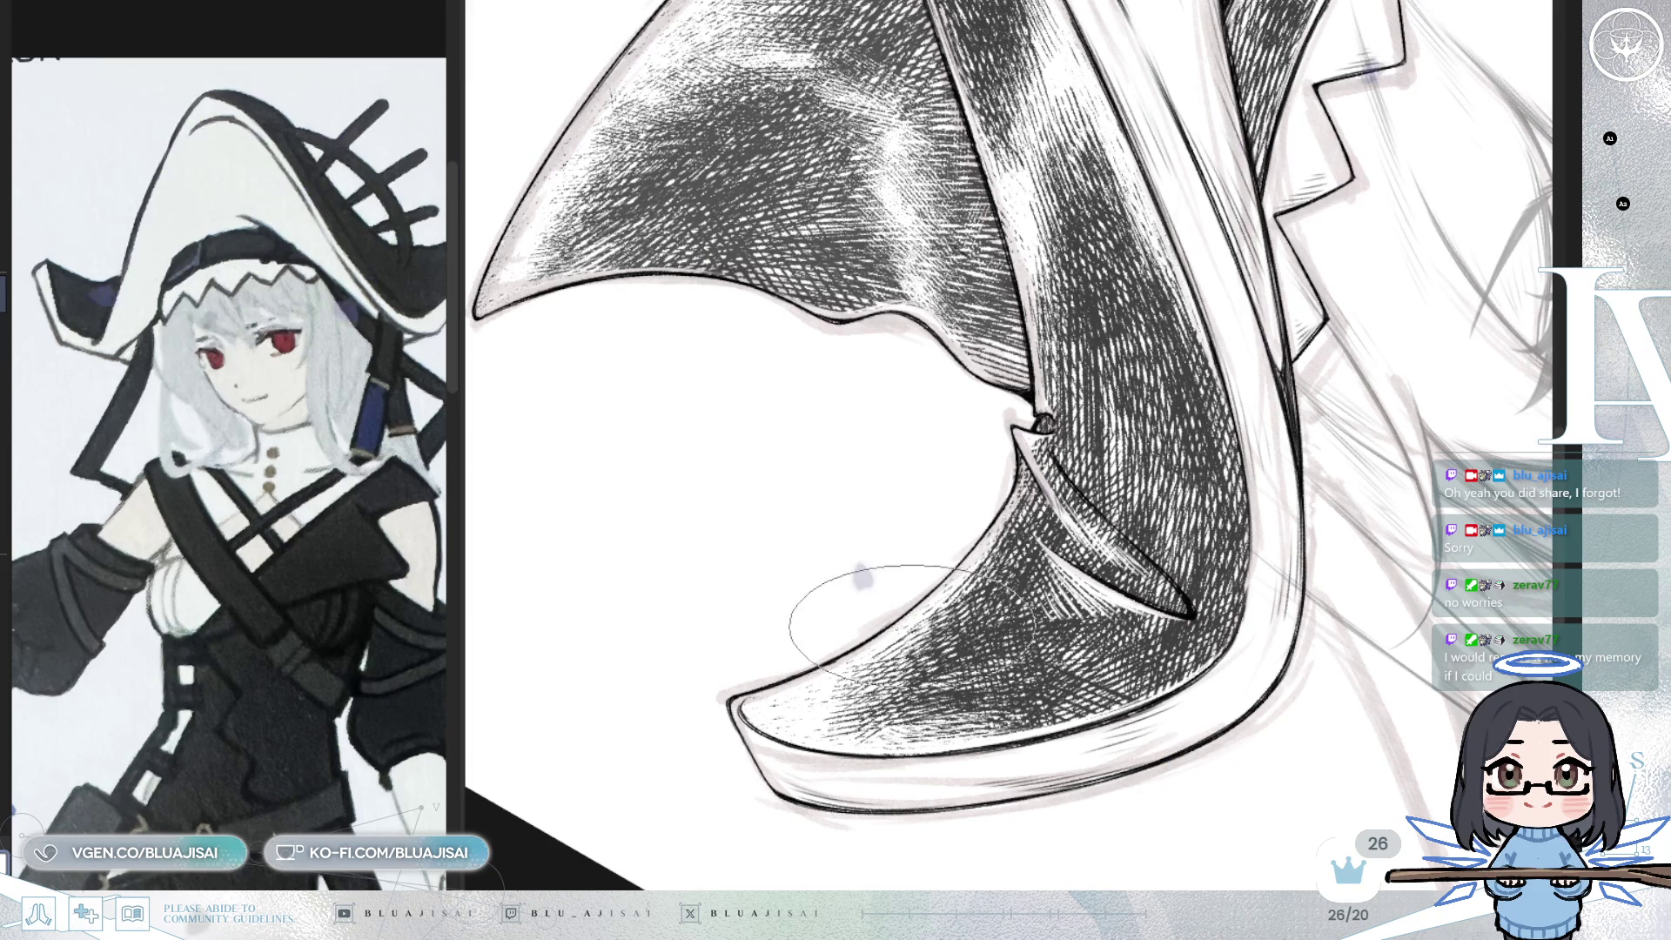
pyautogui.moveTo(1375, 477)
pyautogui.mouseDown()
pyautogui.moveTo(1344, 605)
pyautogui.moveTo(1291, 687)
pyautogui.mouseUp()
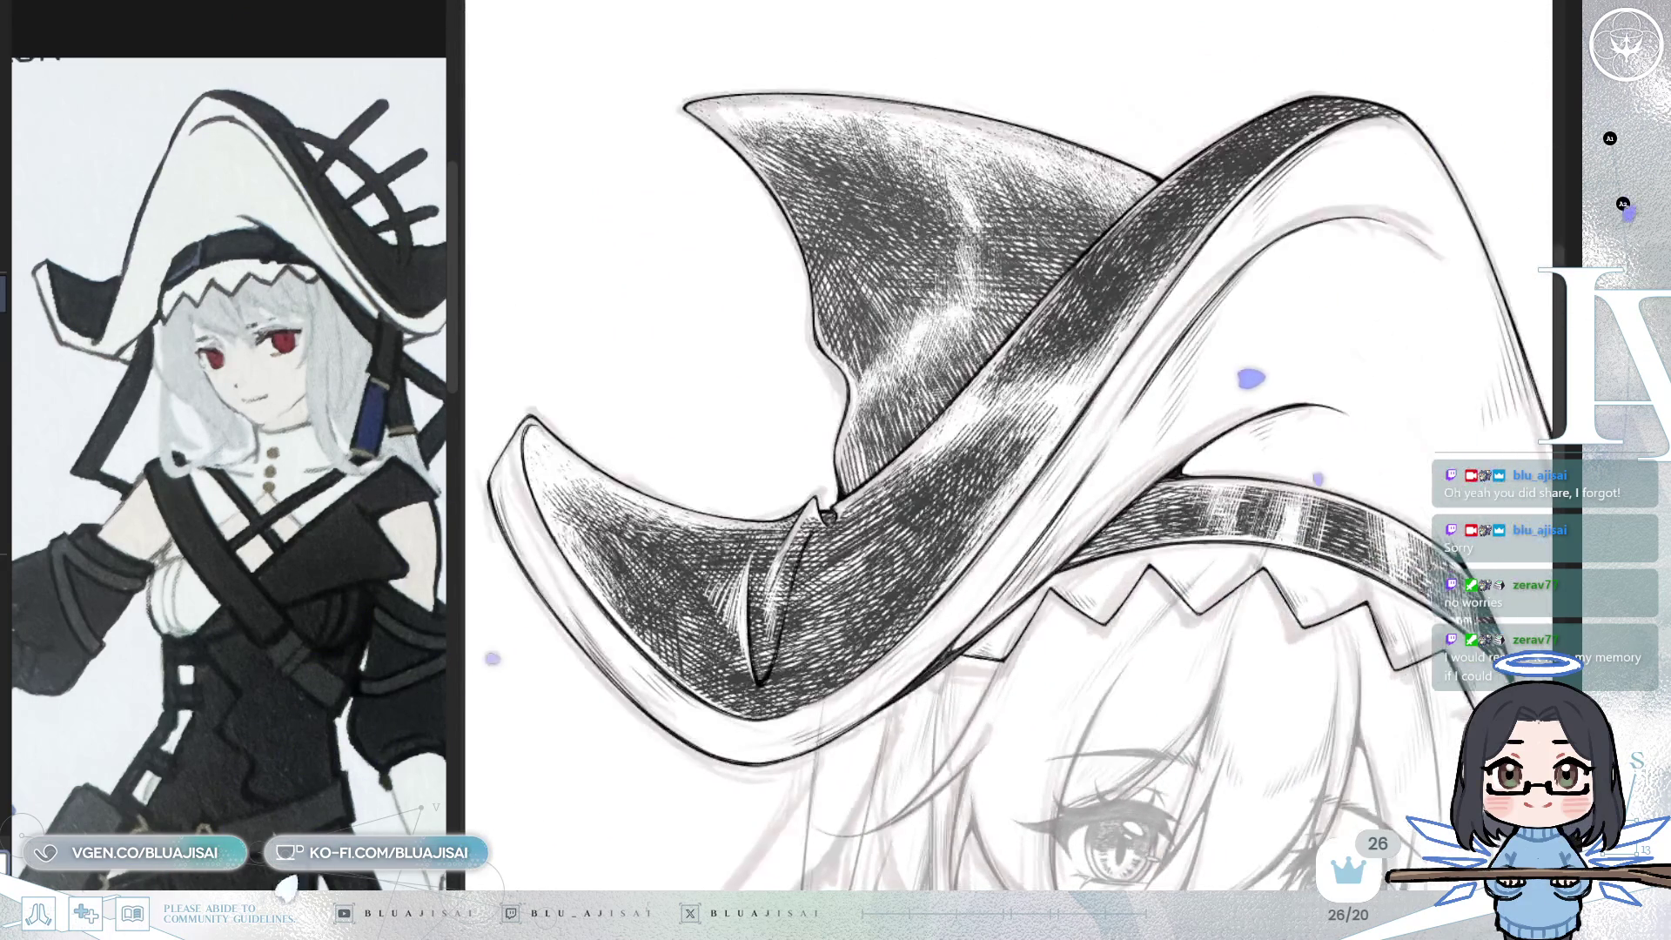
pyautogui.hotkey('ctrl', 'j')
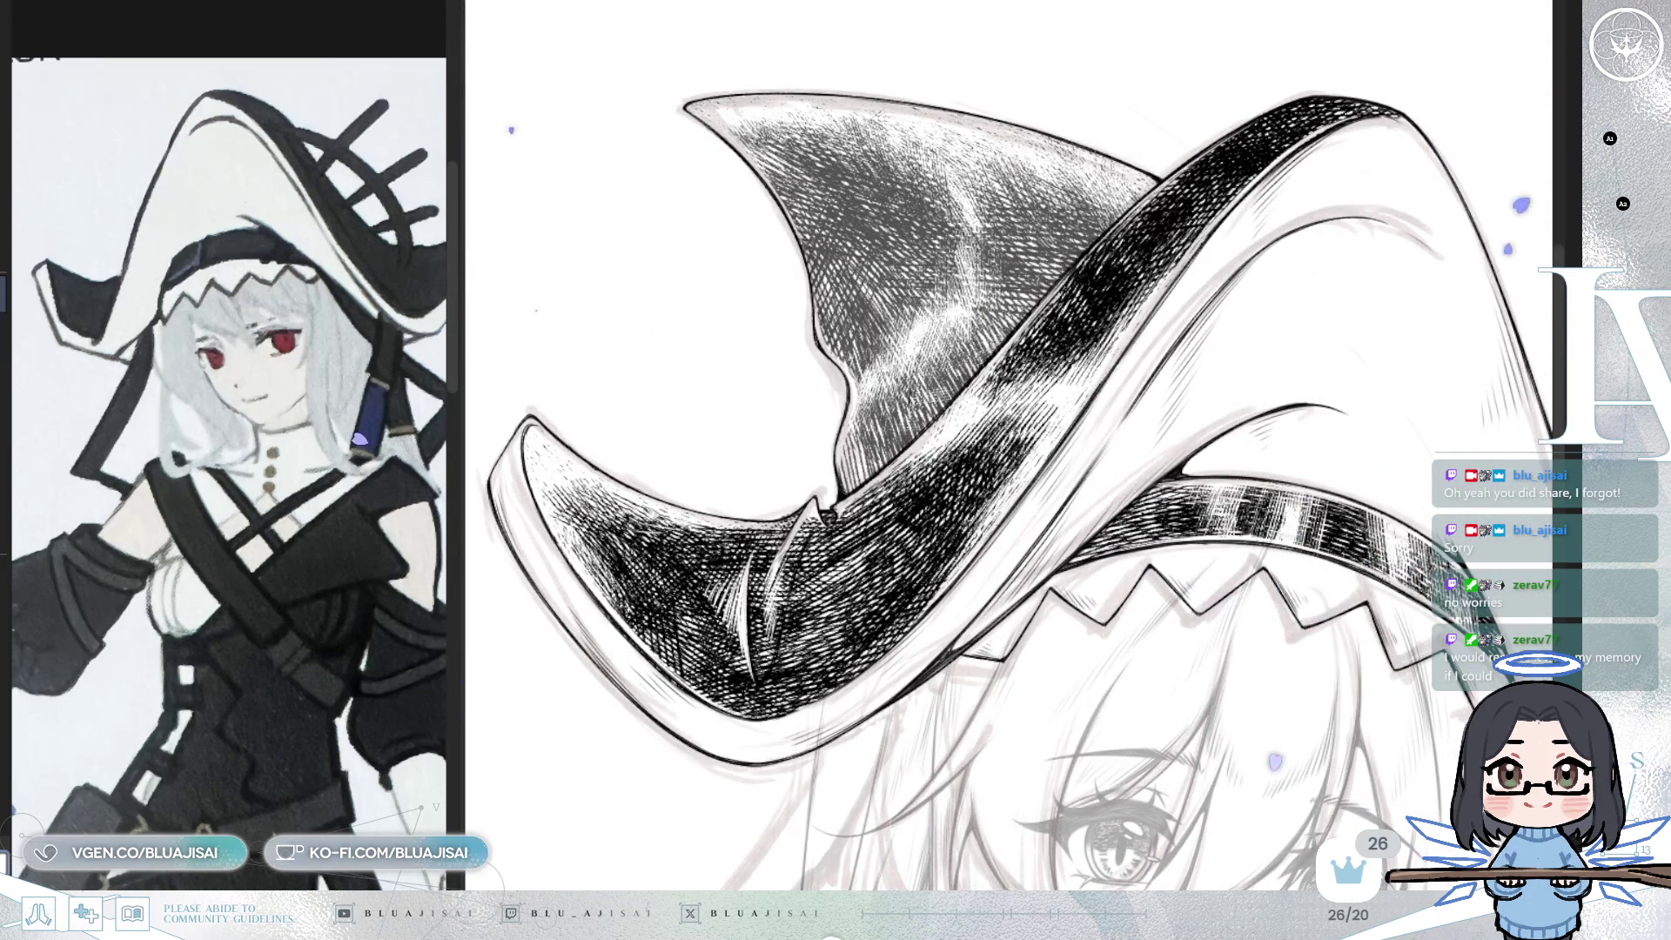
pyautogui.hotkey('ctrl', 'j')
pyautogui.scroll(-2, 1348, 471)
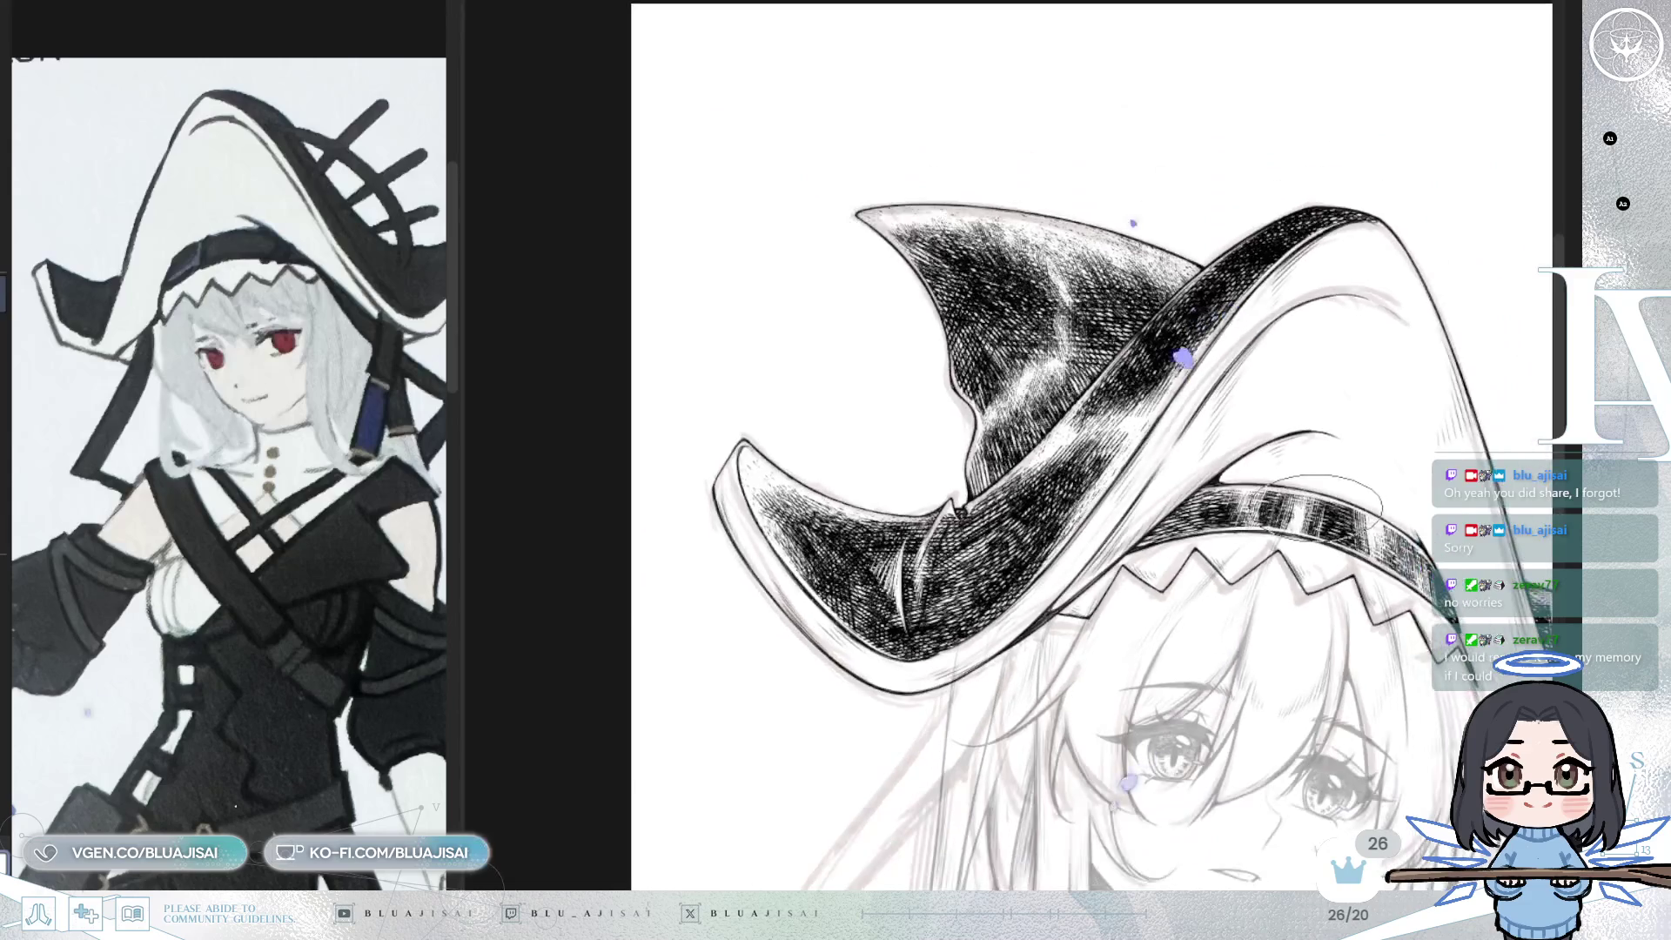
pyautogui.press('m')
pyautogui.scroll(-2, 968, 68)
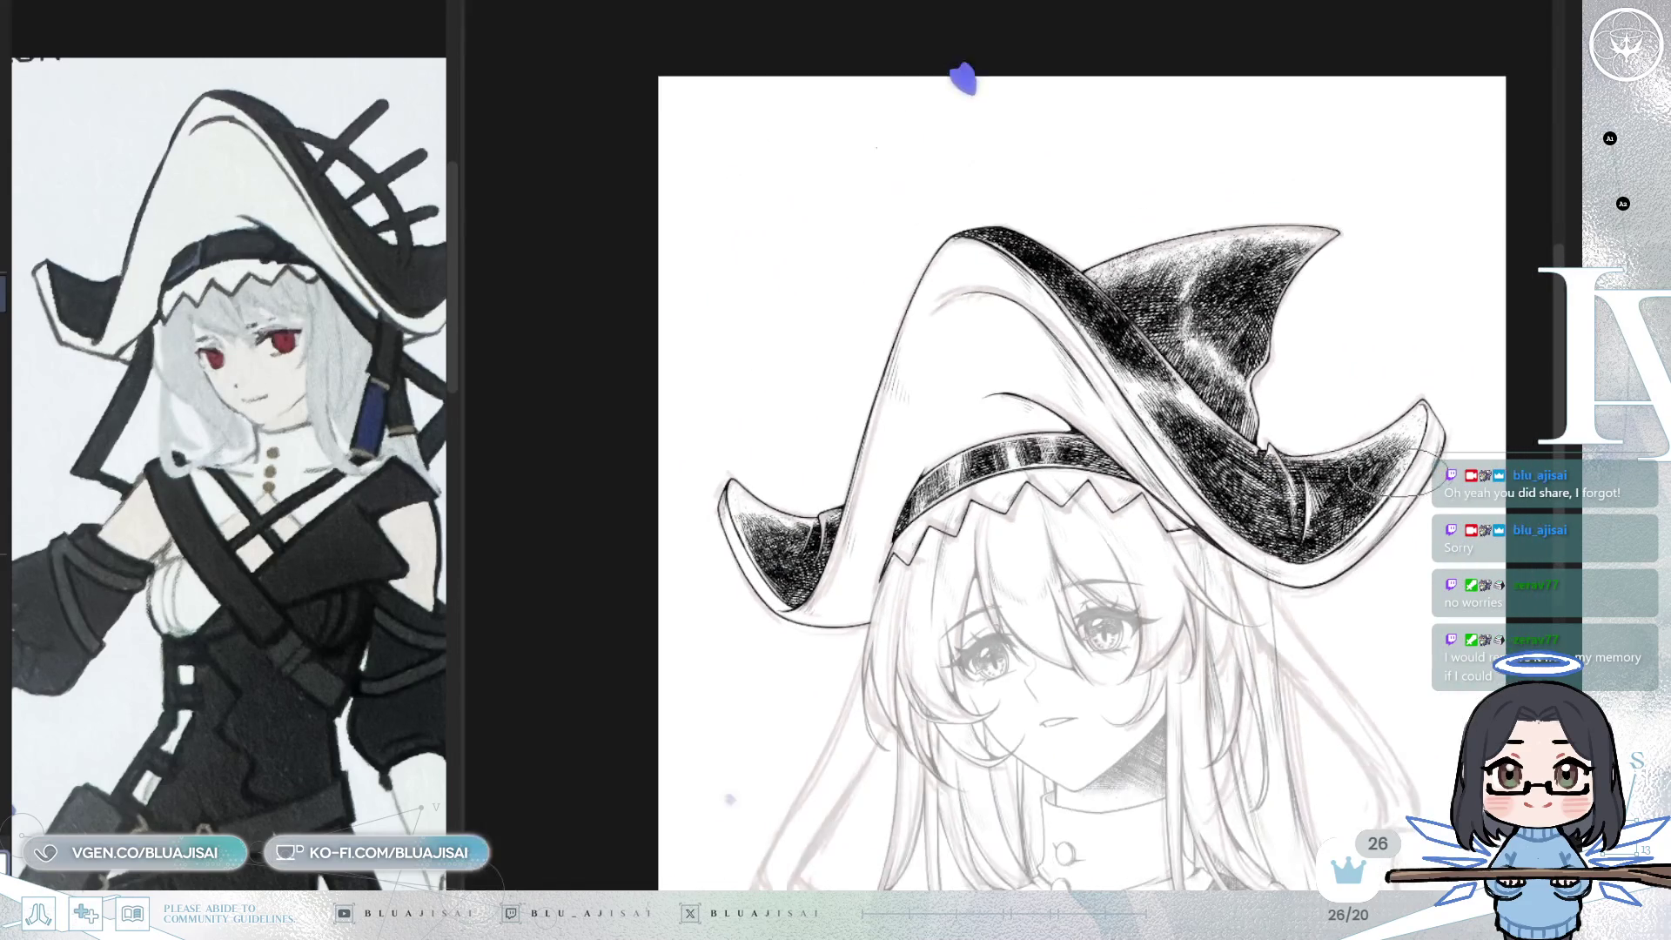
pyautogui.press('^')
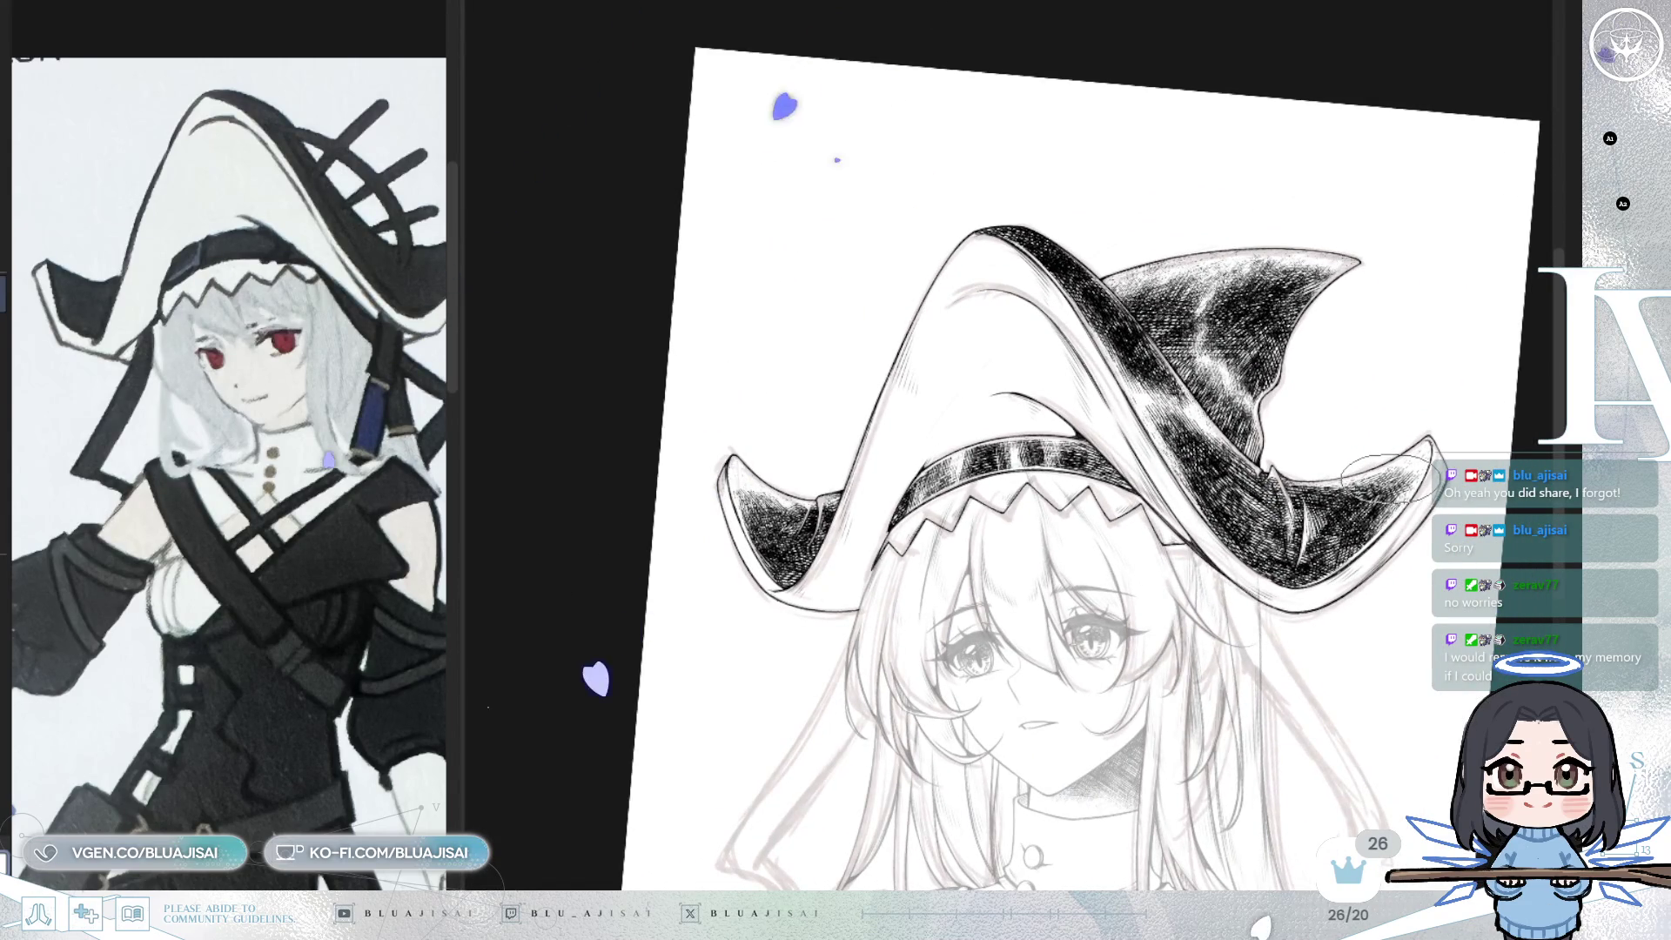
pyautogui.scroll(5, 1389, 477)
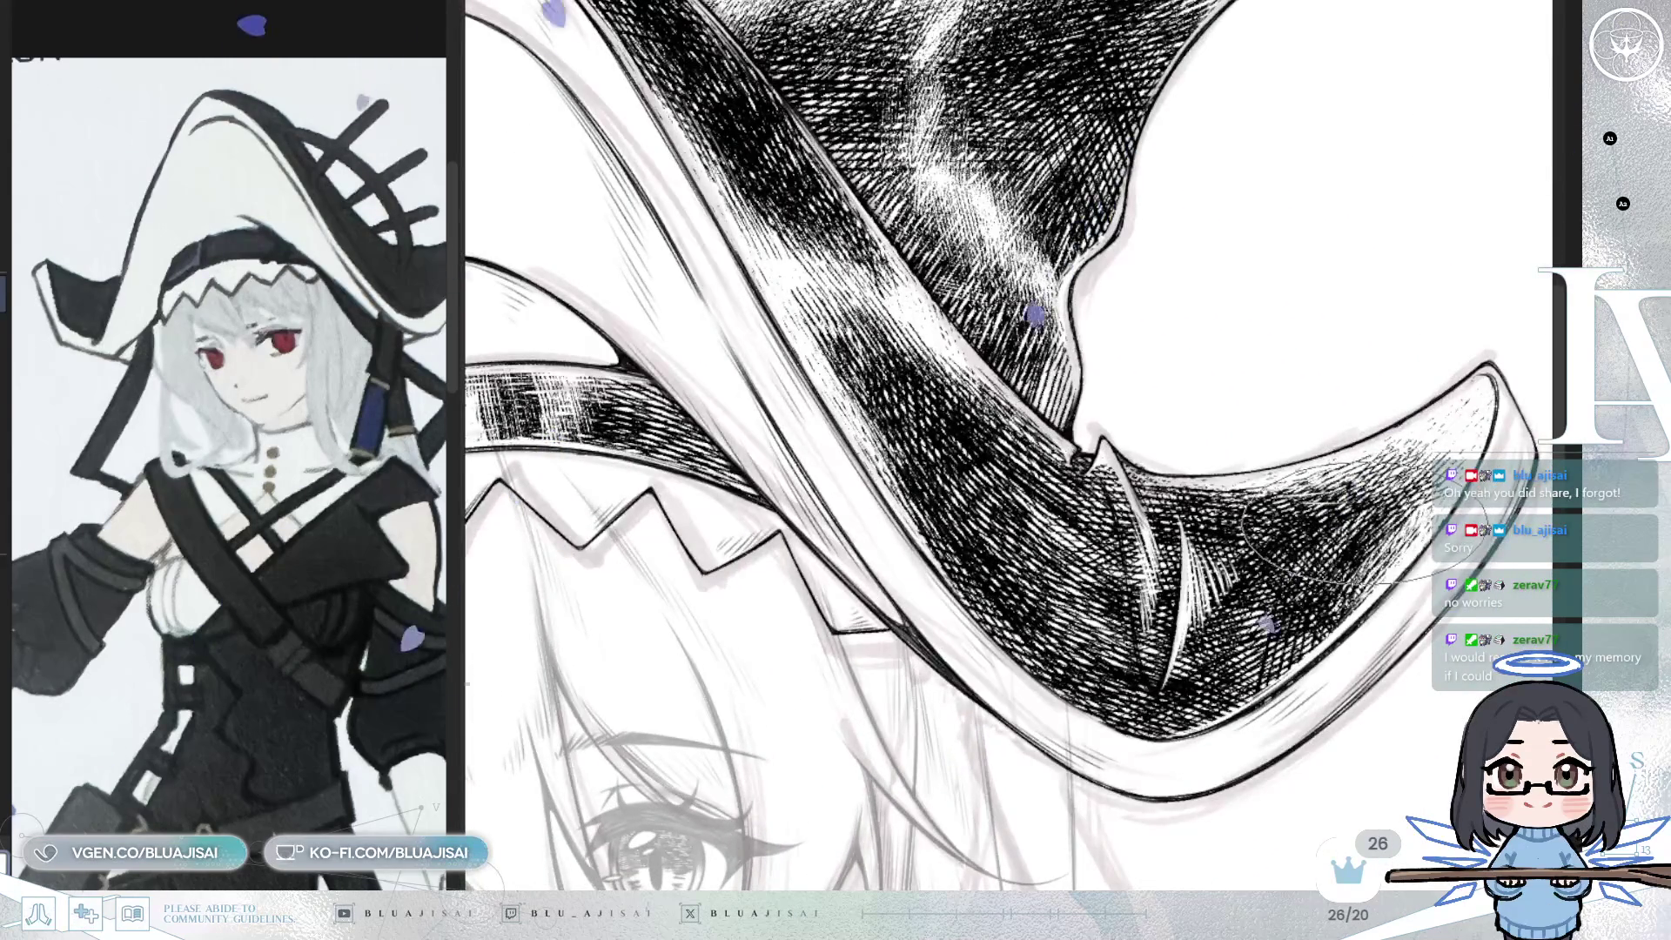
pyautogui.press('^')
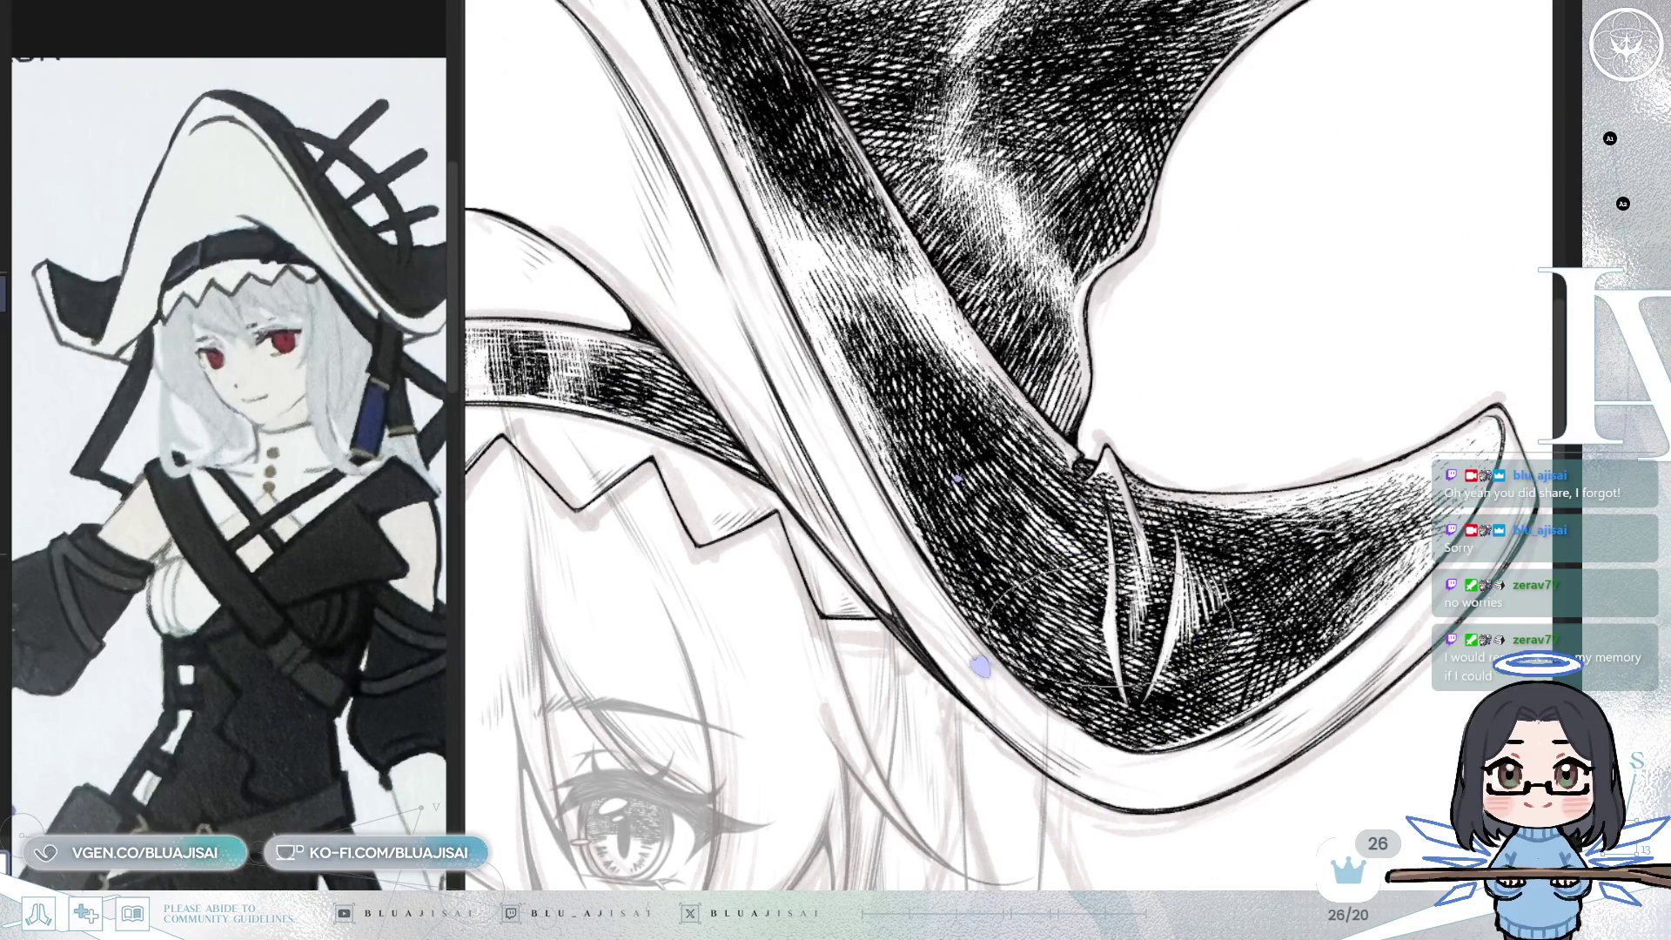
pyautogui.moveTo(1110, 592); pyautogui.dragTo(1071, 627)
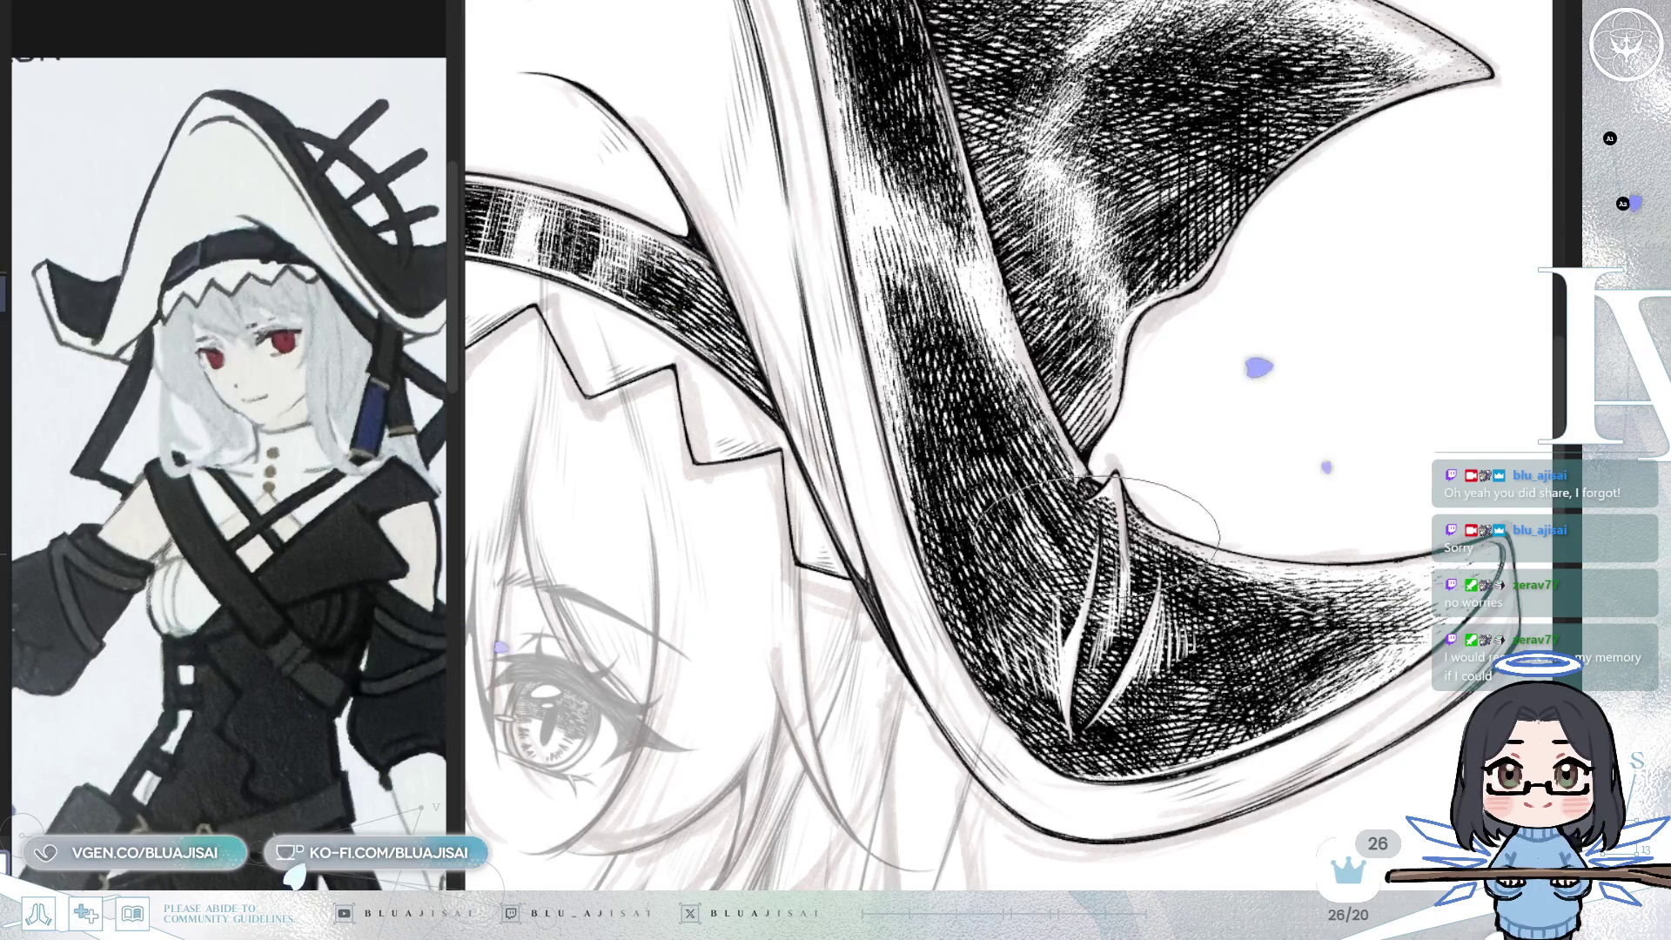
pyautogui.scroll(-3, 1088, 558)
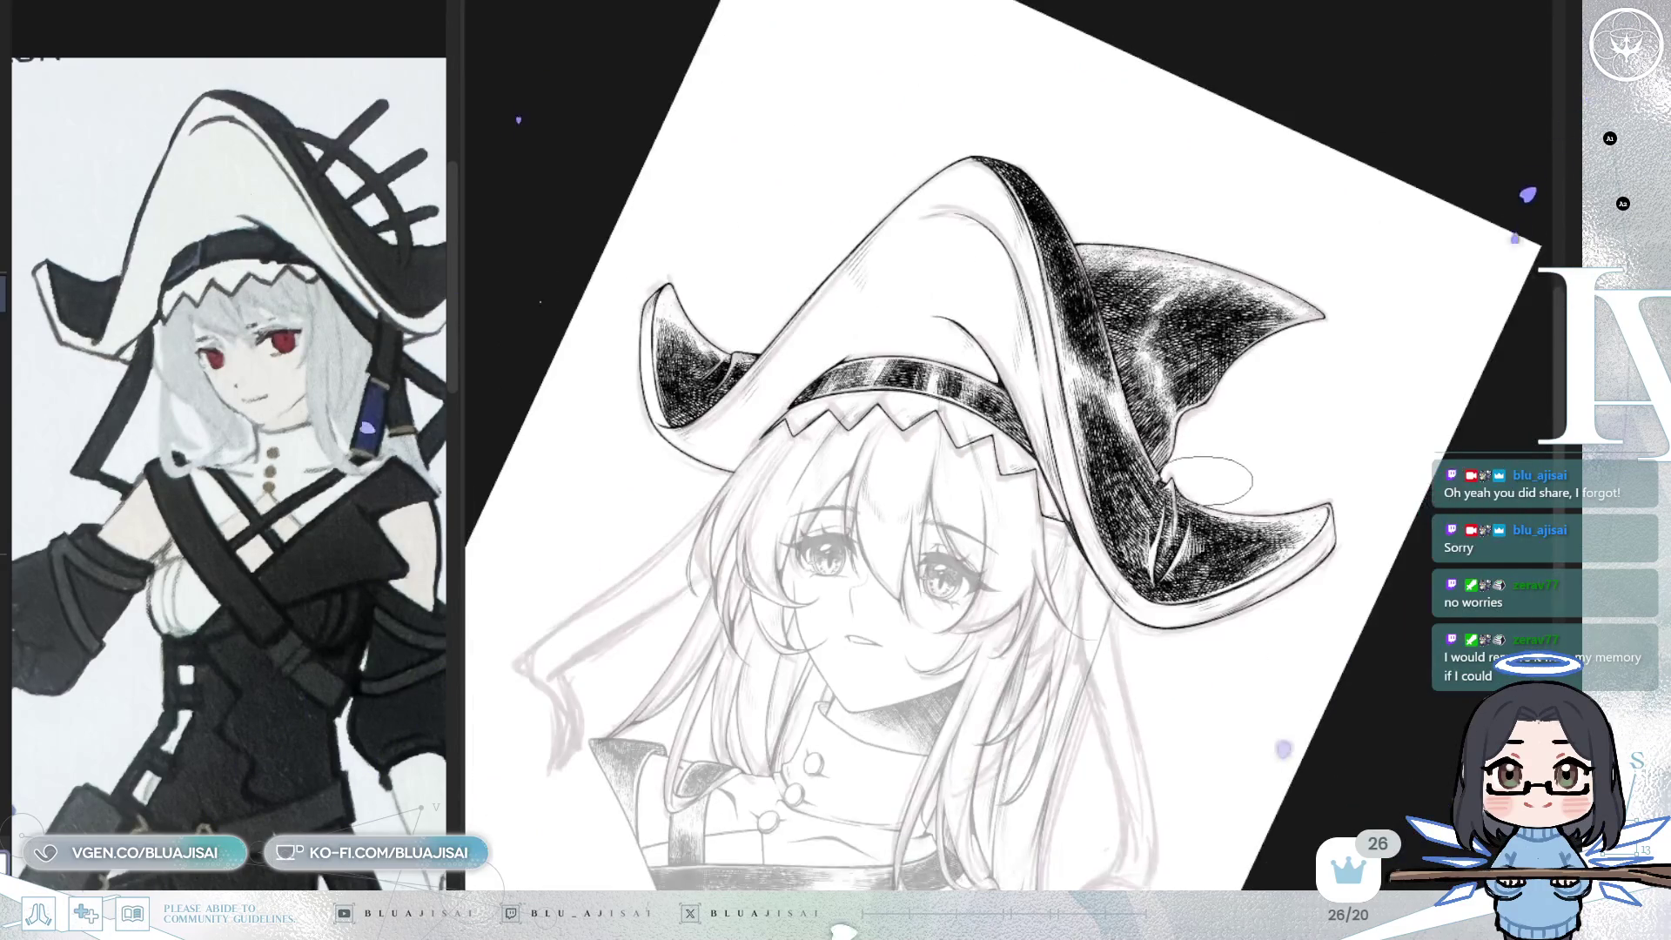
pyautogui.press('5')
# - Recentre the straightened canvas so the whole inked hat and sketched face are in view
pyautogui.moveTo(1297, 522)
pyautogui.mouseDown()
pyautogui.moveTo(1376, 461)
pyautogui.moveTo(1393, 470)
pyautogui.moveTo(1366, 536)
pyautogui.mouseUp()
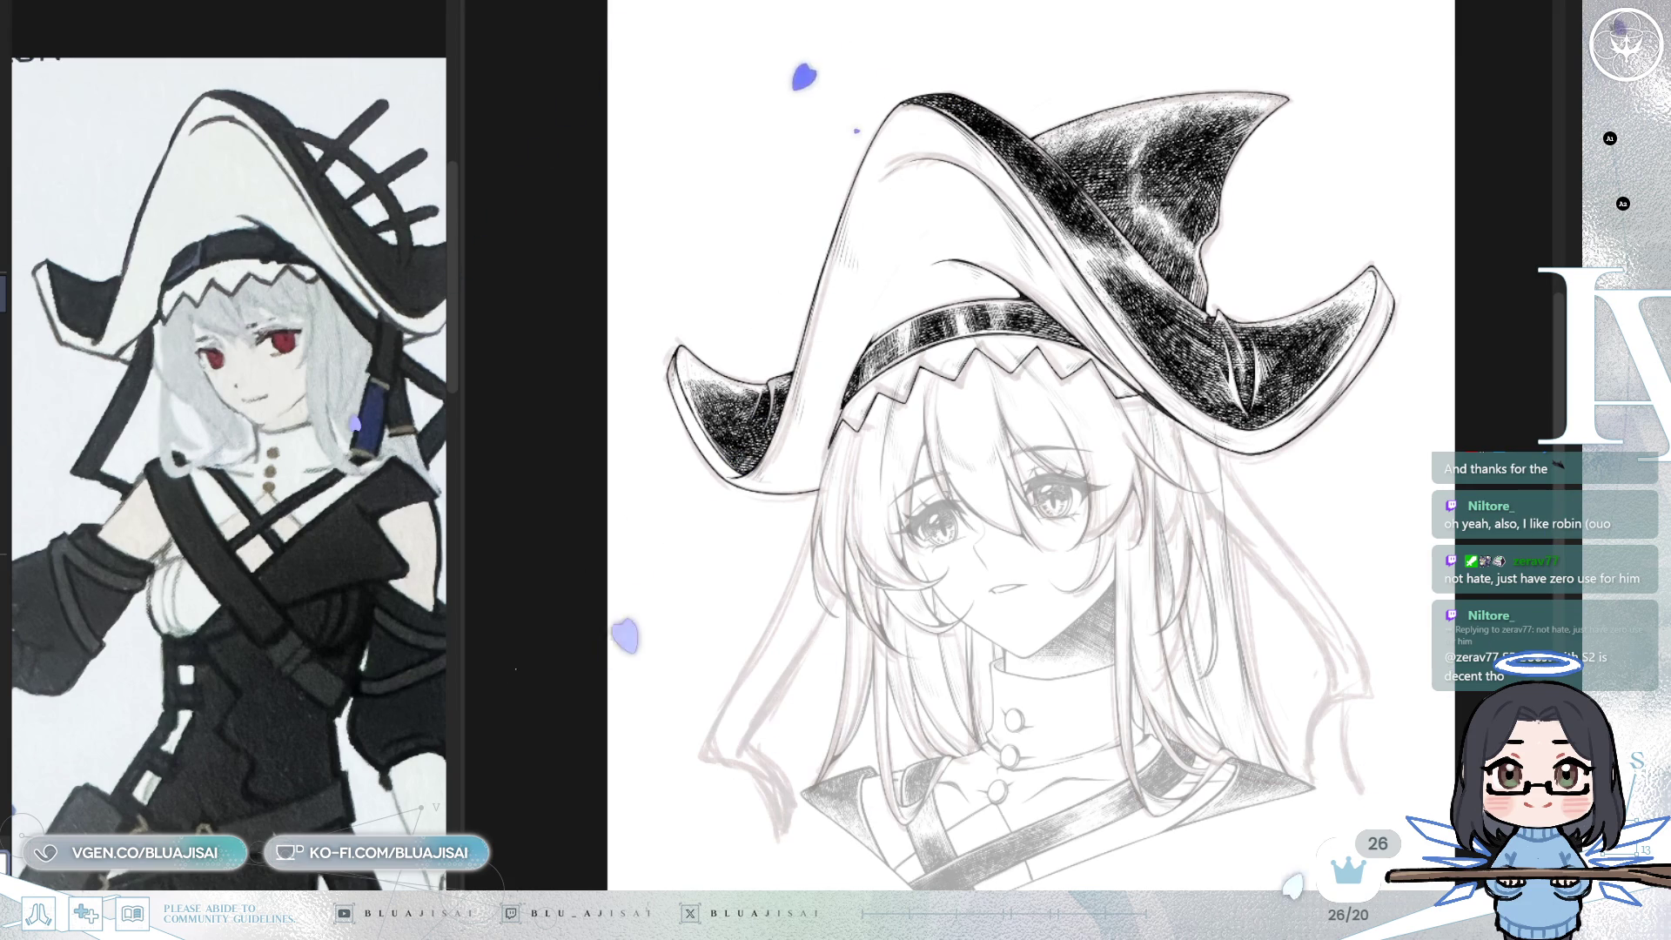
pyautogui.scroll(2, 1073, 535)
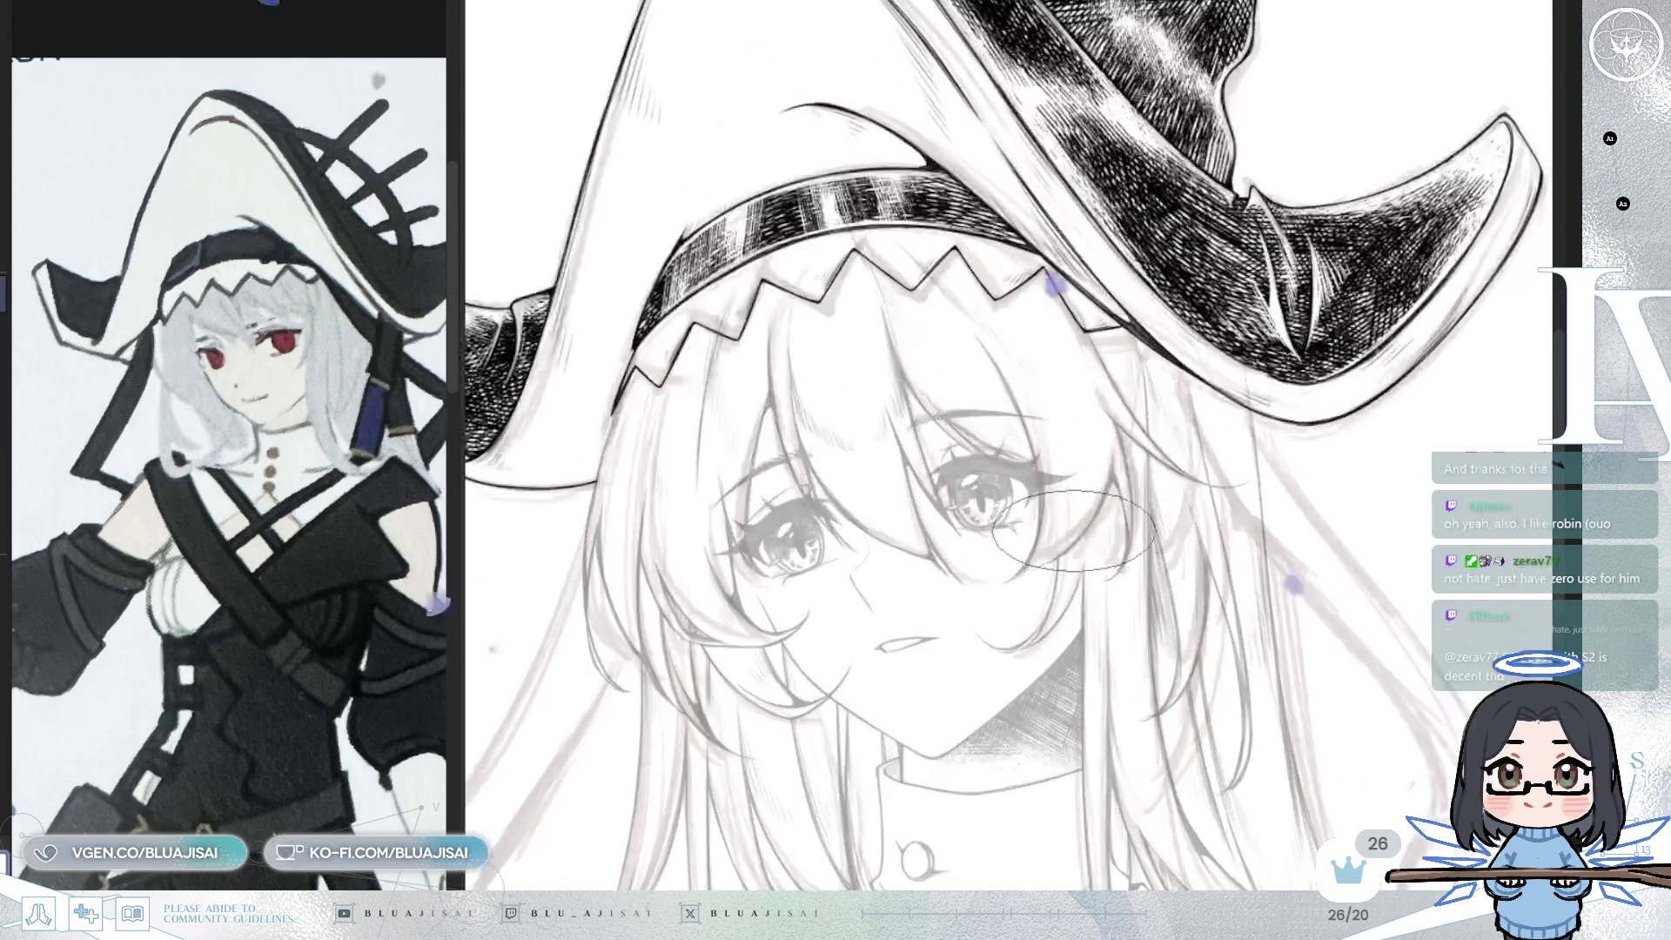
pyautogui.moveTo(1072, 535); pyautogui.dragTo(1281, 649)
pyautogui.scroll(2, 732, 496)
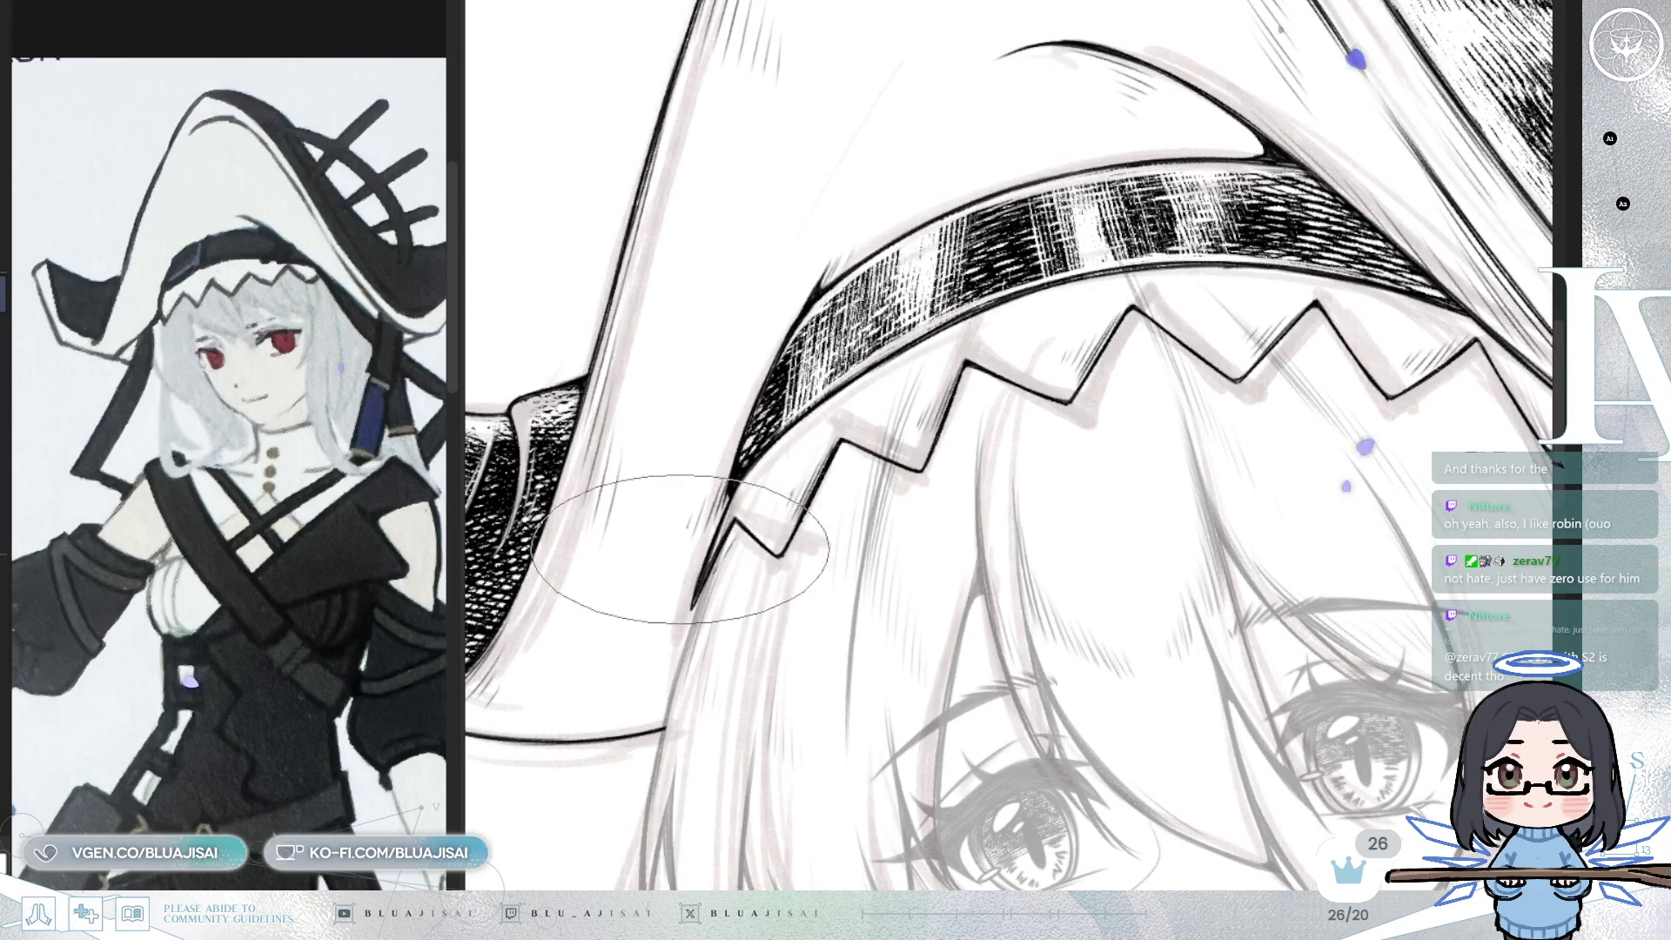
pyautogui.scroll(-3, 737, 513)
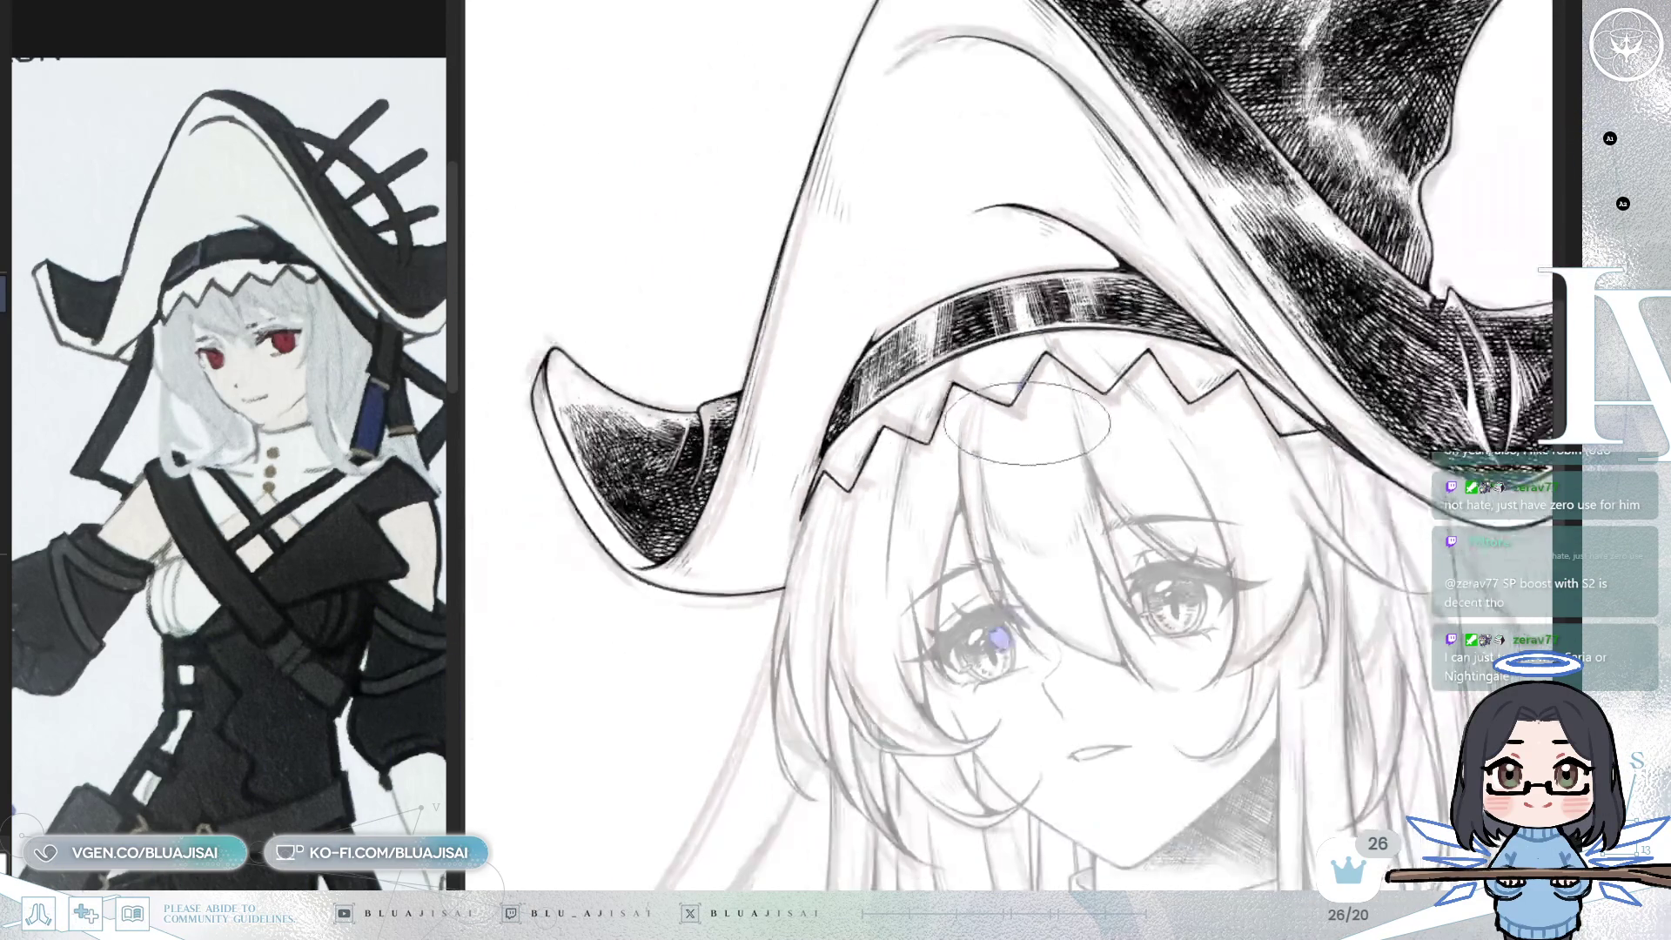
pyautogui.moveTo(1077, 528); pyautogui.dragTo(1073, 398)
pyautogui.scroll(-4, 1068, 402)
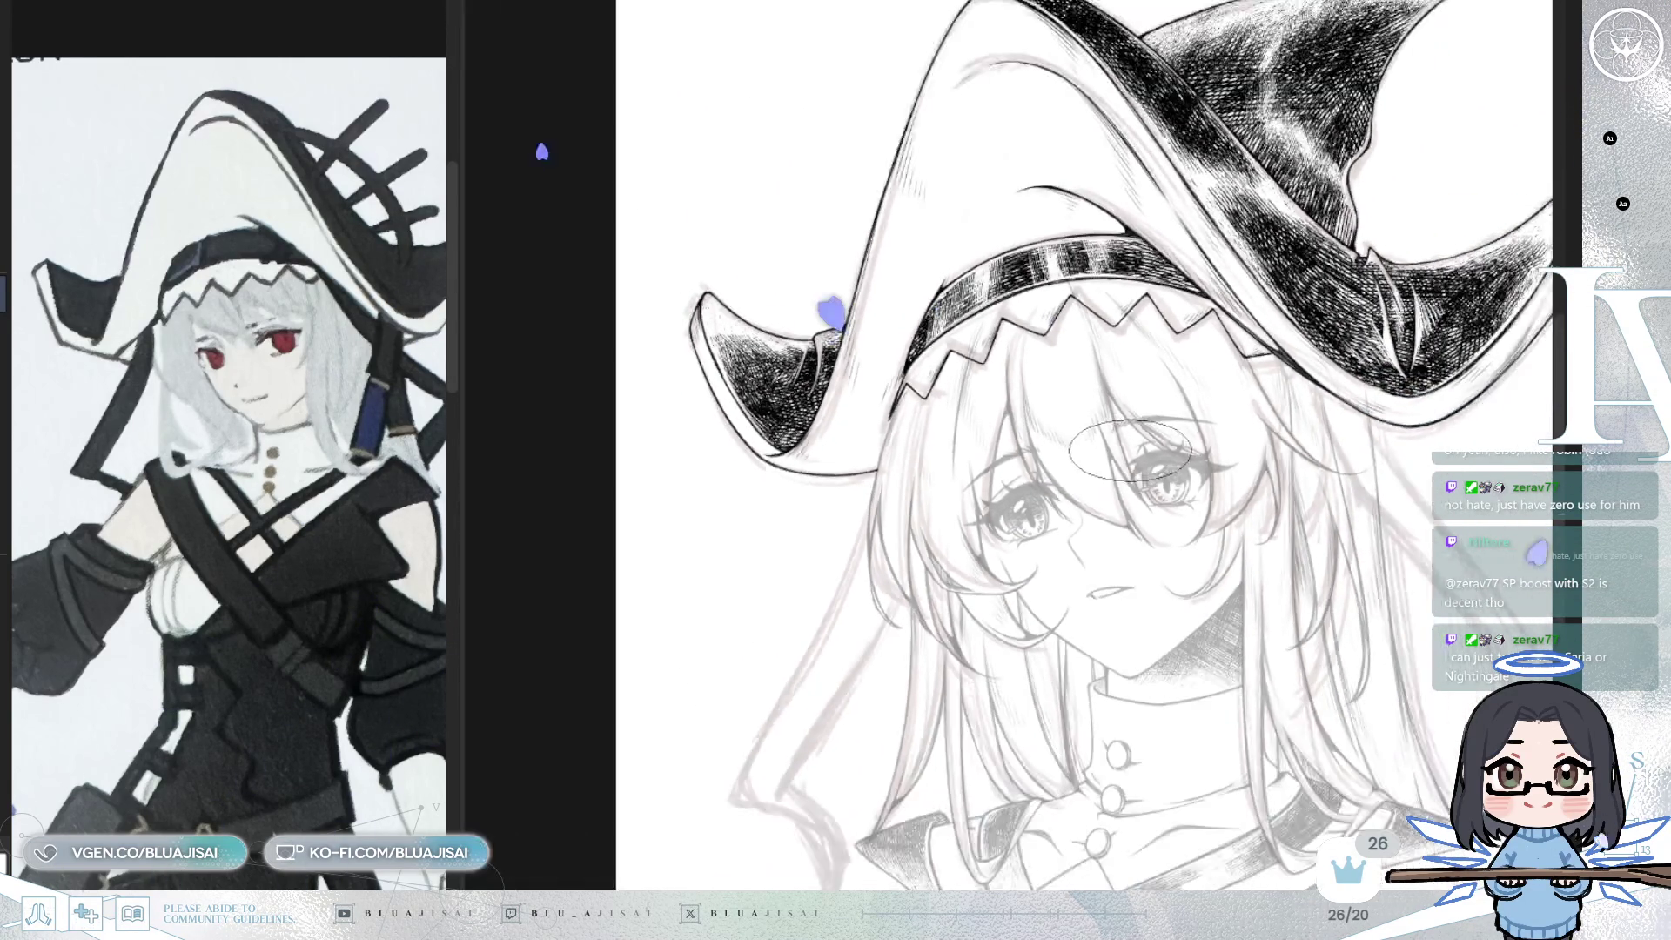
pyautogui.moveTo(1304, 494); pyautogui.dragTo(1310, 510)
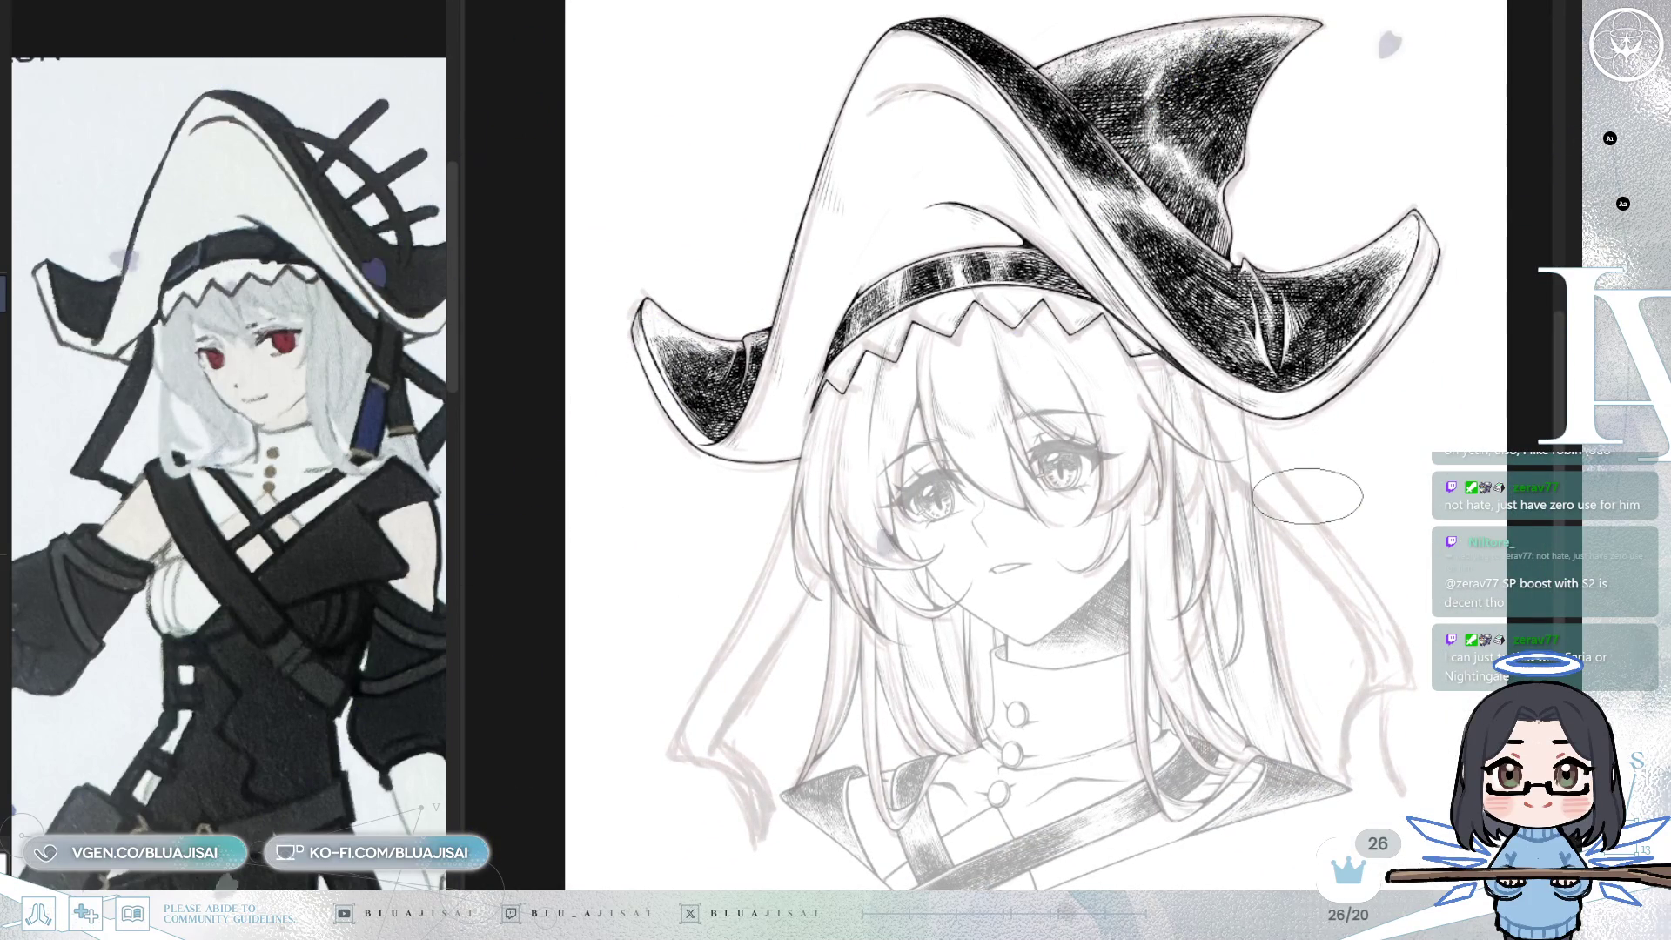
pyautogui.moveTo(1311, 530)
pyautogui.mouseDown()
pyautogui.moveTo(1305, 505)
pyautogui.moveTo(1391, 457)
pyautogui.mouseUp()
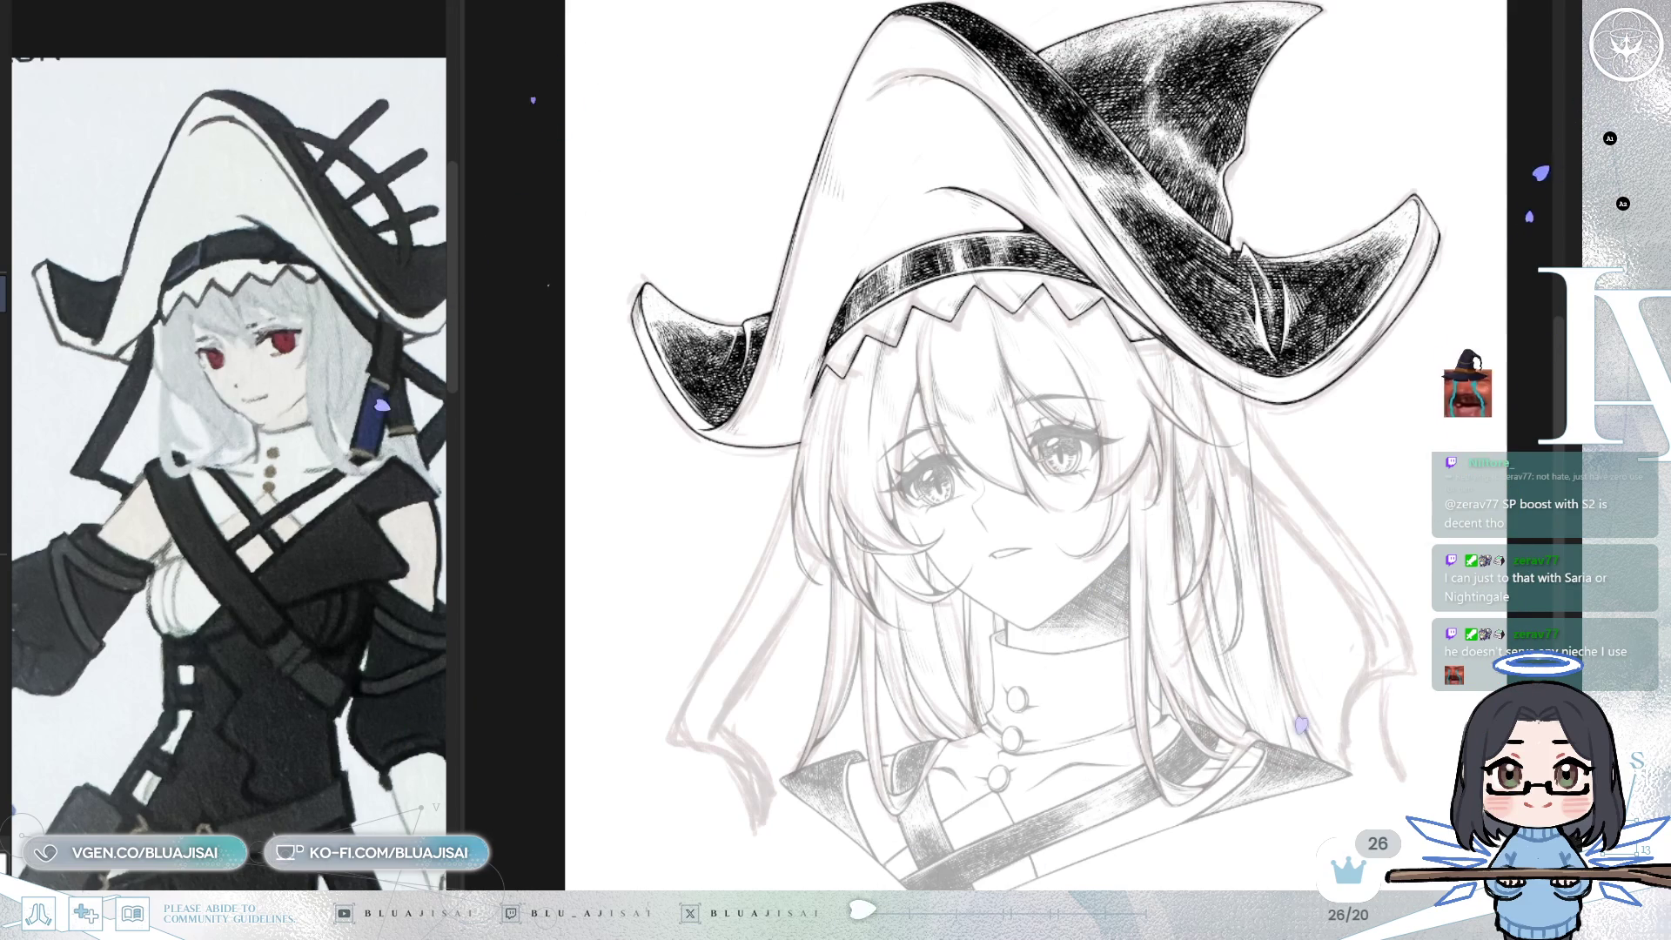
pyautogui.hotkey('ctrl', 'z')
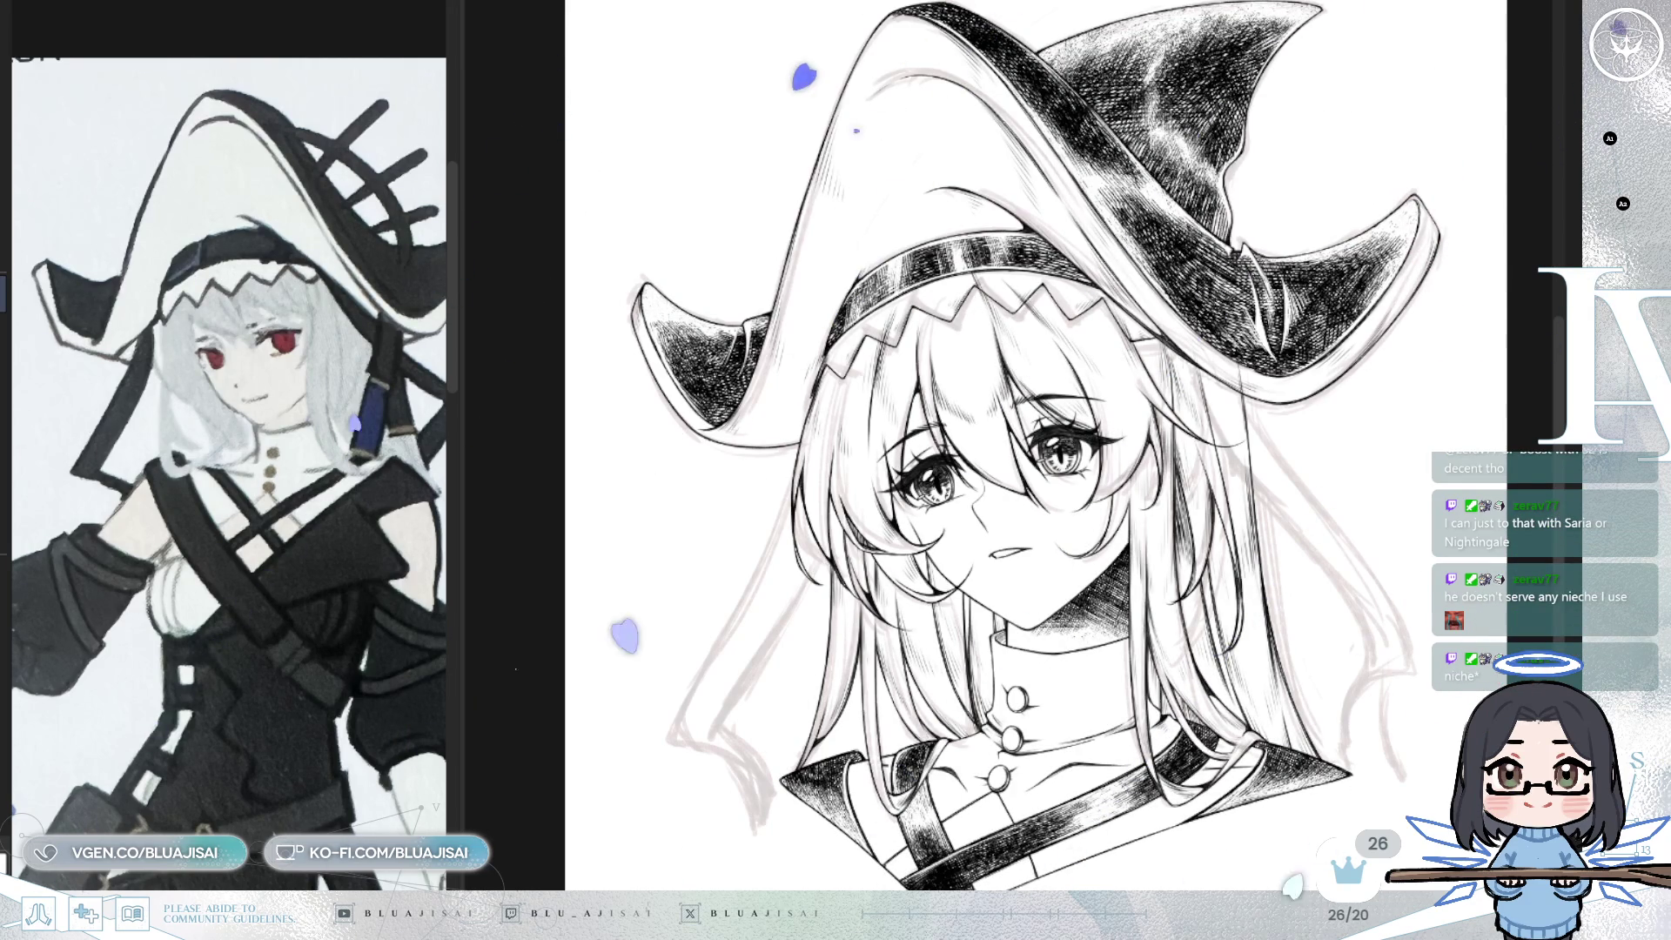
# - Pan, mirror and rotate the canvas to inspect the hat band, brim and eyes, doubling brush size
pyautogui.moveTo(1235, 535)
pyautogui.mouseDown()
pyautogui.moveTo(978, 398)
pyautogui.moveTo(940, 475)
pyautogui.mouseUp()
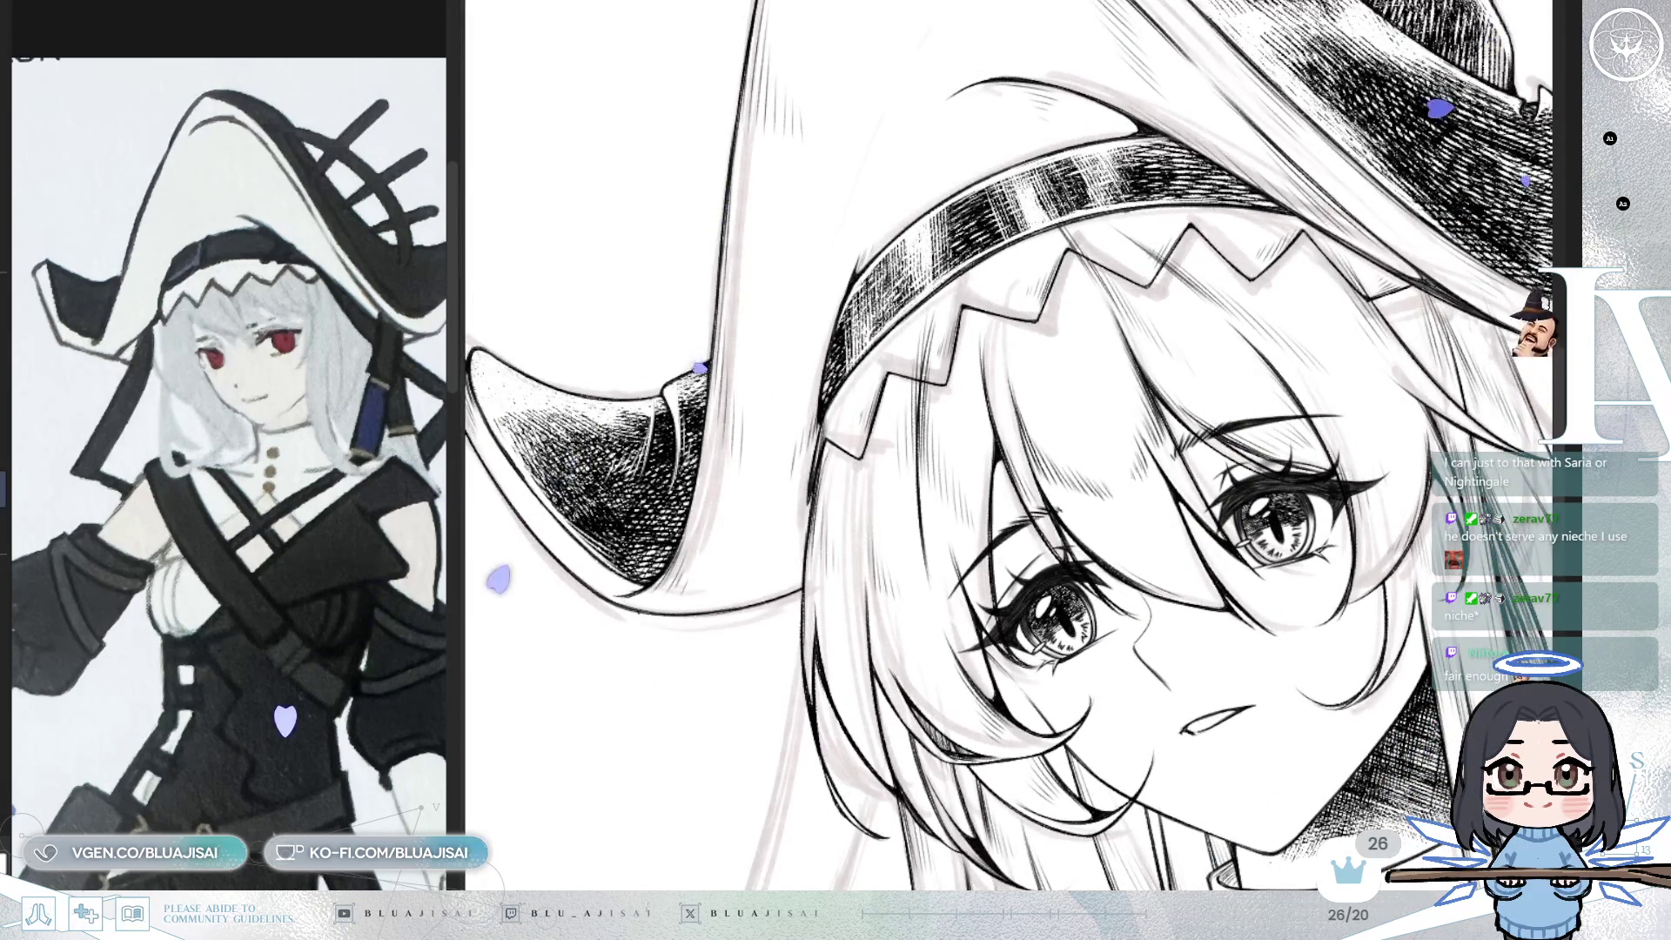
pyautogui.moveTo(940, 474); pyautogui.dragTo(923, 496)
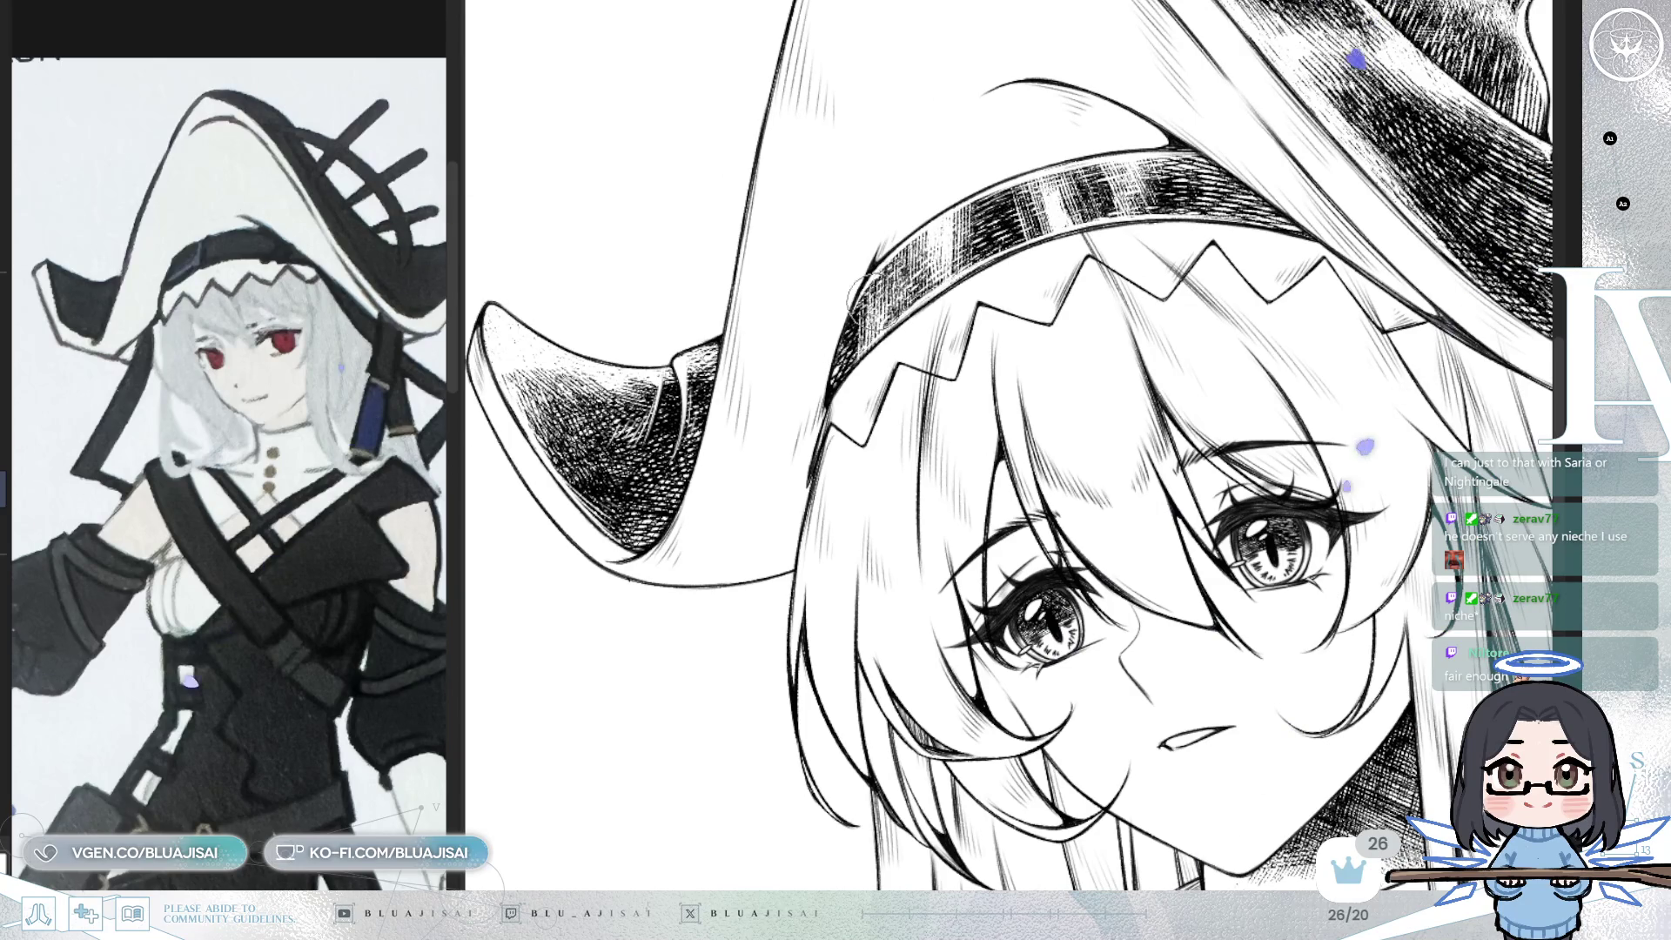
pyautogui.scroll(2, 858, 331)
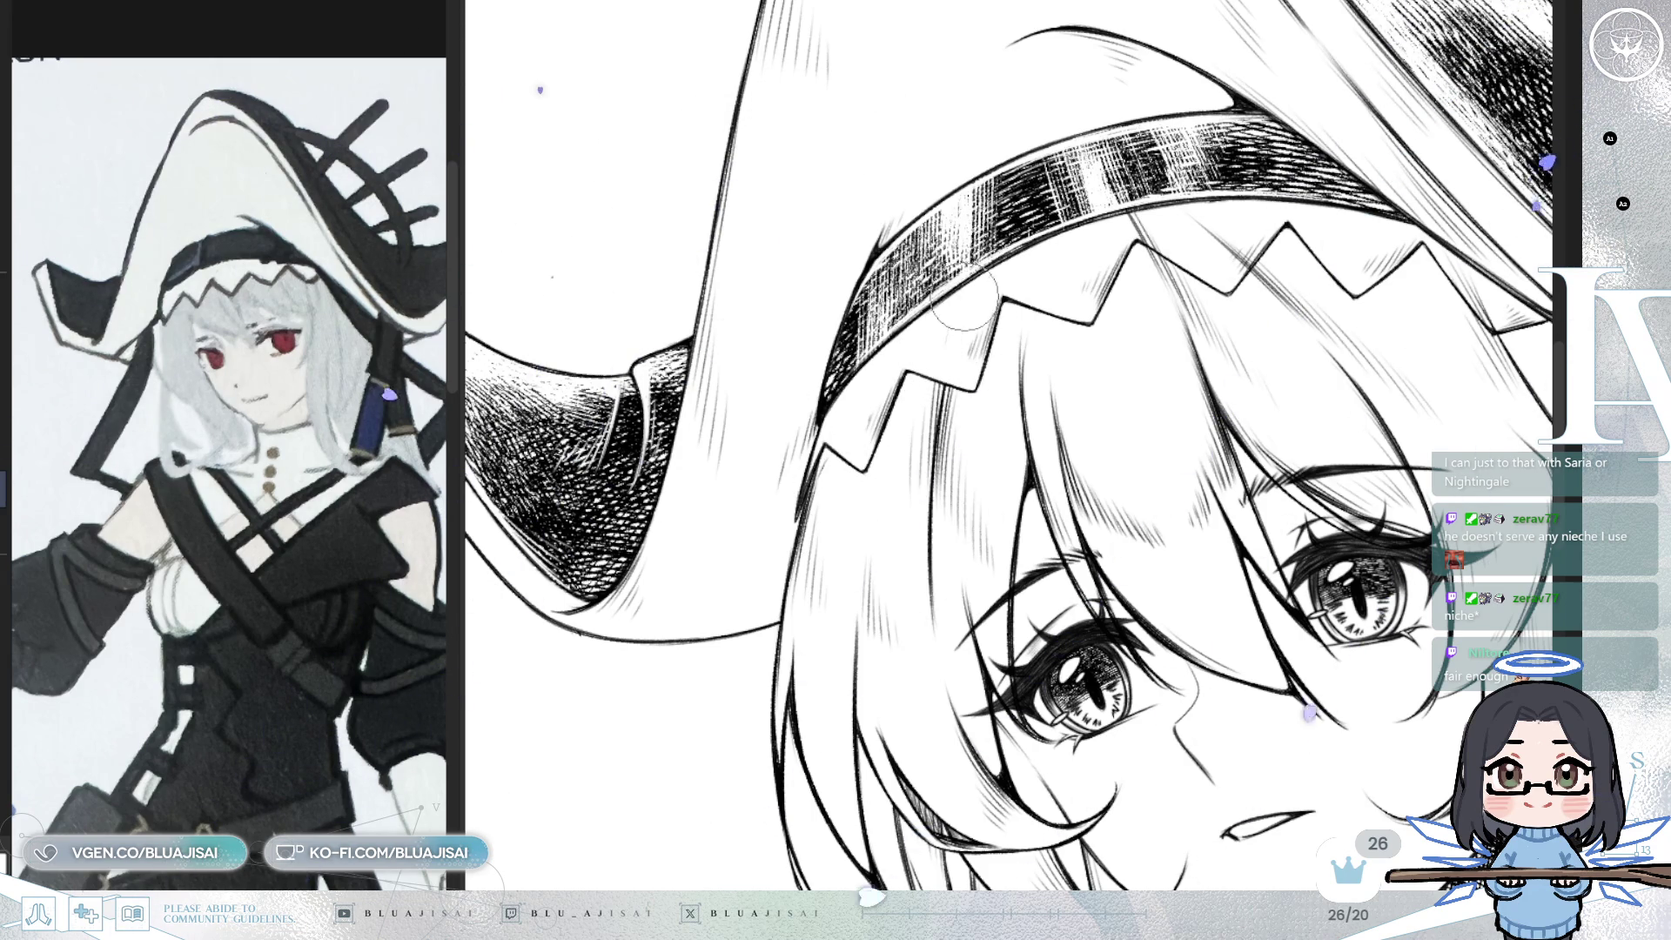
pyautogui.moveTo(995, 285); pyautogui.dragTo(908, 380)
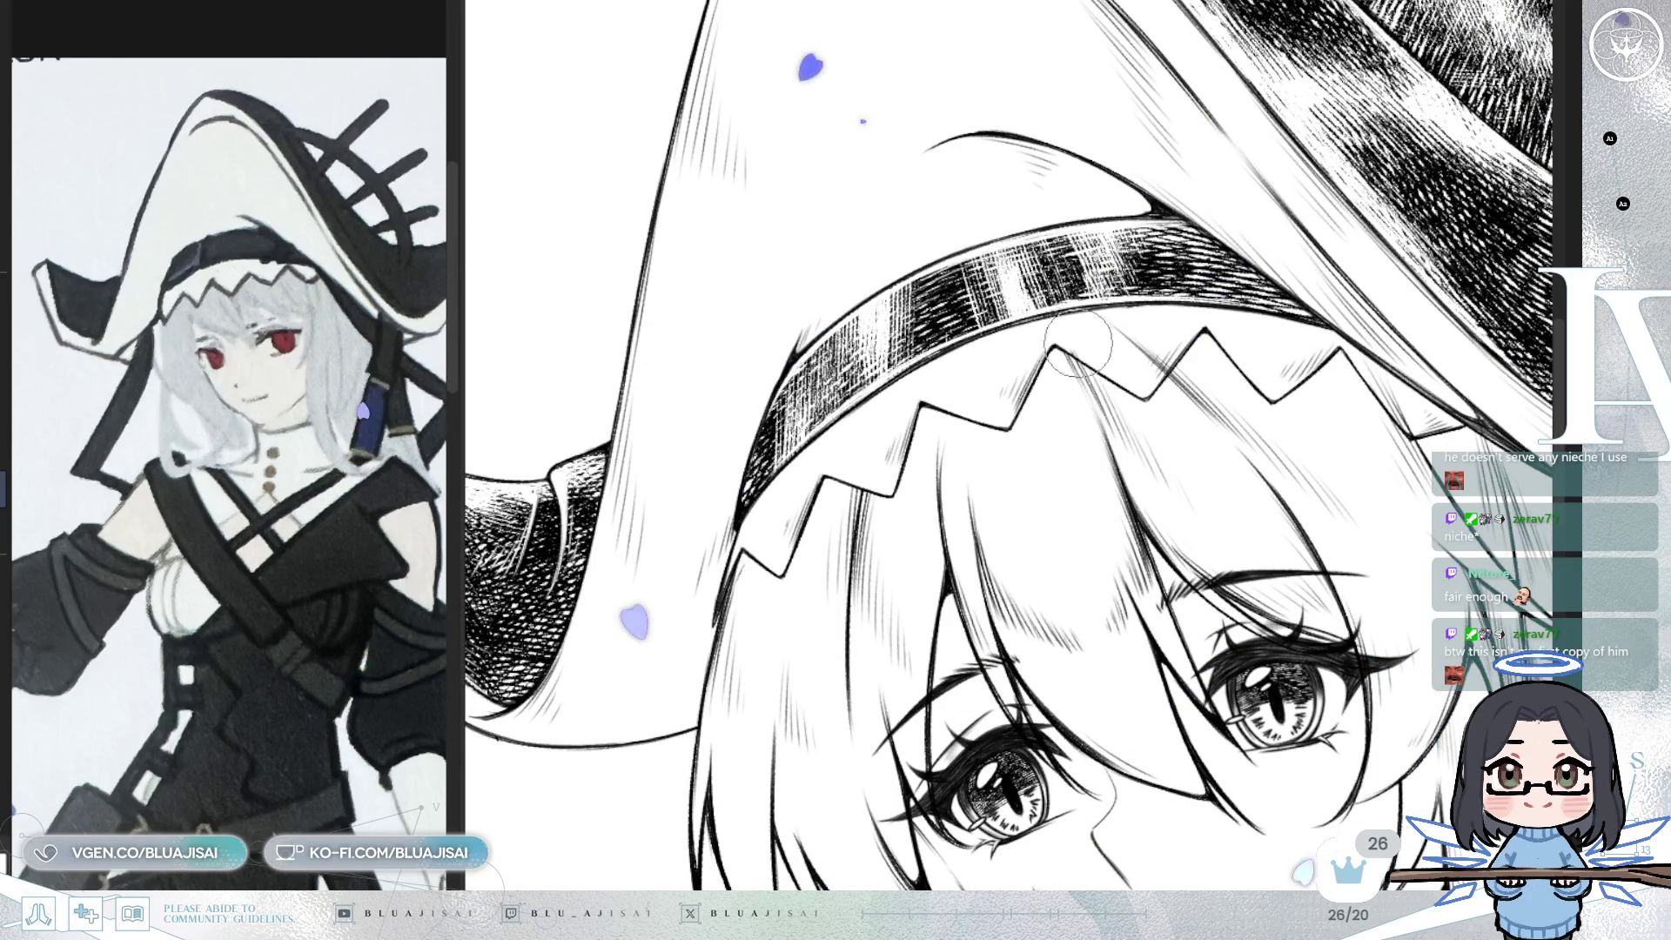
pyautogui.press(']')
pyautogui.press(']')
pyautogui.press(']')
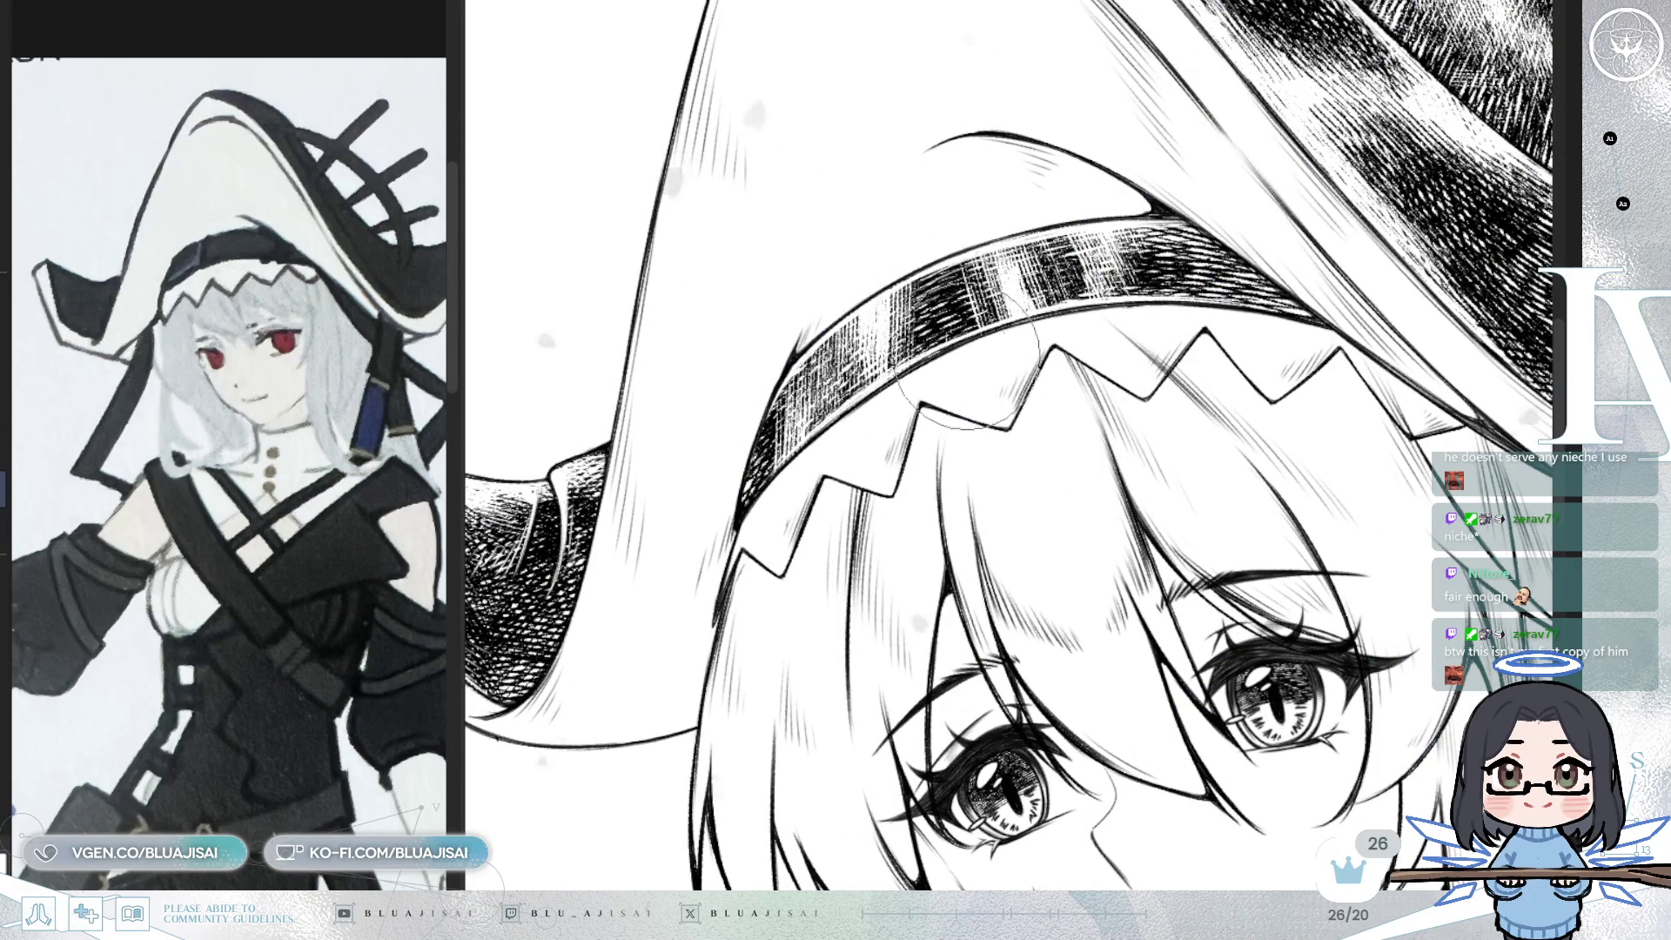
pyautogui.press('h')
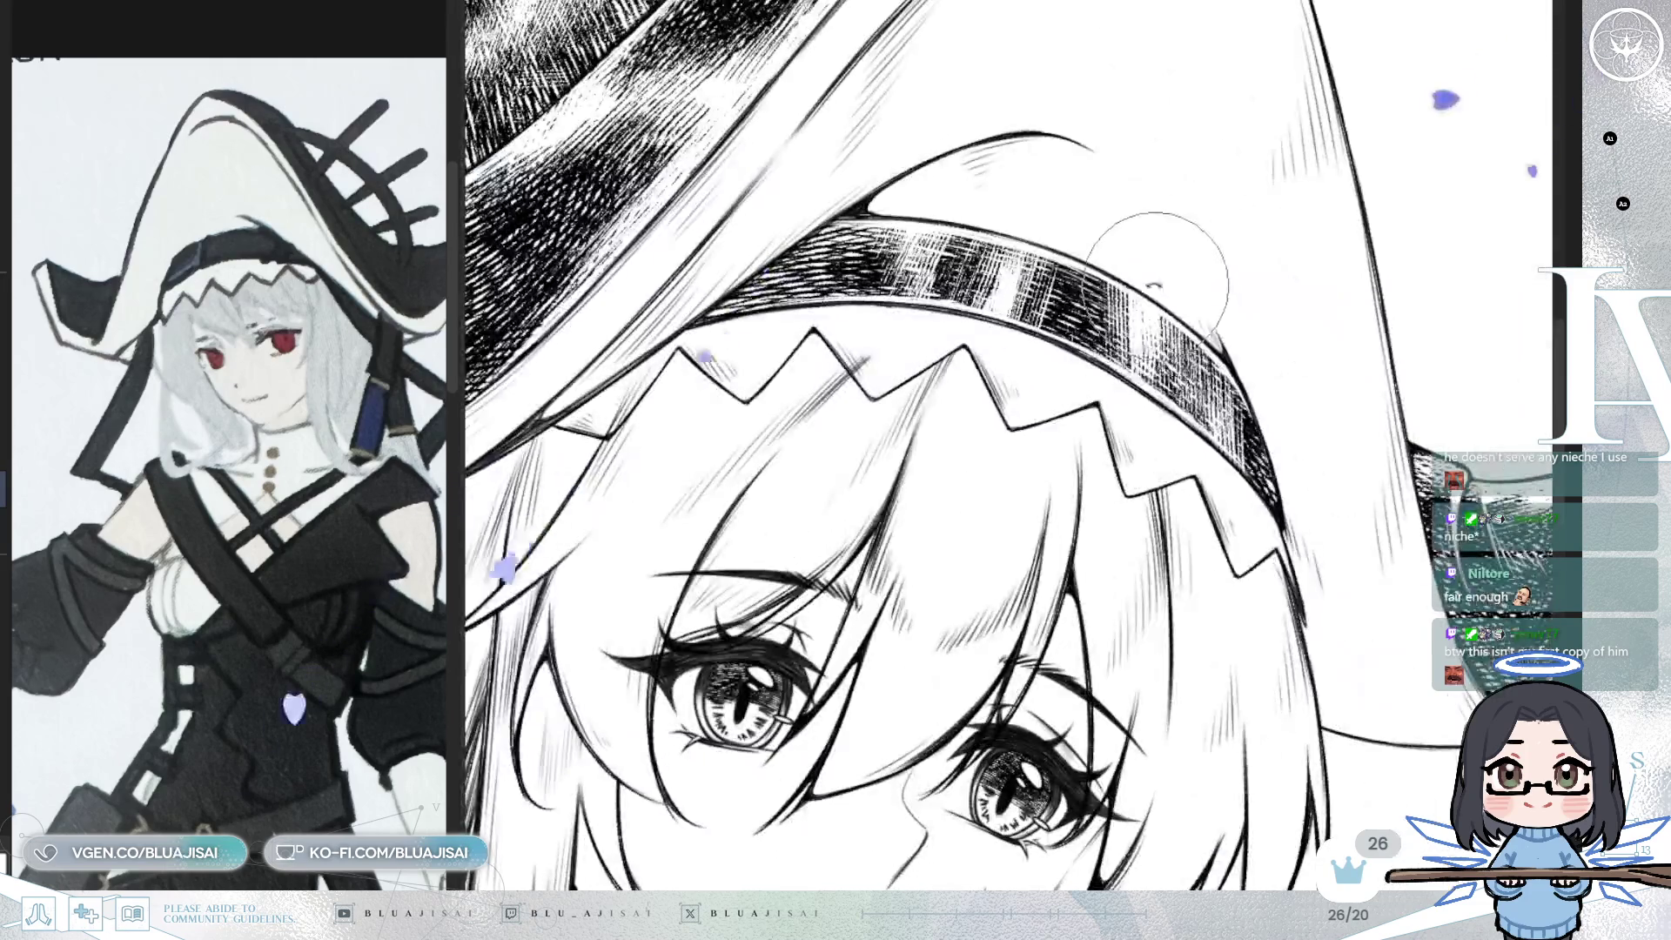
pyautogui.press('h')
pyautogui.moveTo(1097, 348); pyautogui.dragTo(1124, 426)
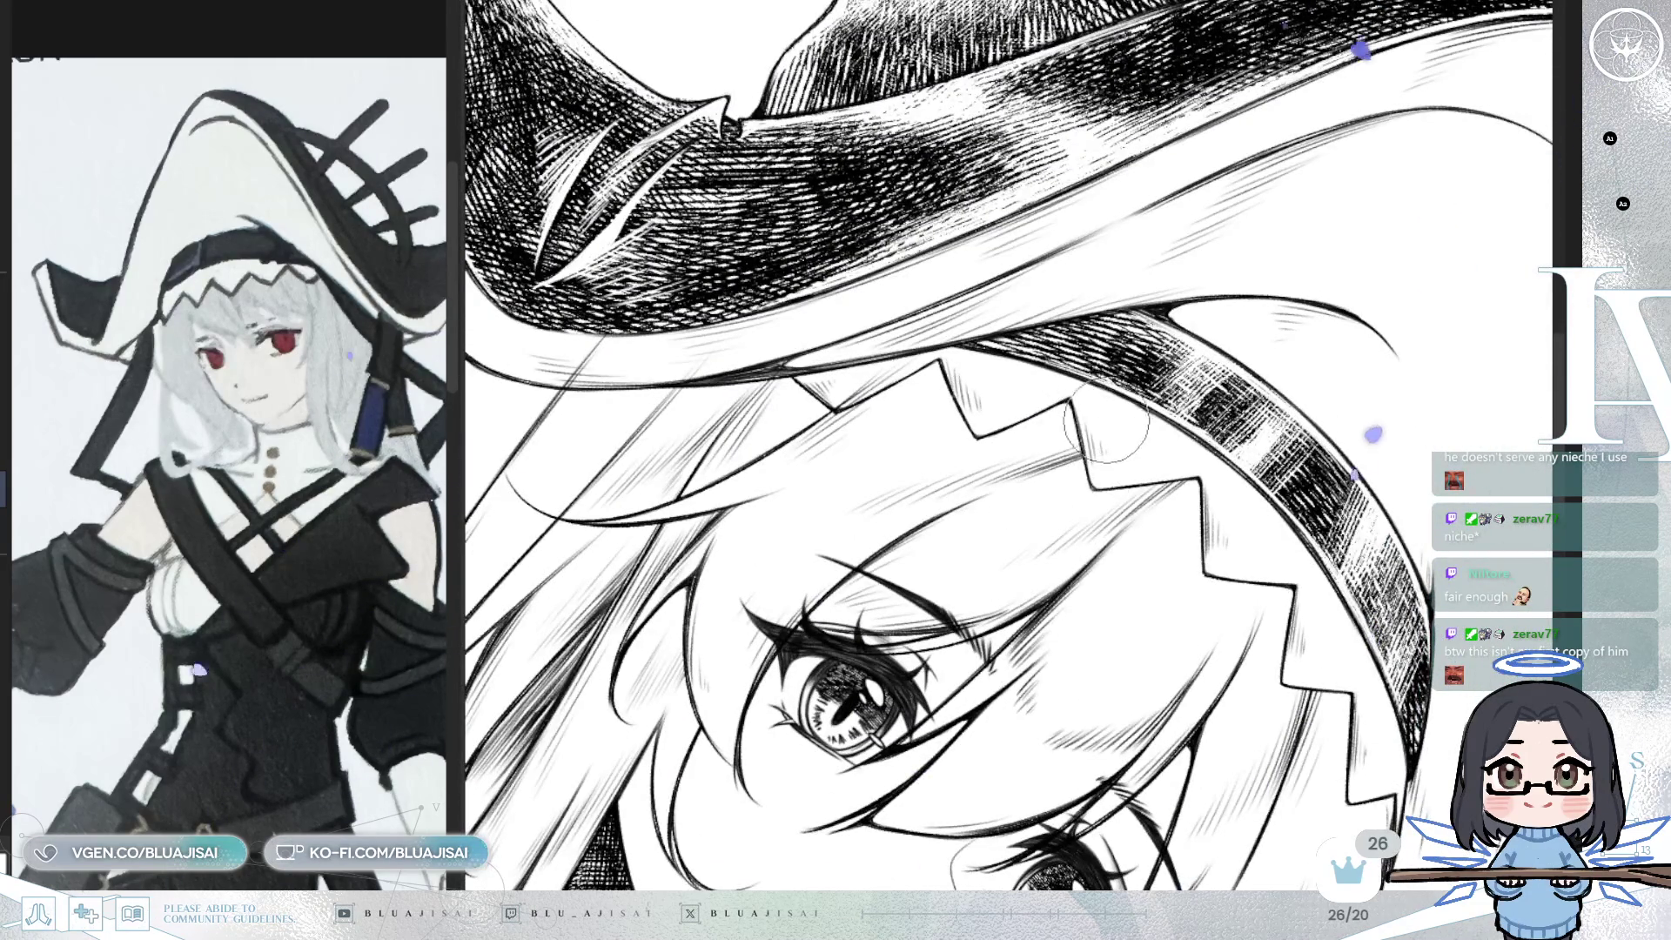
pyautogui.press('-')
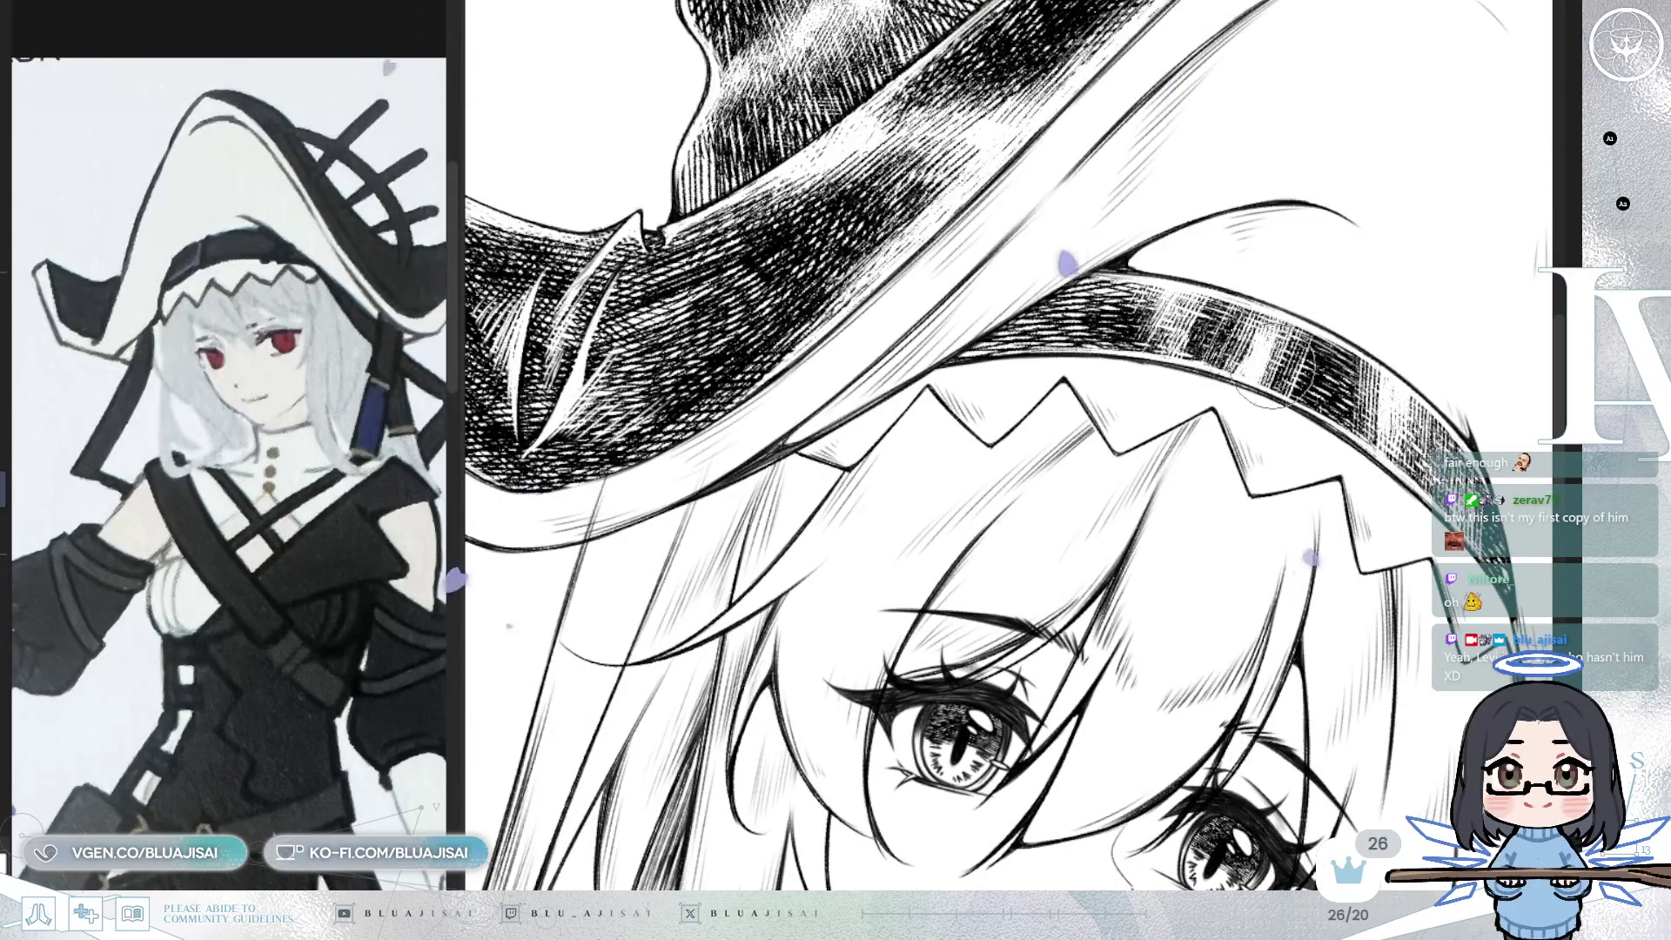
pyautogui.moveTo(1033, 446); pyautogui.dragTo(1248, 367)
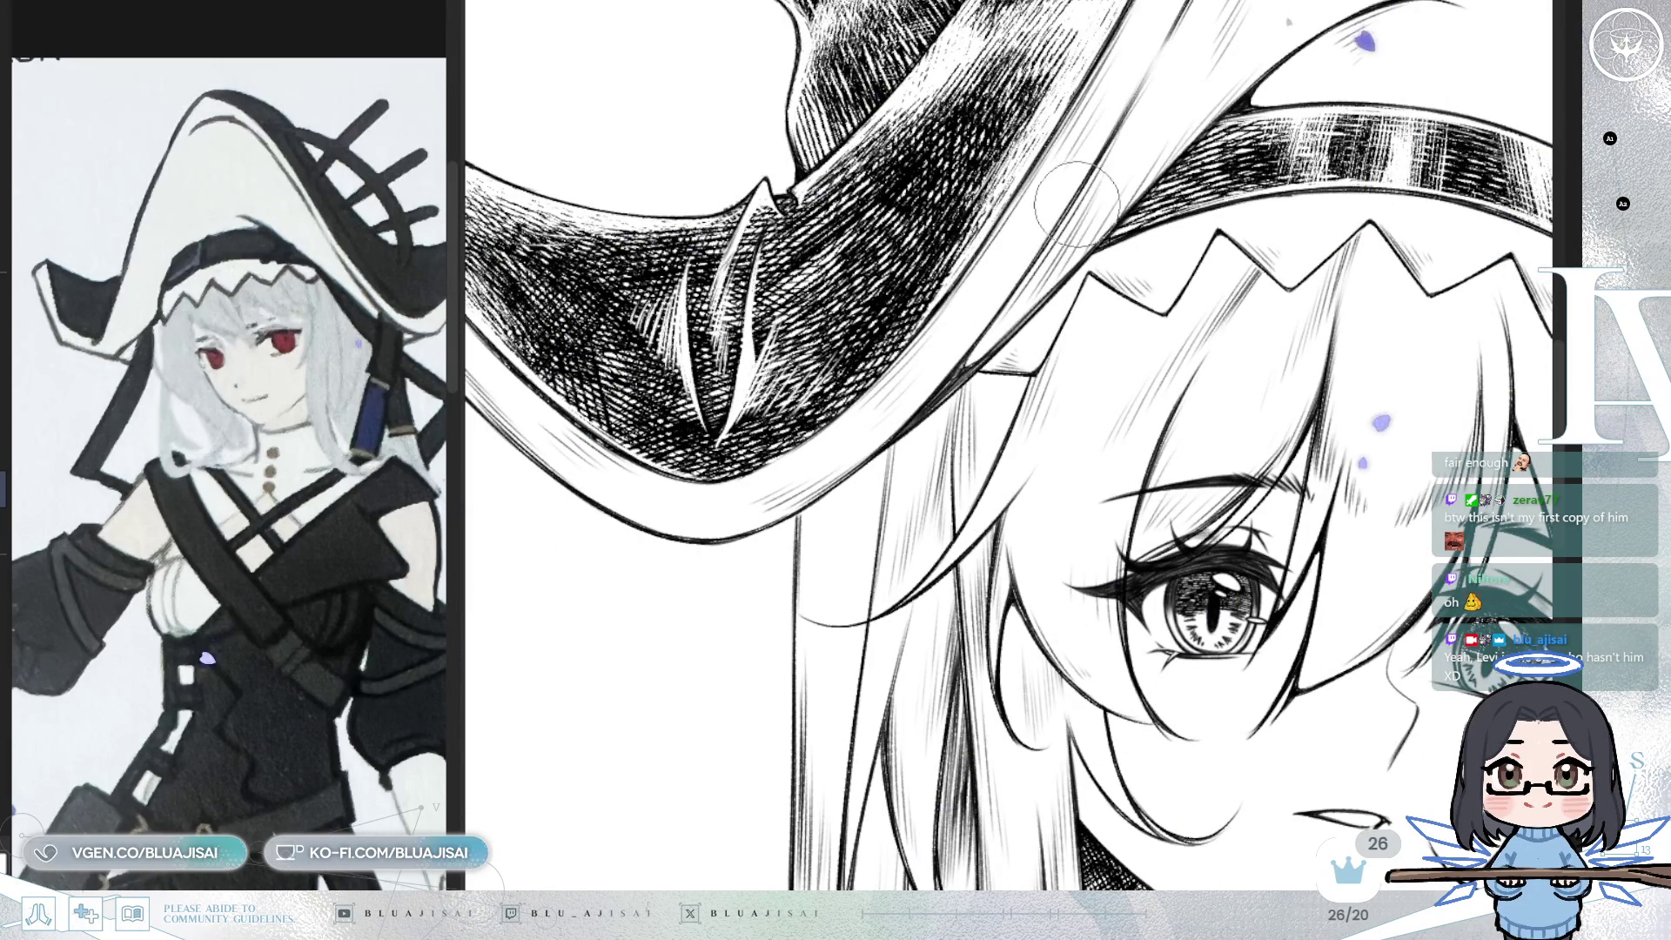
pyautogui.scroll(-10, 988, 313)
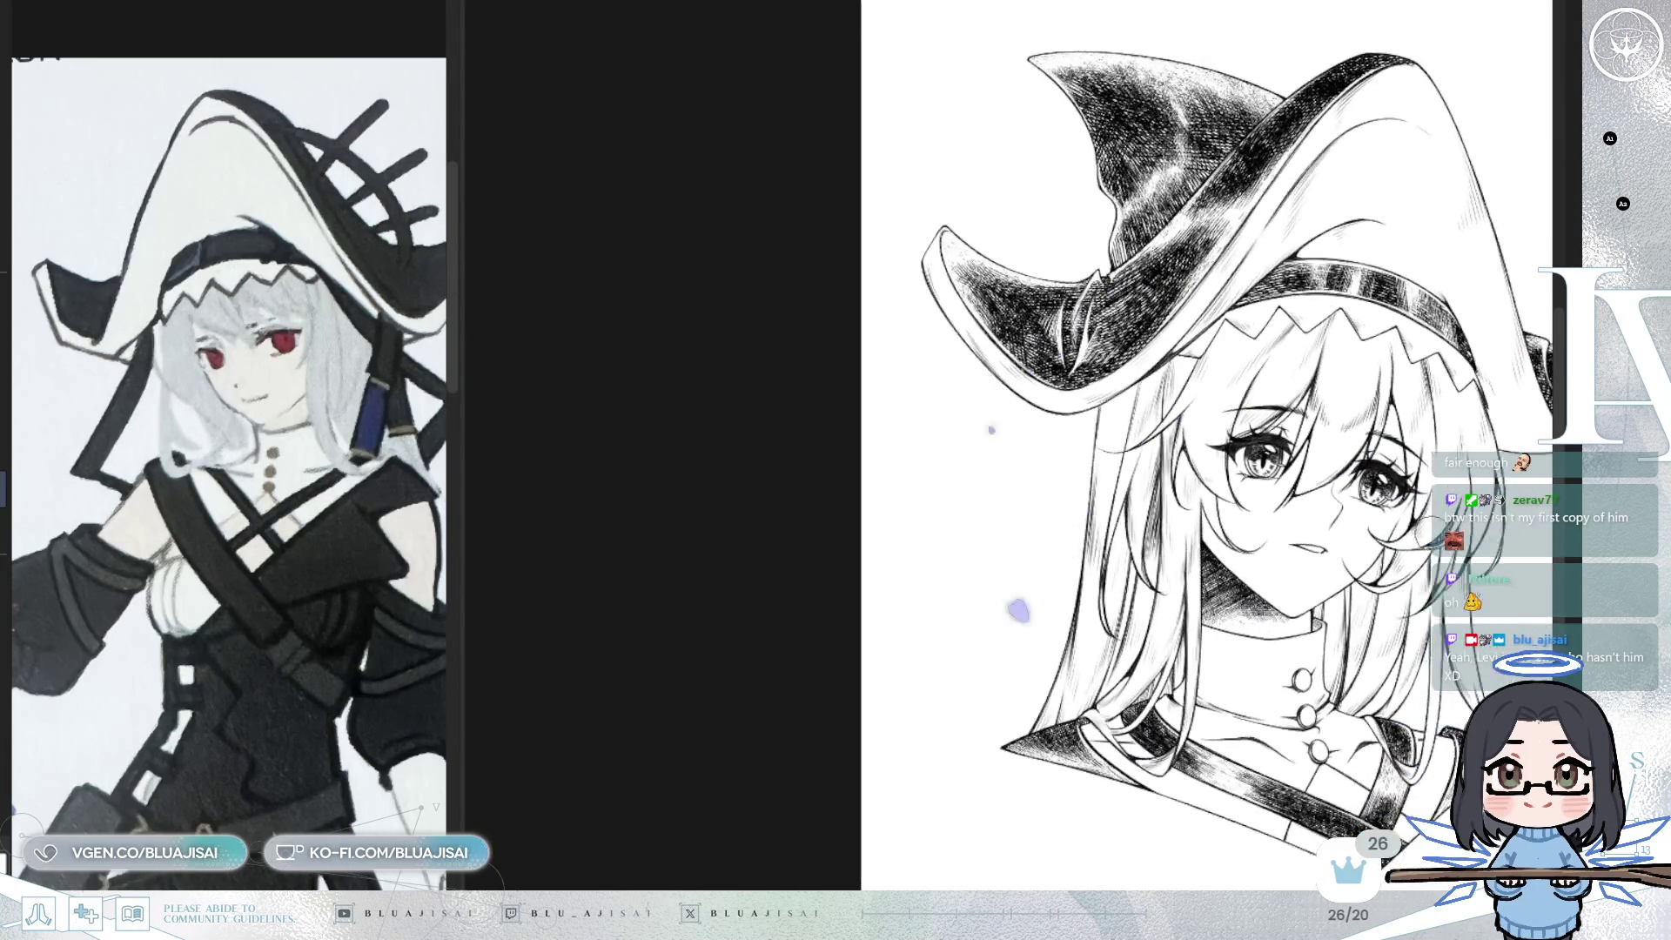
# - Mirror-check the drawing, nudge it into place, and bring back the rough hair sketch
pyautogui.press('h')
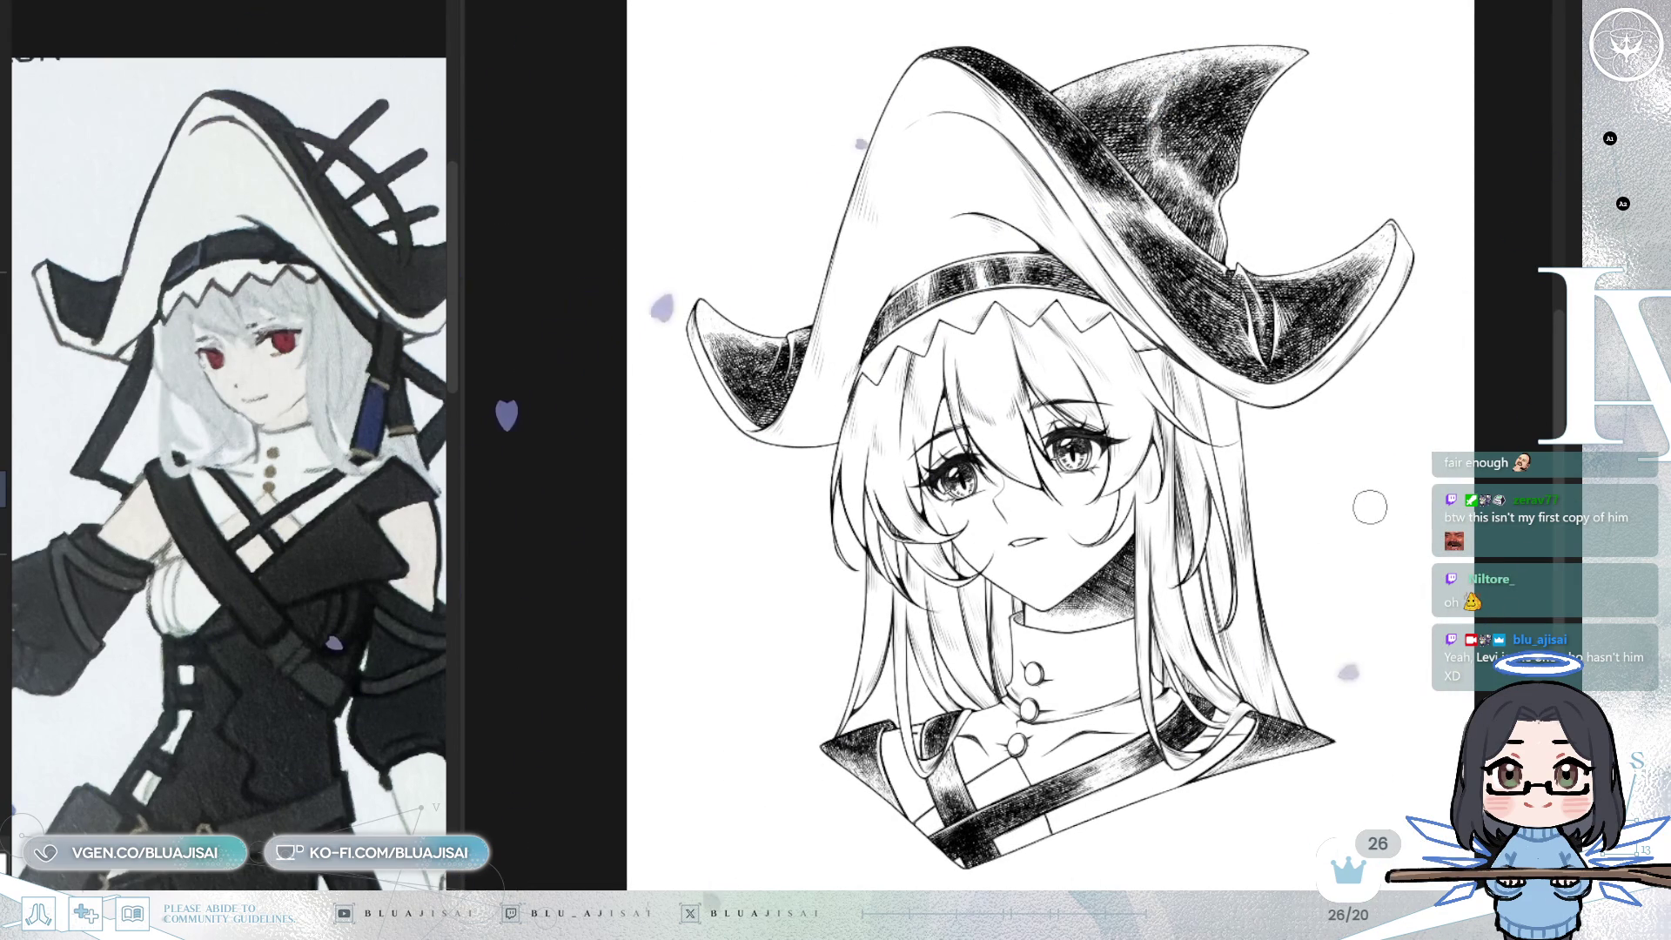
pyautogui.press('h')
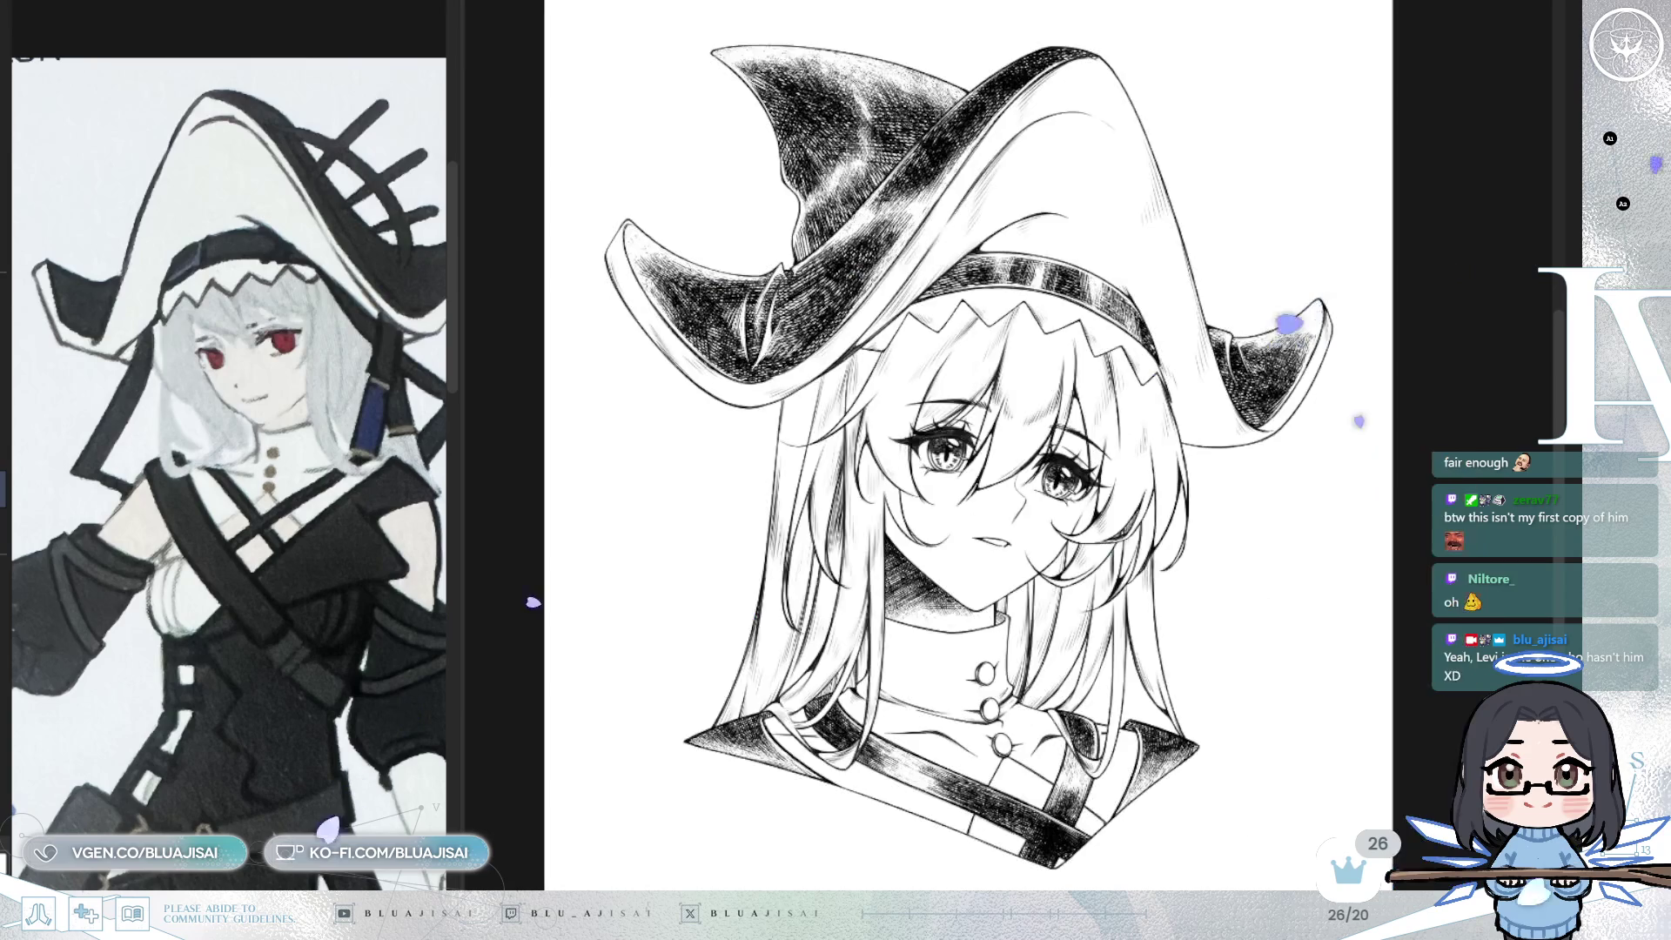
pyautogui.moveTo(1355, 590); pyautogui.dragTo(1350, 568)
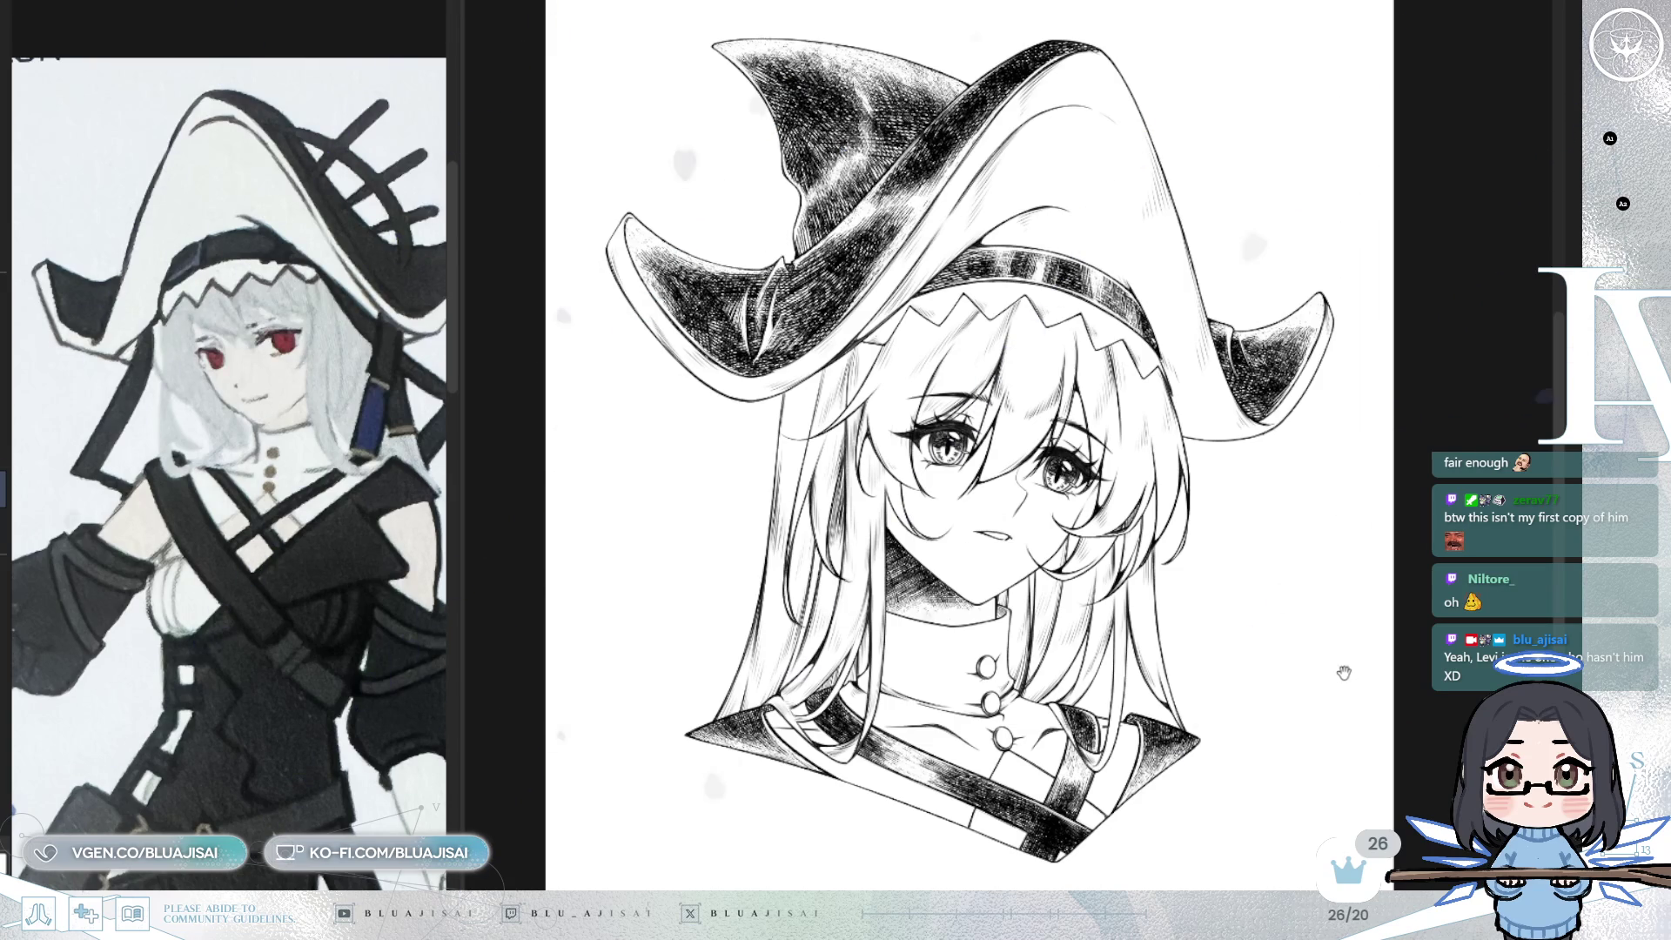
pyautogui.moveTo(1344, 669); pyautogui.dragTo(1383, 677)
pyautogui.hotkey('ctrl', 'z')
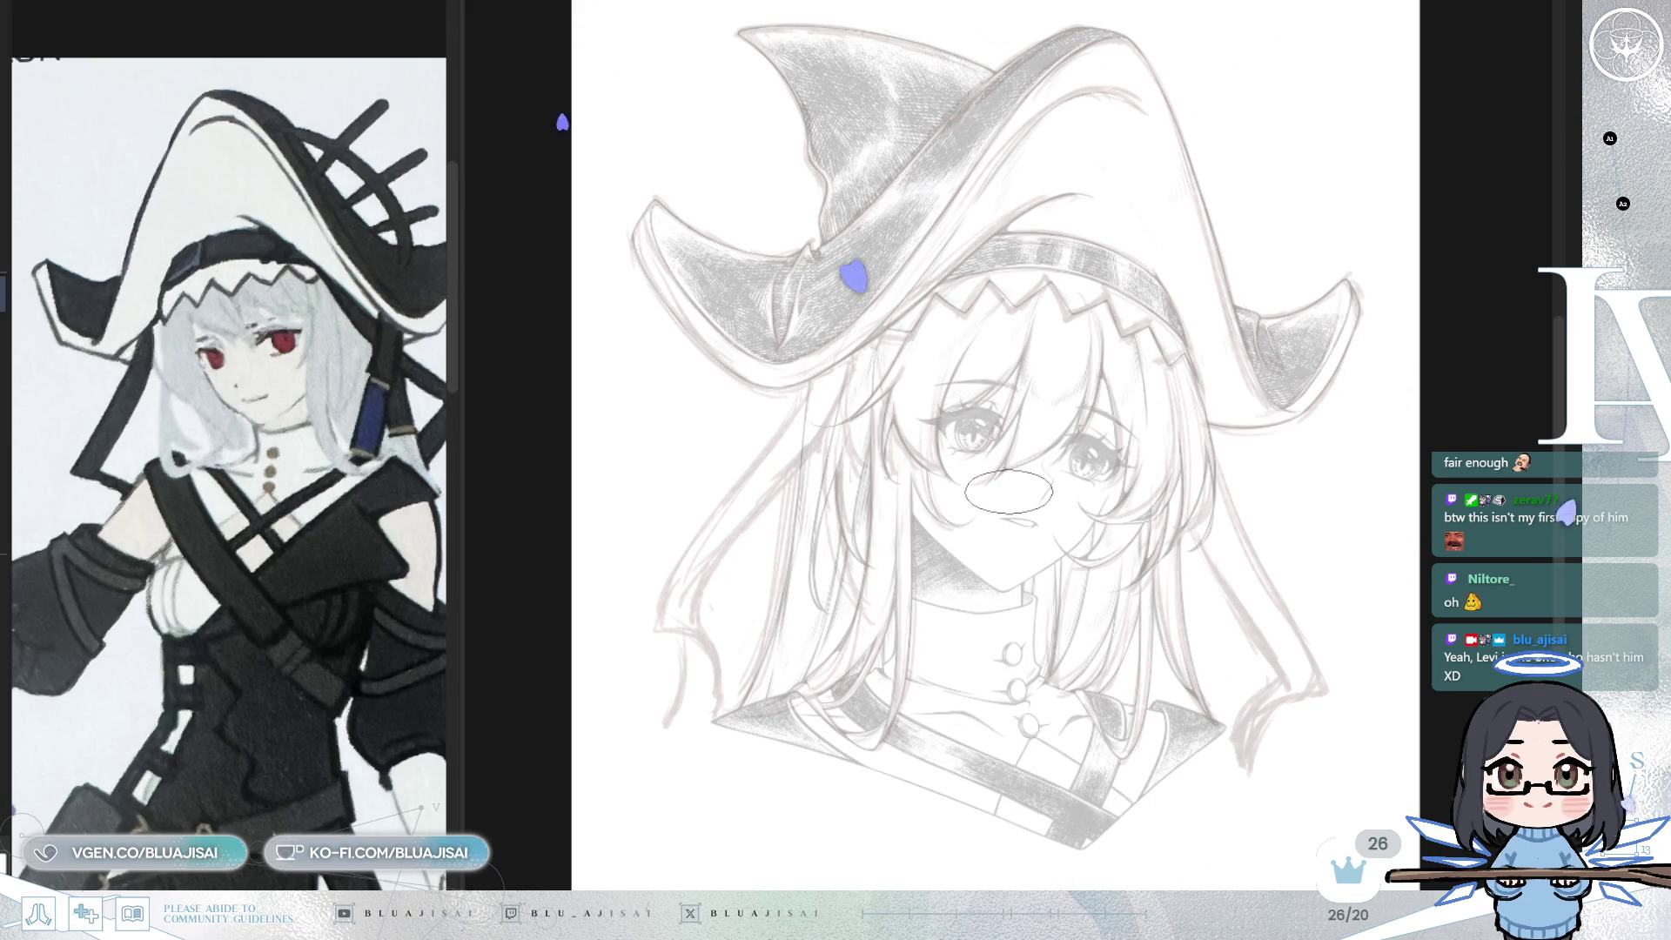
# - Ink two dark outline lines along the left hair strand, redrawing them and curling the lower end
pyautogui.moveTo(1018, 492); pyautogui.dragTo(1097, 467)
pyautogui.scroll(5, 1140, 476)
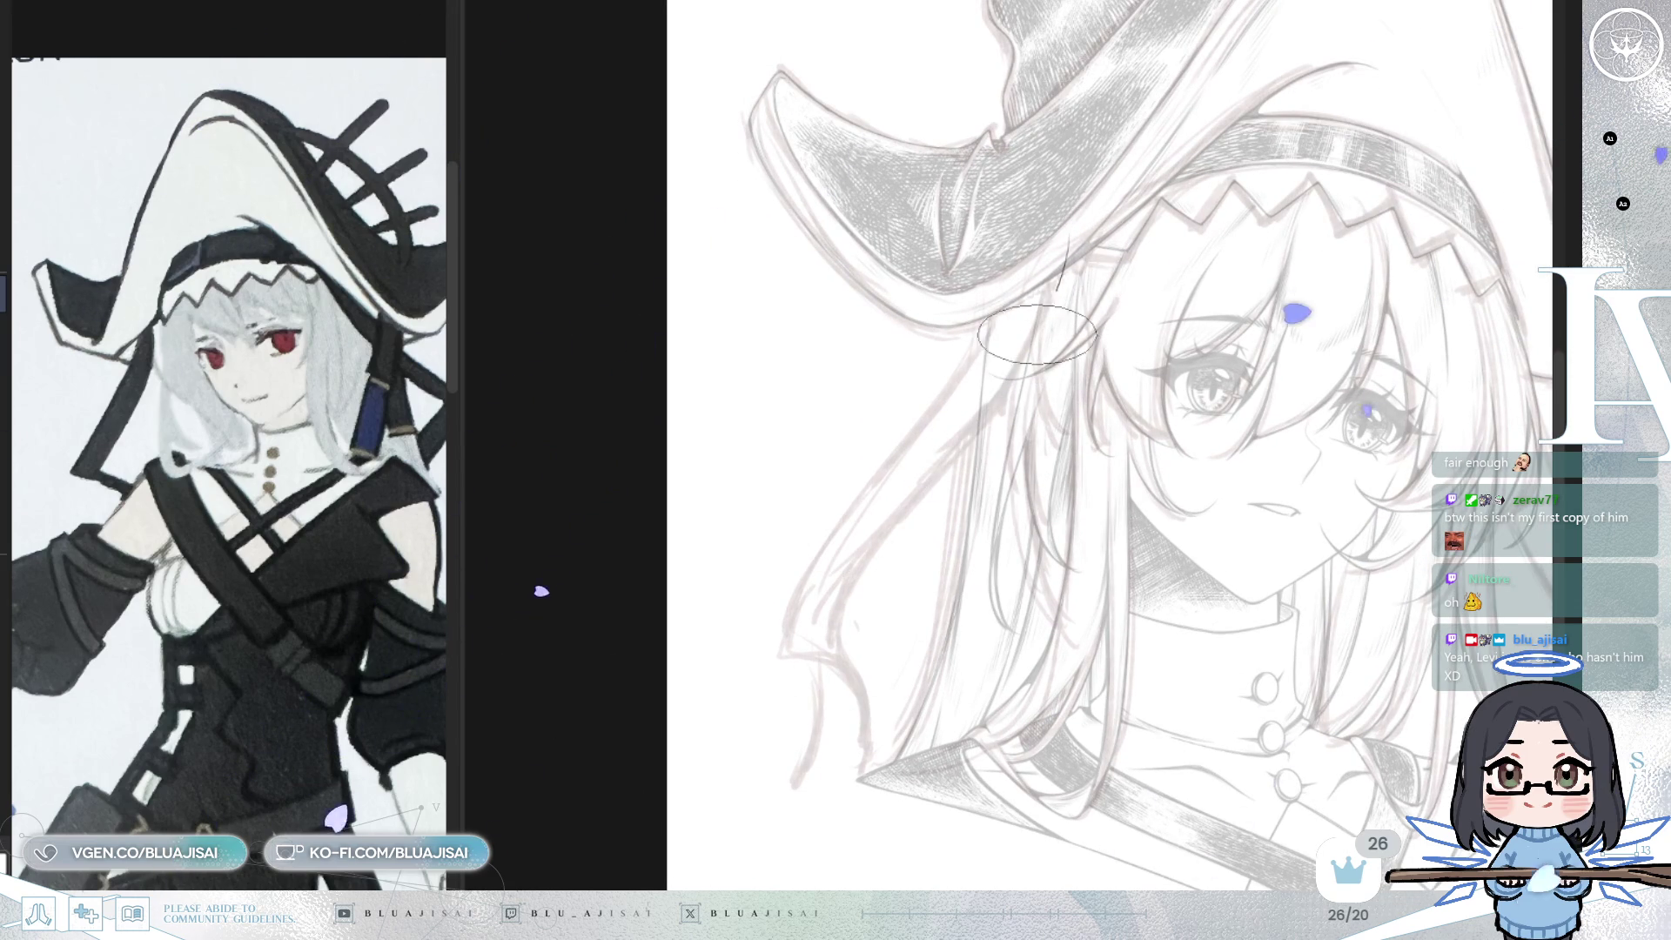
pyautogui.scroll(1, 914, 488)
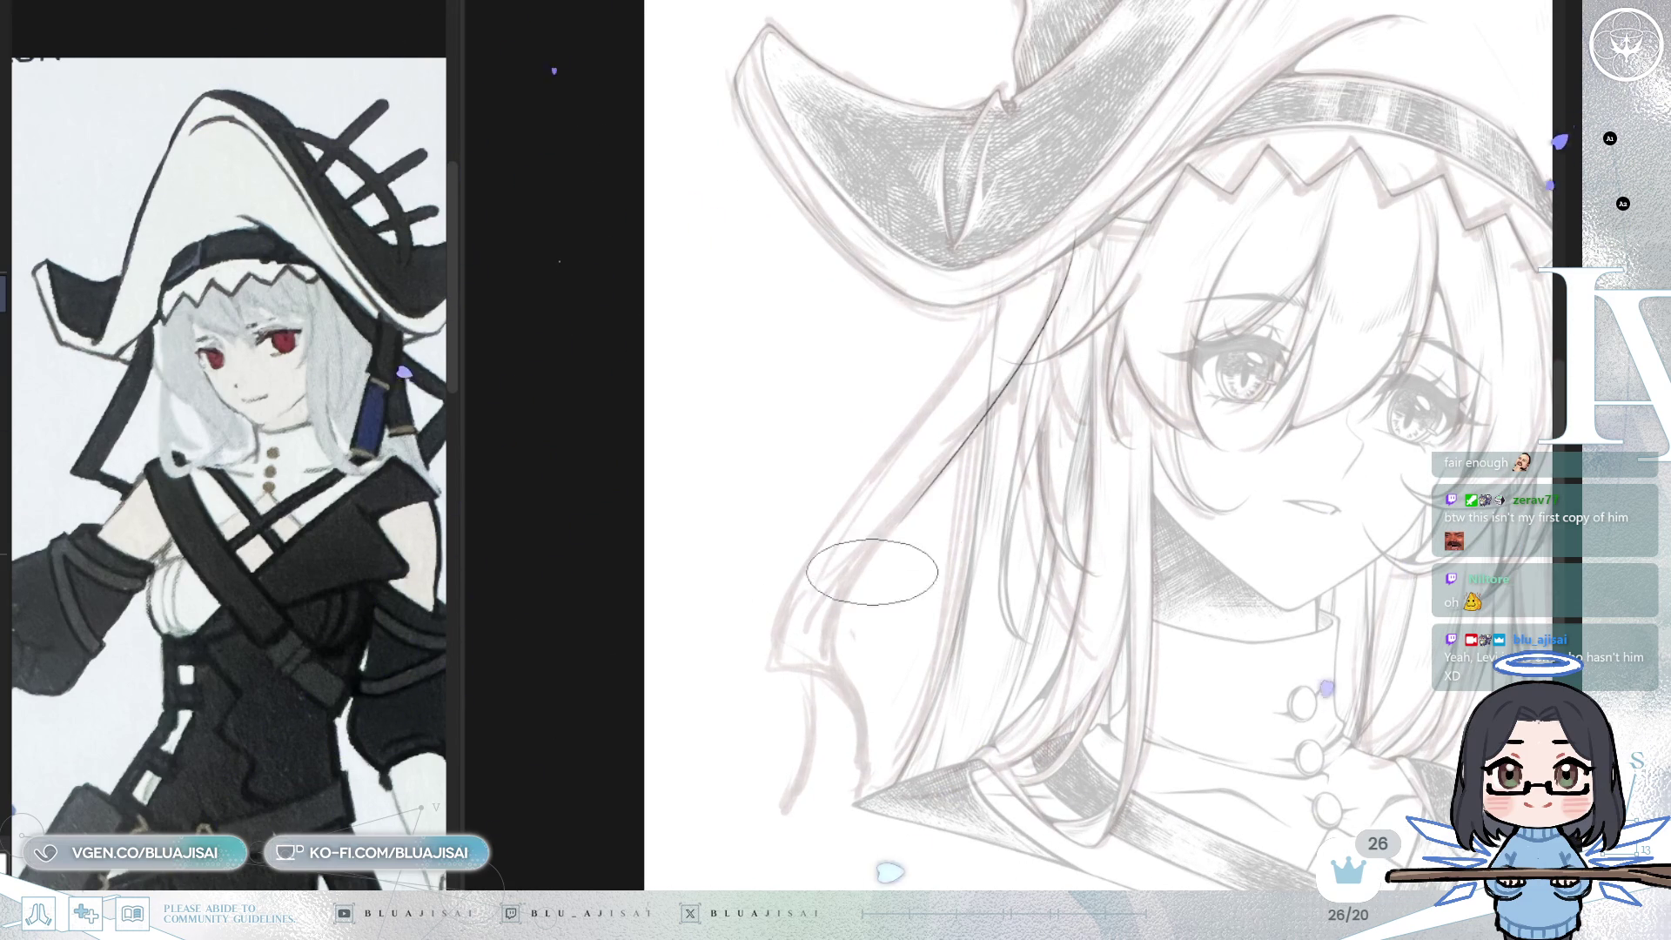
pyautogui.moveTo(1080, 219); pyautogui.dragTo(857, 579)
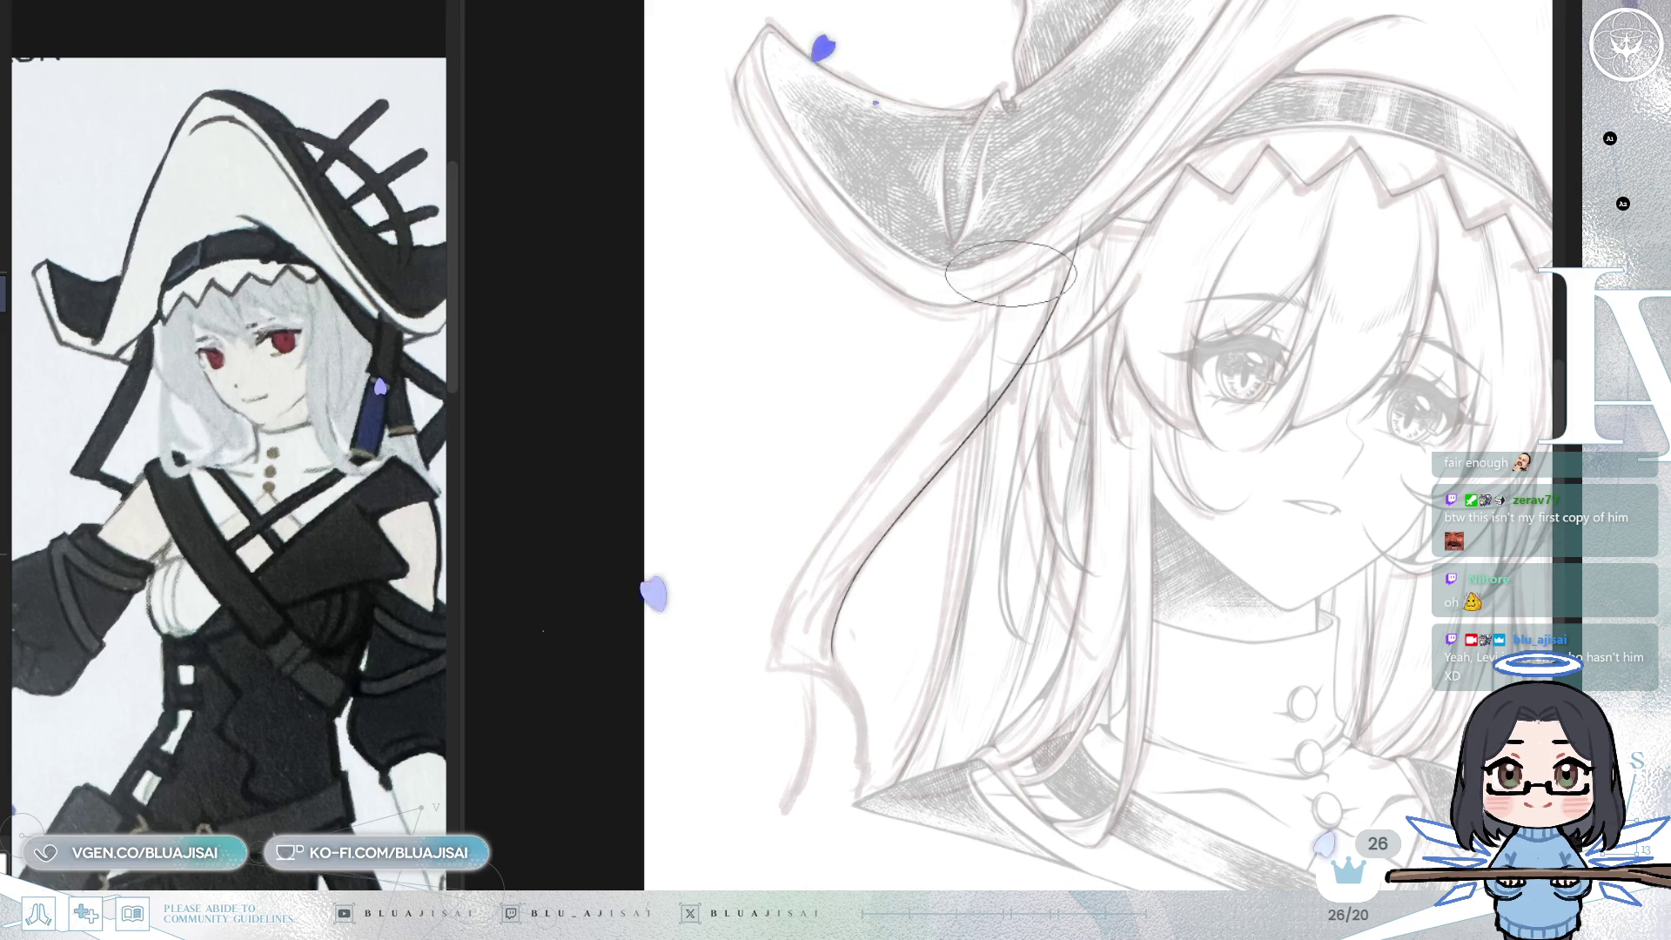
pyautogui.scroll(1, 940, 426)
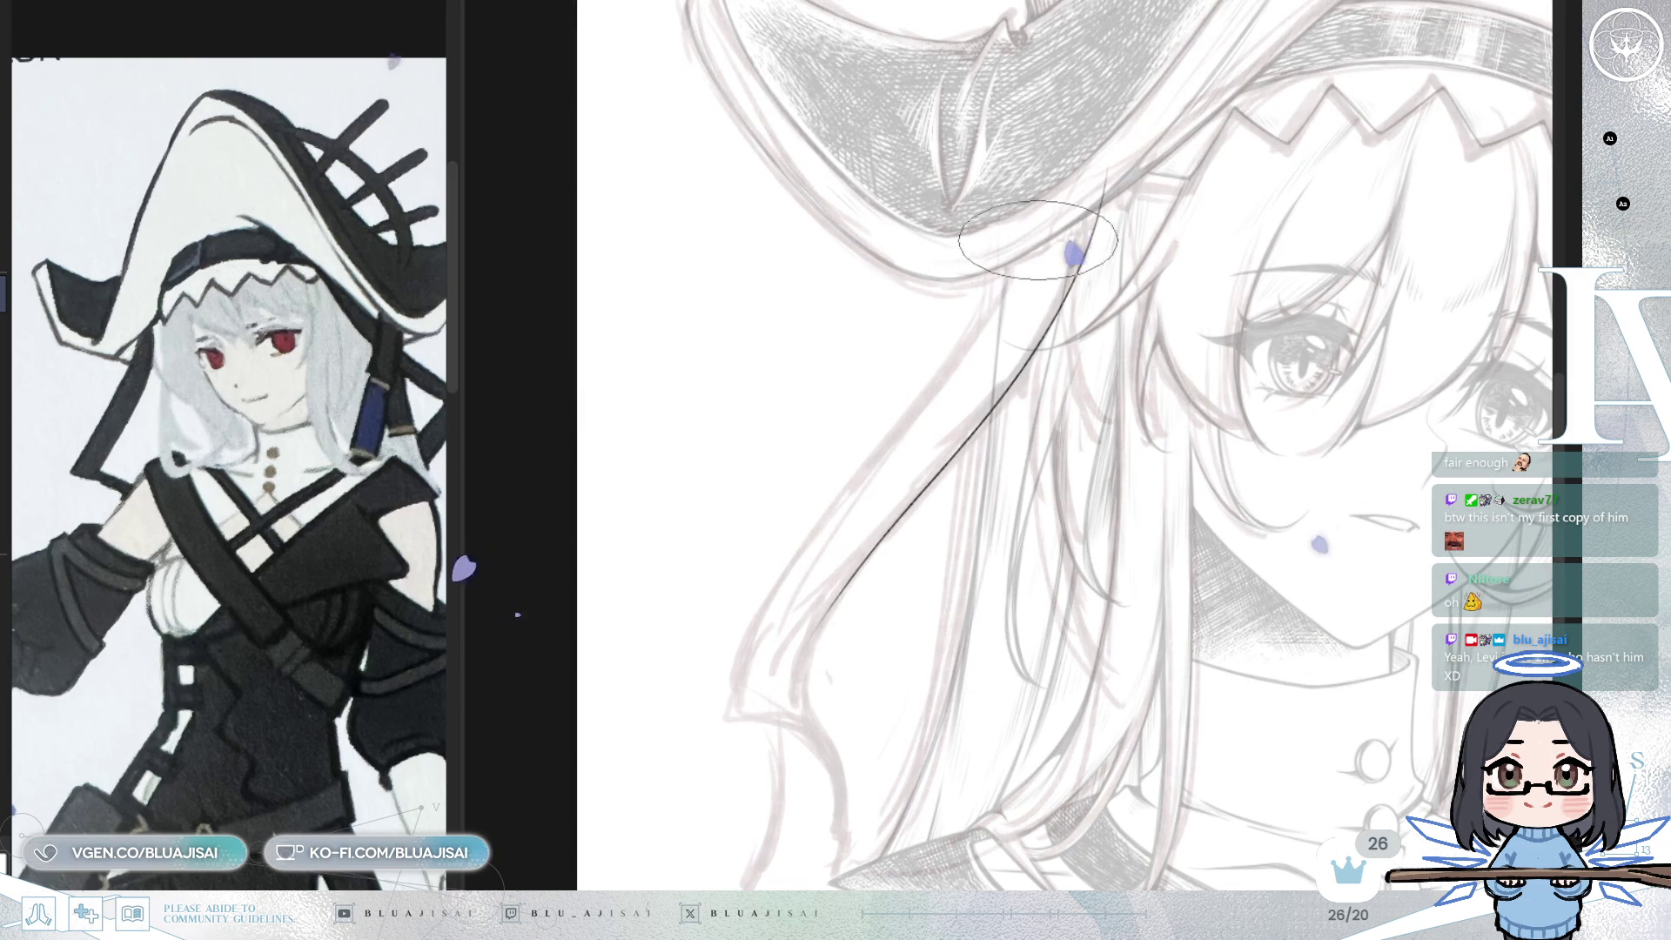
pyautogui.hotkey('ctrl', 'z')
pyautogui.moveTo(1017, 226); pyautogui.dragTo(744, 686)
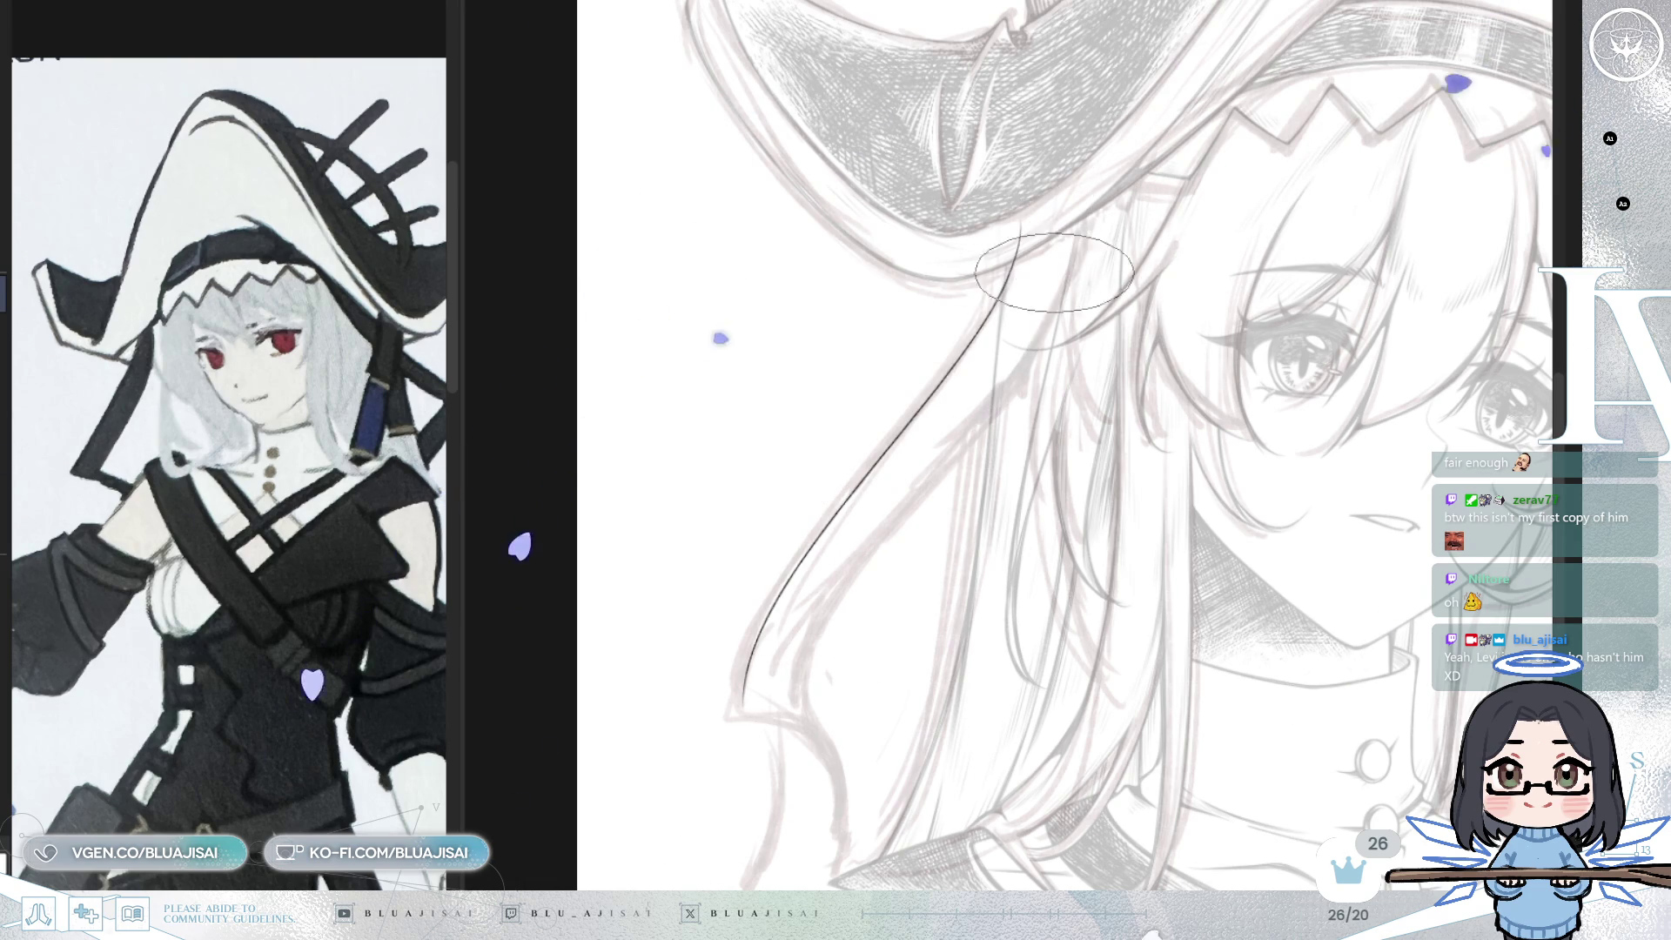
pyautogui.moveTo(1084, 205); pyautogui.dragTo(755, 687)
pyautogui.hotkey('ctrl', 'z')
pyautogui.moveTo(1084, 204); pyautogui.dragTo(756, 688)
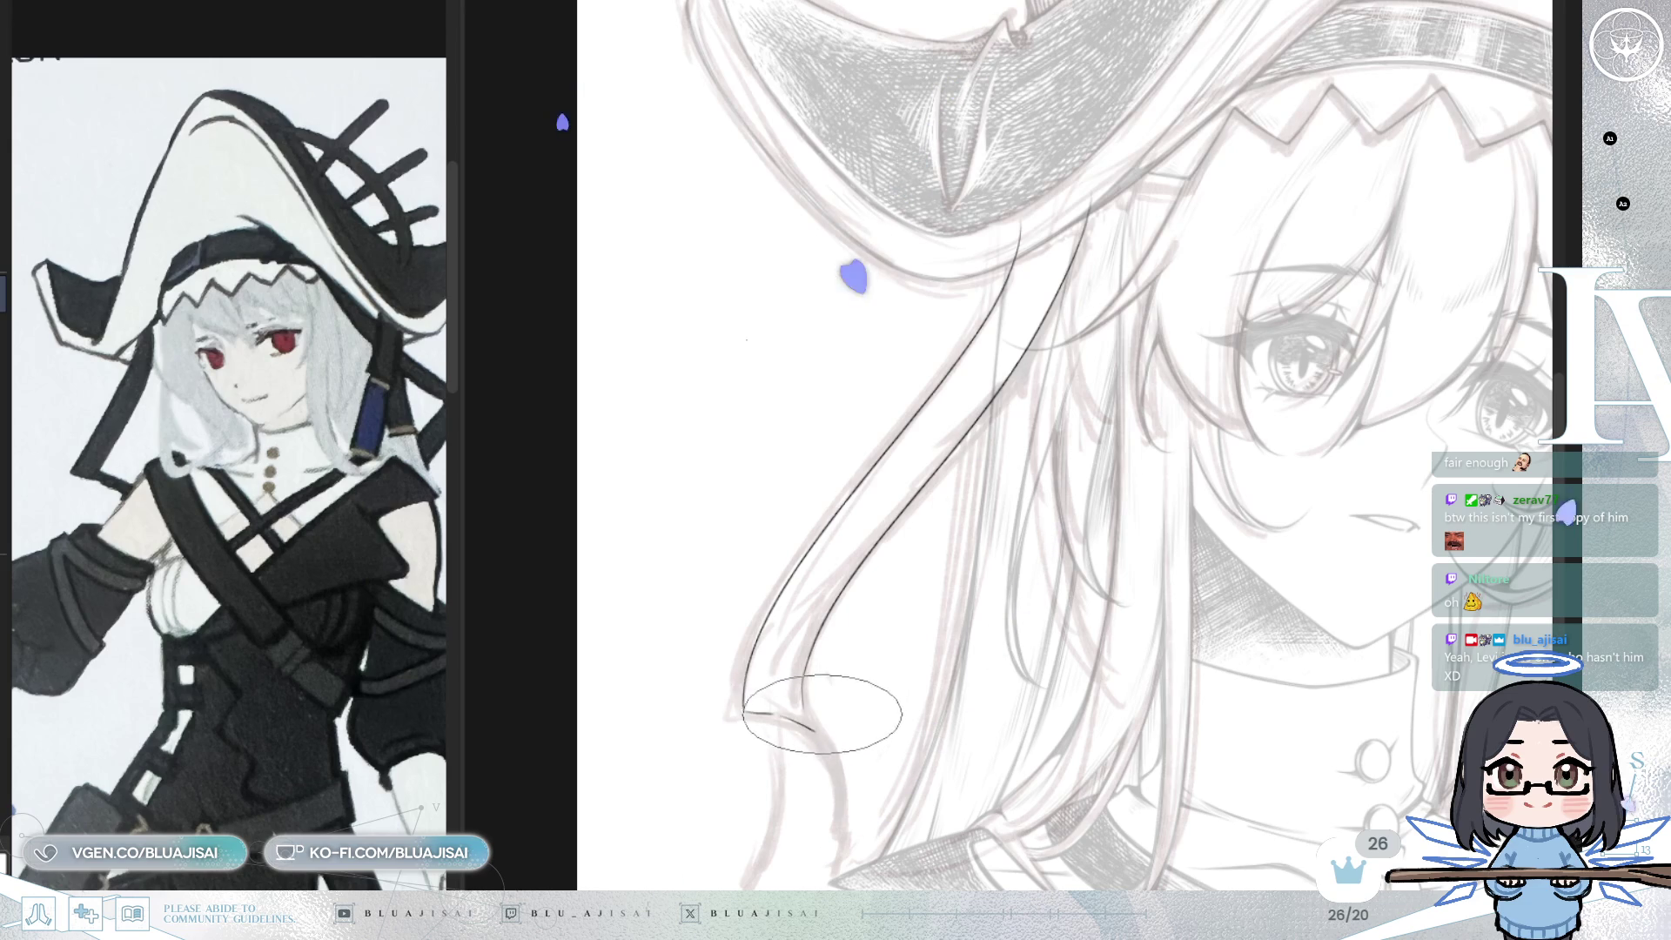
pyautogui.moveTo(770, 714)
pyautogui.mouseDown()
pyautogui.moveTo(814, 732)
pyautogui.moveTo(832, 875)
pyautogui.mouseUp()
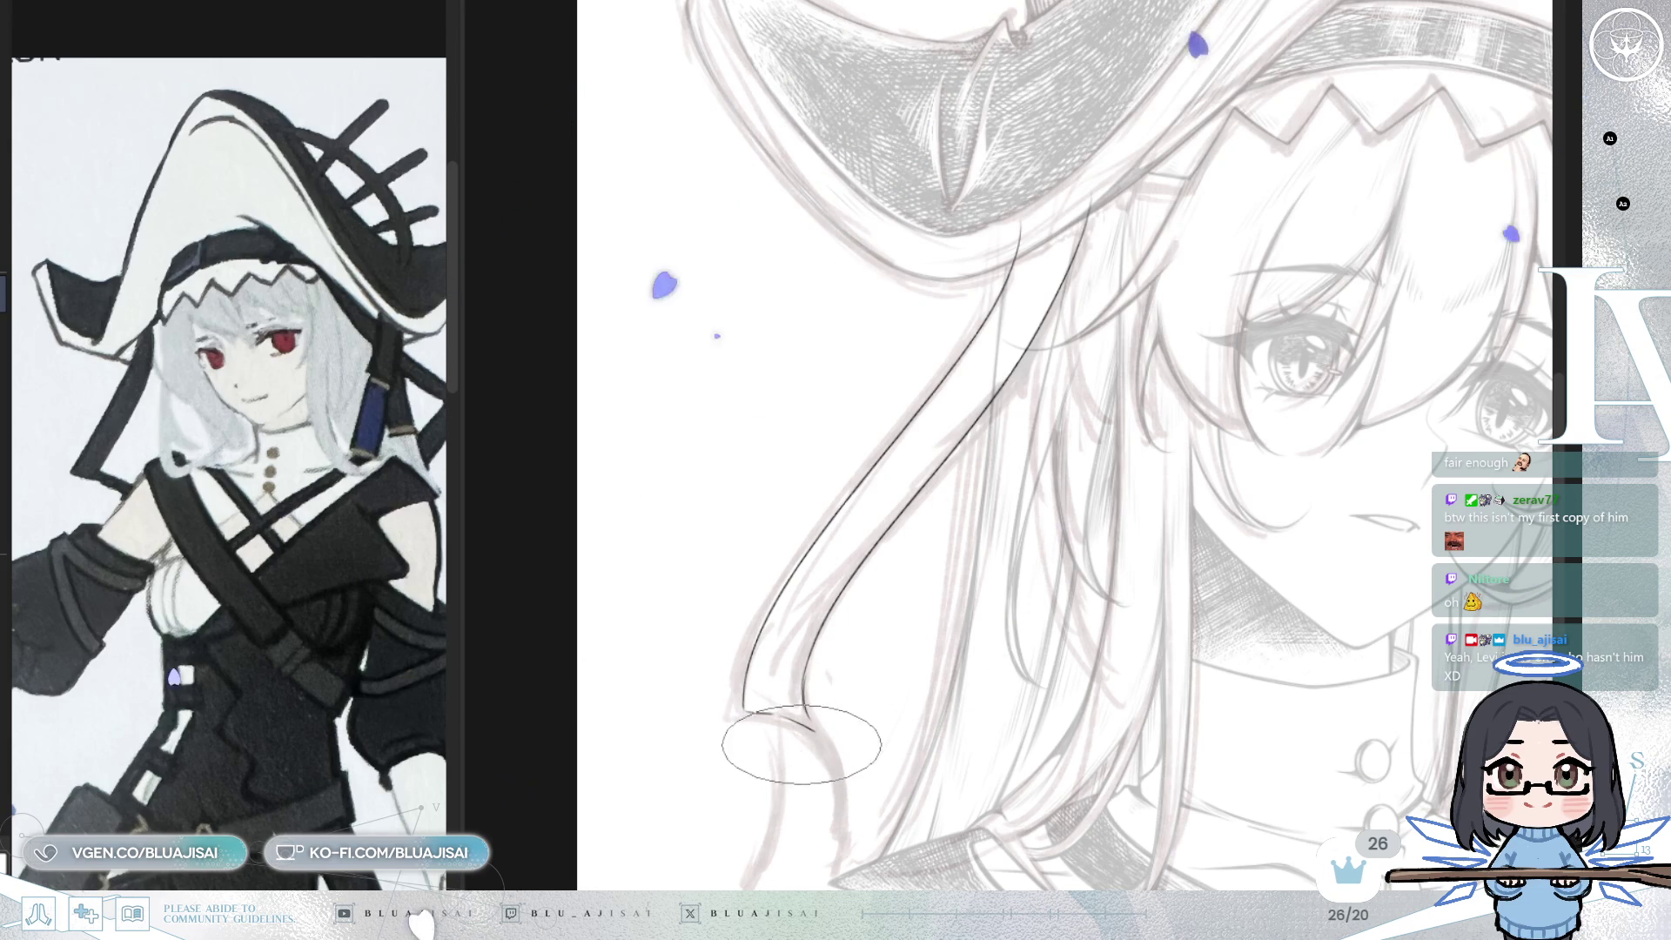
pyautogui.moveTo(815, 735); pyautogui.dragTo(869, 847)
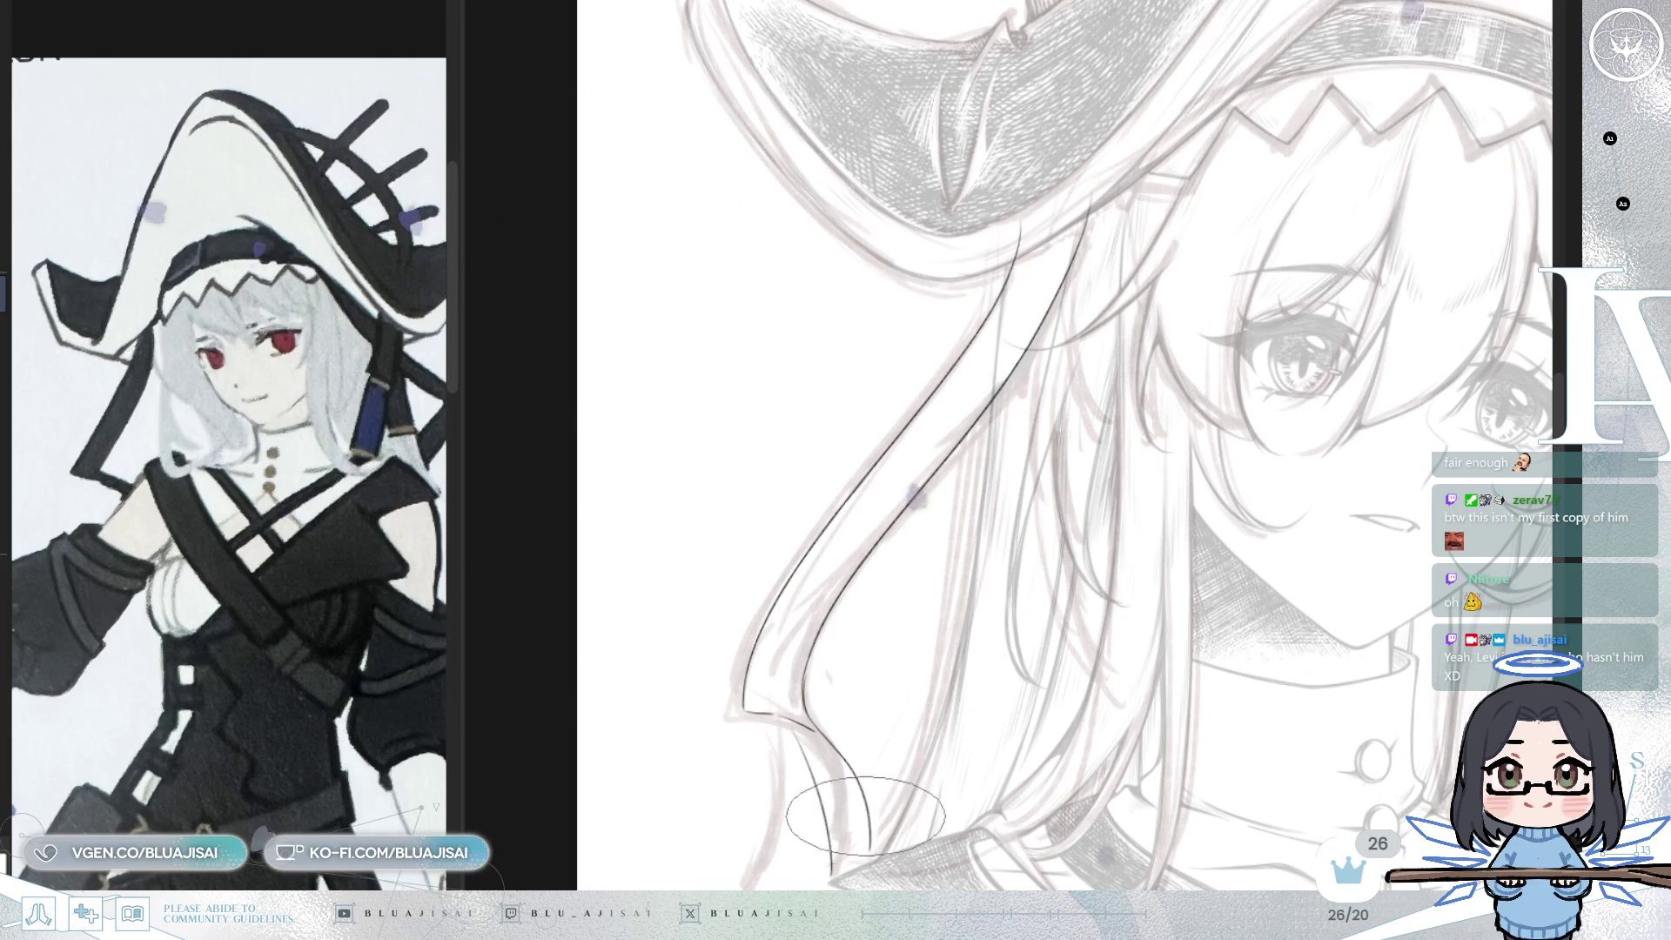
# - Rotate the canvas, retrace the strand's outline more smoothly, and redraw the curve at its tip
pyautogui.moveTo(1278, 480)
pyautogui.mouseDown()
pyautogui.moveTo(1246, 520)
pyautogui.moveTo(1187, 488)
pyautogui.mouseUp()
pyautogui.moveTo(1375, 452)
pyautogui.mouseDown()
pyautogui.moveTo(1260, 367)
pyautogui.moveTo(1212, 436)
pyautogui.moveTo(979, 331)
pyautogui.mouseUp()
pyautogui.moveTo(1010, 265); pyautogui.dragTo(819, 637)
pyautogui.hotkey('ctrl', 'z')
pyautogui.moveTo(999, 252); pyautogui.dragTo(815, 644)
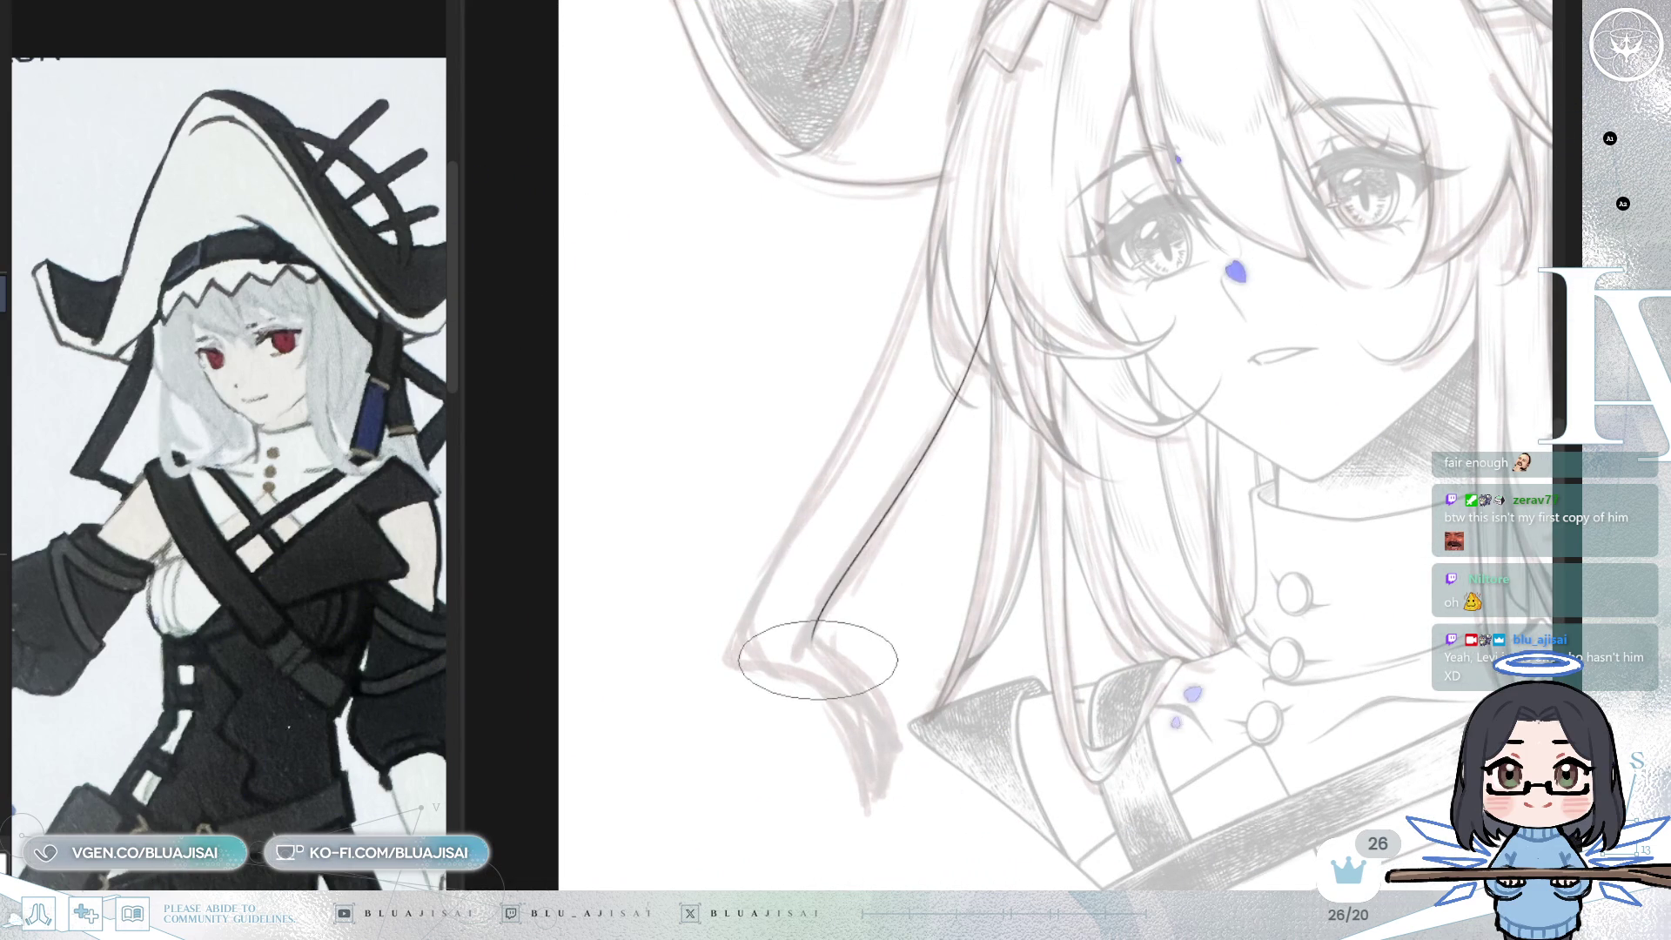
pyautogui.moveTo(944, 204); pyautogui.dragTo(777, 581)
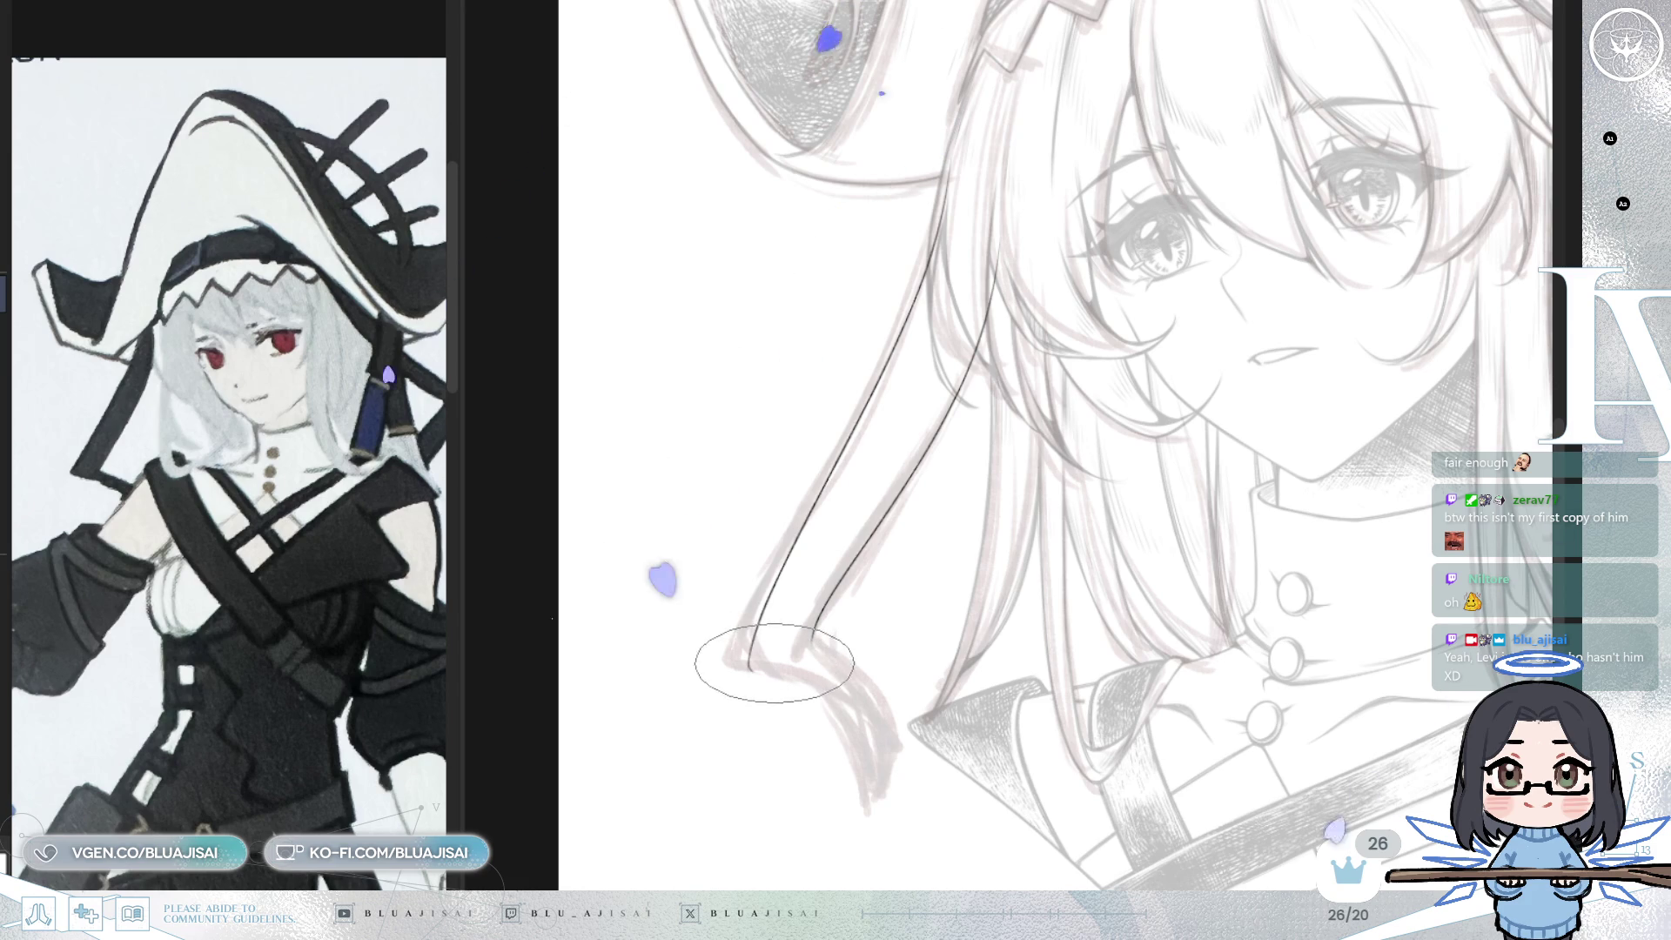
pyautogui.moveTo(757, 649)
pyautogui.mouseDown()
pyautogui.moveTo(1322, 562)
pyautogui.moveTo(1149, 647)
pyautogui.mouseUp()
pyautogui.hotkey('ctrl', 'z')
pyautogui.hotkey('ctrl', 'z')
pyautogui.moveTo(1306, 587); pyautogui.dragTo(1144, 631)
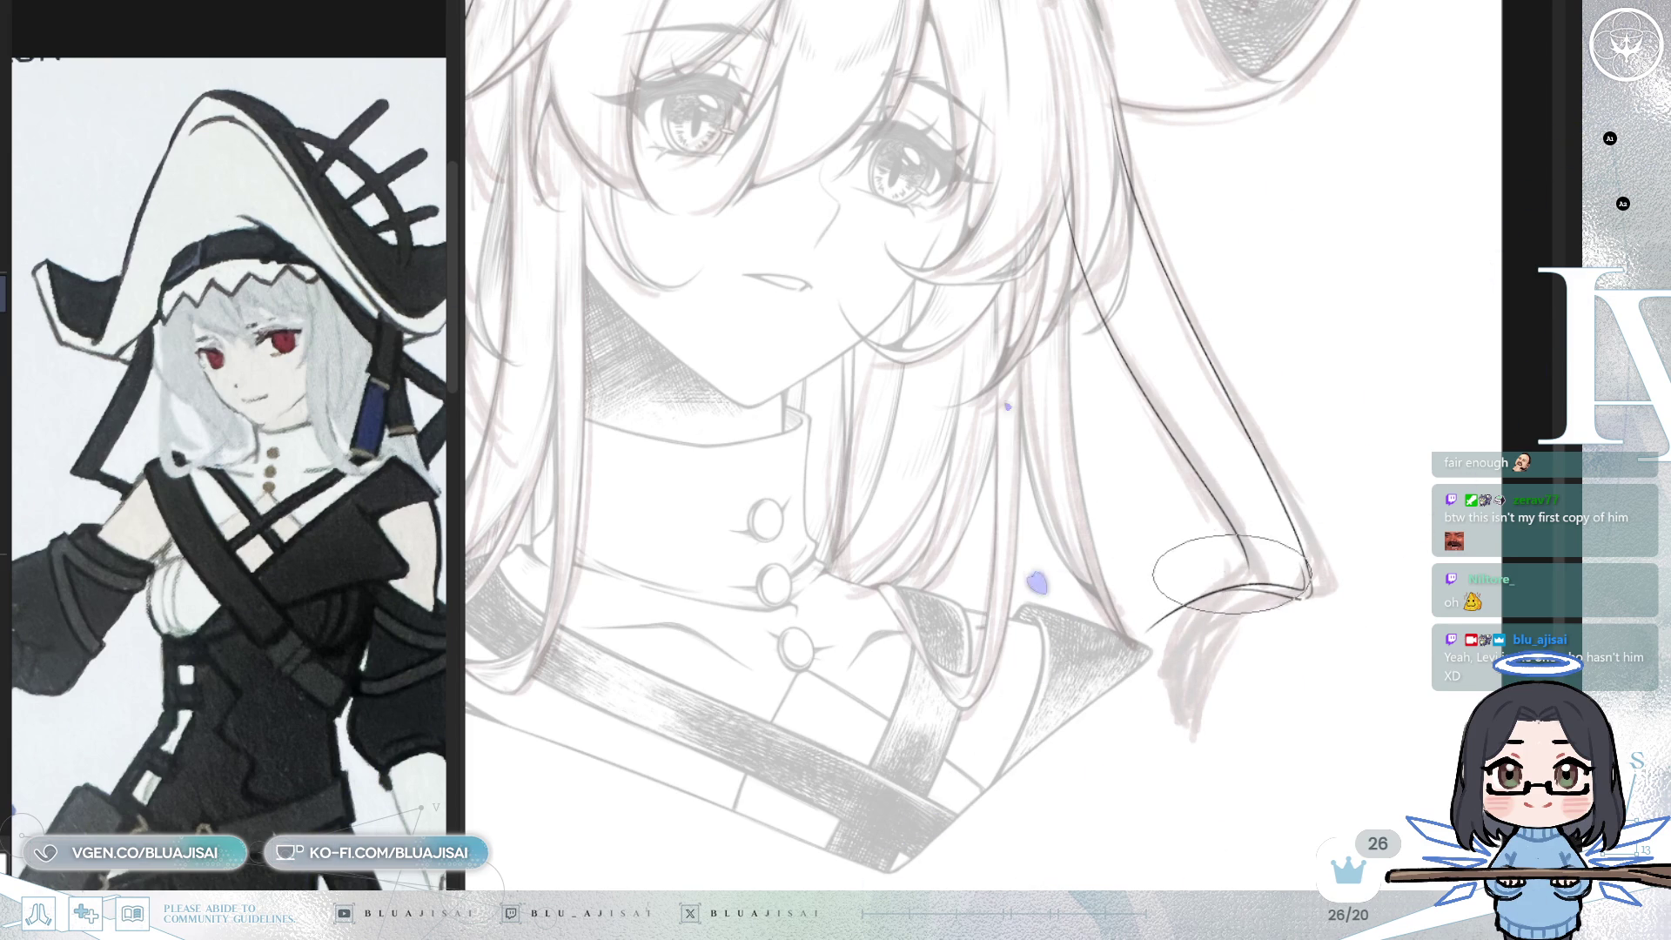
# - Redraw the hair strand's tip as a curve sweeping down toward the collar
pyautogui.press('m')
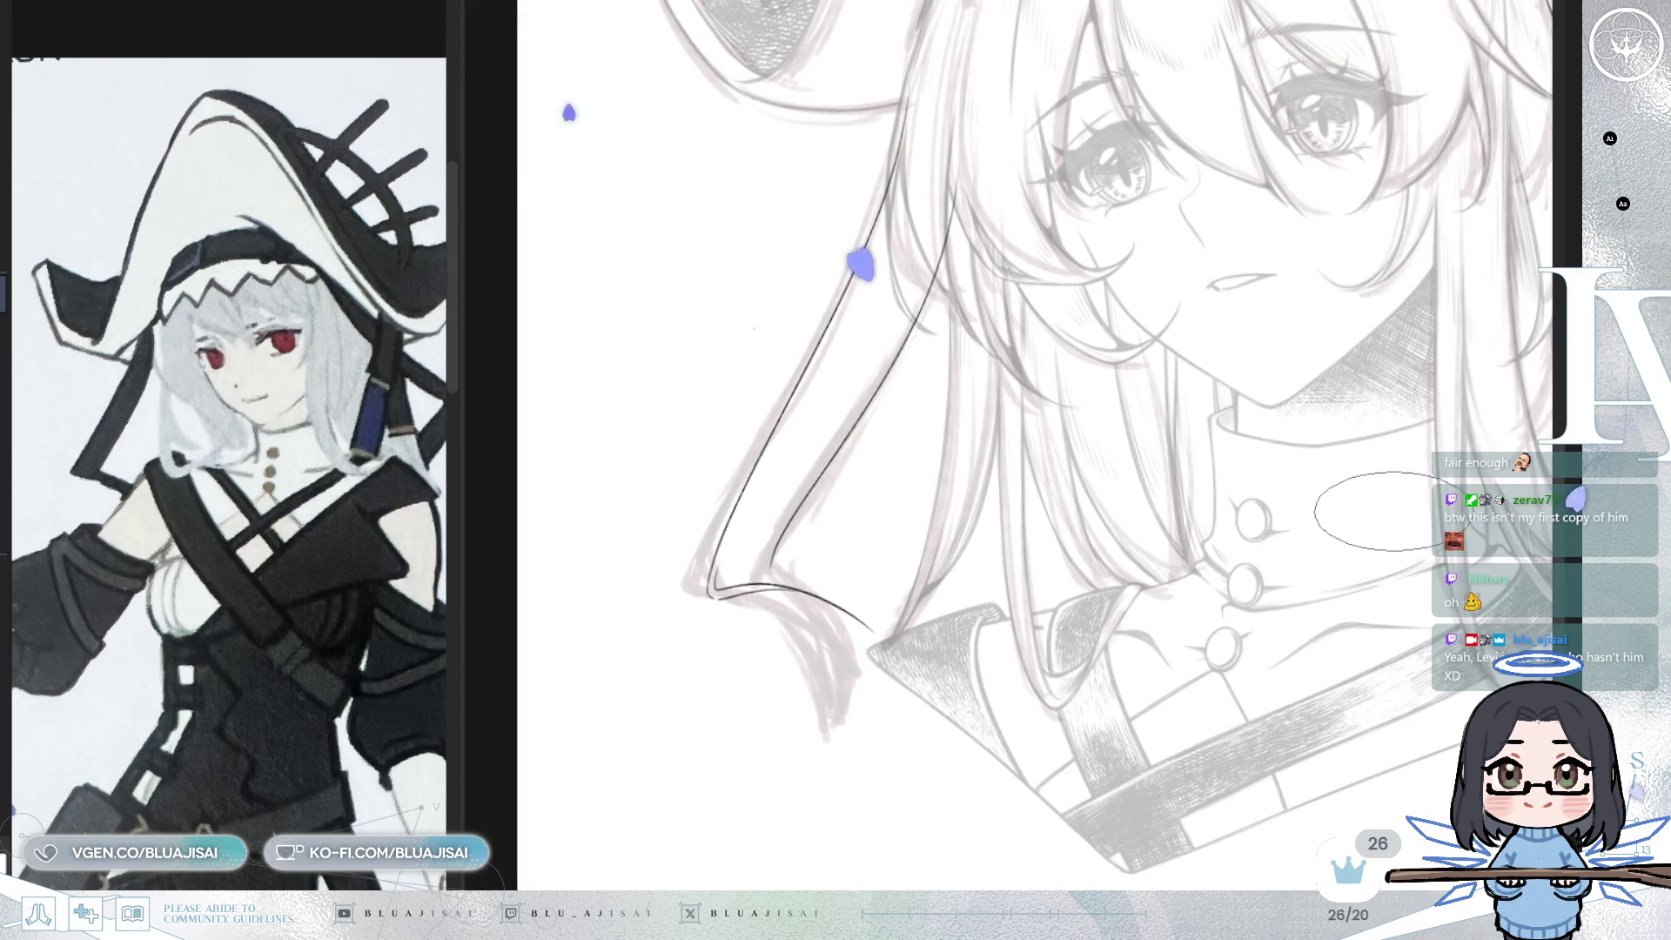
pyautogui.press('m')
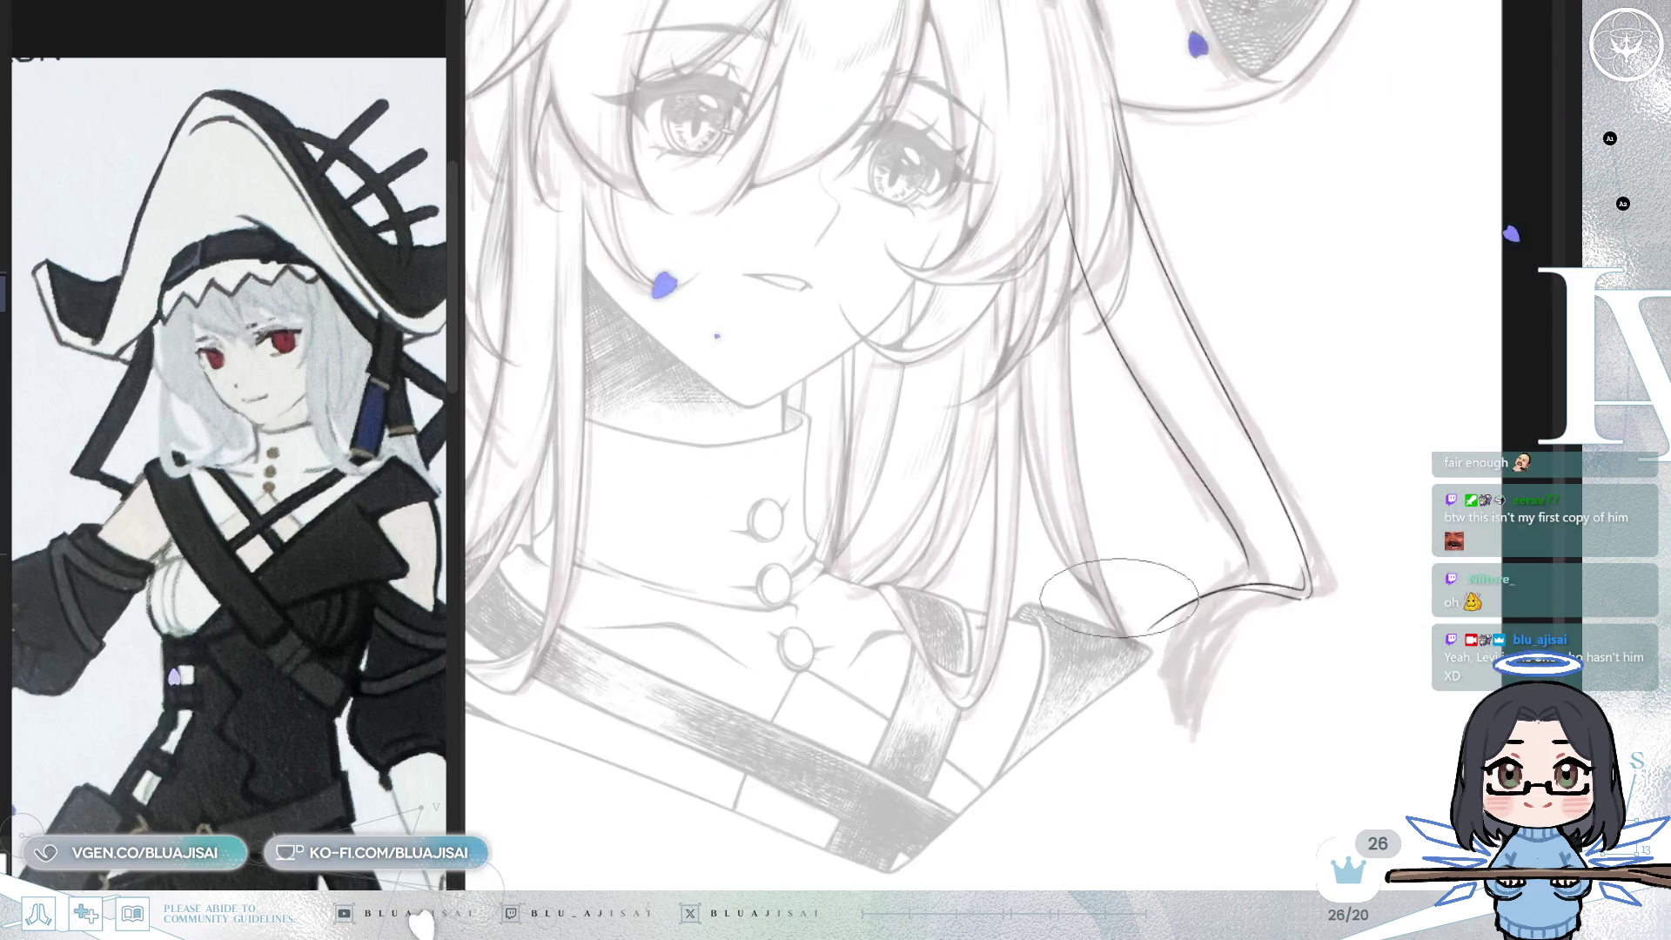
pyautogui.moveTo(1304, 597); pyautogui.dragTo(1133, 670)
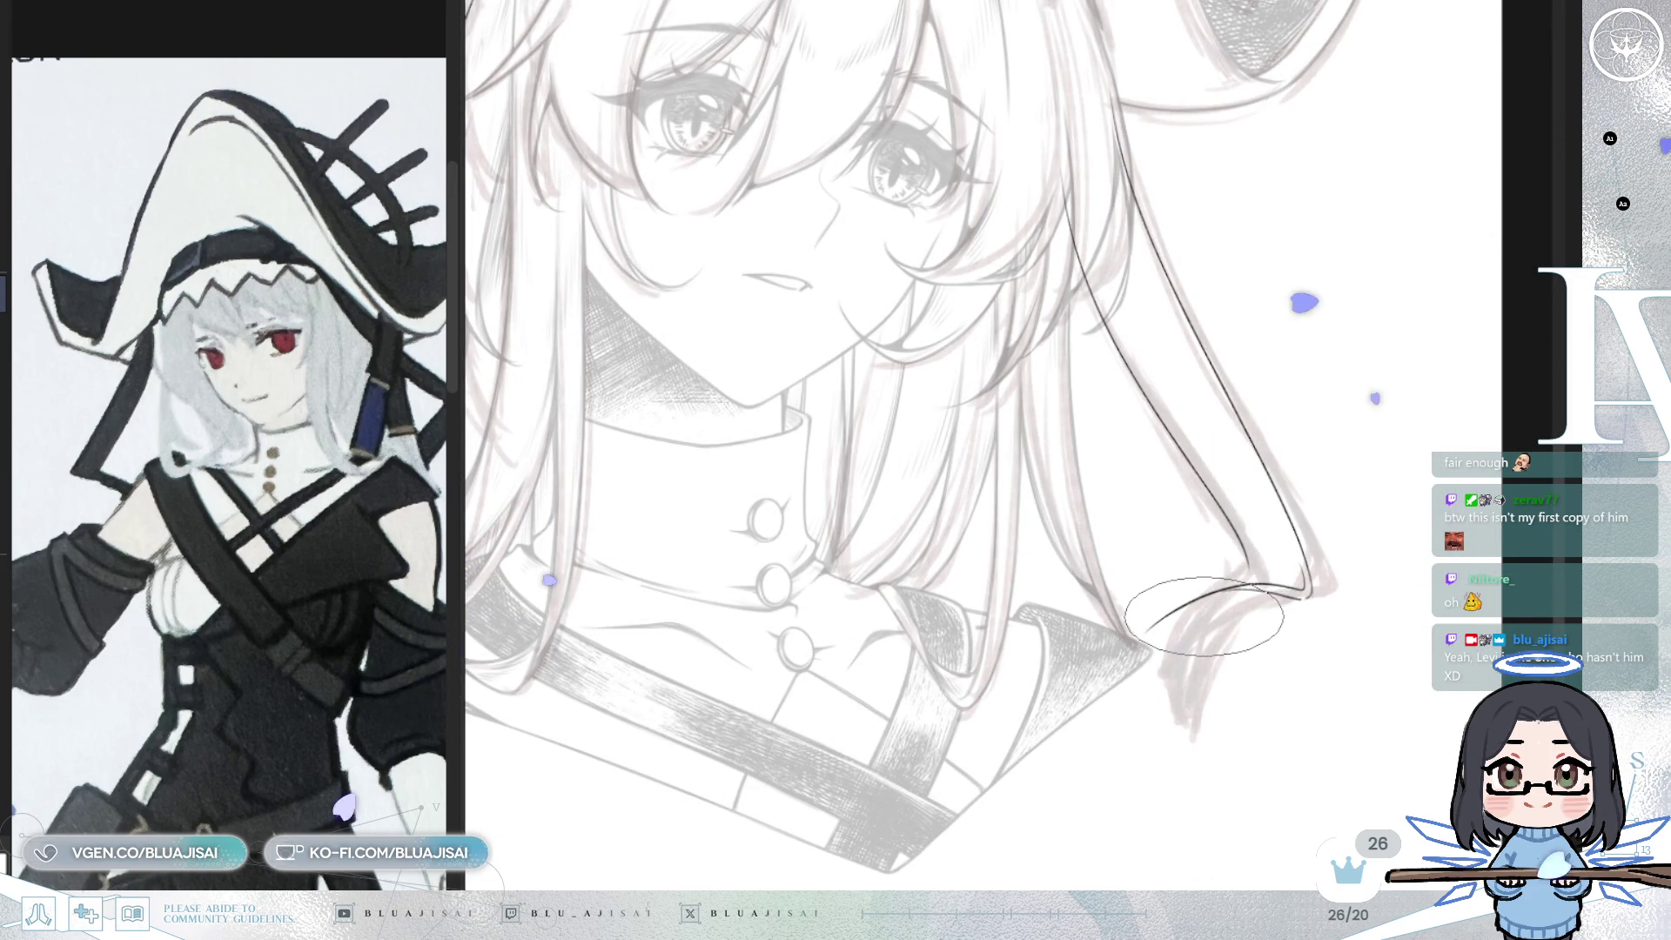
pyautogui.press('4')
pyautogui.press('4')
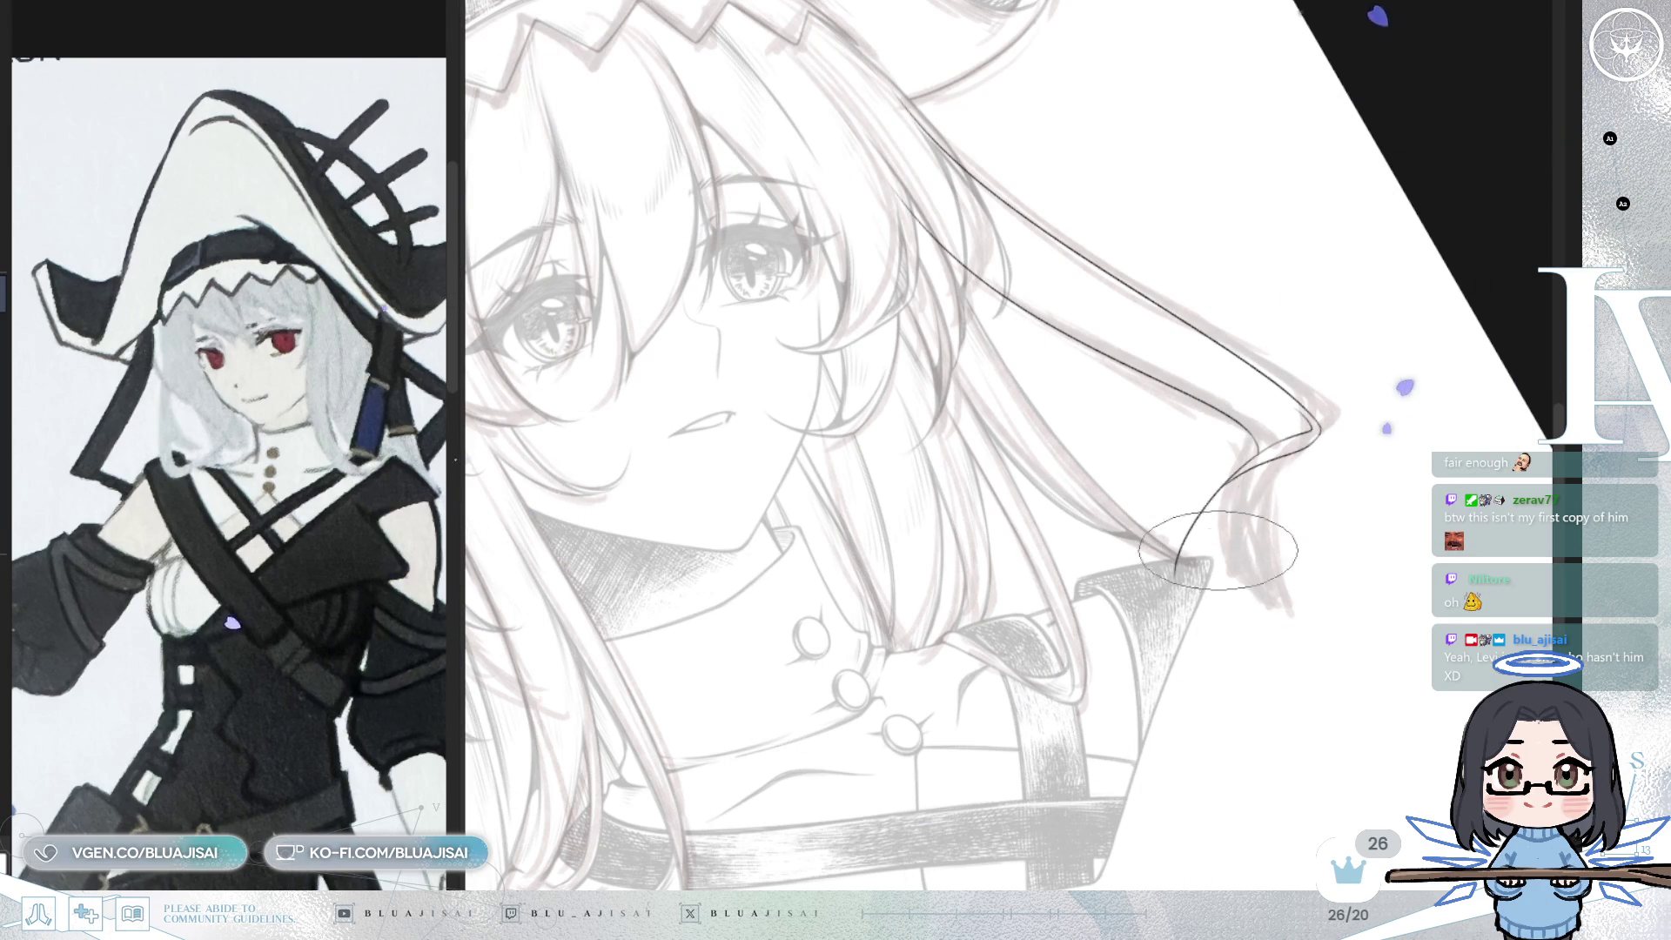
pyautogui.press('^')
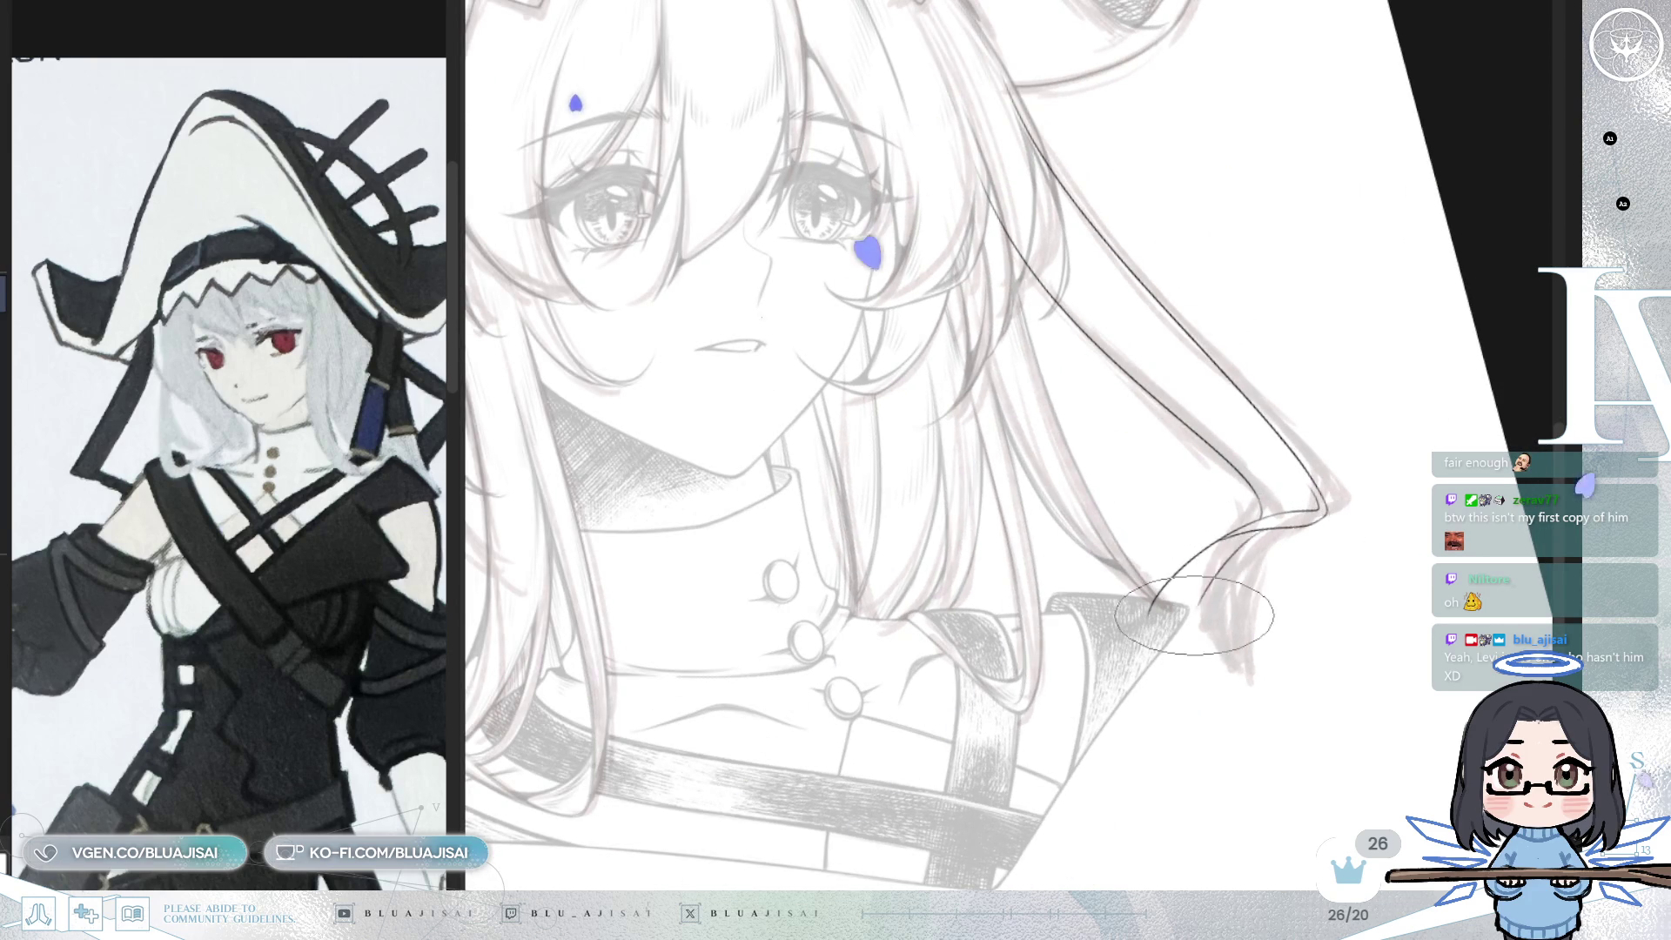
# - Add a second dark strand line beside the tip and redo the lower strand line as a hooked curl
pyautogui.moveTo(1319, 510); pyautogui.dragTo(1193, 607)
pyautogui.press('h')
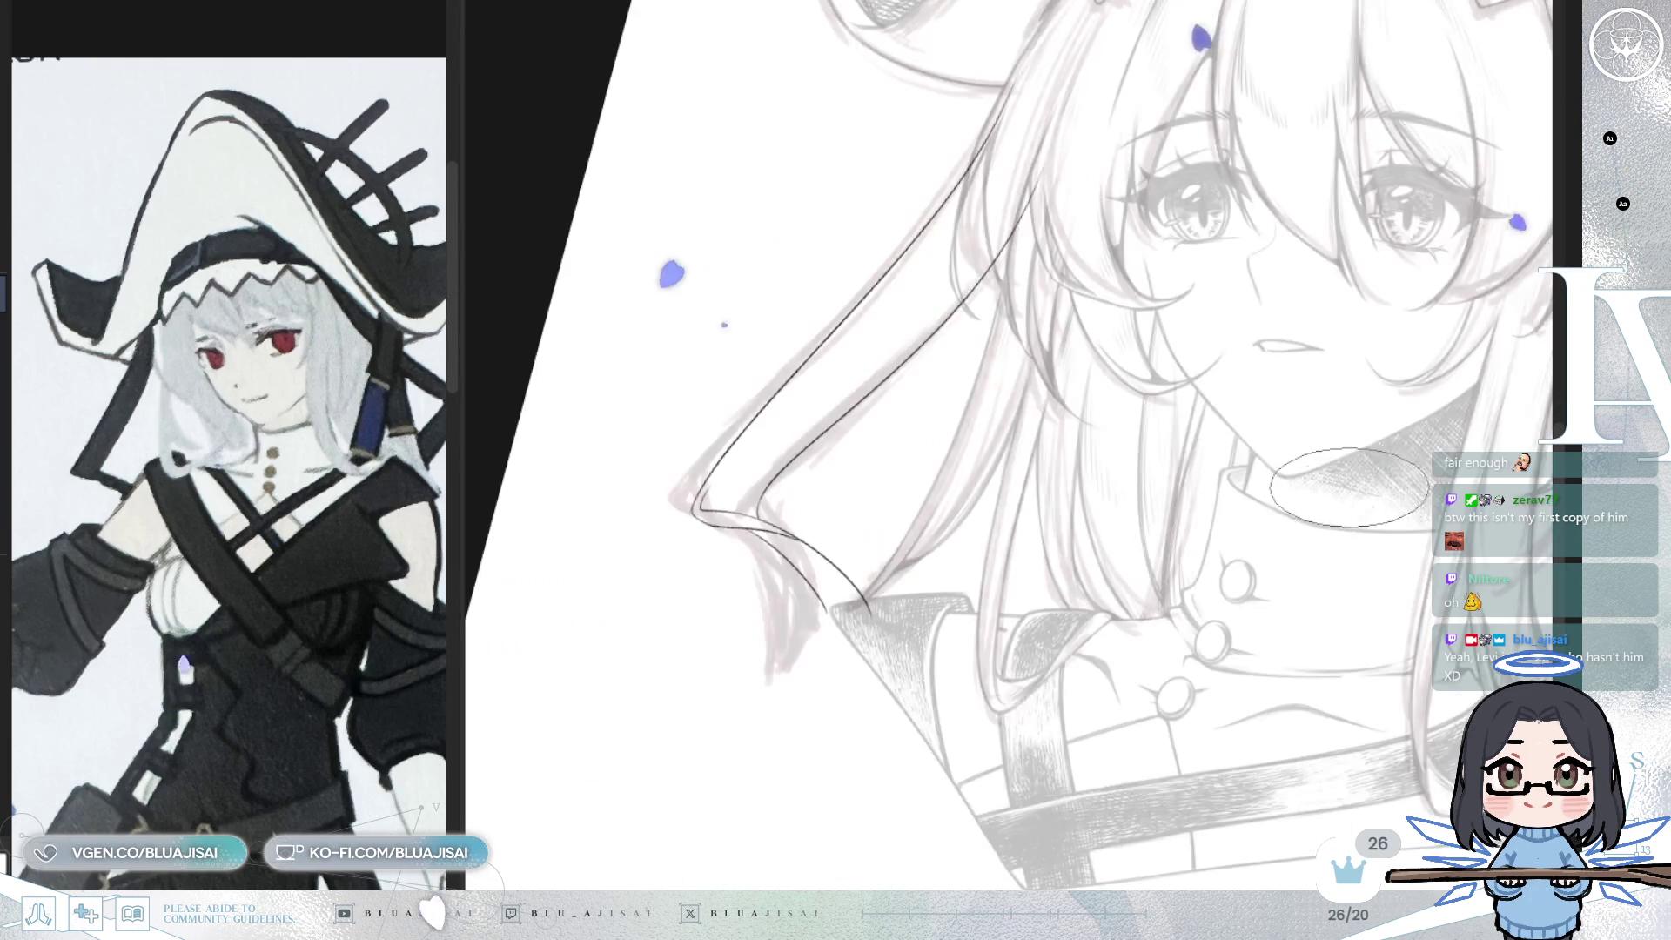
pyautogui.press('^')
pyautogui.press('^')
pyautogui.press('^')
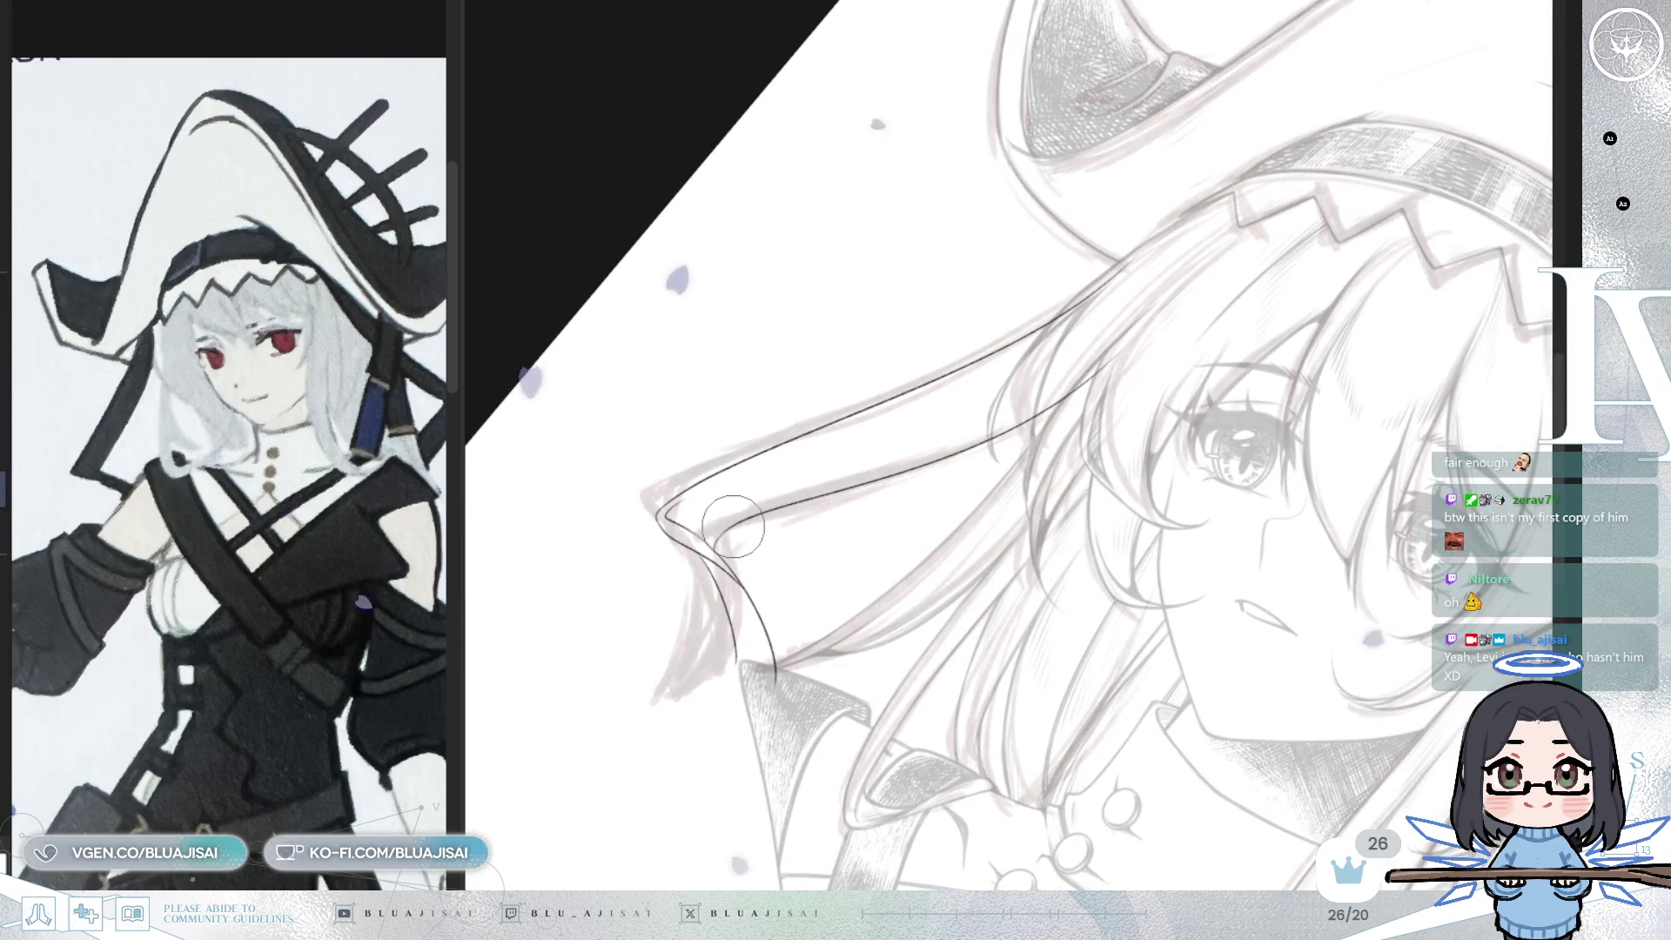
pyautogui.hotkey('ctrl', 'z')
pyautogui.moveTo(1118, 318); pyautogui.dragTo(779, 514)
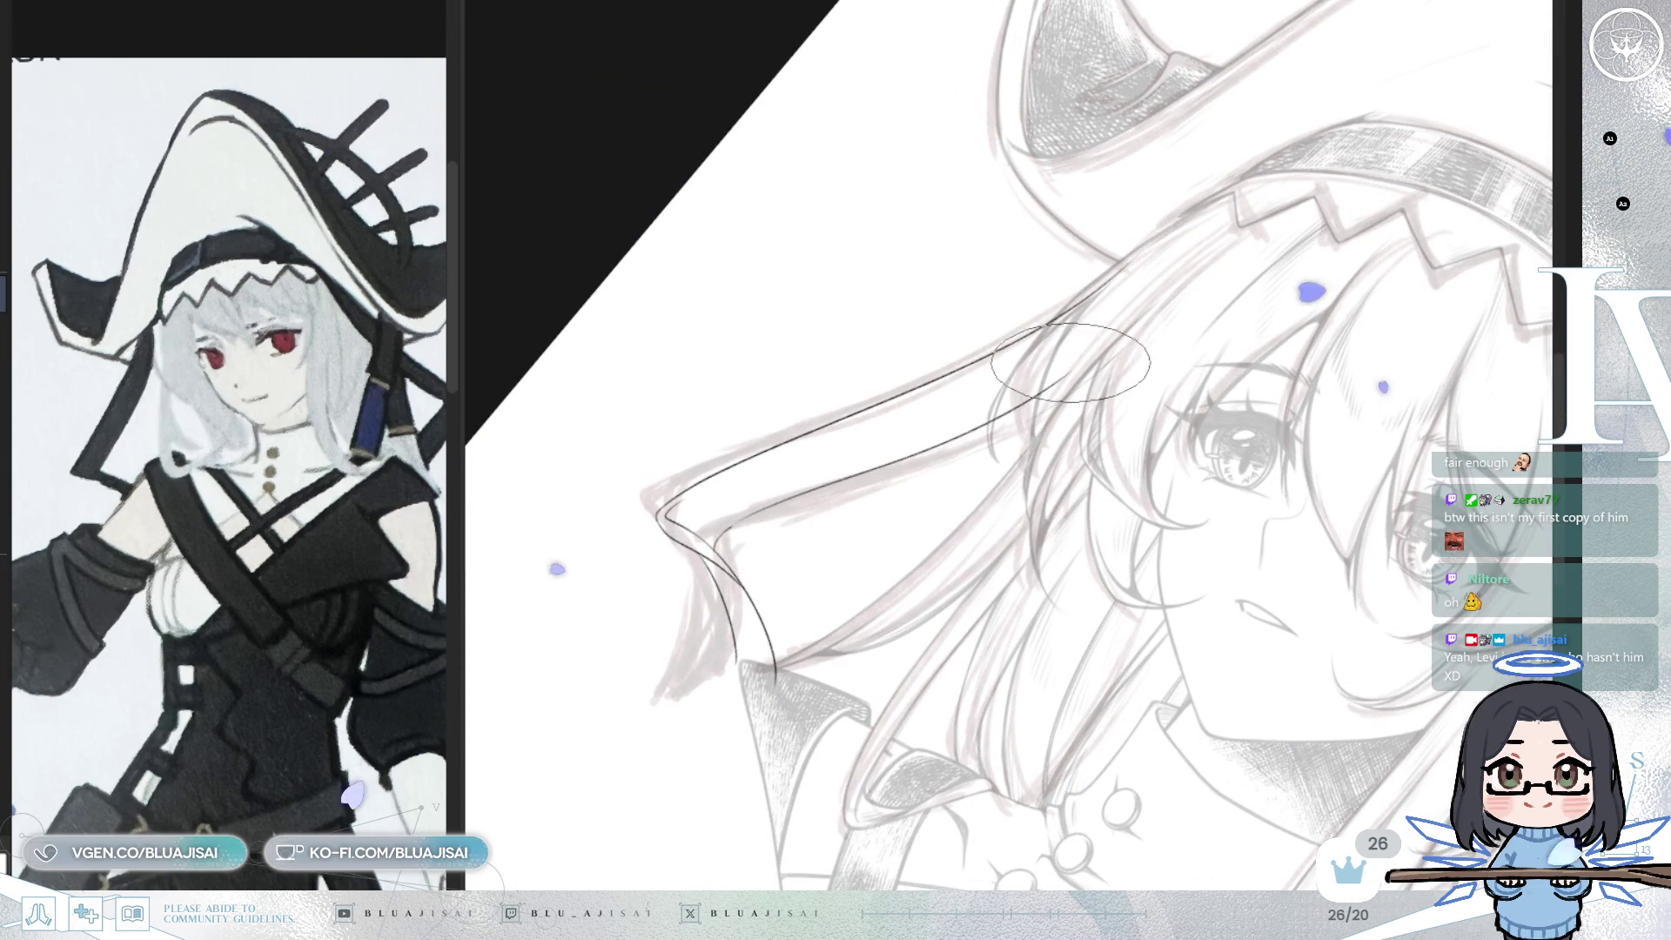
pyautogui.press('-')
pyautogui.press('-')
pyautogui.press('-')
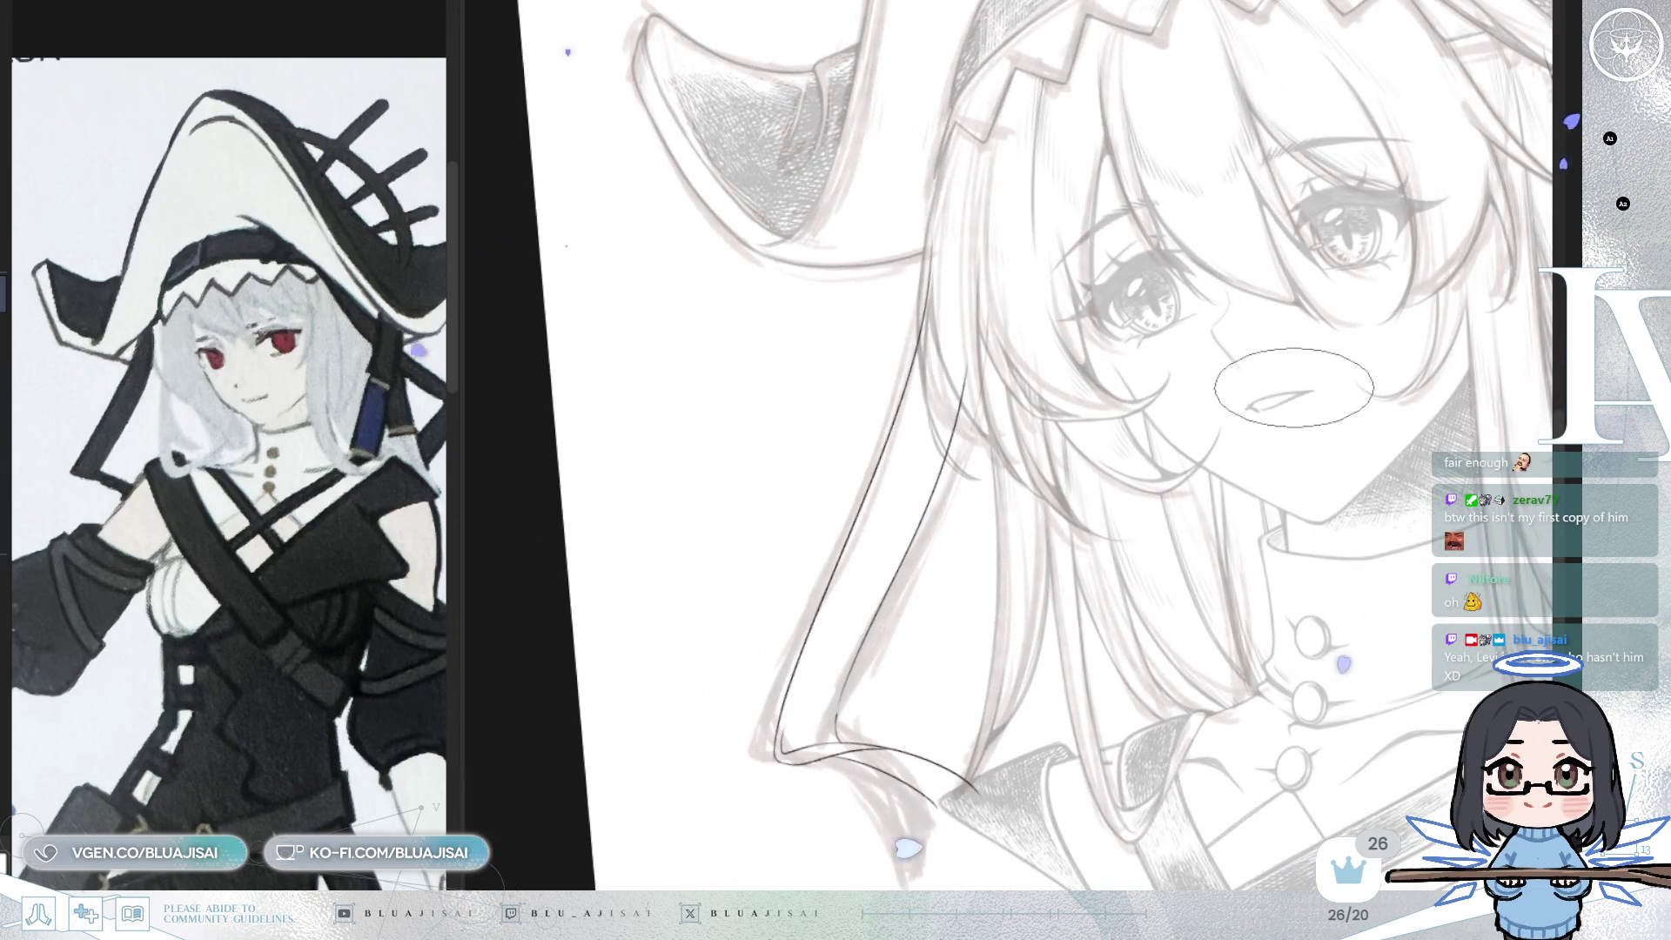
pyautogui.press('-')
pyautogui.press('-')
pyautogui.press('-')
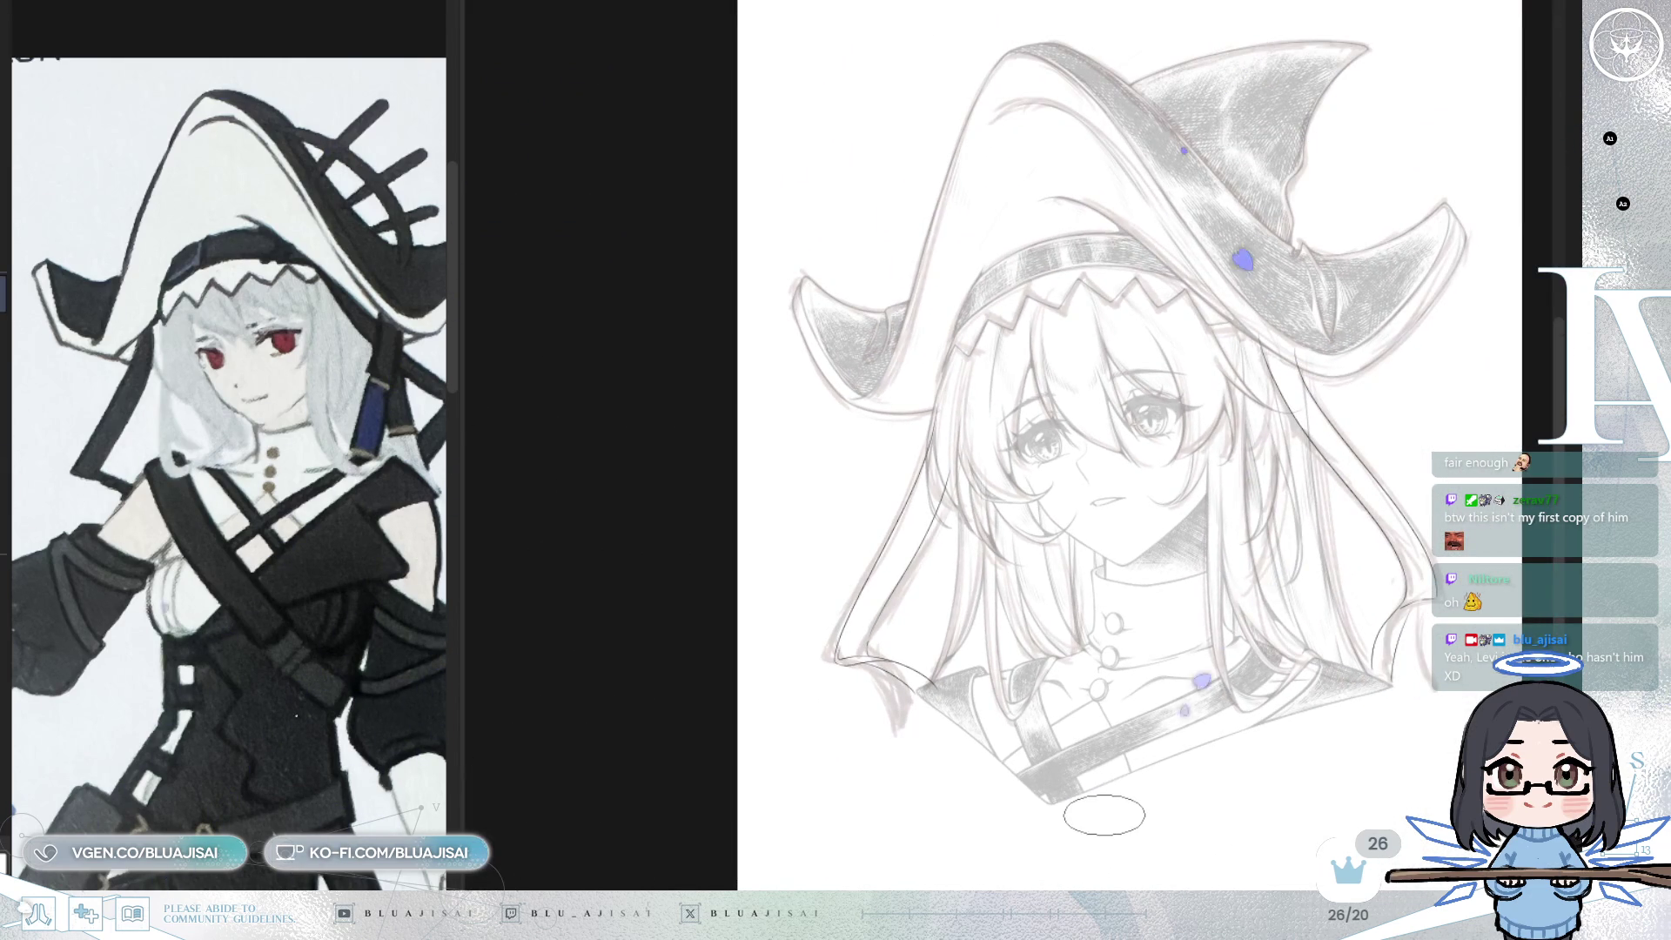
pyautogui.press('+')
pyautogui.press('+')
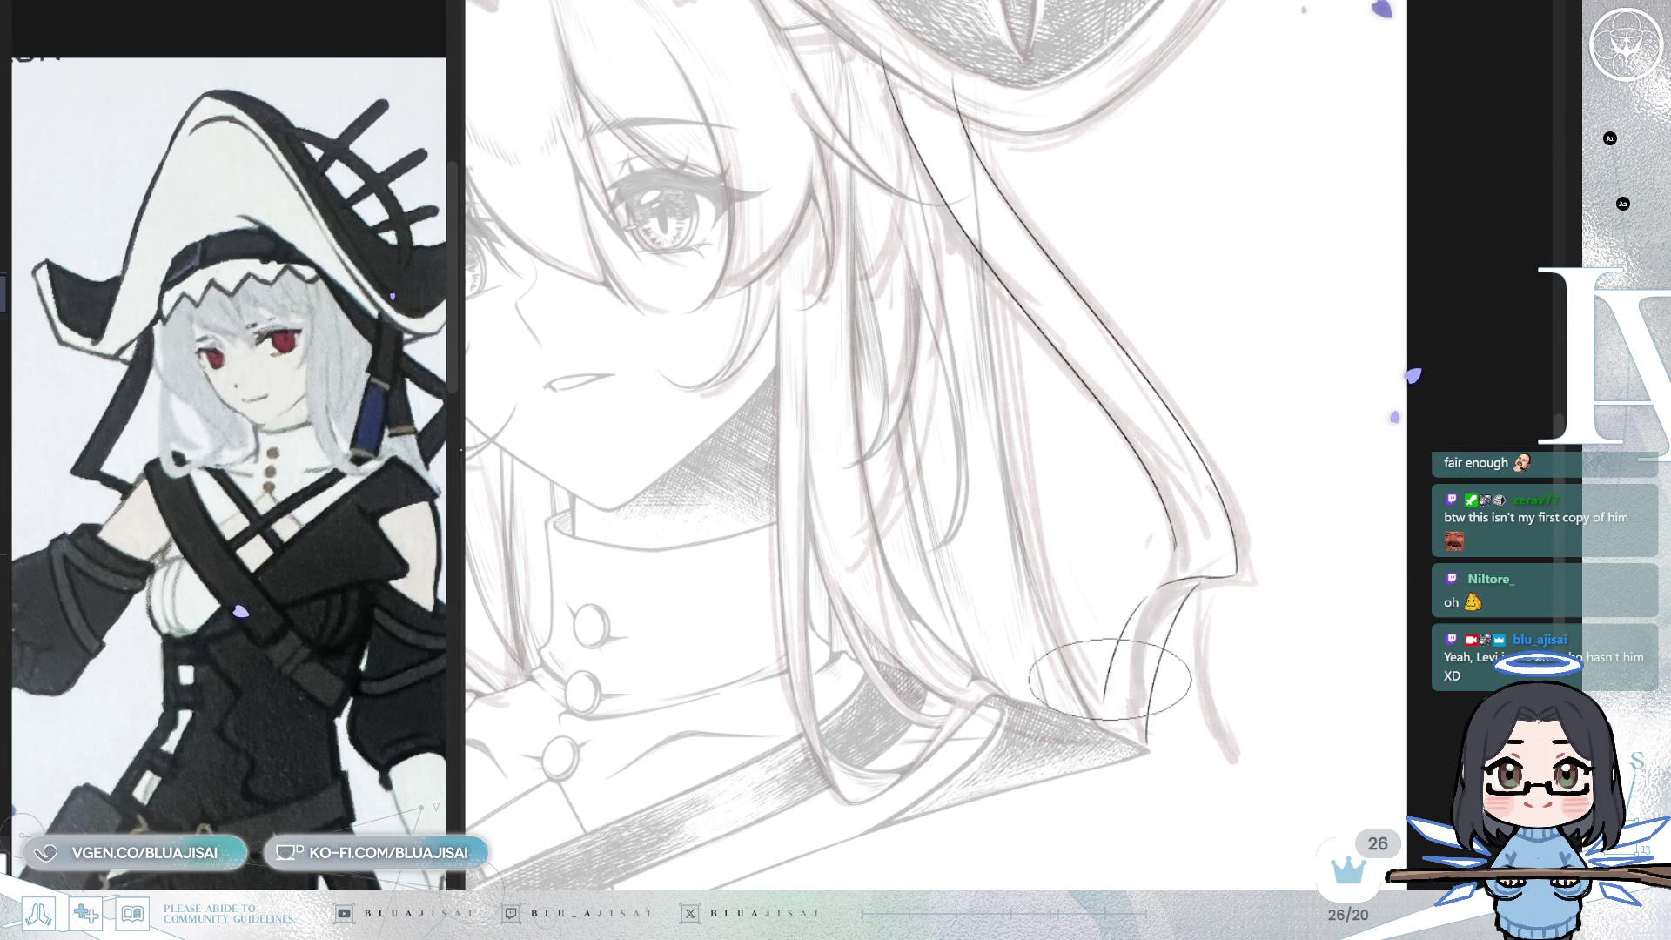
pyautogui.press('h')
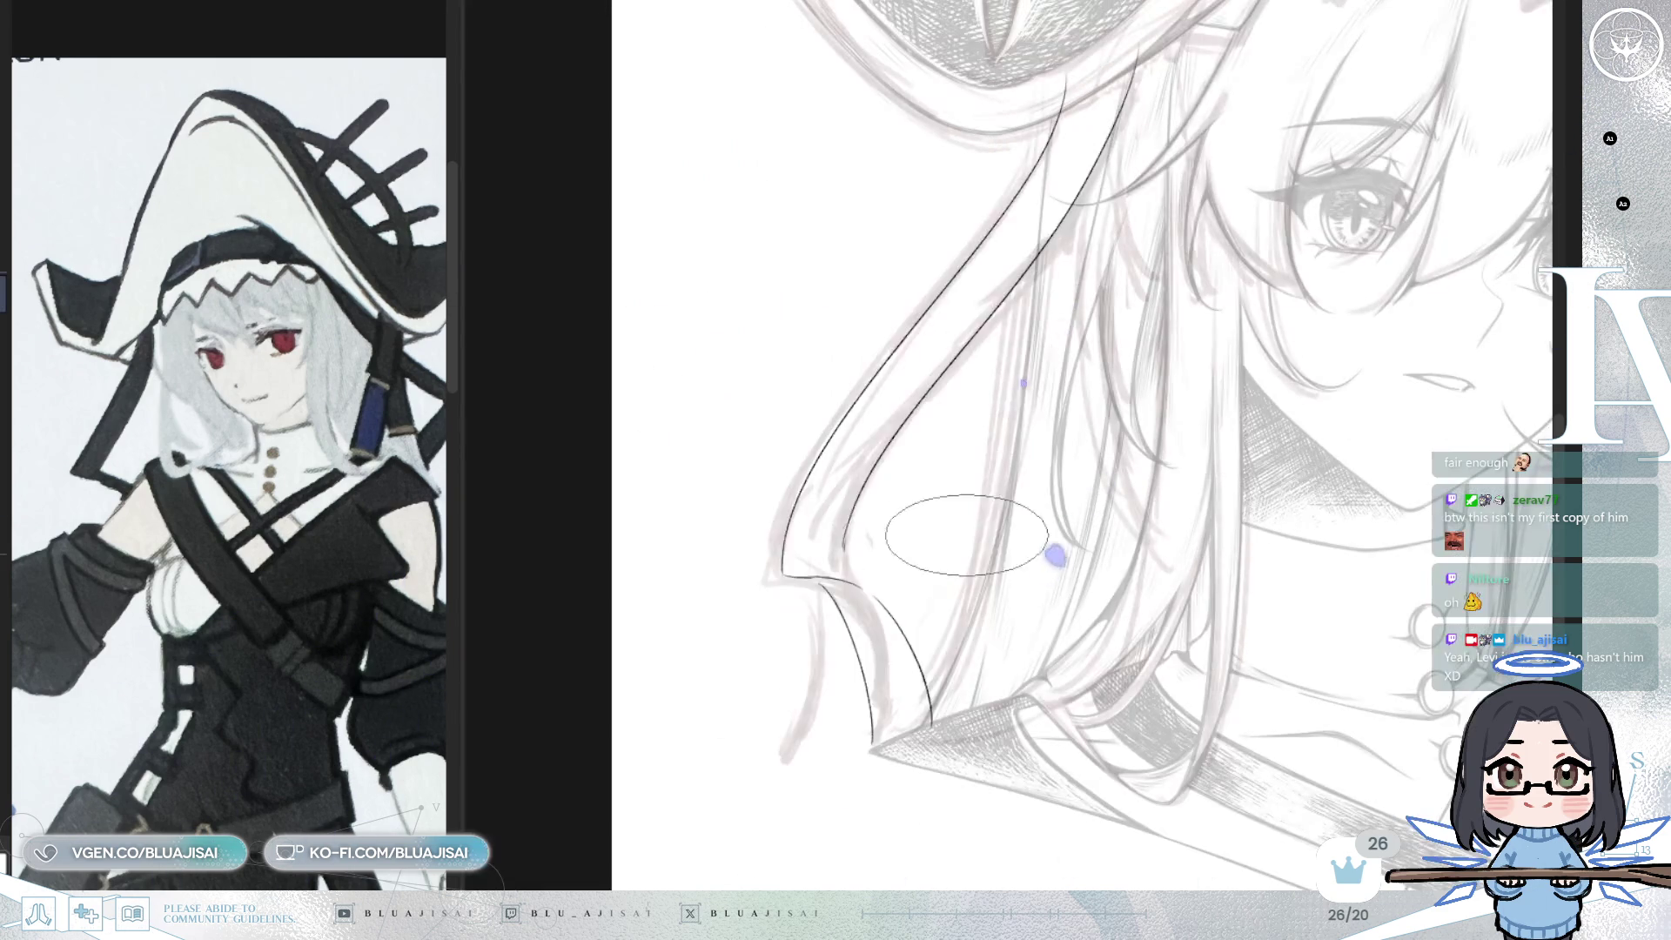
pyautogui.scroll(-5, 1341, 635)
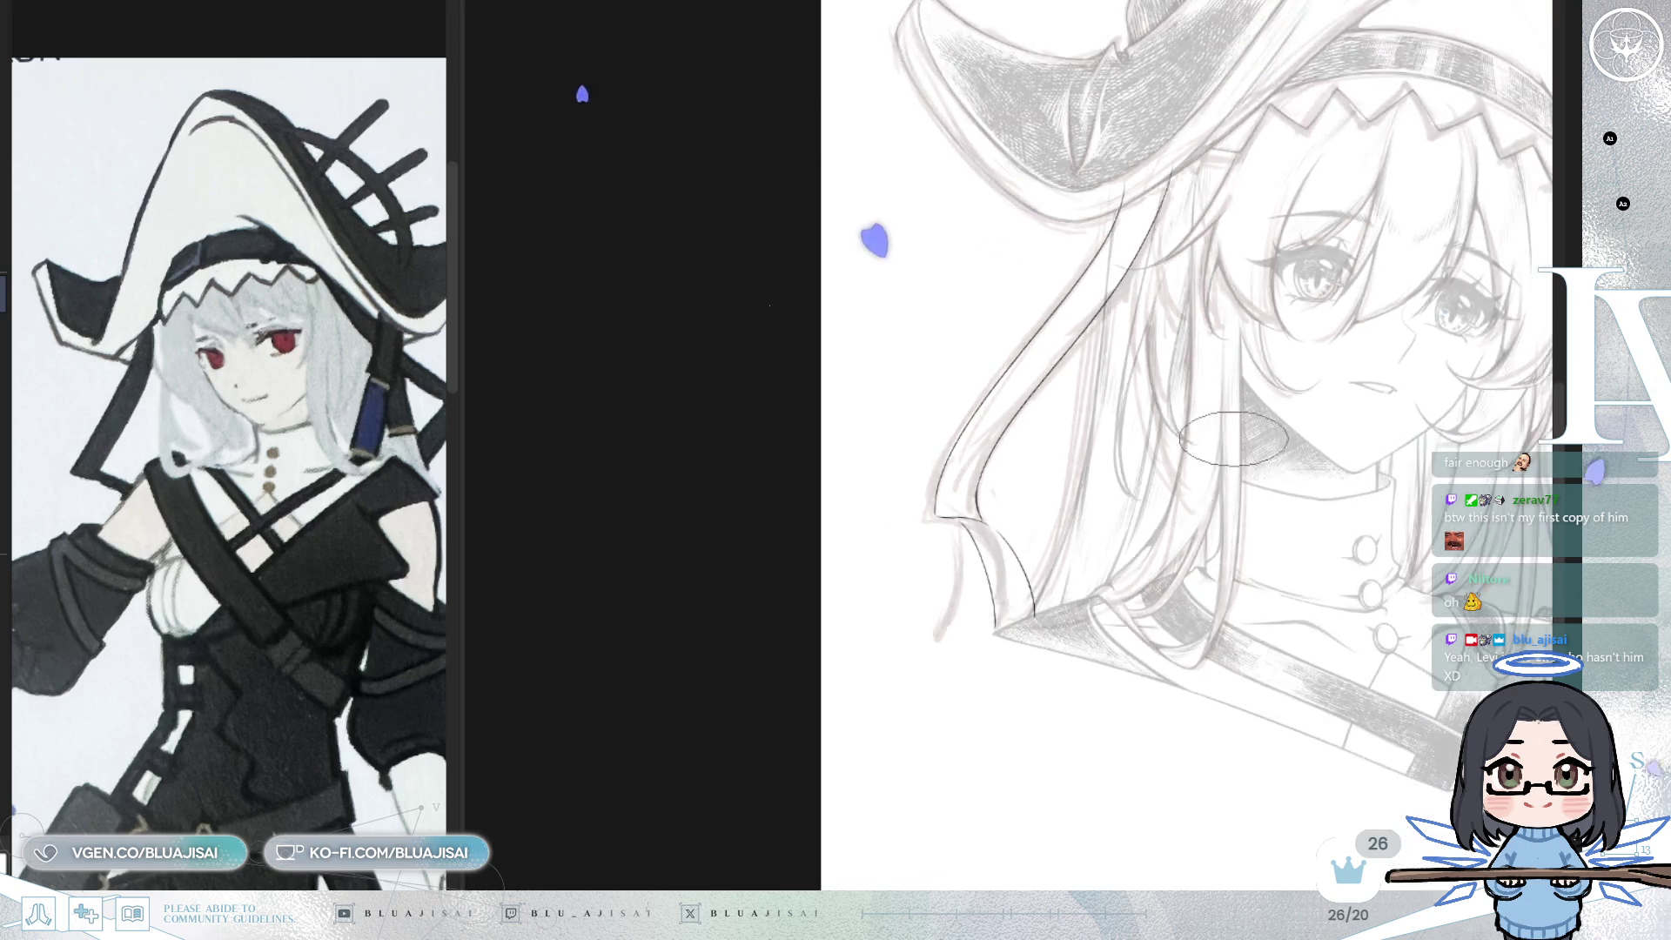
pyautogui.moveTo(1340, 635); pyautogui.dragTo(1032, 670)
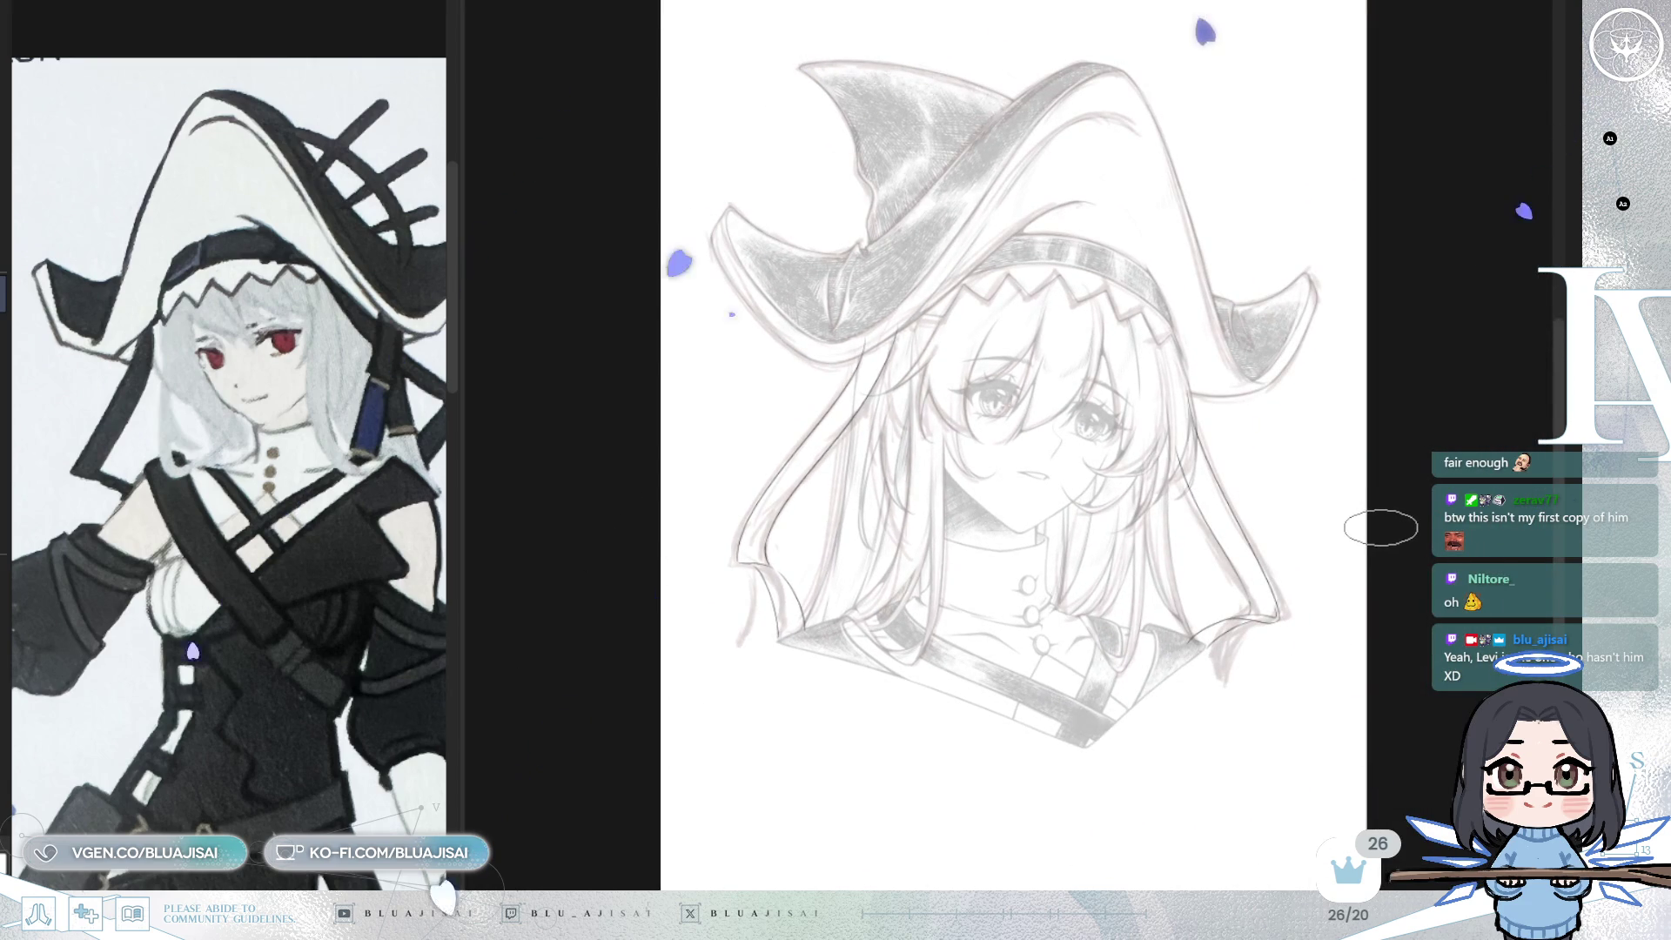